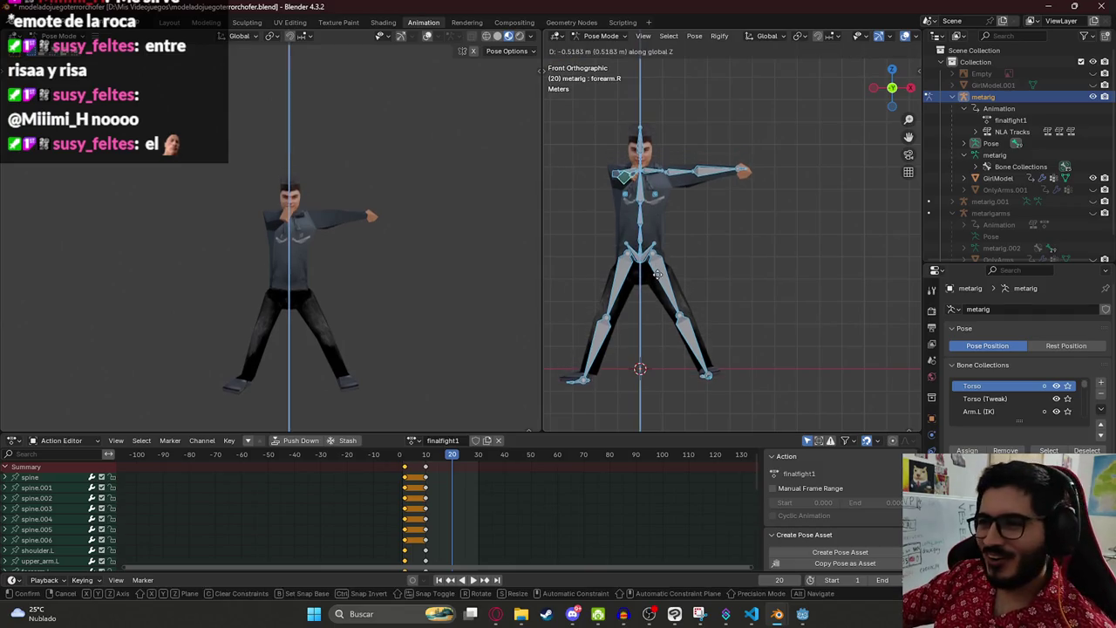
Rotate the right and left thigh bones outward to widen the leg stance
{"action": "left_click", "coordinate": [621, 287]}
{"action": "key", "text": "r"}
{"action": "left_click", "coordinate": [567, 362]}
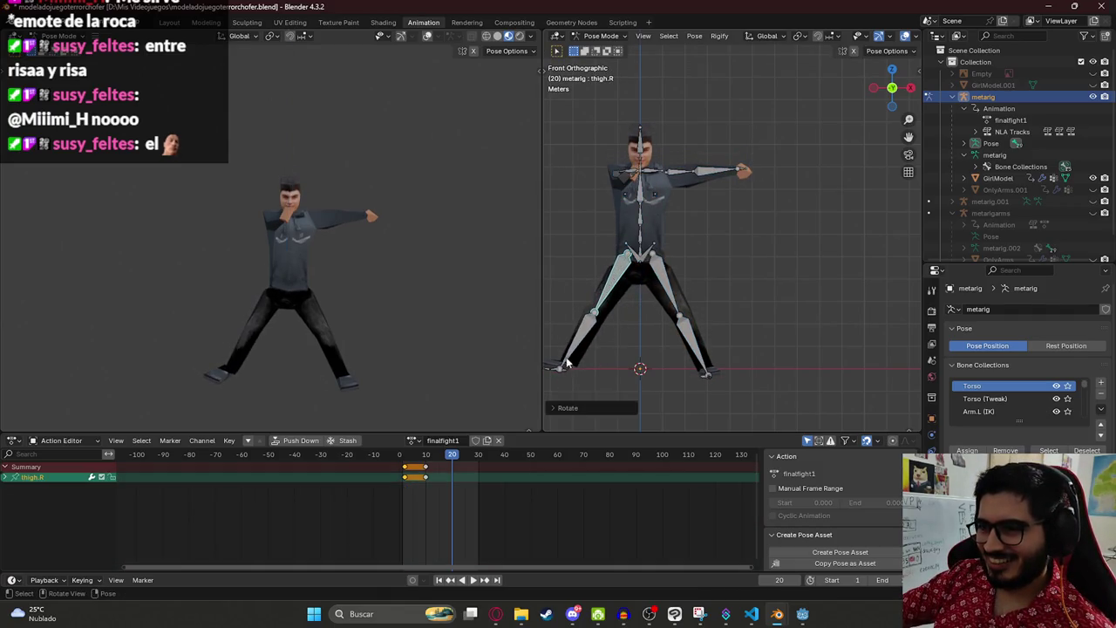
{"action": "left_click", "coordinate": [667, 283]}
{"action": "key", "text": "r"}
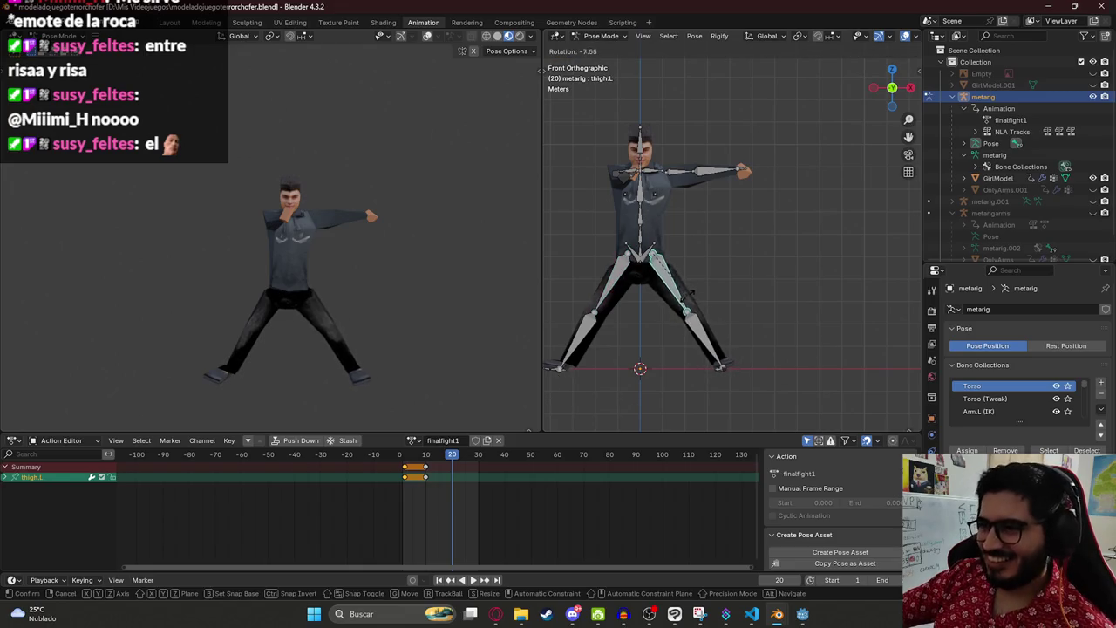
{"action": "left_click", "coordinate": [683, 299]}
{"action": "scroll", "coordinate": [683, 299], "scroll_direction": "up", "scroll_amount": 5}
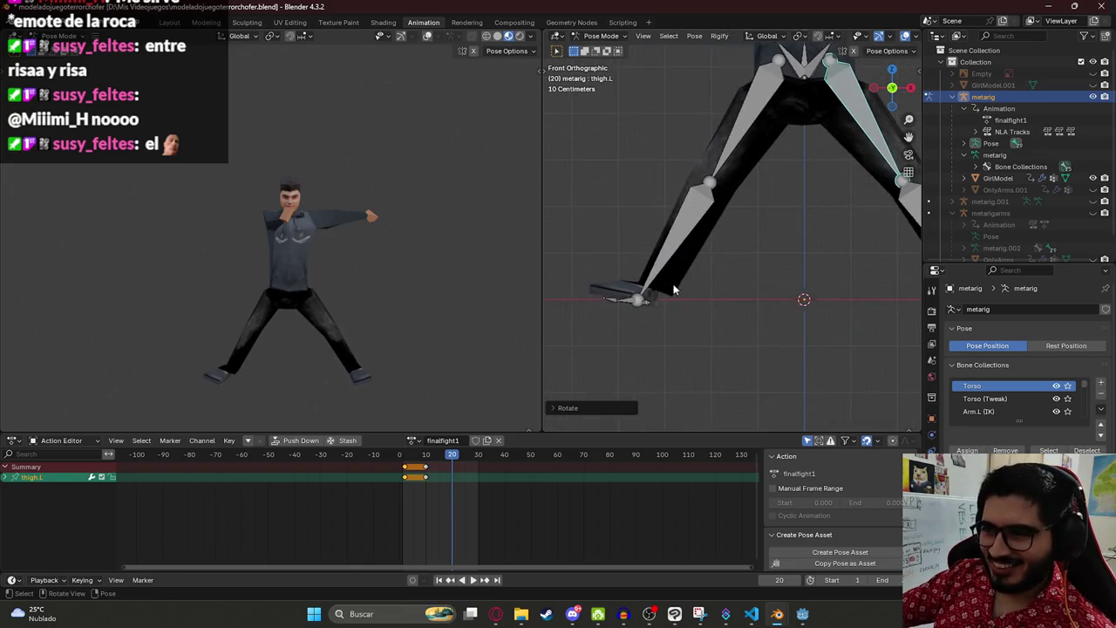
Angle the right and left foot bones in the front view
{"action": "left_click", "coordinate": [630, 302]}
{"action": "key", "text": "r"}
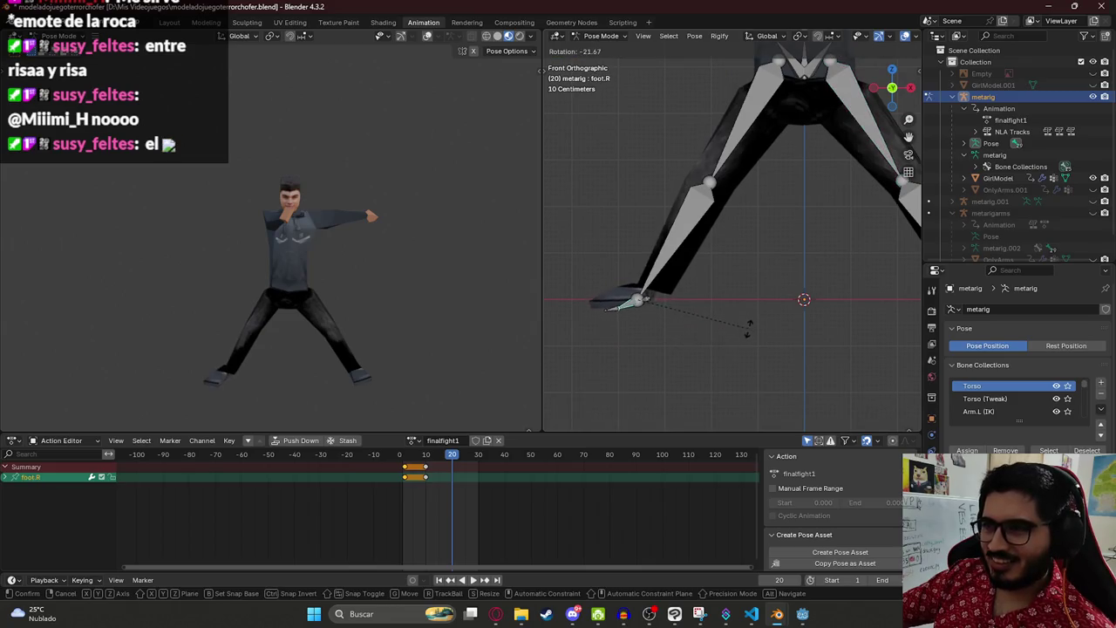
{"action": "left_click", "coordinate": [747, 331]}
{"action": "scroll", "coordinate": [746, 331], "scroll_direction": "down", "scroll_amount": 4}
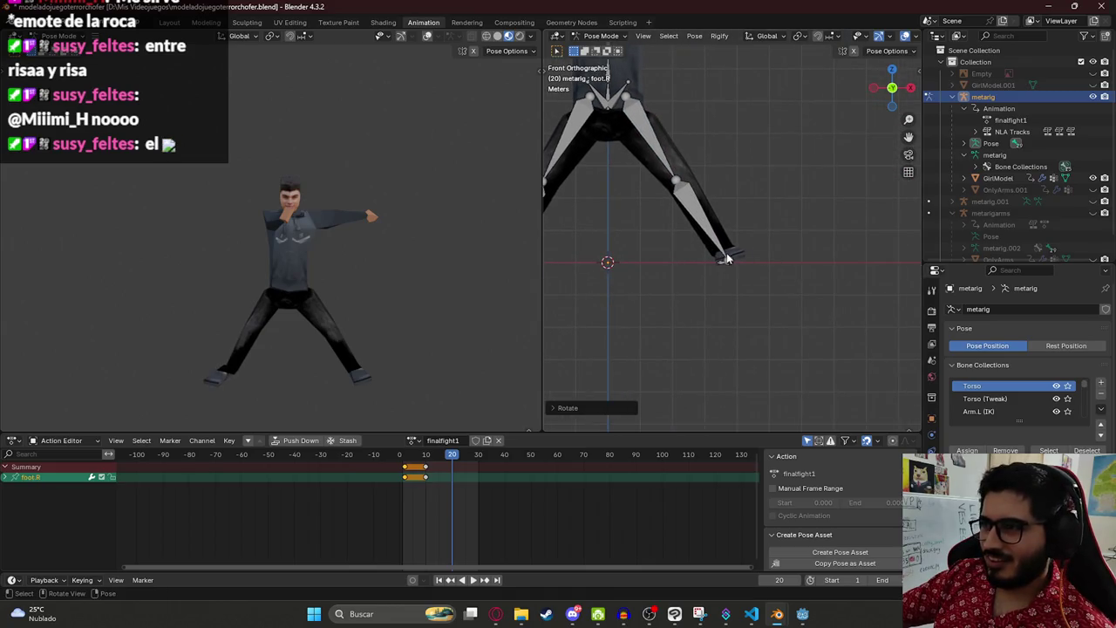
{"action": "left_click", "coordinate": [728, 258]}
{"action": "mouse_move", "coordinate": [728, 257]}
{"action": "left_mouse_down"}
{"action": "mouse_move", "coordinate": [733, 244]}
{"action": "mouse_move", "coordinate": [731, 260]}
{"action": "left_mouse_up"}
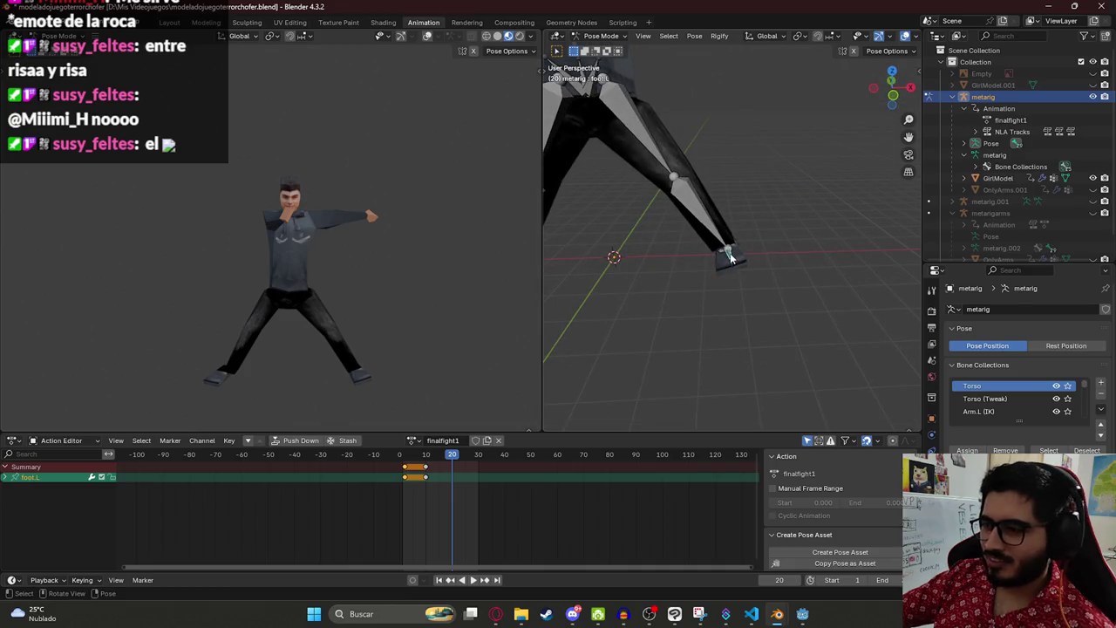
{"action": "key", "text": "KP_1"}
{"action": "key", "text": "r"}
{"action": "left_click", "coordinate": [759, 210]}
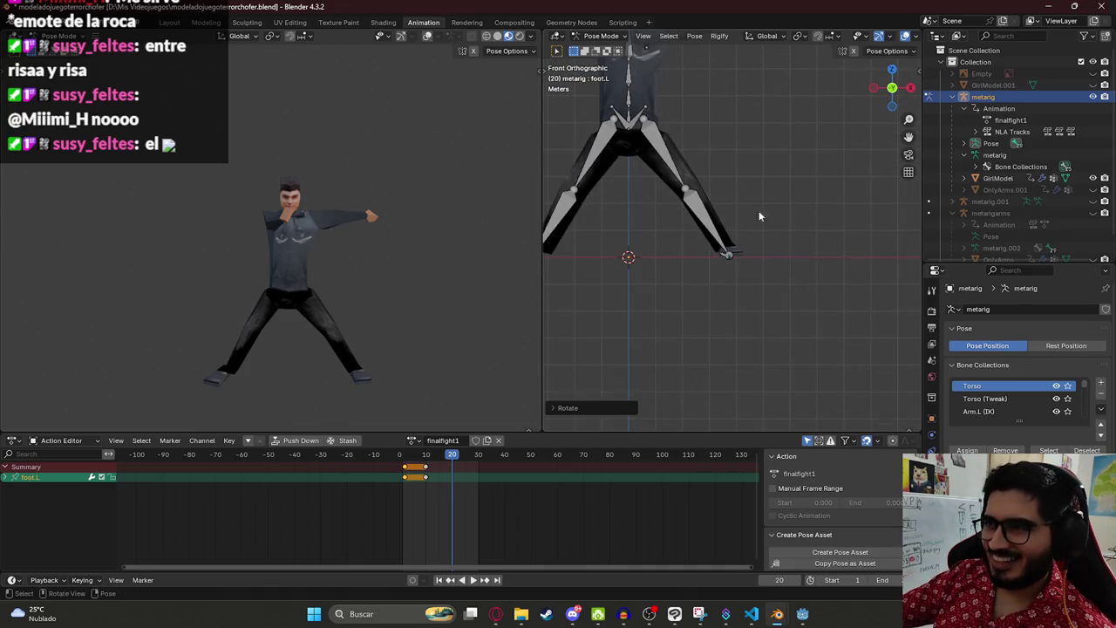
{"action": "scroll", "coordinate": [759, 214], "scroll_direction": "down", "scroll_amount": 3}
In right side view, bend the upper spine forward in two rotations, checking the reference video
{"action": "key", "text": "alt+Tab"}
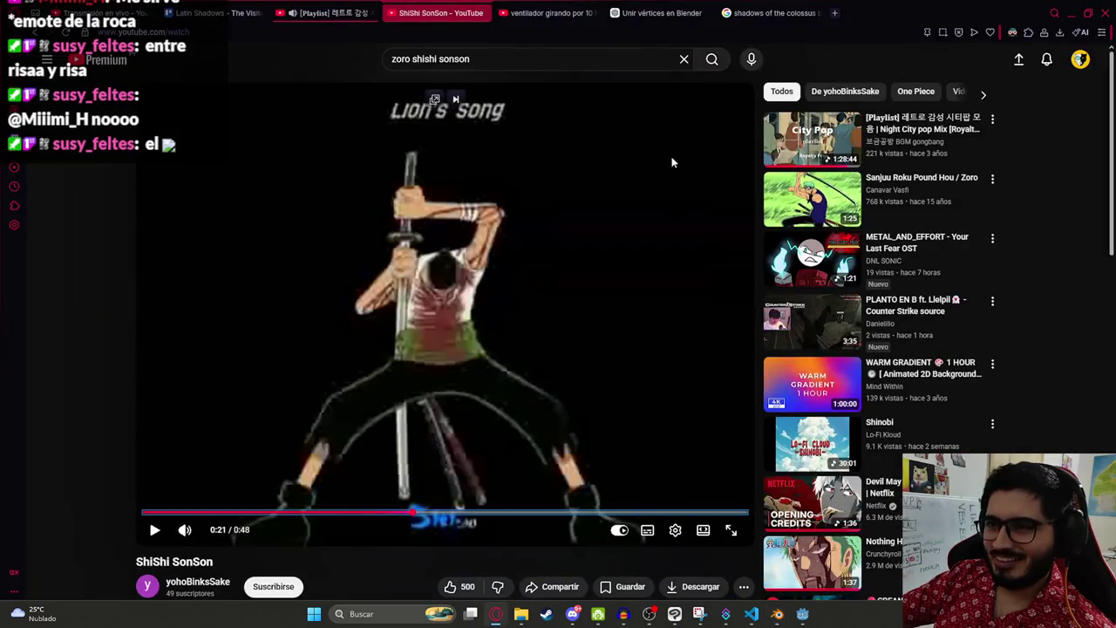
{"action": "key", "text": "alt+Tab"}
{"action": "left_click_drag", "start_coordinate": [660, 177], "coordinate": [590, 127]}
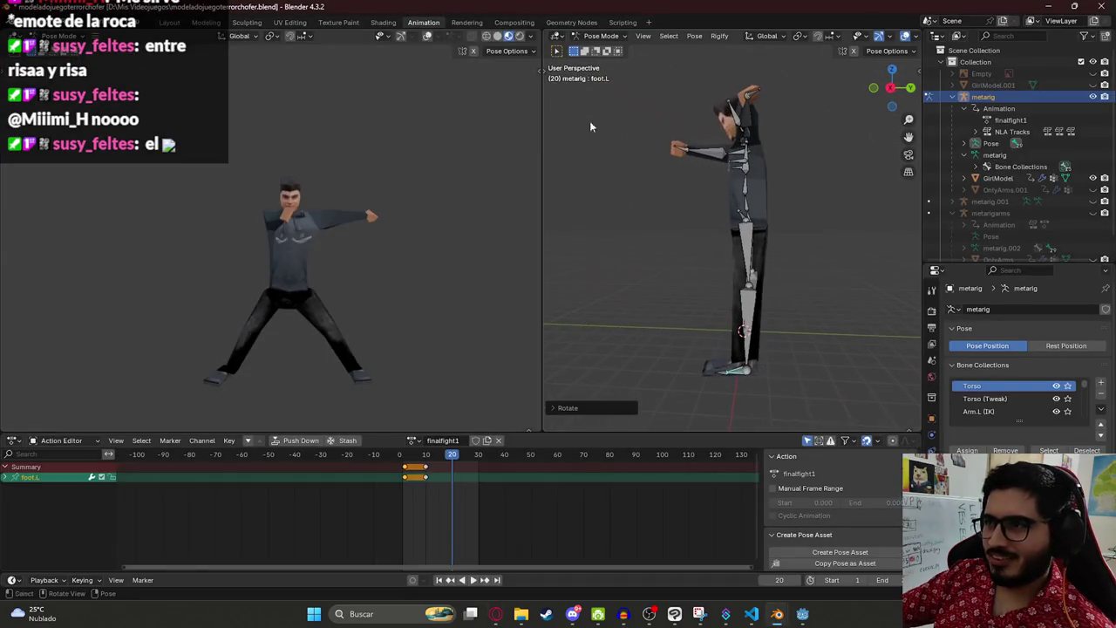
{"action": "left_click", "coordinate": [746, 164]}
{"action": "key", "text": "KP_3"}
{"action": "key", "text": "KP_Decimal"}
{"action": "key", "text": "r"}
{"action": "left_click", "coordinate": [775, 195]}
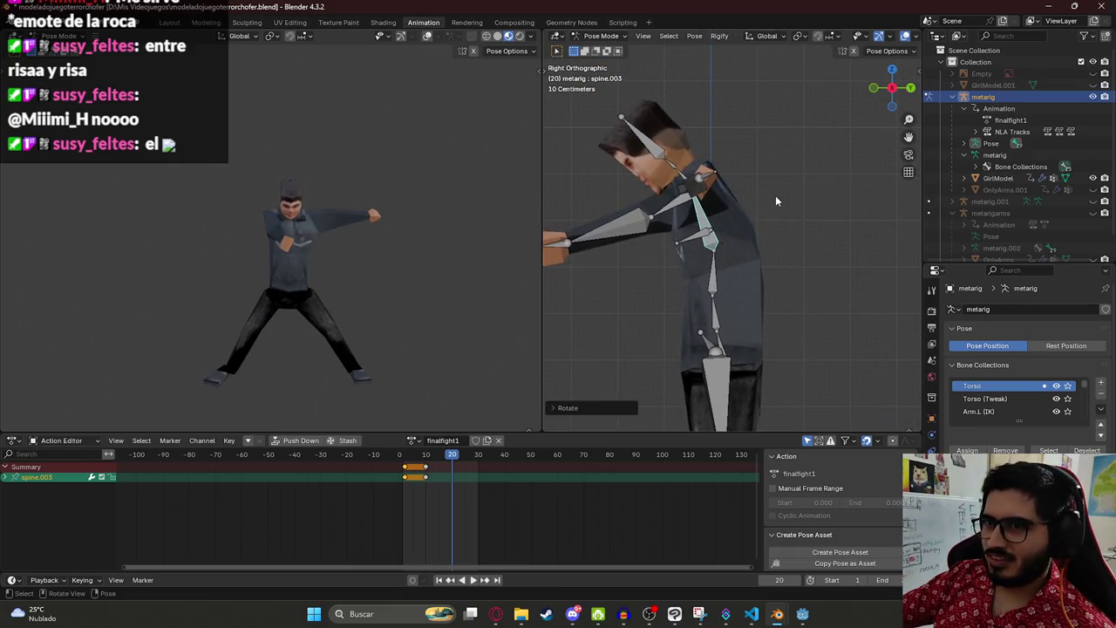
{"action": "key", "text": "alt+Tab"}
{"action": "key", "text": "alt+Tab"}
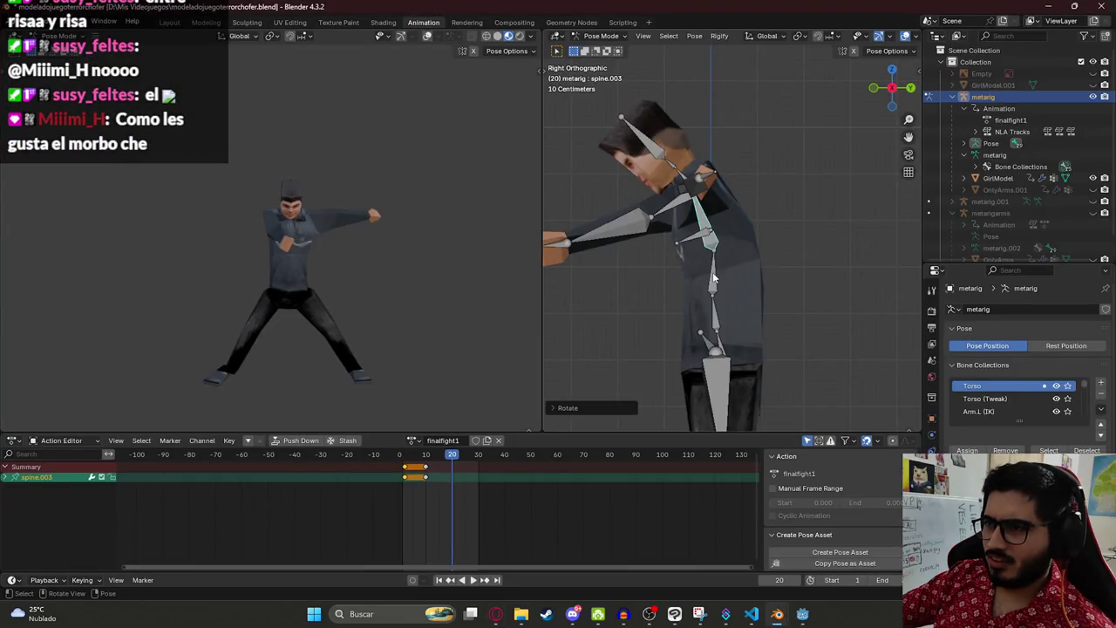
{"action": "key", "text": "r"}
{"action": "left_click", "coordinate": [720, 188]}
{"action": "key", "text": "alt+Tab"}
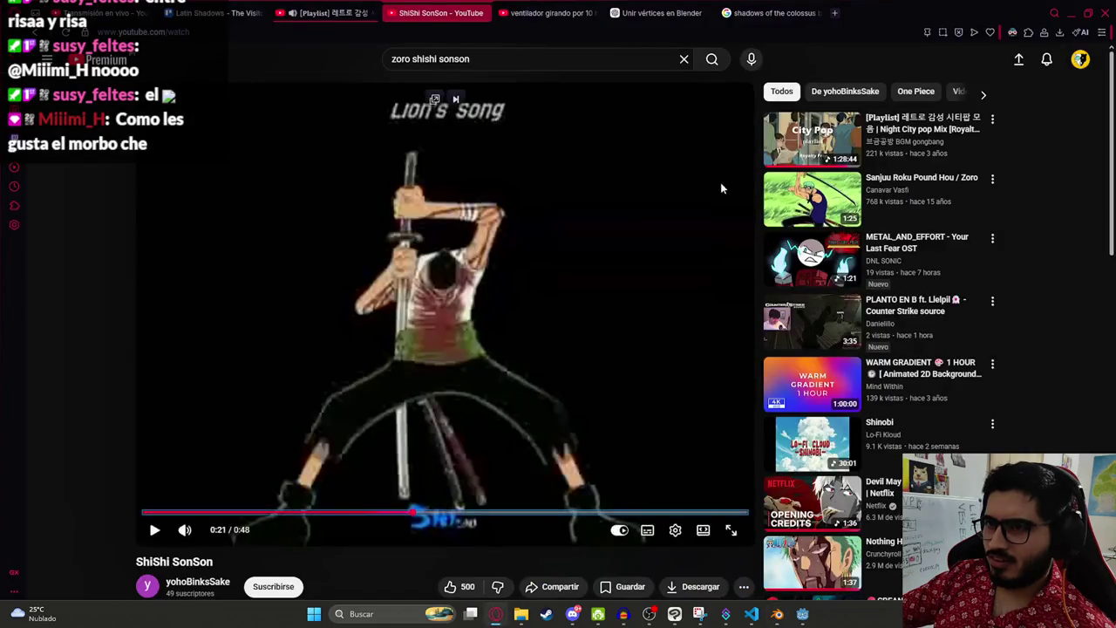
{"action": "key", "text": "alt+Tab"}
Tilt the head bone forward, comparing against the reference video
{"action": "left_click", "coordinate": [630, 170]}
{"action": "key", "text": "r"}
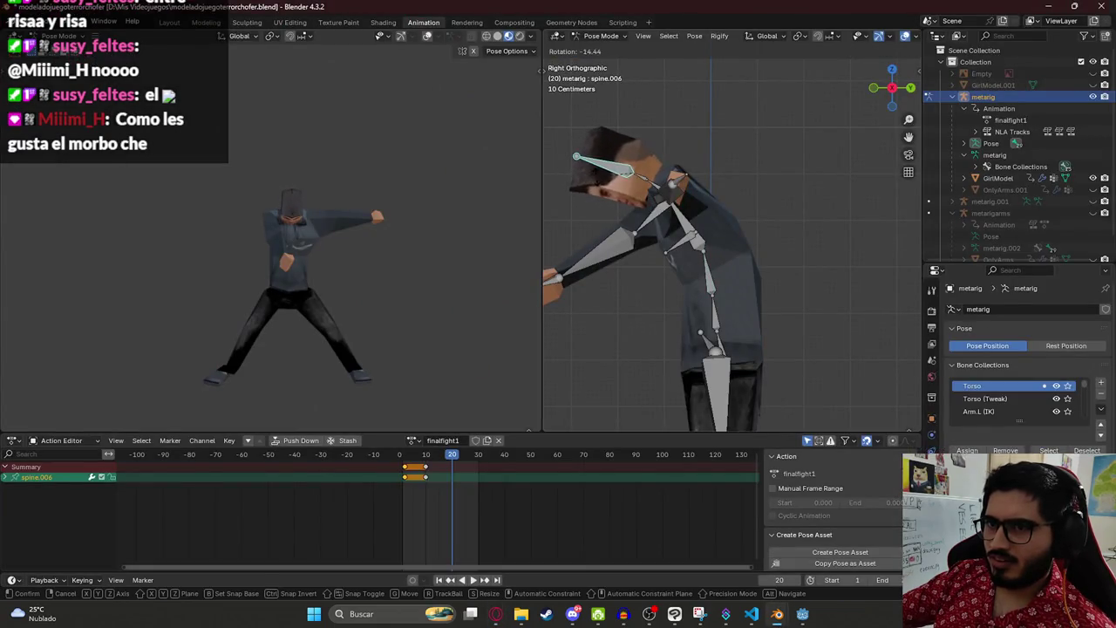
{"action": "left_click", "coordinate": [684, 187]}
{"action": "key", "text": "alt+Tab"}
{"action": "key", "text": "alt+Tab"}
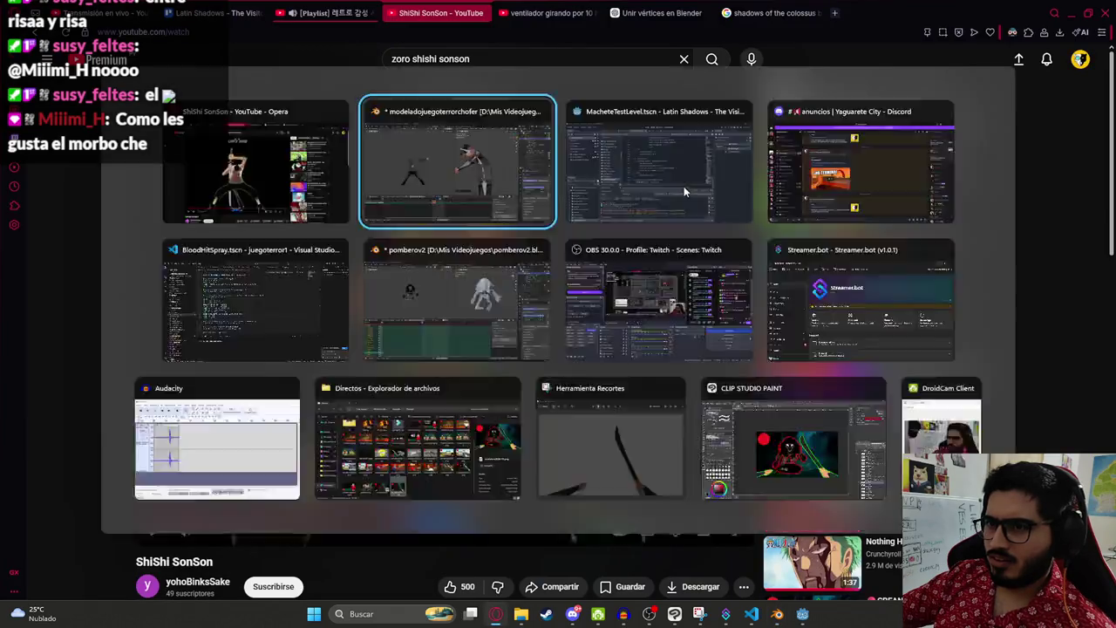
{"action": "key", "text": "alt+Tab"}
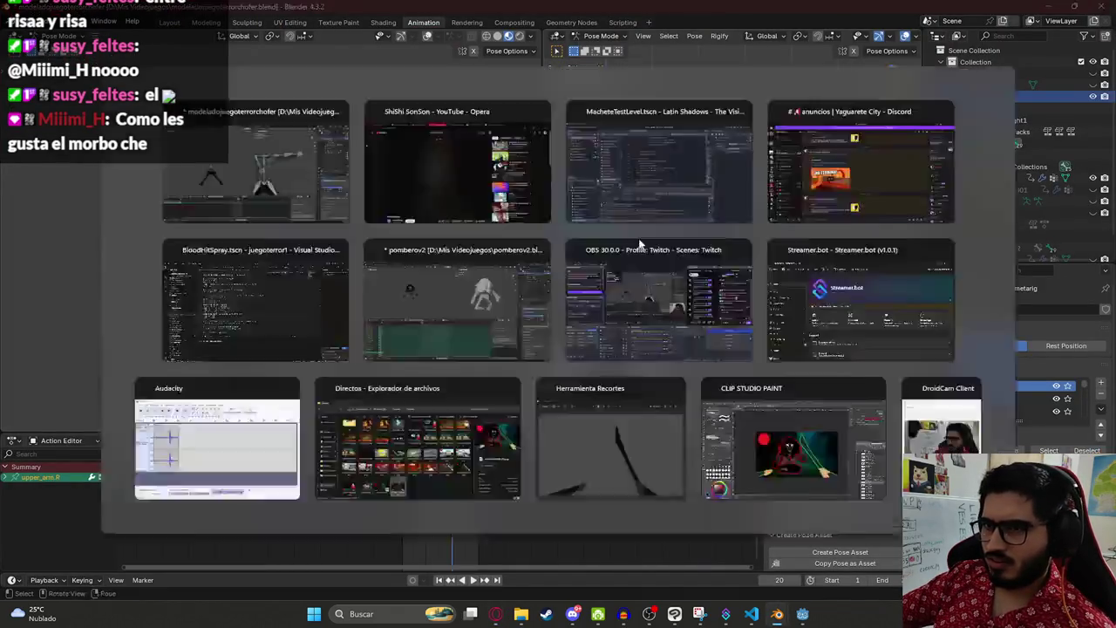
{"action": "key", "text": "alt+Tab"}
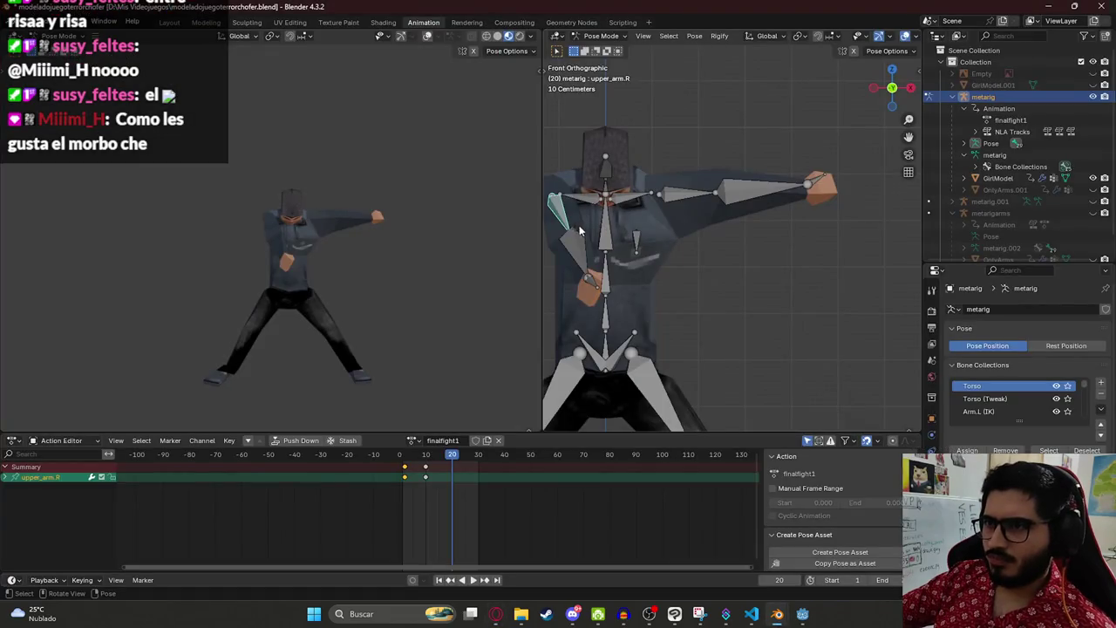
Lower the right upper arm after undoing a first attempt and checking the reference
{"action": "key", "text": "r"}
{"action": "left_click", "coordinate": [546, 243]}
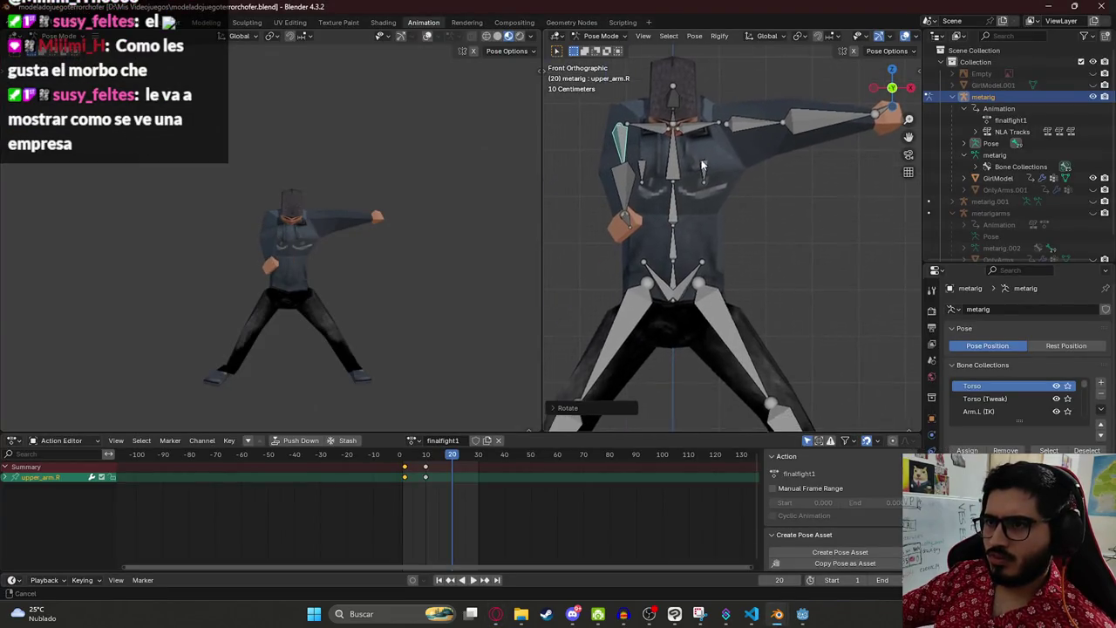
{"action": "key", "text": "ctrl+z"}
{"action": "key", "text": "r"}
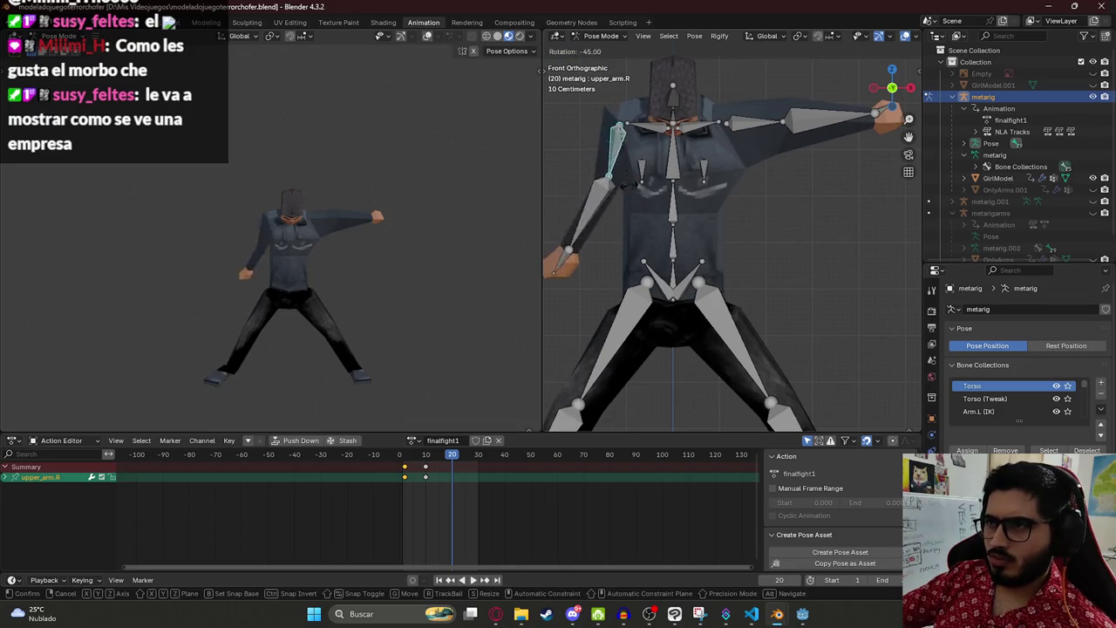
{"action": "right_click", "coordinate": [642, 190]}
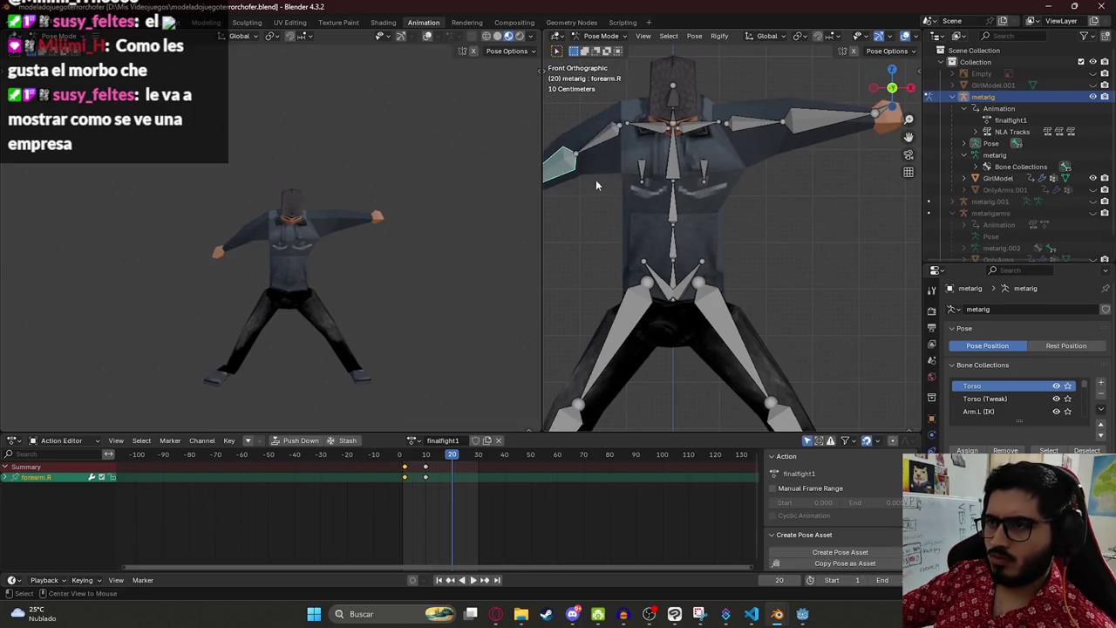
{"action": "key", "text": "alt+Tab"}
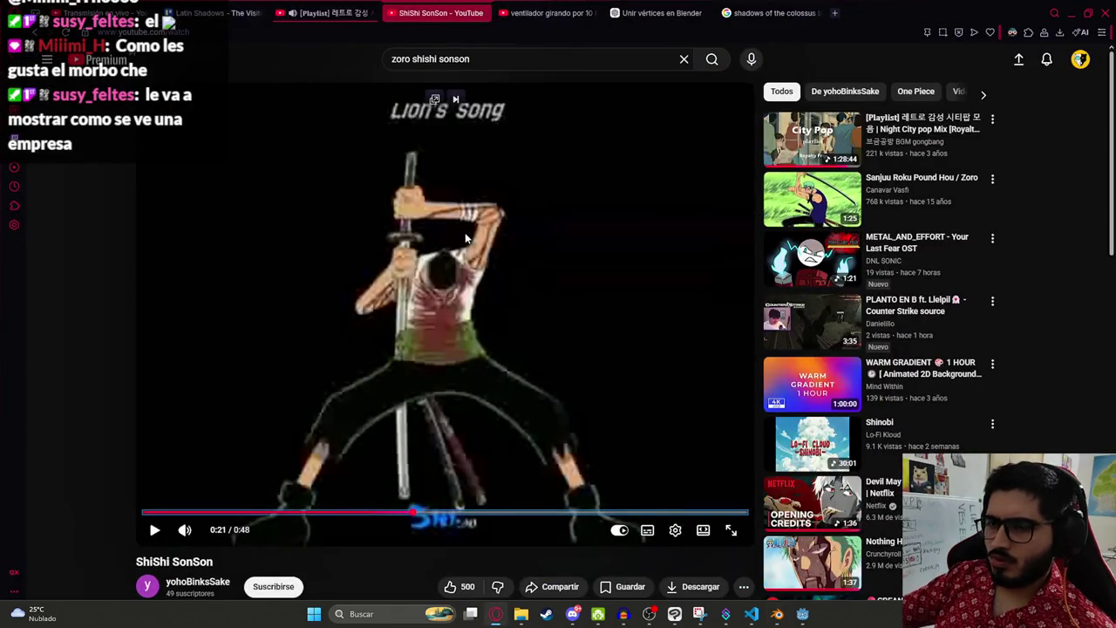
{"action": "key", "text": "alt+Tab"}
{"action": "left_click", "coordinate": [623, 137]}
{"action": "key", "text": "r"}
{"action": "left_click", "coordinate": [633, 143]}
{"action": "key", "text": "r"}
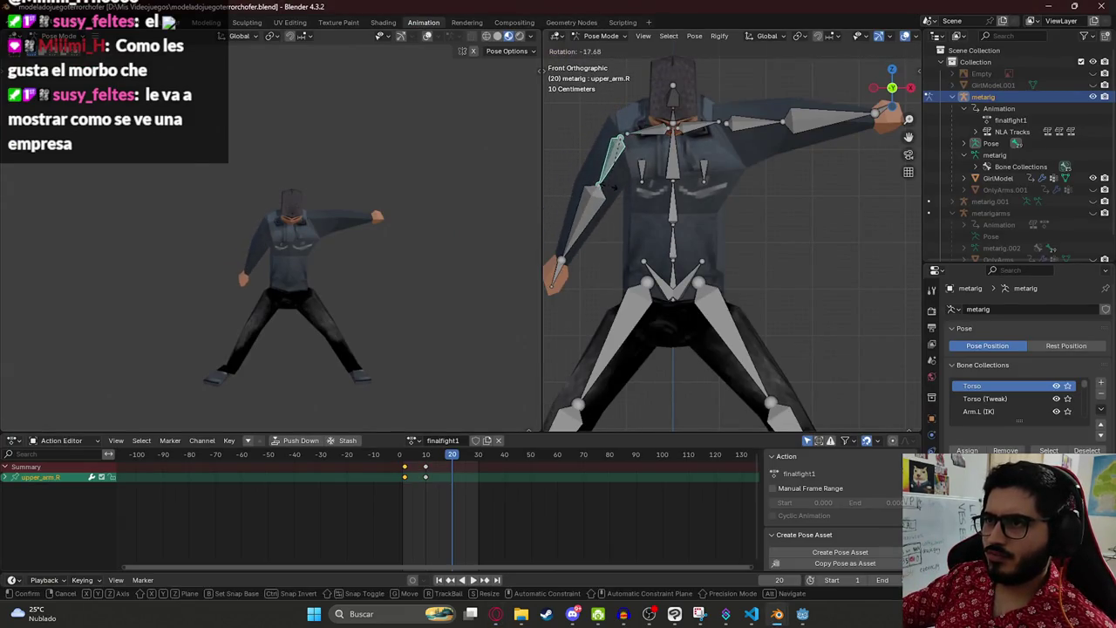
{"action": "left_click", "coordinate": [614, 187]}
In left side view, adjust the right upper arm and bend the forearm up toward the head
{"action": "key", "text": "ctrl+KP_3"}
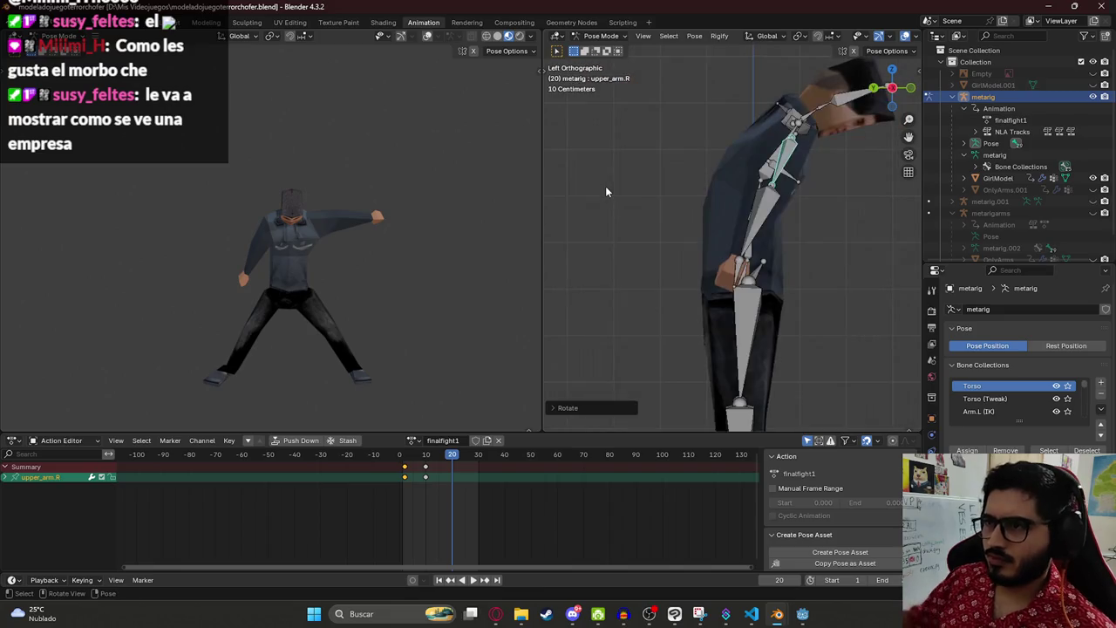
{"action": "left_click_drag", "start_coordinate": [852, 199], "coordinate": [798, 211]}
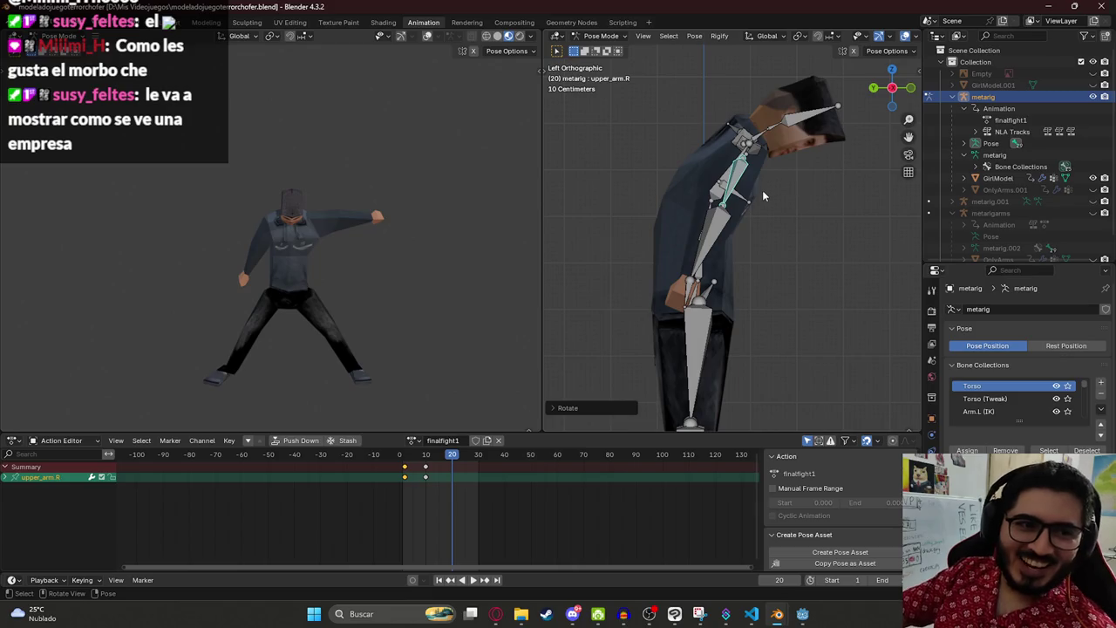
{"action": "key", "text": "r"}
{"action": "left_click", "coordinate": [810, 218]}
{"action": "left_click", "coordinate": [806, 199]}
{"action": "key", "text": "r"}
{"action": "left_click", "coordinate": [687, 186]}
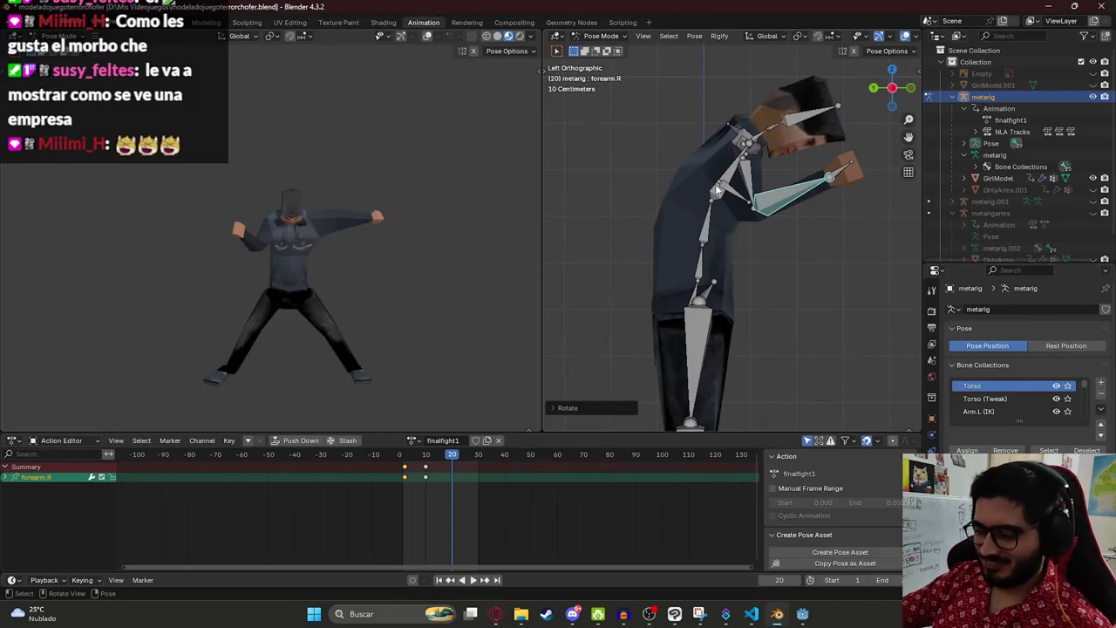
In front view, adjust the right upper arm and rotate the forearm on its local Z axis
{"action": "key", "text": "KP_1"}
{"action": "left_click", "coordinate": [610, 171]}
{"action": "key", "text": "r"}
{"action": "left_click", "coordinate": [611, 207]}
{"action": "left_click", "coordinate": [582, 187]}
{"action": "key", "text": "r"}
{"action": "key", "text": "z"}
{"action": "key", "text": "z"}
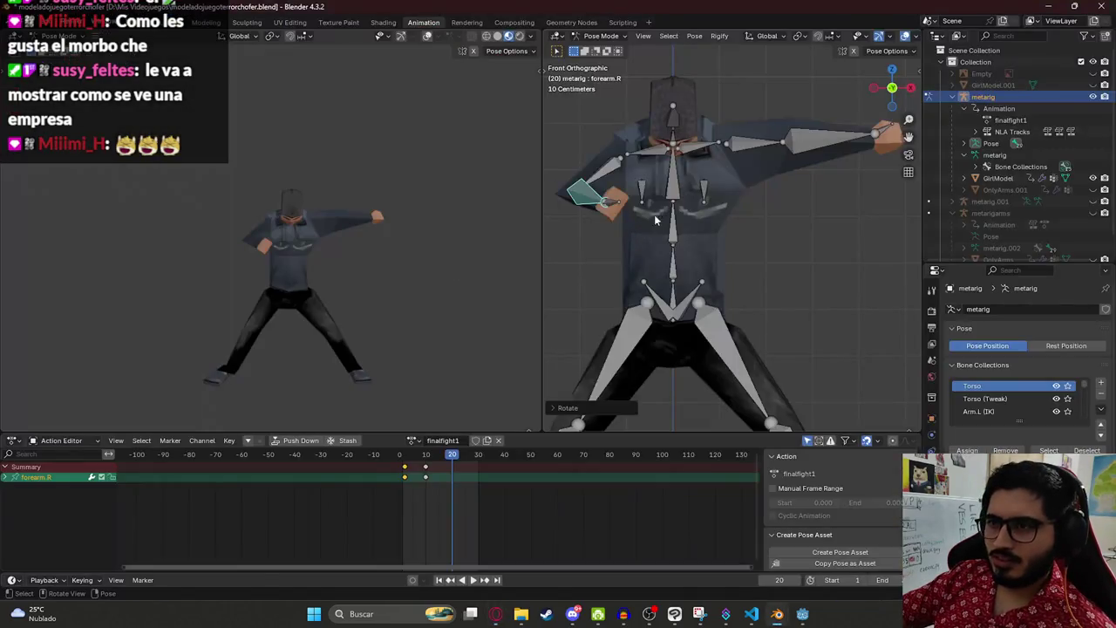
{"action": "left_click", "coordinate": [606, 172]}
Rotate the right hand bone around its local axis
{"action": "left_click", "coordinate": [605, 172]}
{"action": "key", "text": "r"}
{"action": "key", "text": "x"}
{"action": "key", "text": "z"}
{"action": "key", "text": "z"}
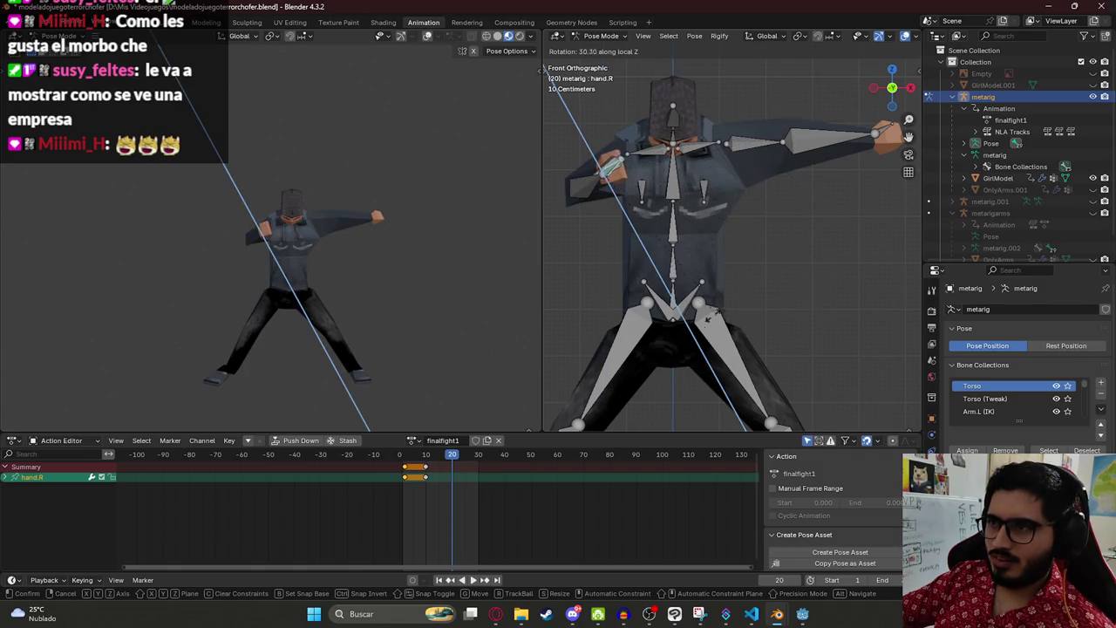
{"action": "left_click", "coordinate": [586, 299]}
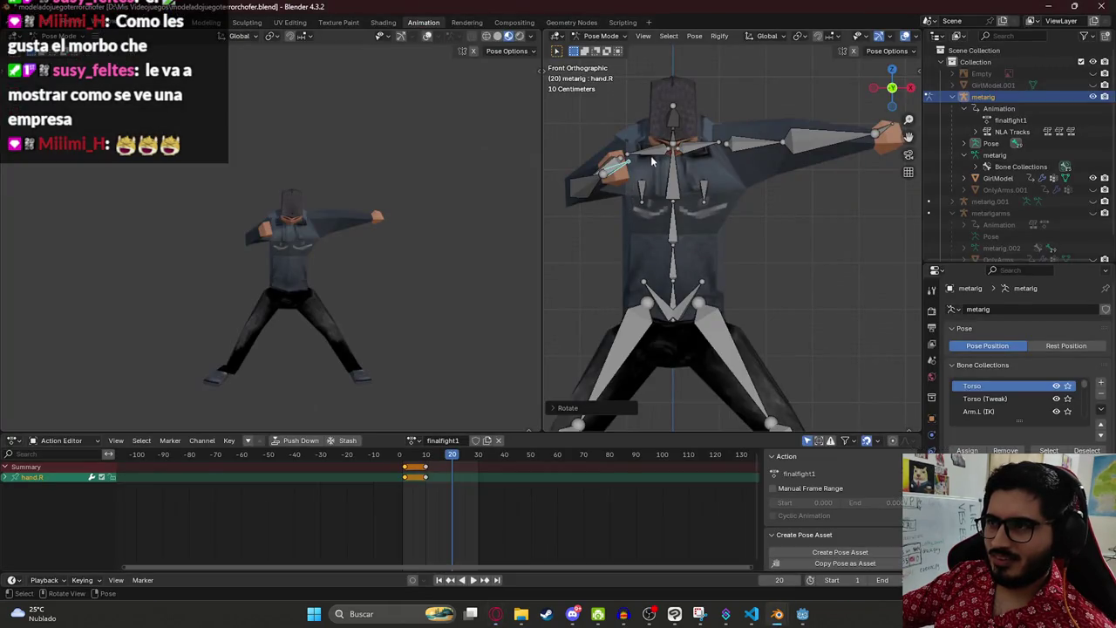
Rotate the right shoulder twice and swing the right upper arm downward
{"action": "left_click", "coordinate": [649, 155]}
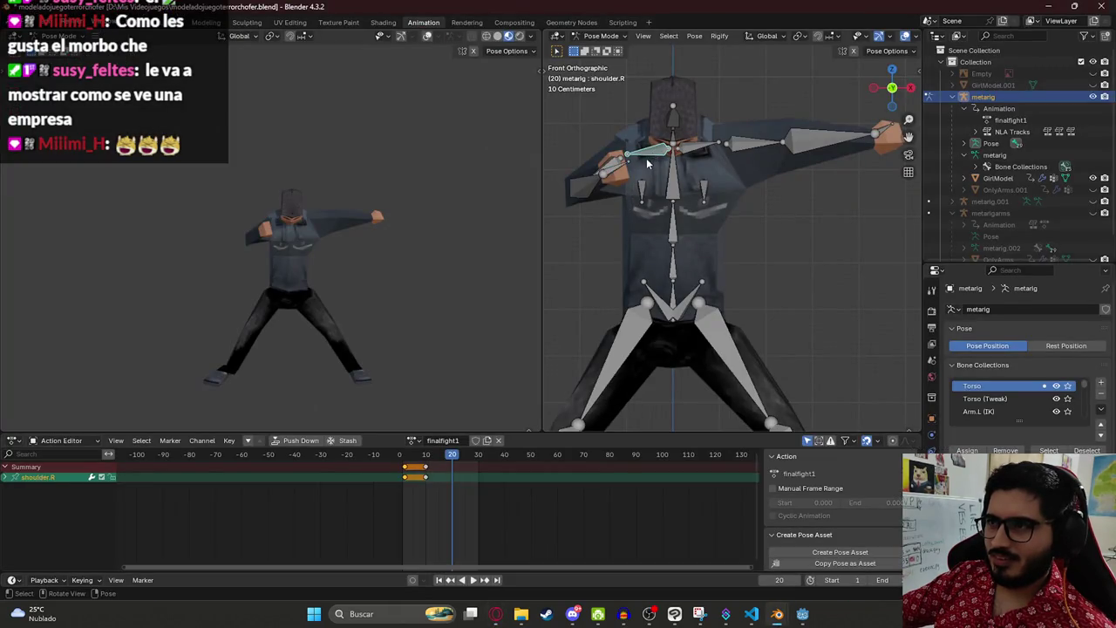
{"action": "key", "text": "r"}
{"action": "left_click", "coordinate": [638, 160]}
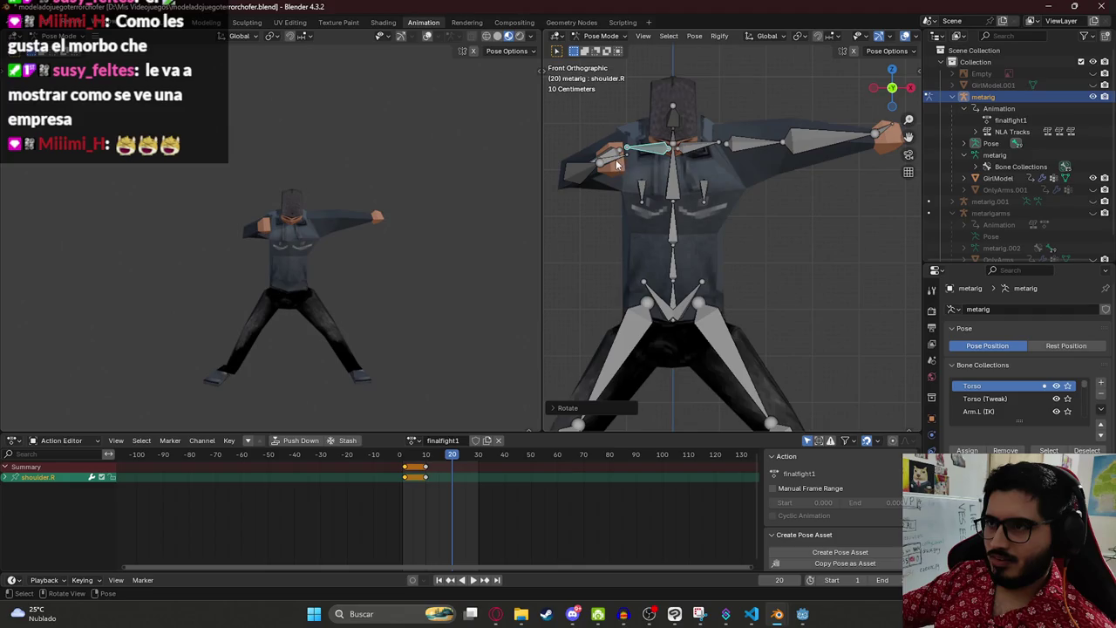
{"action": "key", "text": "r"}
{"action": "left_click", "coordinate": [640, 167]}
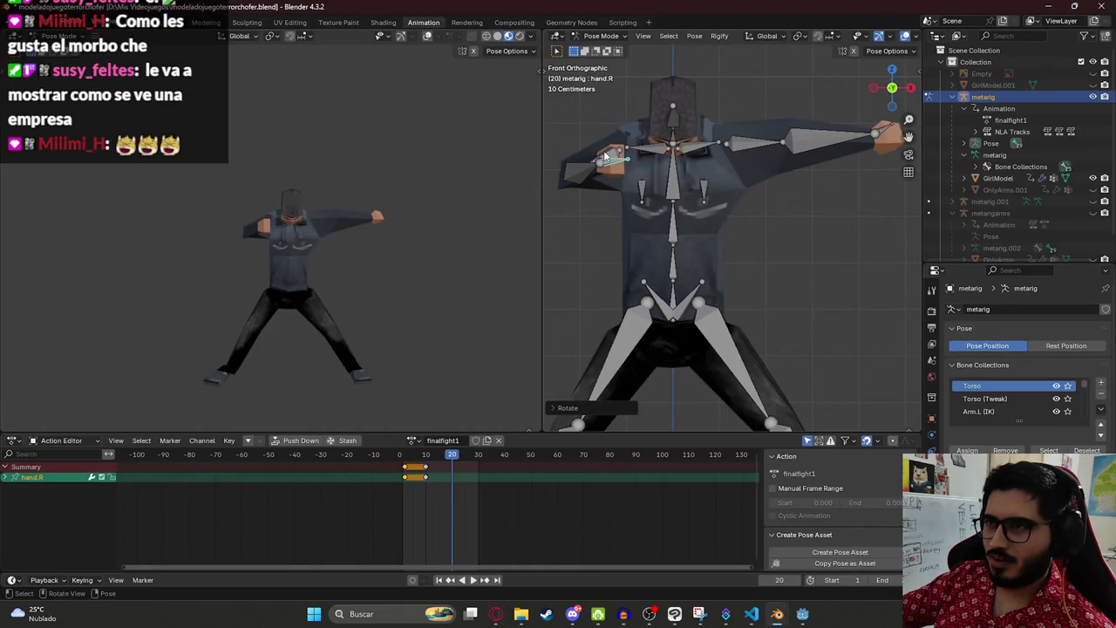
{"action": "left_click", "coordinate": [606, 156]}
{"action": "key", "text": "r"}
{"action": "left_click", "coordinate": [624, 224]}
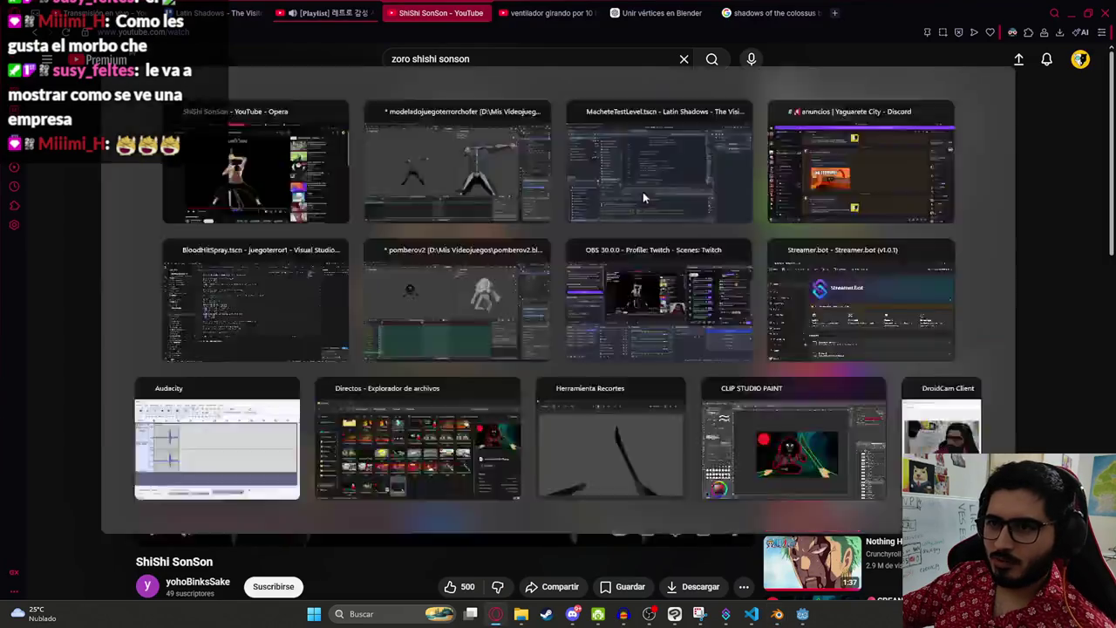
Tweak the right forearm rotation, then select all bones to key the pose at frame 20
{"action": "left_click", "coordinate": [630, 158]}
{"action": "left_click", "coordinate": [620, 155]}
{"action": "key", "text": "r"}
{"action": "left_click", "coordinate": [651, 149]}
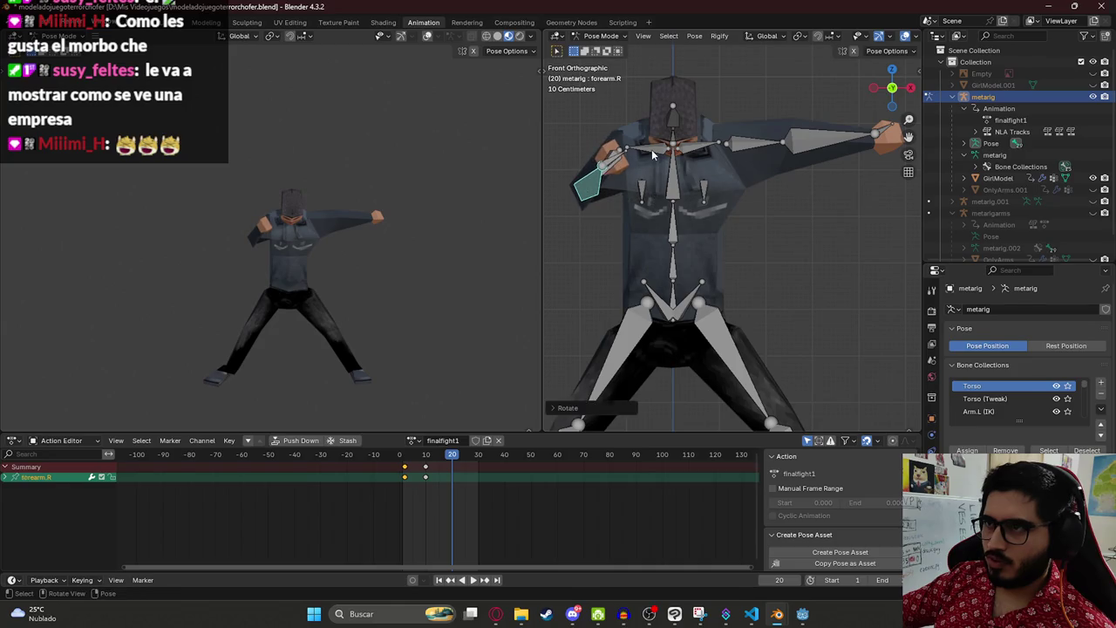
{"action": "left_click", "coordinate": [652, 149]}
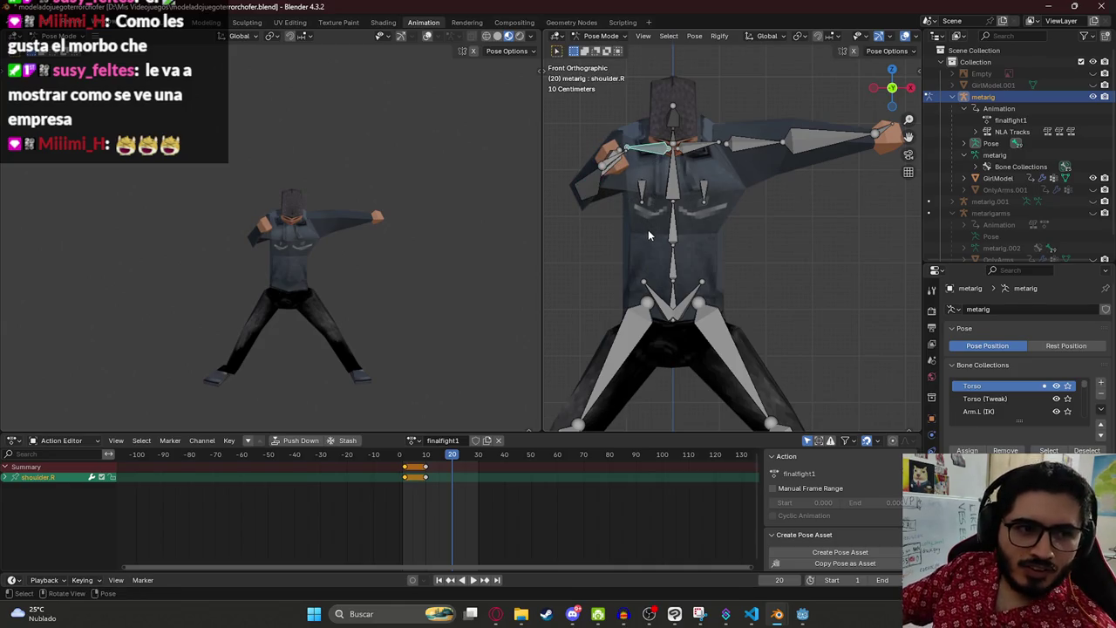
{"action": "key", "text": "a"}
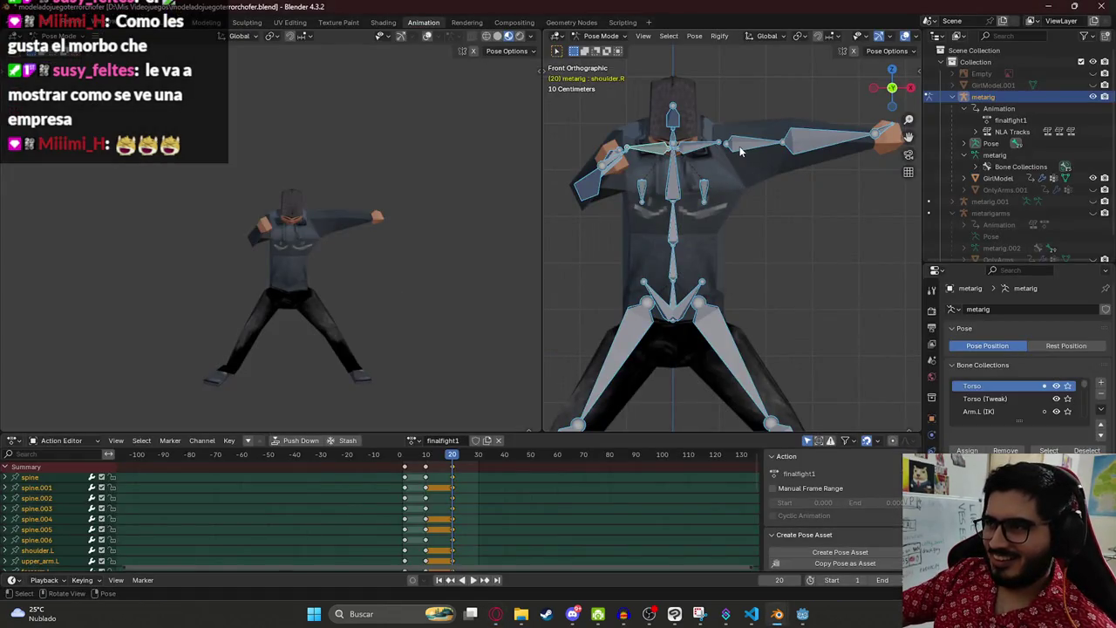
Raise the left upper arm and rotate the left forearm
{"action": "left_click", "coordinate": [740, 149]}
{"action": "key", "text": "r"}
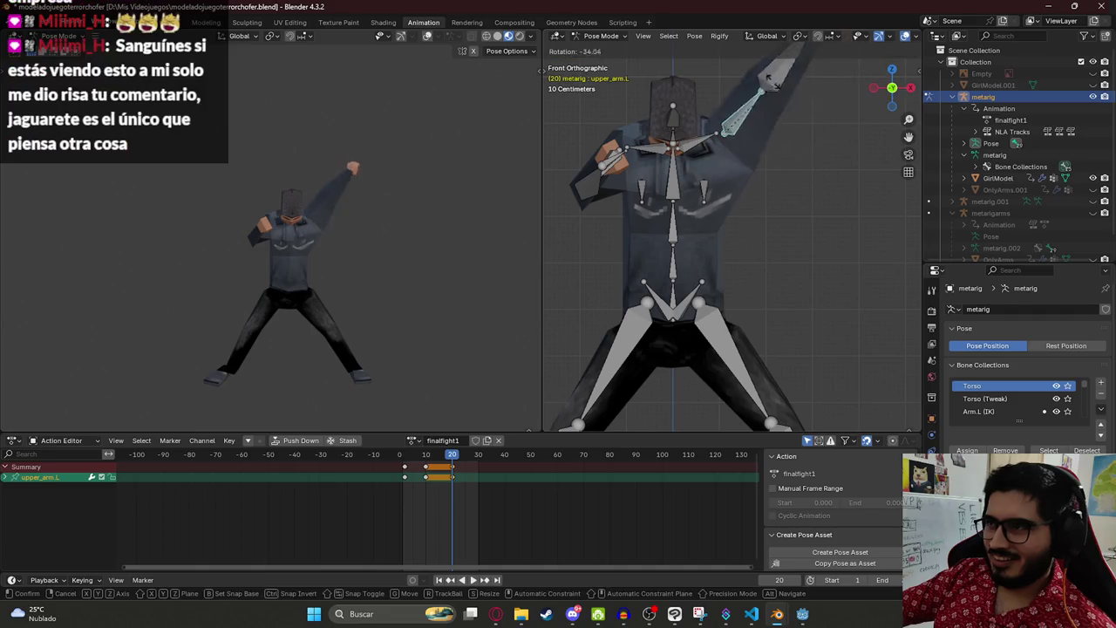
{"action": "left_click", "coordinate": [767, 78]}
{"action": "left_click", "coordinate": [728, 170]}
{"action": "key", "text": "r"}
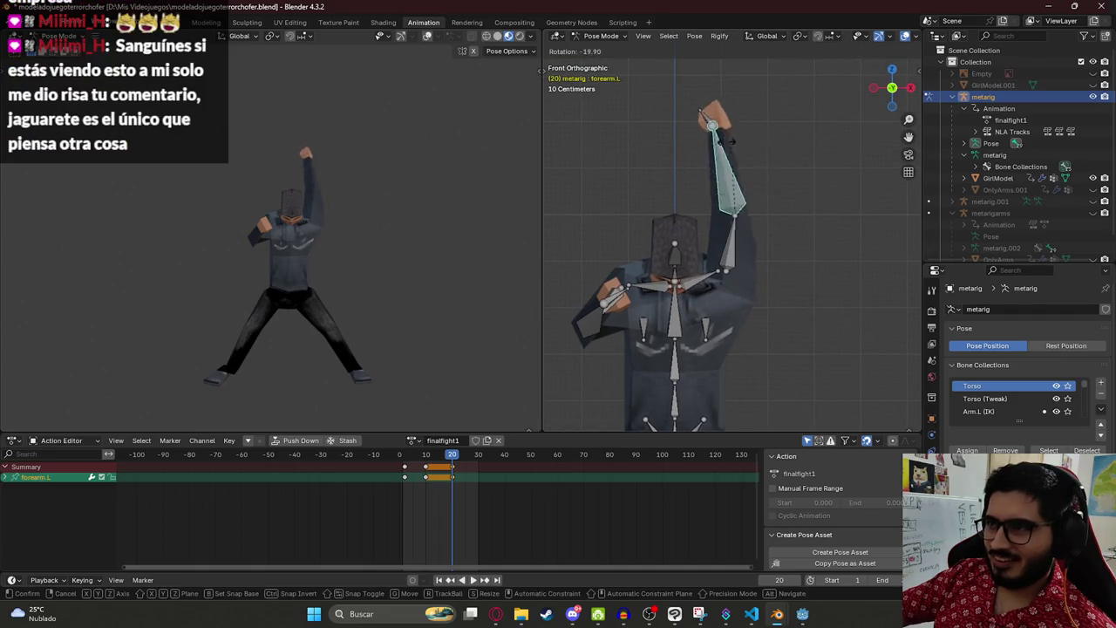
{"action": "left_click", "coordinate": [670, 185]}
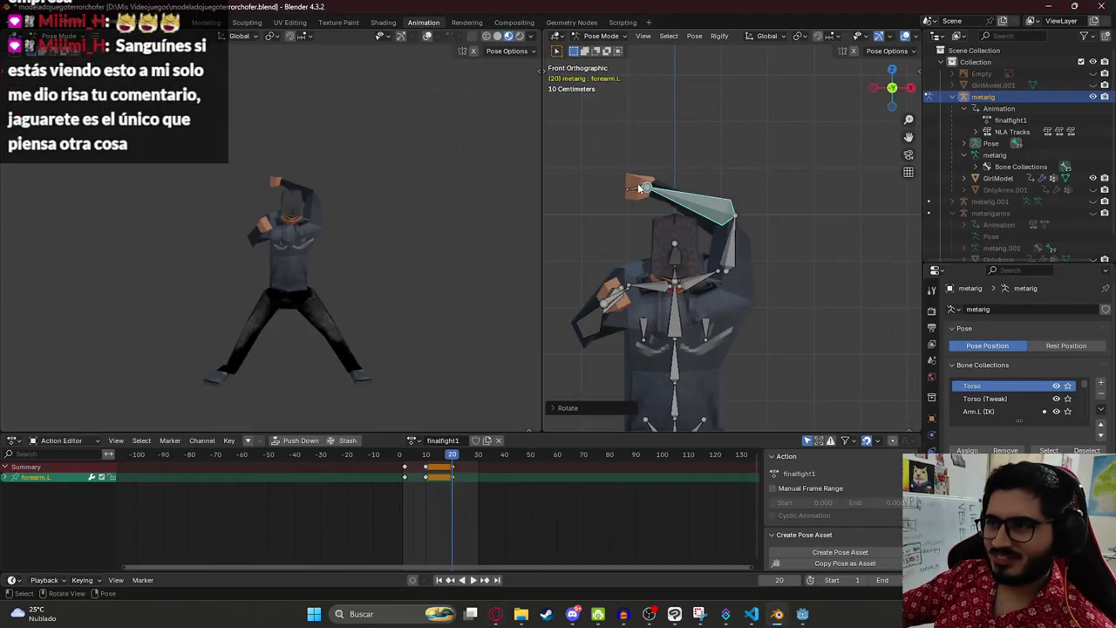
Readjust the left upper arm, shoulder and forearm rotations, checking the reference video
{"action": "left_click", "coordinate": [640, 184]}
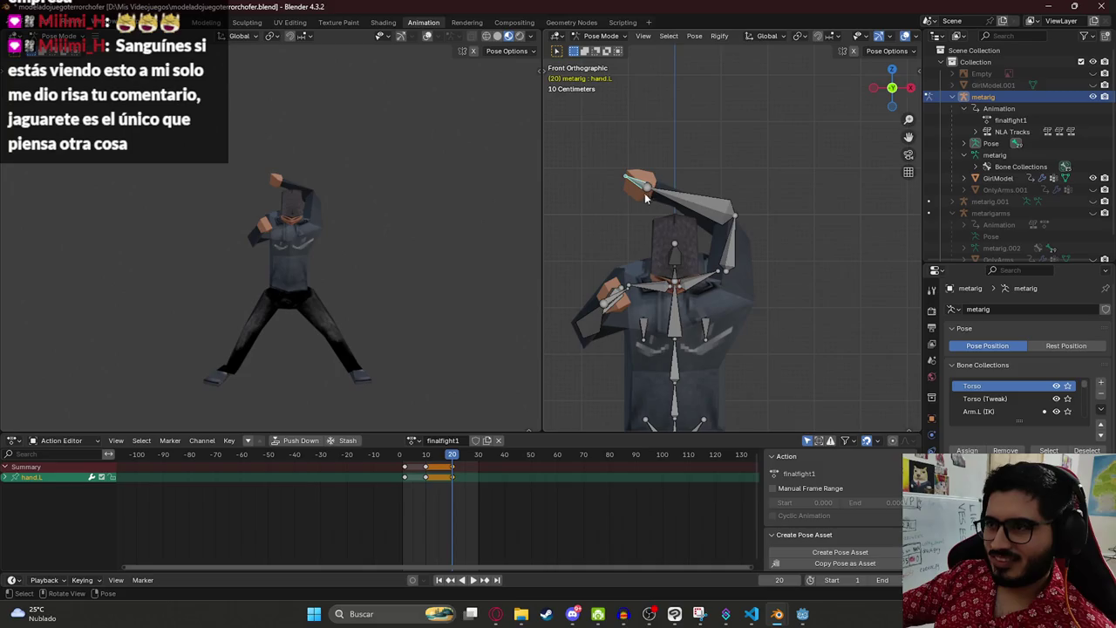
{"action": "left_click", "coordinate": [742, 248]}
{"action": "key", "text": "r"}
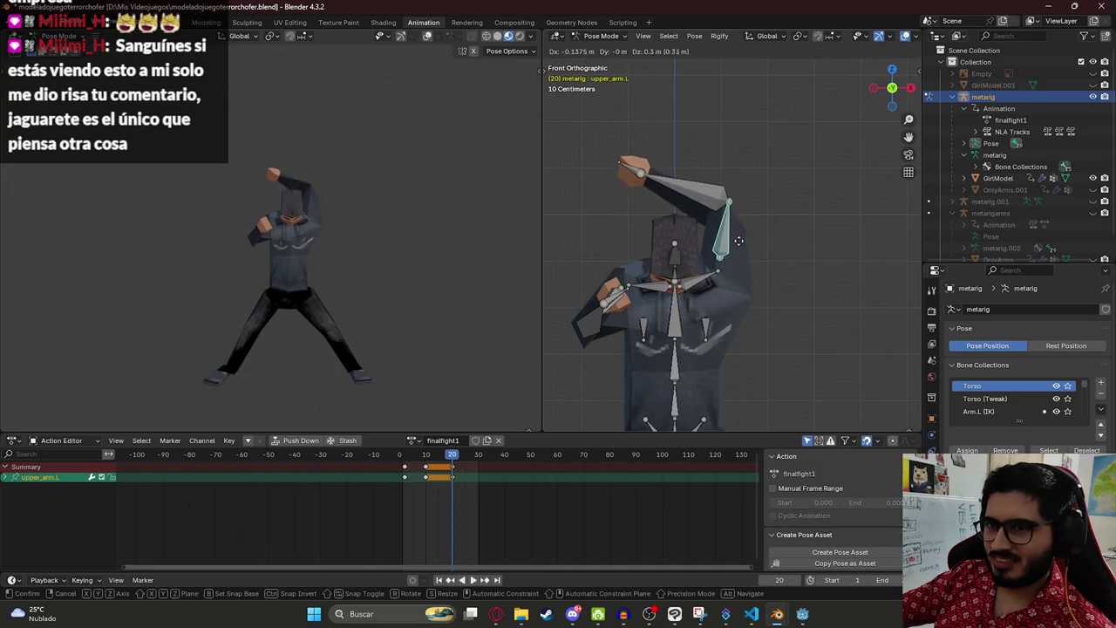
{"action": "left_click", "coordinate": [798, 248]}
{"action": "left_click", "coordinate": [702, 273]}
{"action": "key", "text": "r"}
{"action": "left_click", "coordinate": [783, 271]}
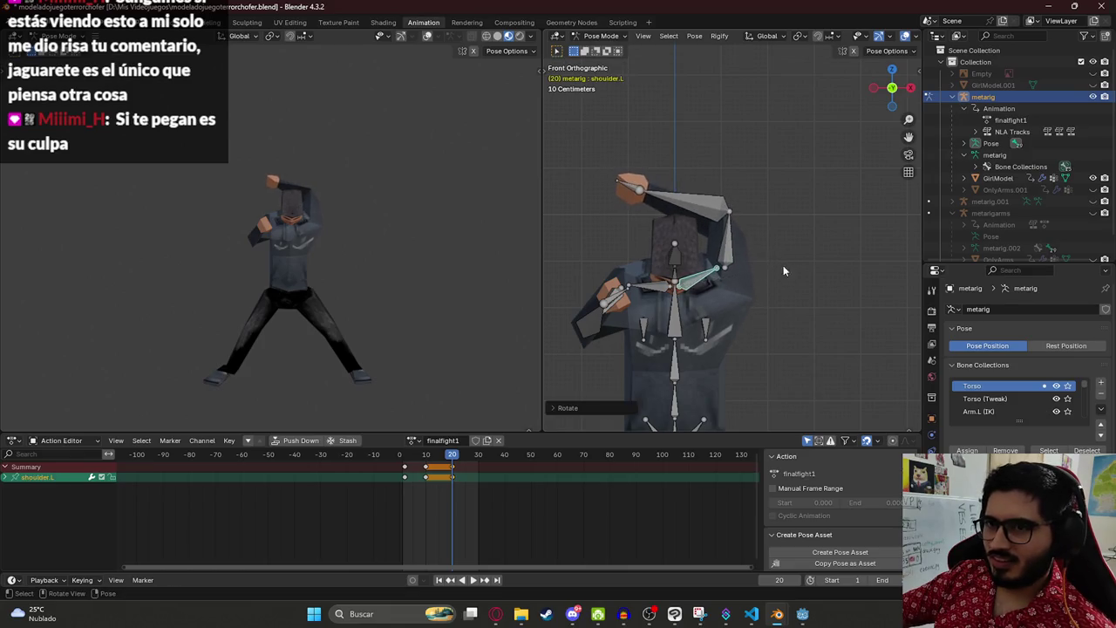
{"action": "left_click", "coordinate": [688, 209]}
{"action": "key", "text": "r"}
{"action": "key", "text": "Return"}
{"action": "key", "text": "alt+Tab"}
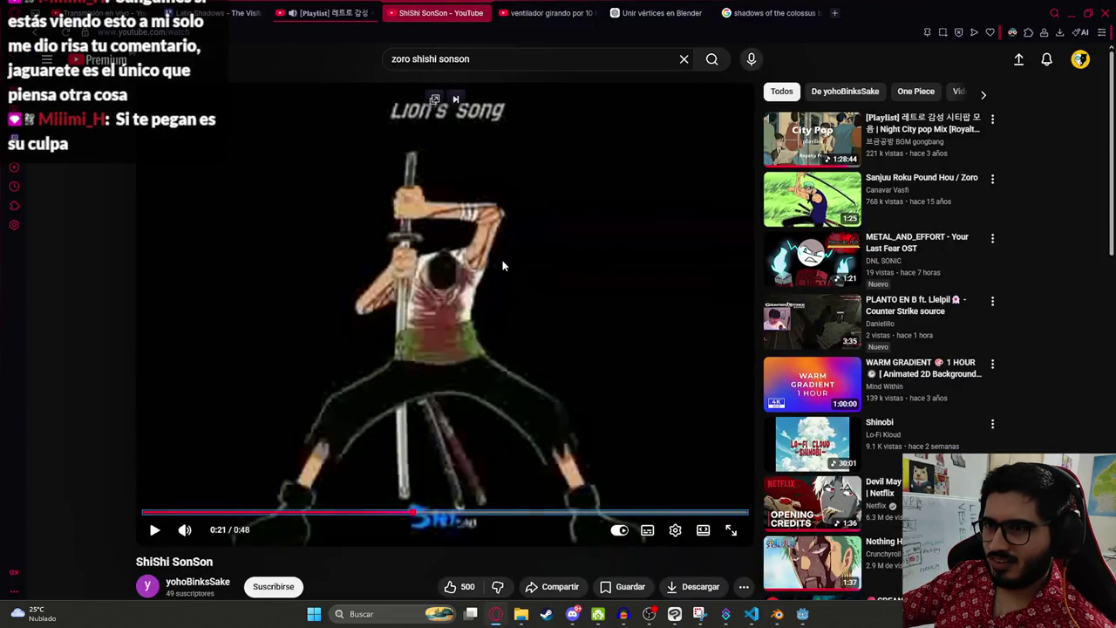
{"action": "key", "text": "alt+Tab"}
Rotate the left upper arm again and level the left forearm over the head
{"action": "left_click", "coordinate": [723, 257]}
{"action": "key", "text": "r"}
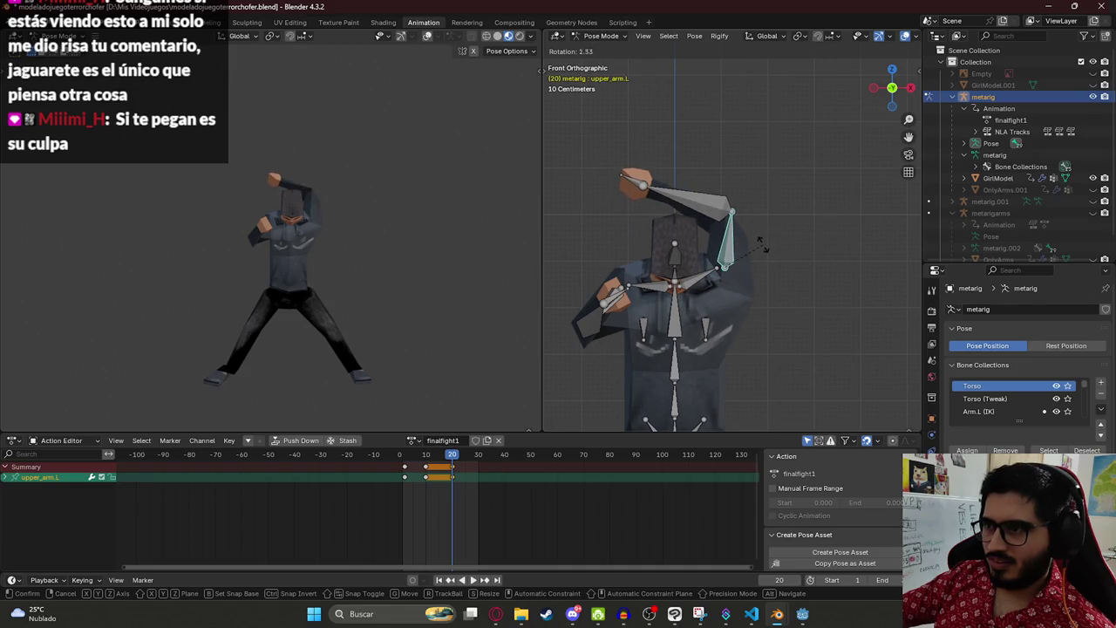
{"action": "left_click", "coordinate": [757, 244]}
{"action": "left_click", "coordinate": [725, 240]}
{"action": "key", "text": "r"}
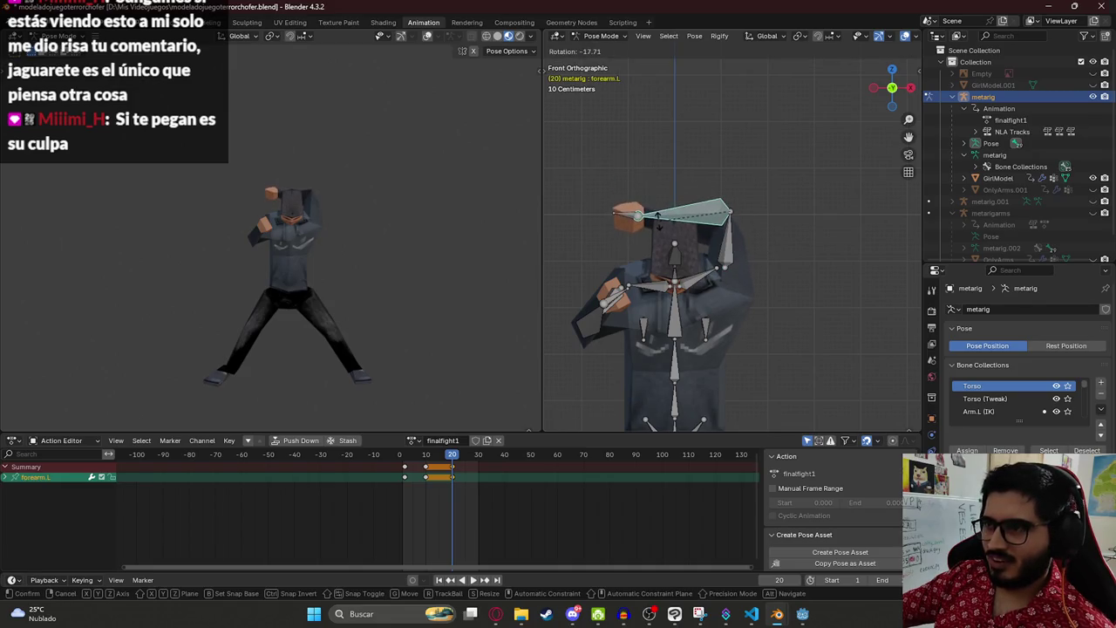
{"action": "left_click", "coordinate": [659, 223]}
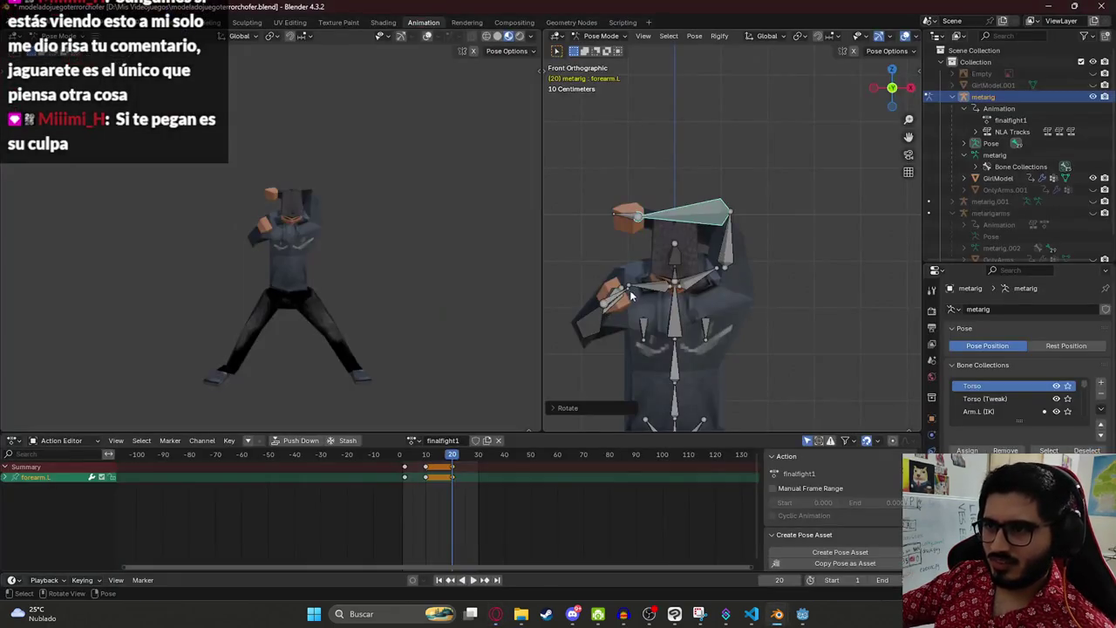
Rotate the right hand bone
{"action": "left_click", "coordinate": [622, 299]}
{"action": "key", "text": "r"}
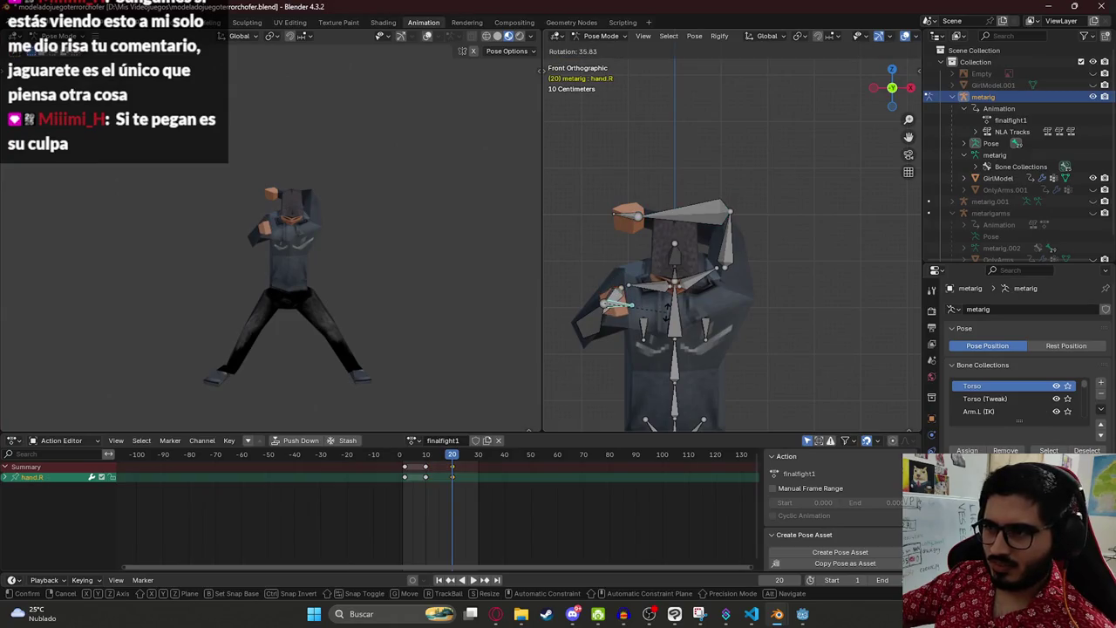
{"action": "left_click", "coordinate": [725, 229]}
Rotate the left shoulder and left hand, then select all bones and play back the pose
{"action": "left_click", "coordinate": [713, 263]}
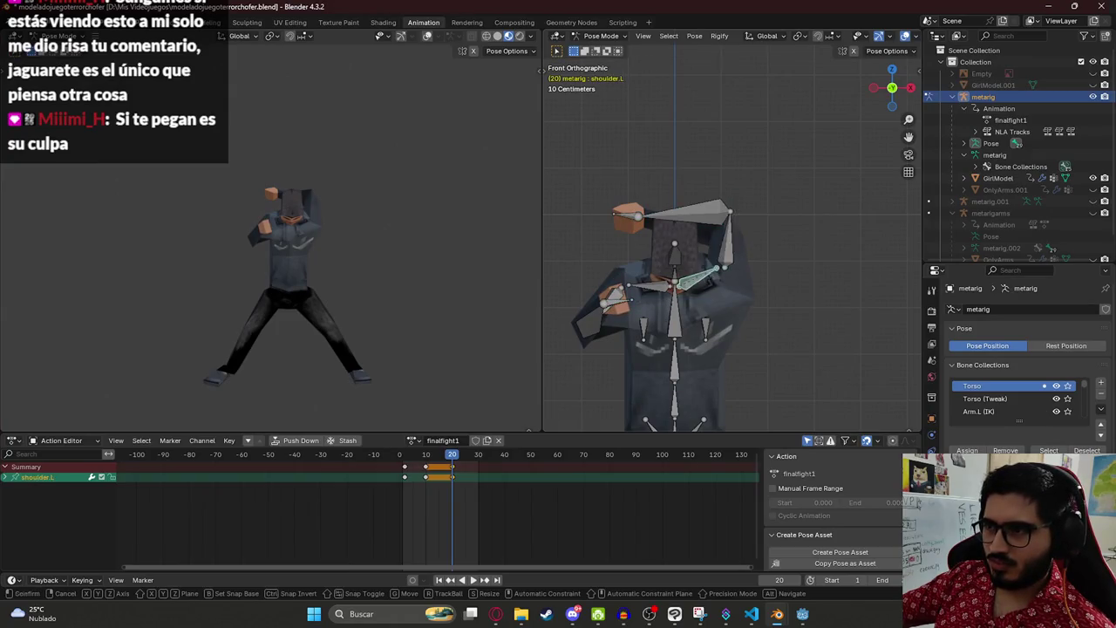
{"action": "key", "text": "r"}
{"action": "left_click", "coordinate": [619, 221]}
{"action": "left_click", "coordinate": [618, 221]}
{"action": "key", "text": "r"}
{"action": "left_click", "coordinate": [619, 219]}
{"action": "key", "text": "a"}
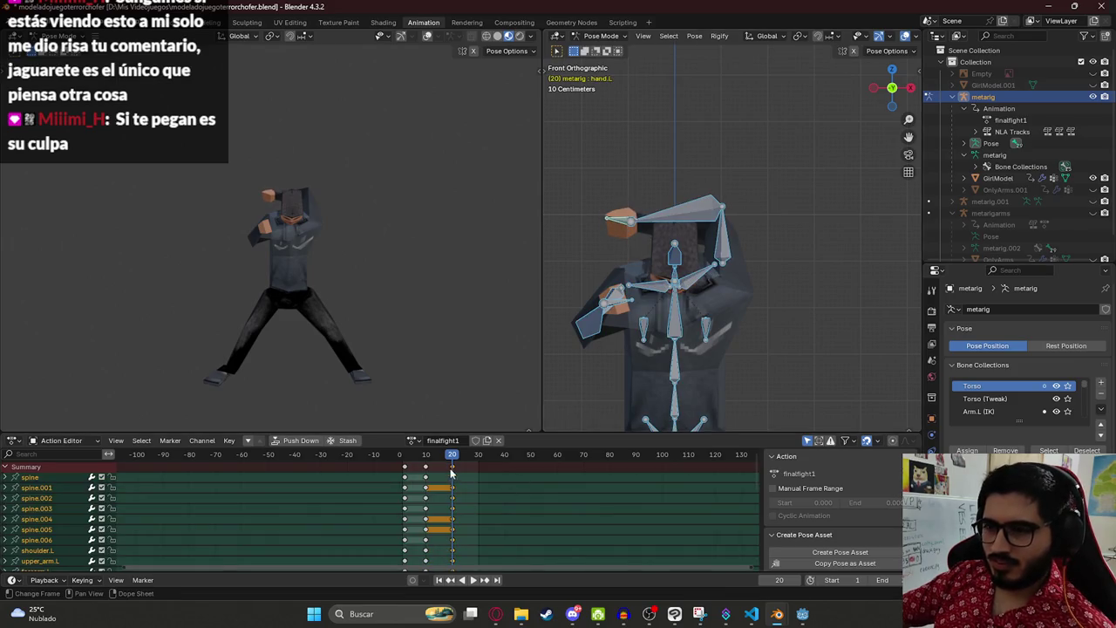
{"action": "key", "text": "space"}
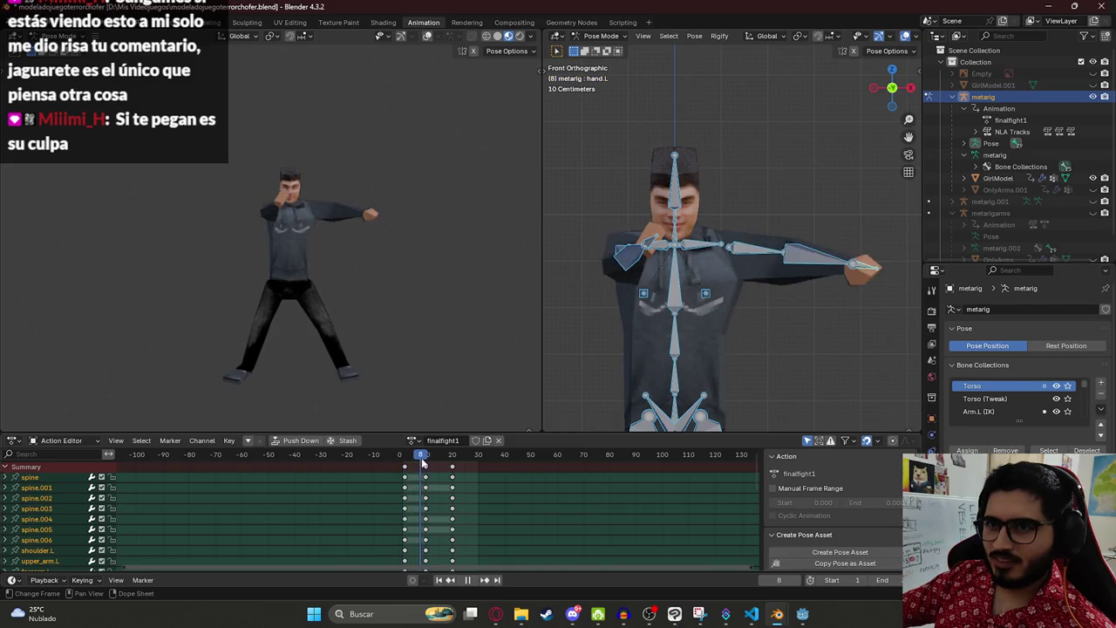
Scrub the timeline to preview the pose and save the blend file
{"action": "left_click_drag", "start_coordinate": [433, 464], "coordinate": [461, 467]}
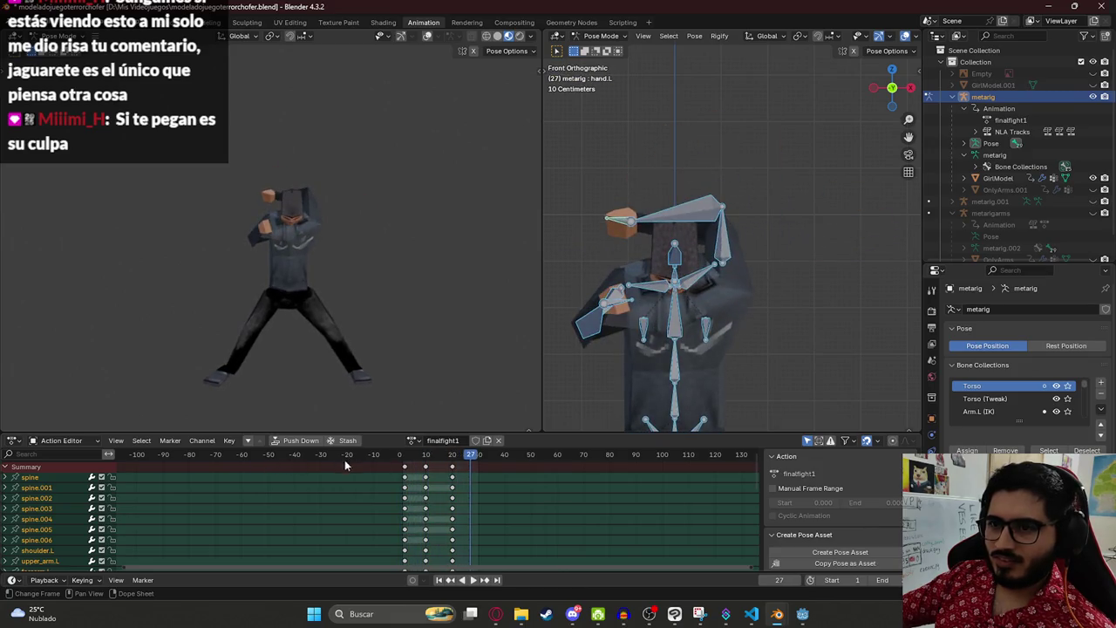
{"action": "key", "text": "space"}
{"action": "key", "text": "ctrl+s"}
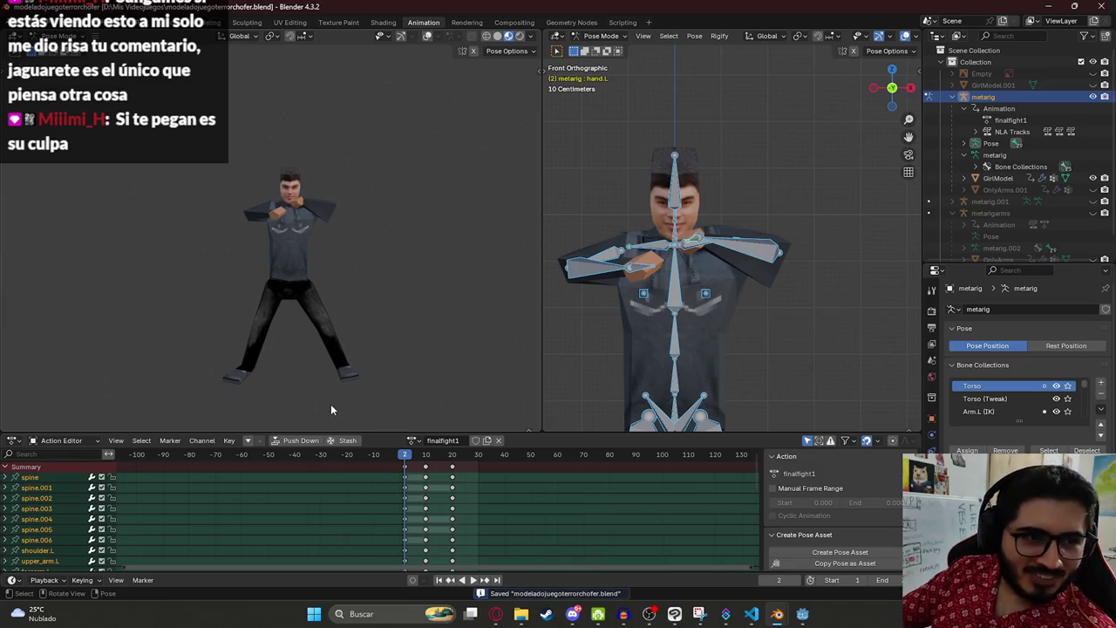
Move the frame-20 pose keys to frame 15 and replay the animation against the reference
{"action": "key", "text": "space"}
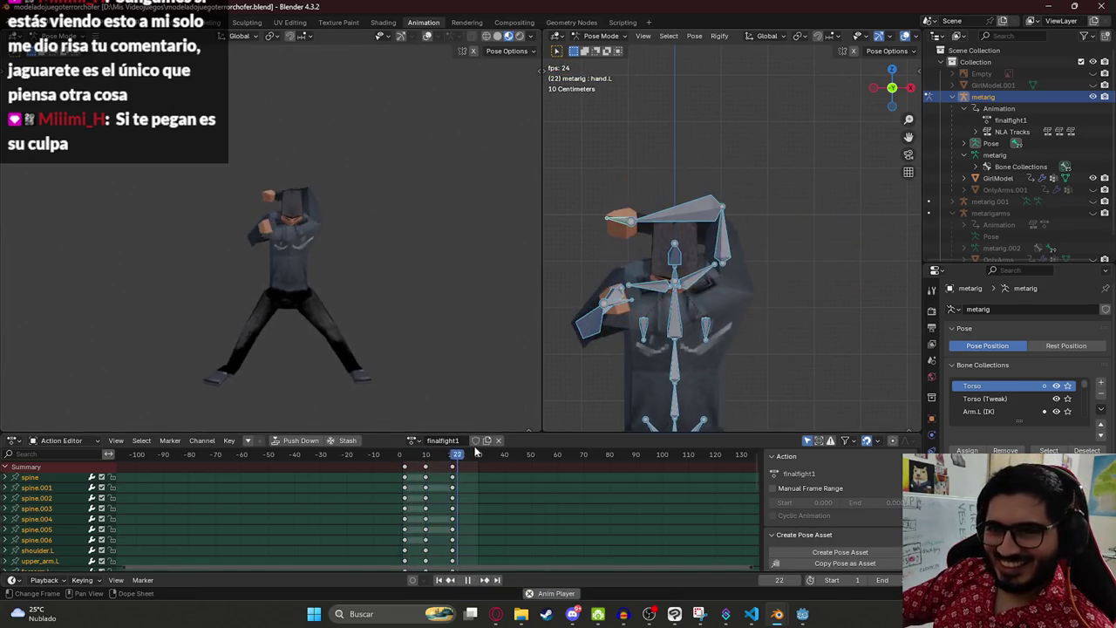
{"action": "key", "text": "space"}
{"action": "key", "text": "space"}
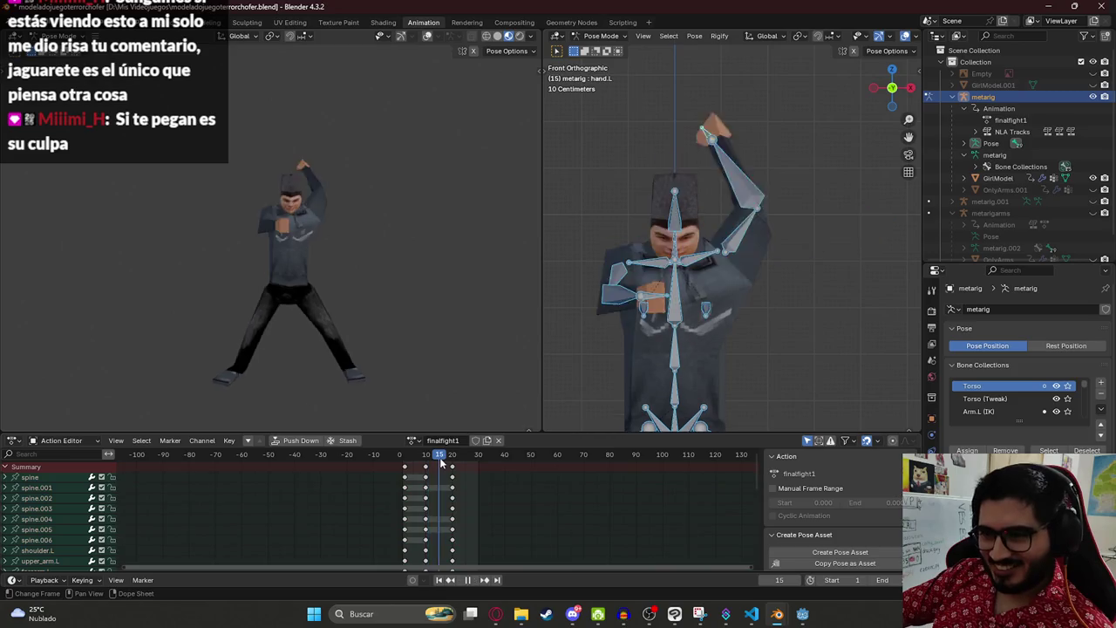
{"action": "key", "text": "space"}
{"action": "left_click_drag", "start_coordinate": [451, 469], "coordinate": [439, 470]}
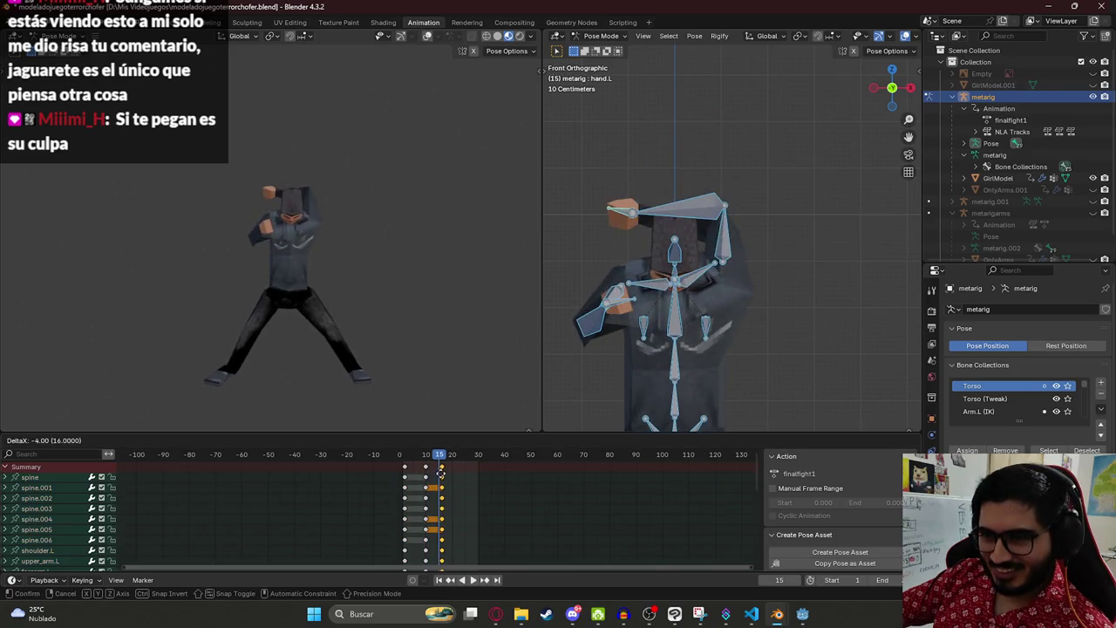
{"action": "key", "text": "space"}
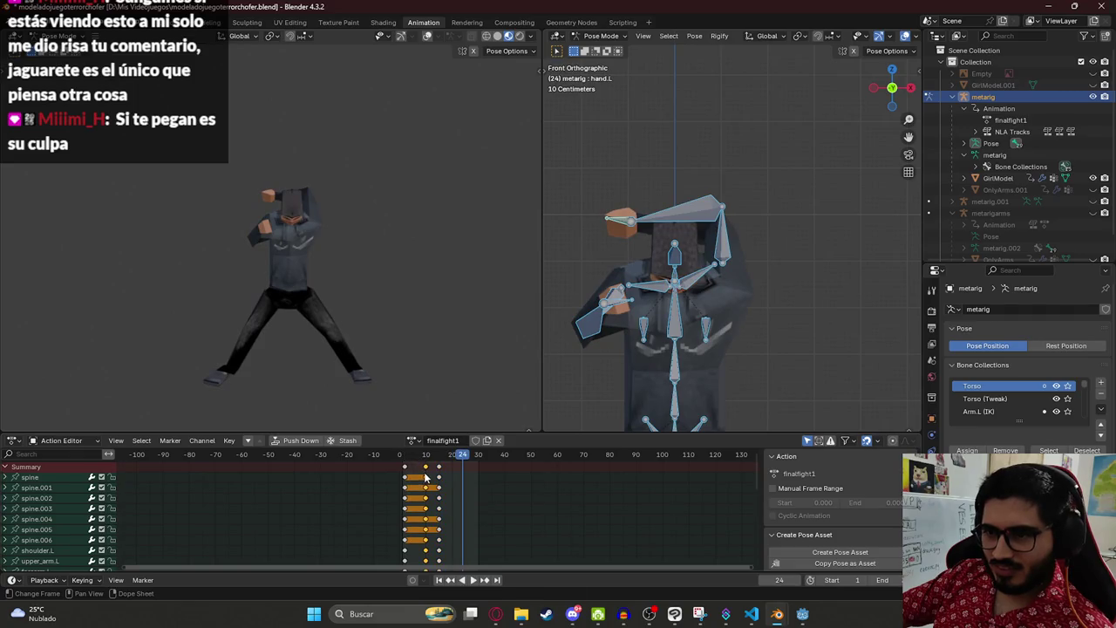
{"action": "key", "text": "alt+Tab"}
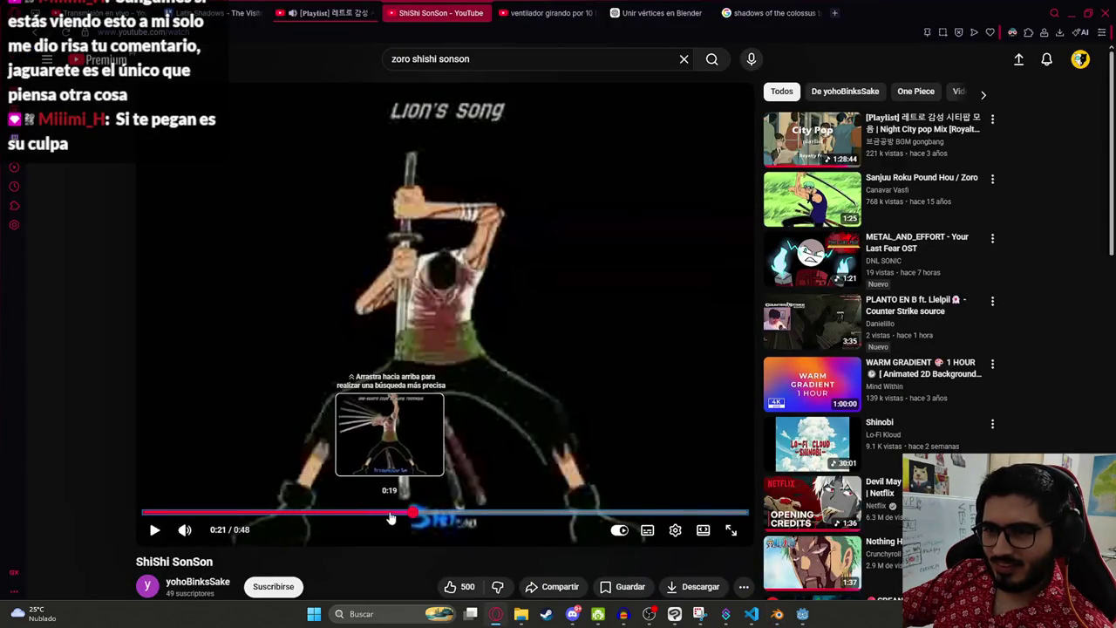
{"action": "left_click", "coordinate": [390, 514]}
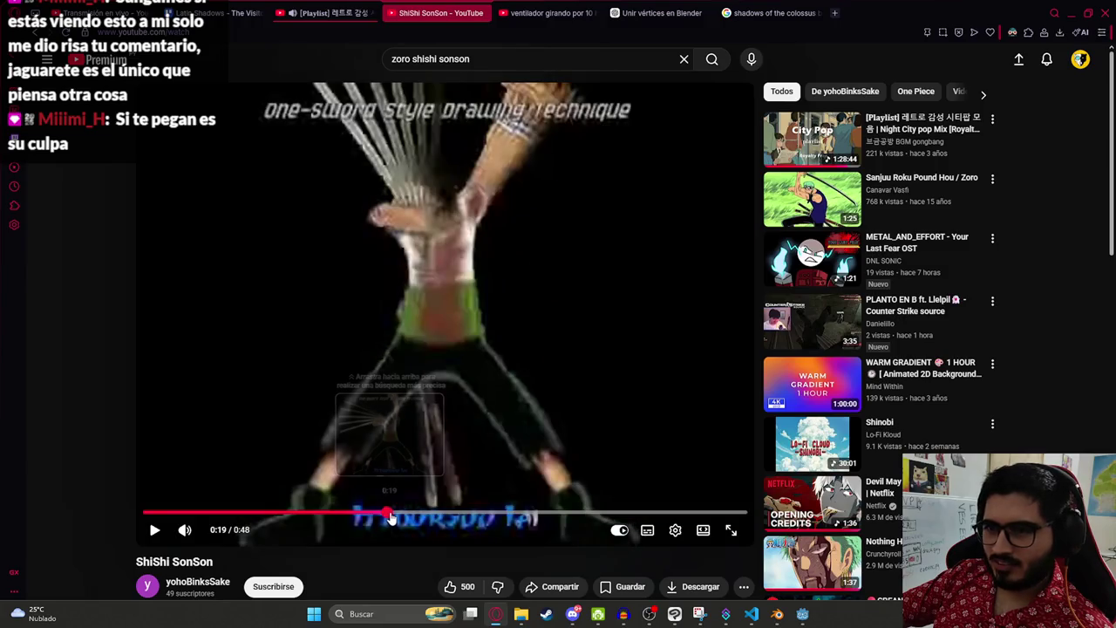
{"action": "key", "text": "alt+Tab"}
{"action": "key", "text": "space"}
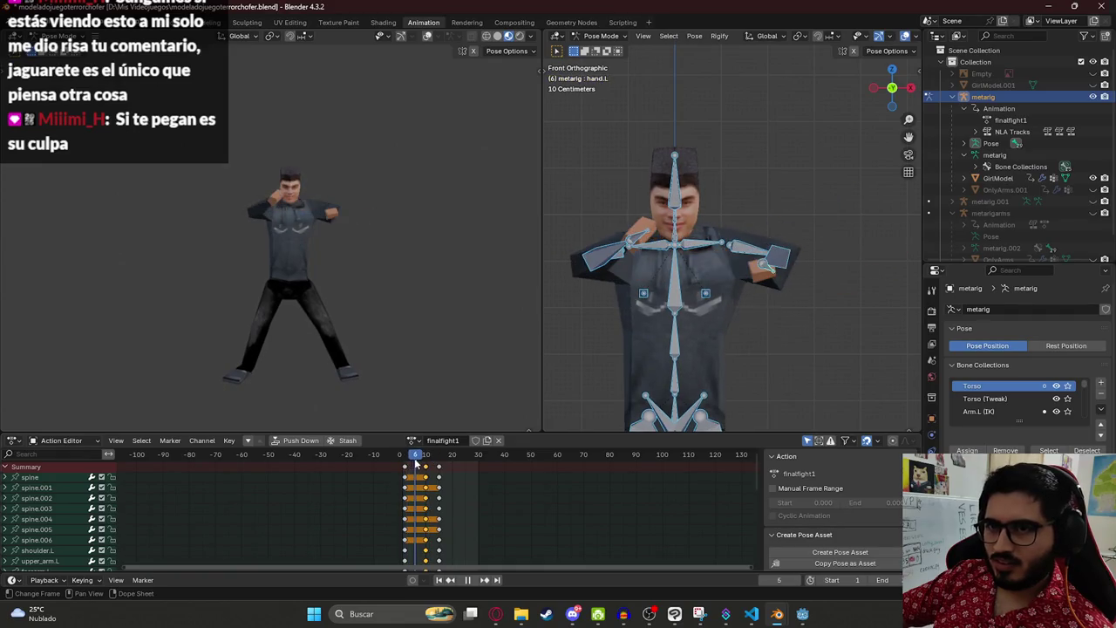
Shift the frame-20 keyframe column a few frames later and preview the animation
{"action": "key", "text": "space"}
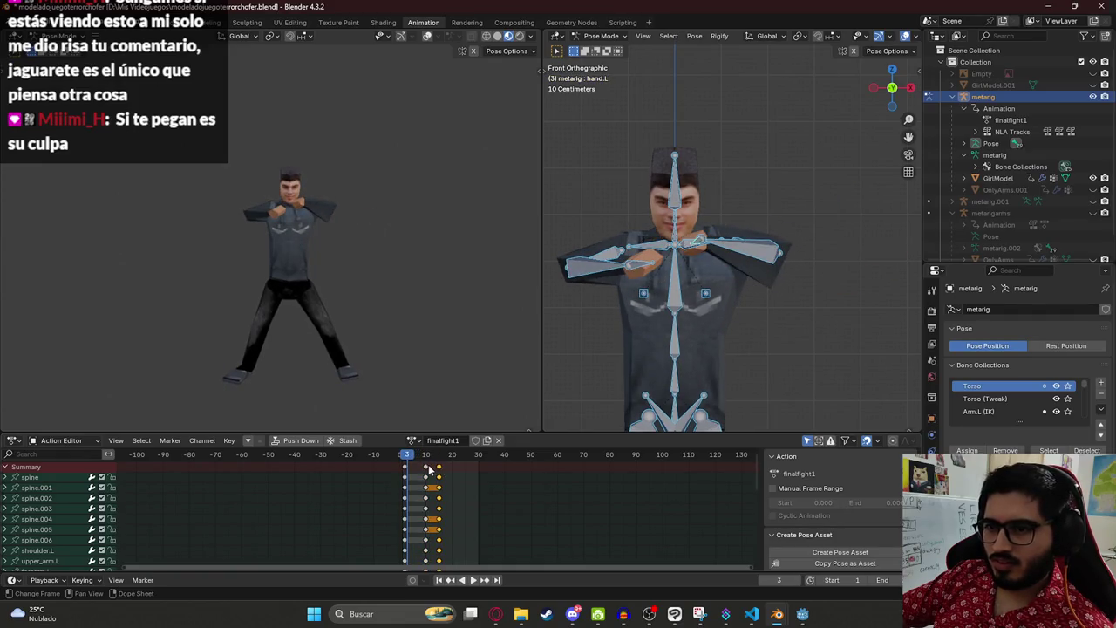
{"action": "left_click_drag", "start_coordinate": [440, 469], "coordinate": [452, 470]}
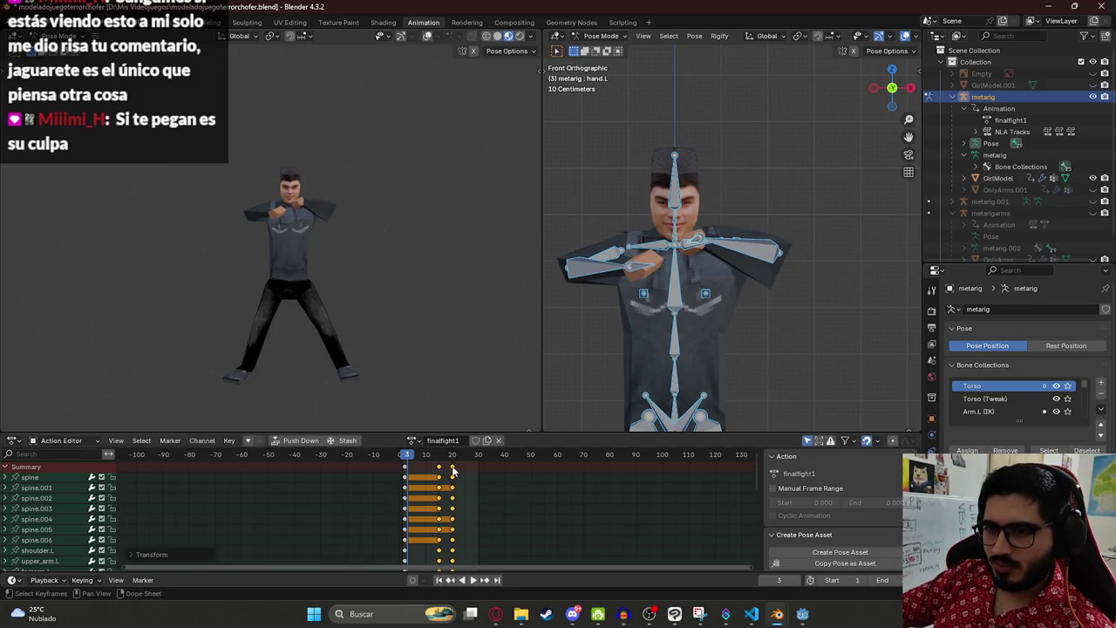
{"action": "key", "text": "space"}
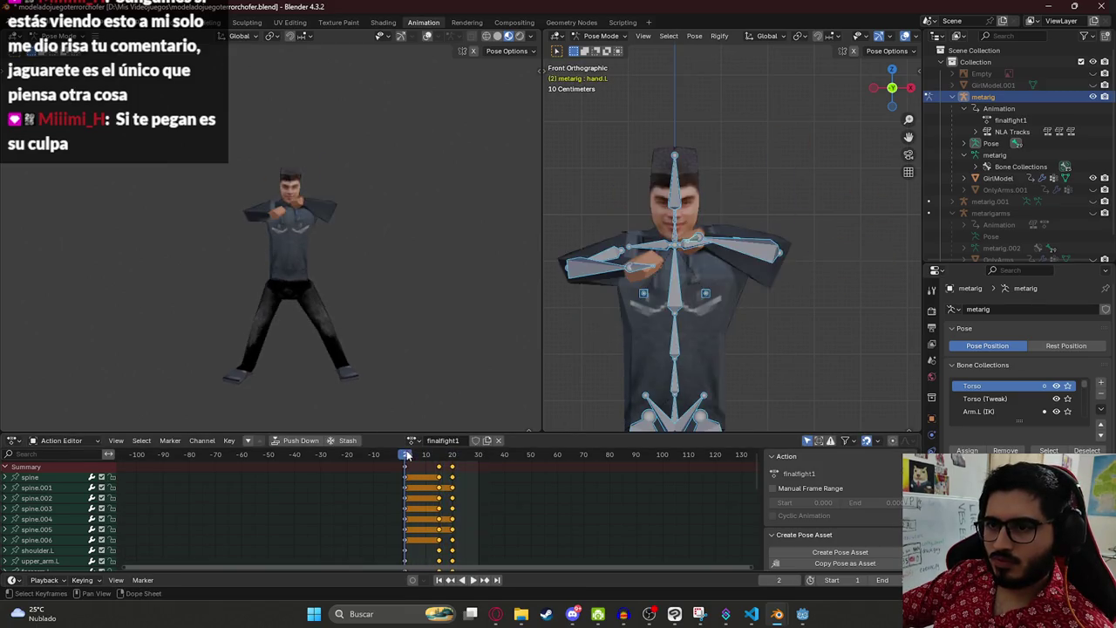
{"action": "left_click", "coordinate": [461, 469]}
{"action": "left_click_drag", "start_coordinate": [453, 468], "coordinate": [467, 468]}
{"action": "key", "text": "space"}
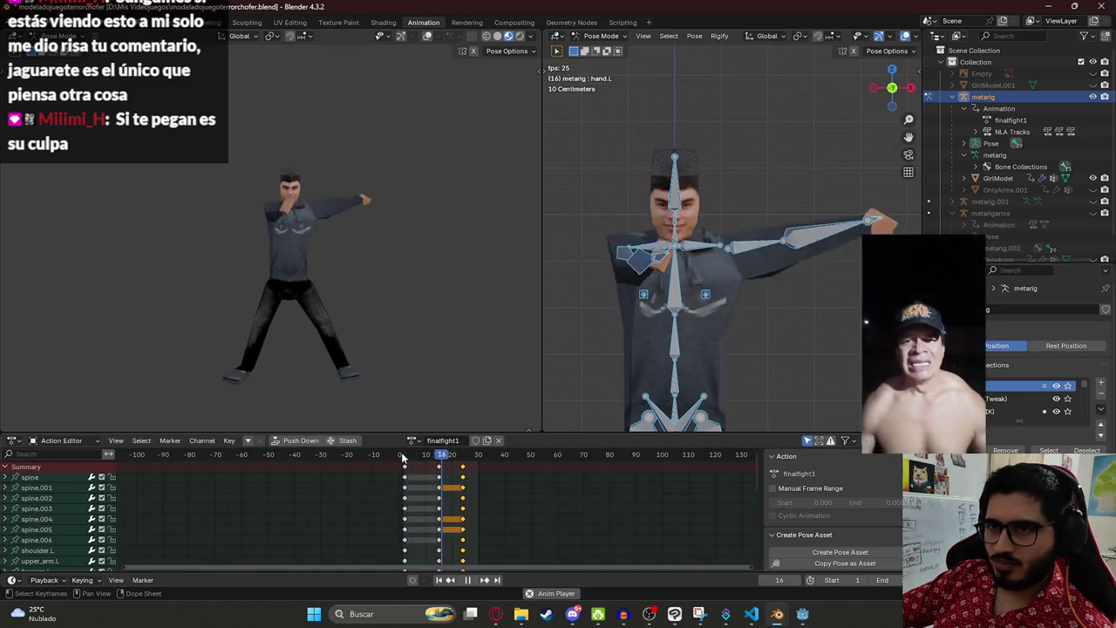
{"action": "key", "text": "Escape"}
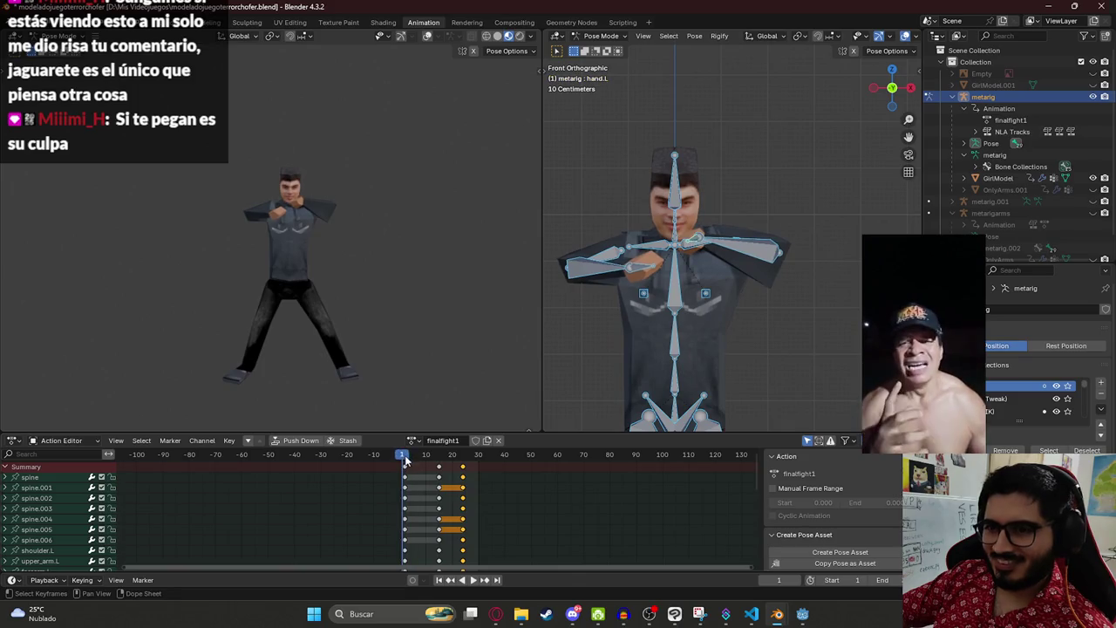
Save the file and set the animation end frame to 50
{"action": "key", "text": "ctrl+s"}
{"action": "key", "text": "space"}
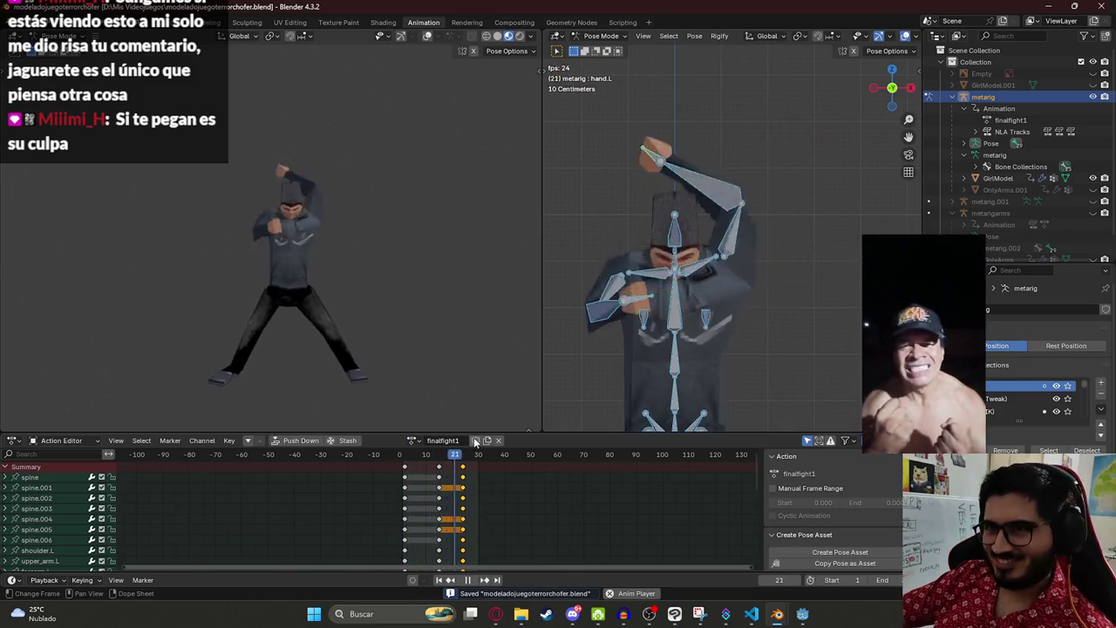
{"action": "key", "text": "Escape"}
{"action": "key", "text": "space"}
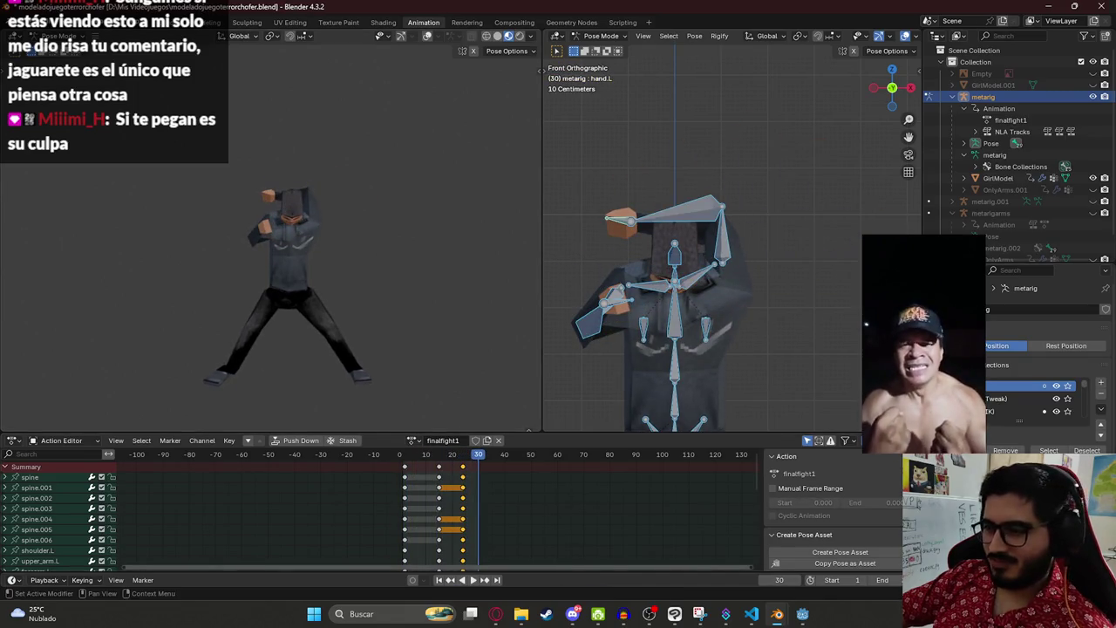
{"action": "type", "text": "50"}
{"action": "key", "text": "Return"}
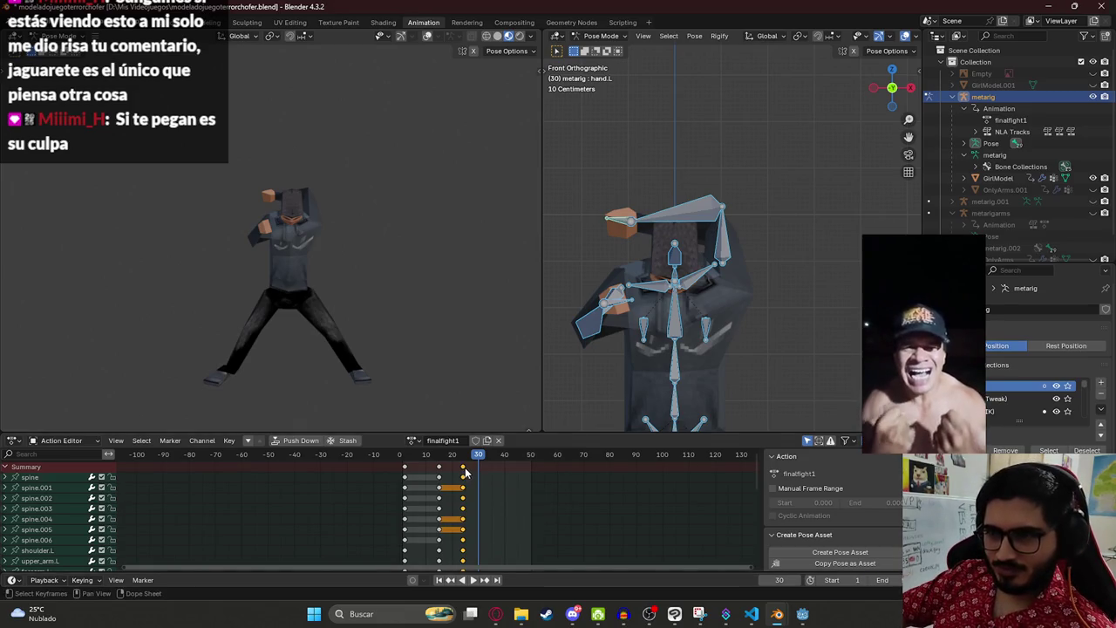
Watch the sword-stance reference video, then return to Blender
{"action": "key", "text": "alt+Tab"}
{"action": "left_click", "coordinate": [442, 395]}
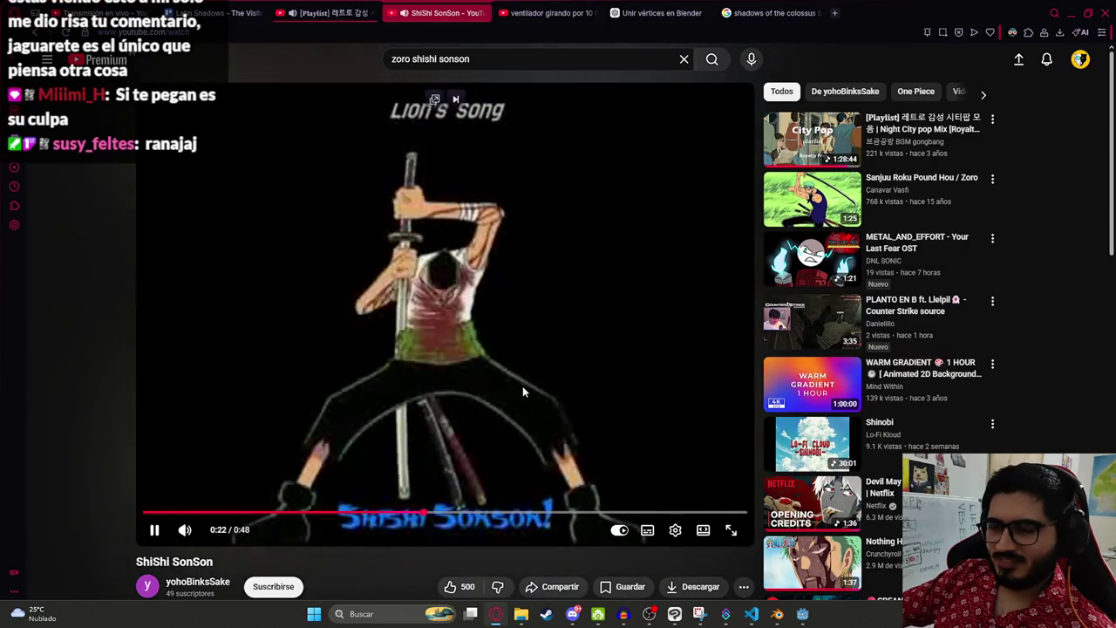
{"action": "key", "text": "alt+Tab"}
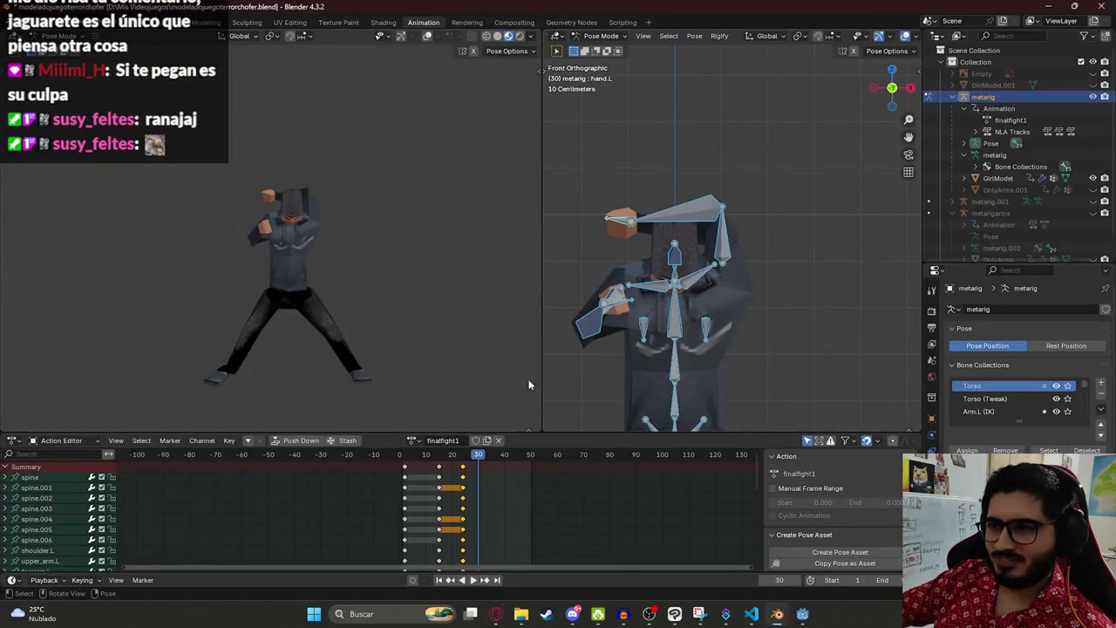
Move the last keyframe column to frame 50 and the middle one to frame 25, then preview
{"action": "left_click_drag", "start_coordinate": [463, 472], "coordinate": [531, 472]}
{"action": "left_click_drag", "start_coordinate": [439, 472], "coordinate": [465, 472]}
{"action": "key", "text": "space"}
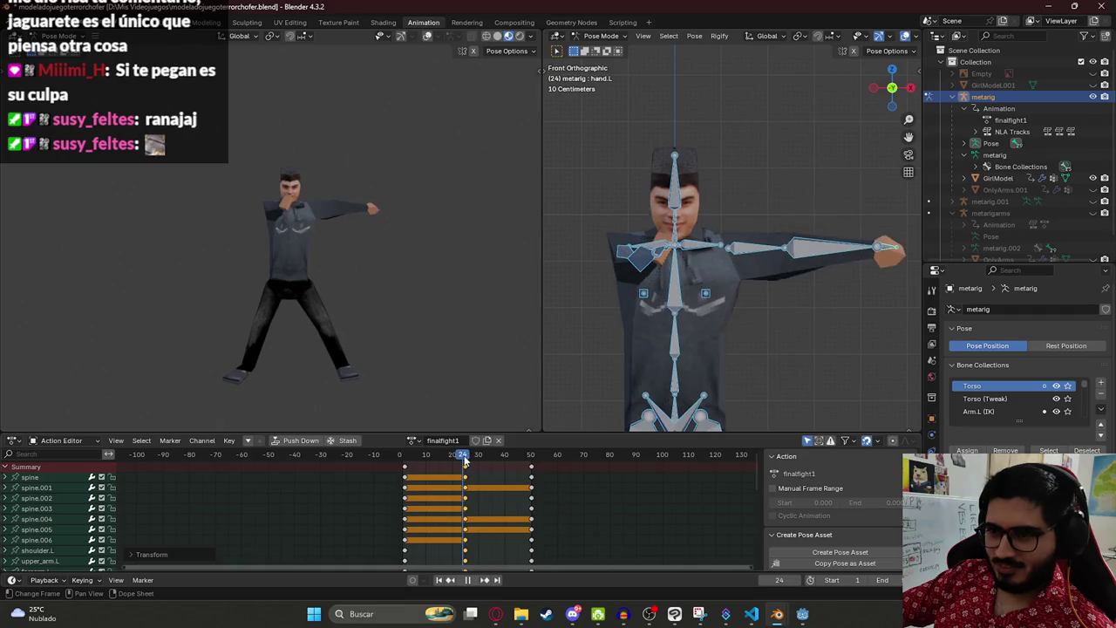
{"action": "key", "text": "space"}
{"action": "left_click", "coordinate": [408, 464]}
{"action": "left_click", "coordinate": [405, 457]}
Save the blend file, replay the retimed animation, and save again
{"action": "key", "text": "ctrl+s"}
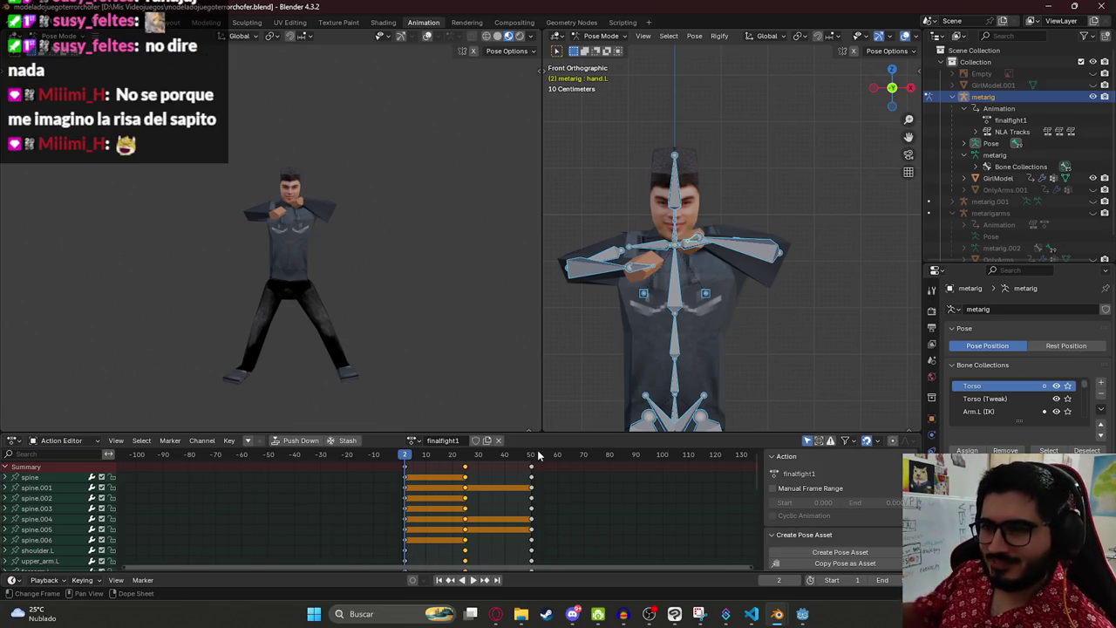
{"action": "key", "text": "space"}
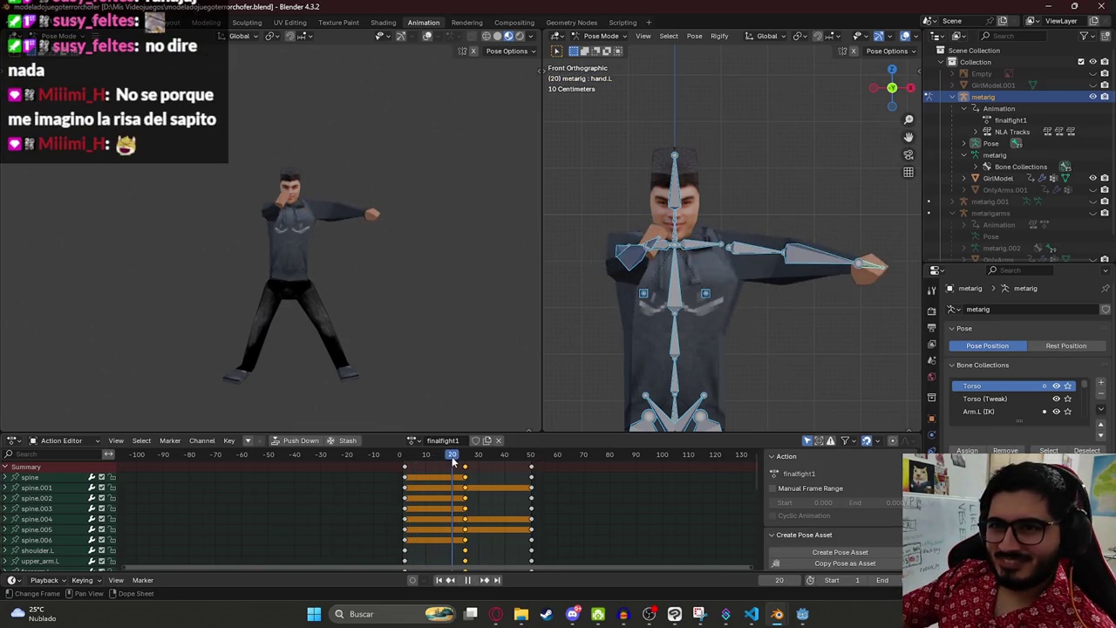
{"action": "mouse_move", "coordinate": [499, 462]}
{"action": "left_mouse_down"}
{"action": "mouse_move", "coordinate": [534, 468]}
{"action": "mouse_move", "coordinate": [403, 470]}
{"action": "mouse_move", "coordinate": [484, 472]}
{"action": "mouse_move", "coordinate": [533, 489]}
{"action": "mouse_move", "coordinate": [432, 484]}
{"action": "mouse_move", "coordinate": [529, 491]}
{"action": "left_mouse_up"}
{"action": "key", "text": "space"}
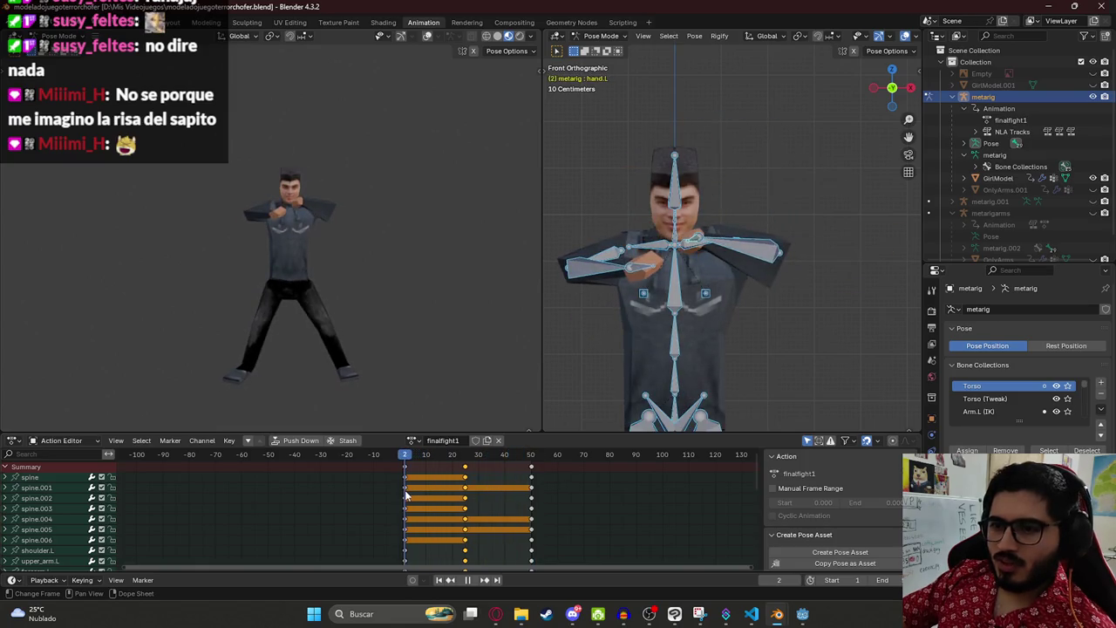
{"action": "key", "text": "ctrl+s"}
{"action": "scroll", "coordinate": [1020, 214], "scroll_direction": "down", "scroll_amount": 1}
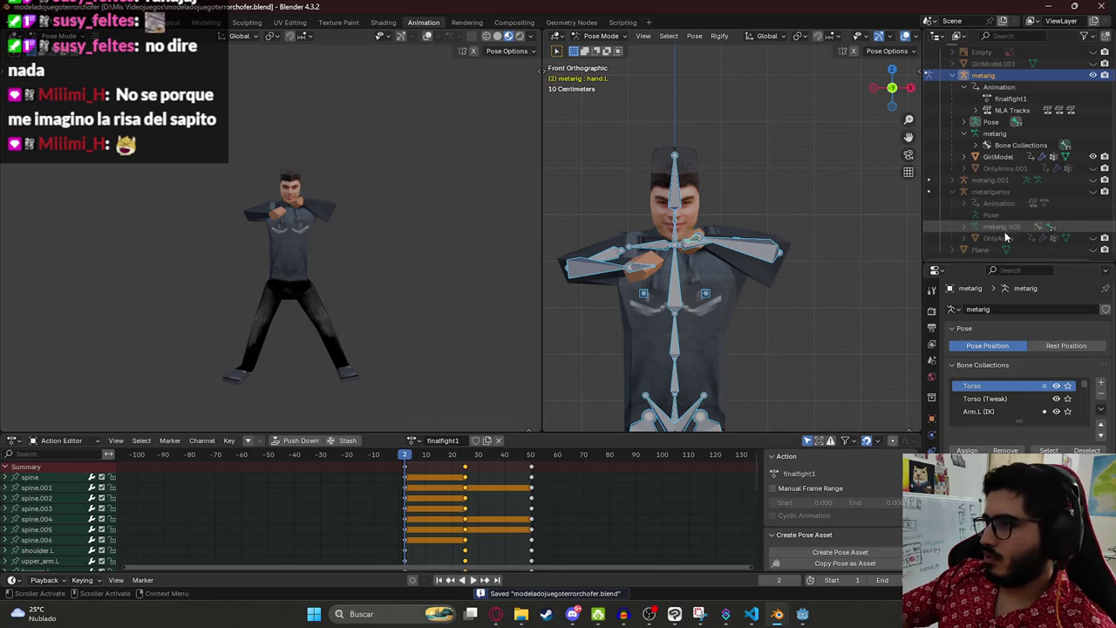
Open othersassets.blend from the recent files without saving the current file
{"action": "left_click", "coordinate": [1002, 240]}
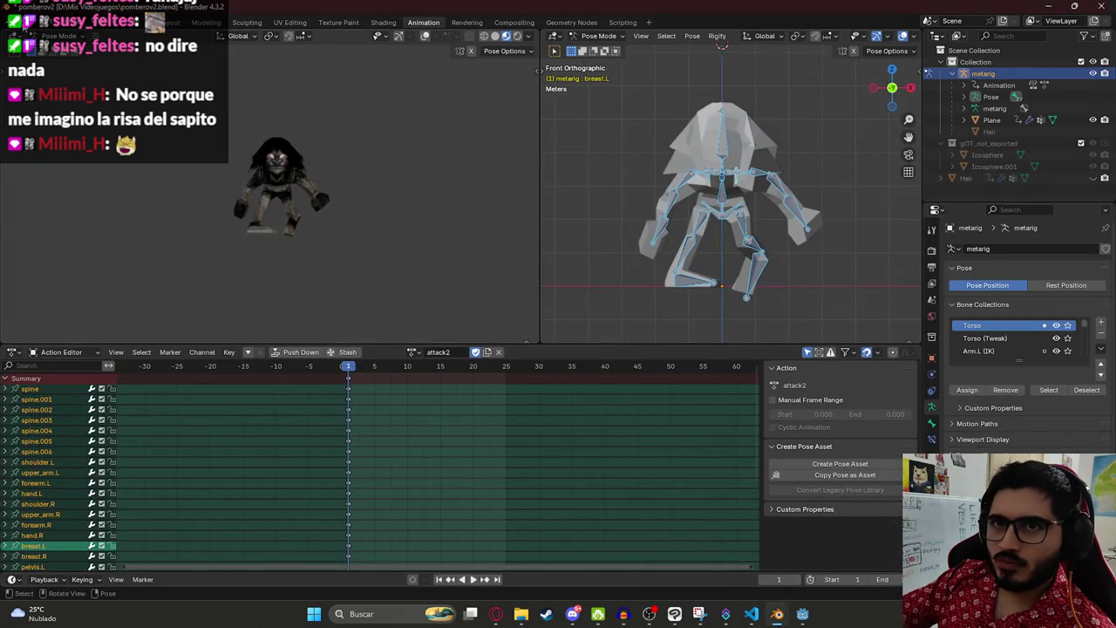
{"action": "left_click", "coordinate": [32, 21]}
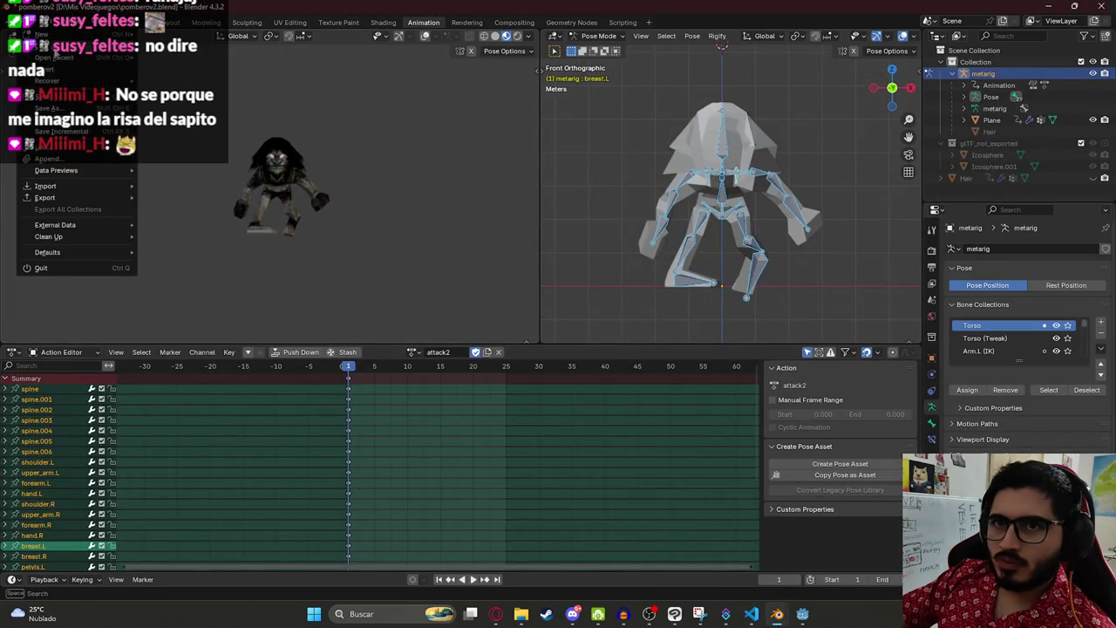
{"action": "mouse_move", "coordinate": [88, 58]}
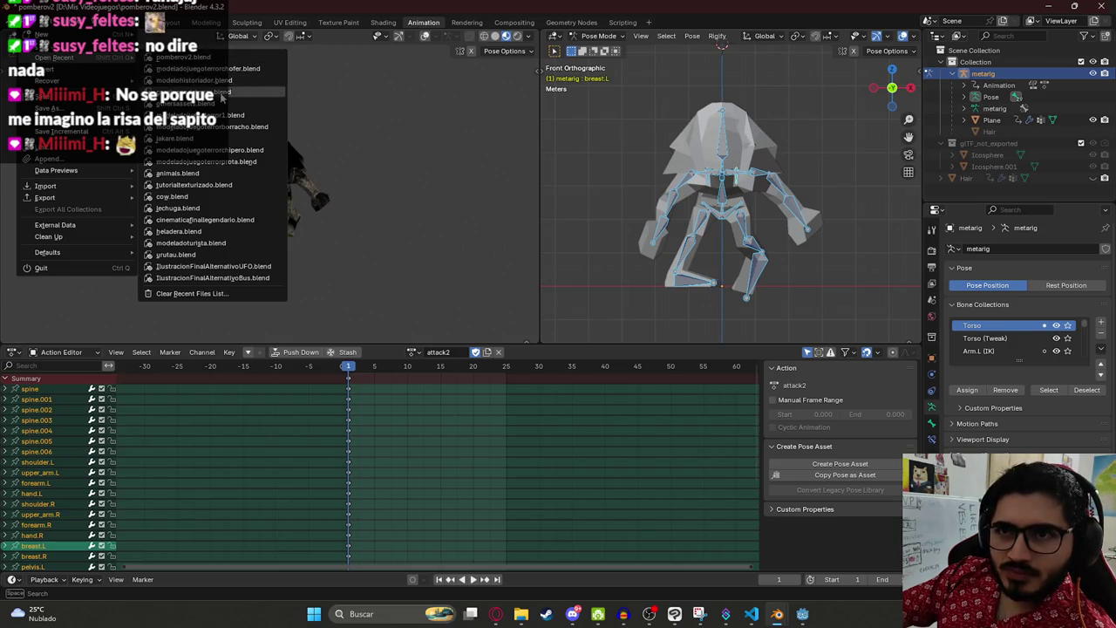
{"action": "left_click", "coordinate": [214, 104]}
{"action": "left_click", "coordinate": [561, 325]}
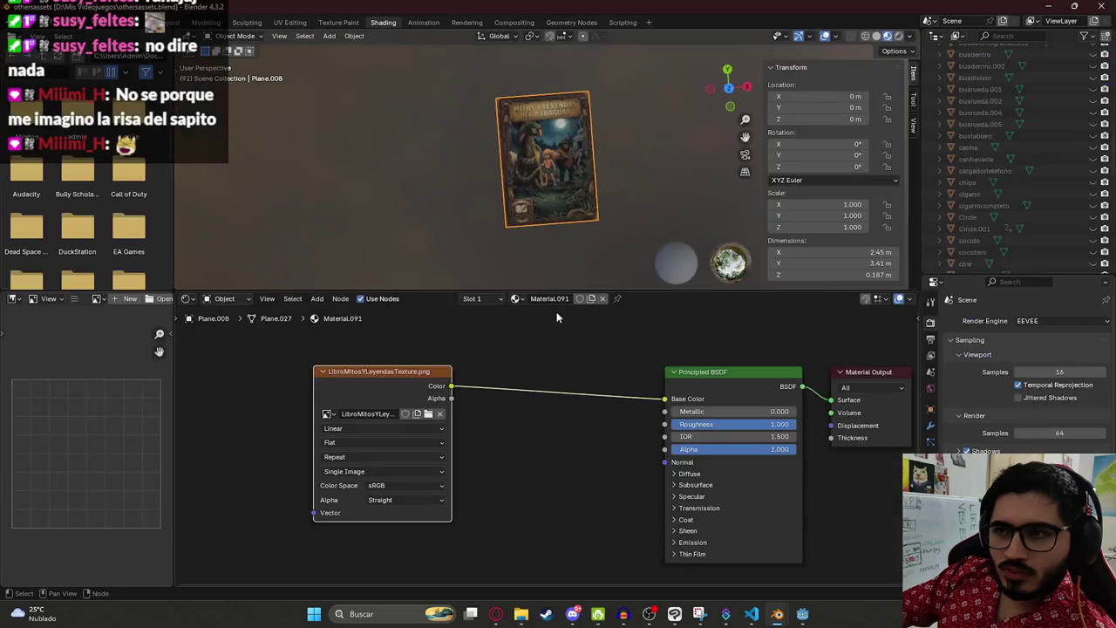
Filter the outliner for 'mac' to look for the machete, then clear the filter
{"action": "scroll", "coordinate": [1009, 112], "scroll_direction": "up", "scroll_amount": 10}
{"action": "left_click", "coordinate": [1013, 38]}
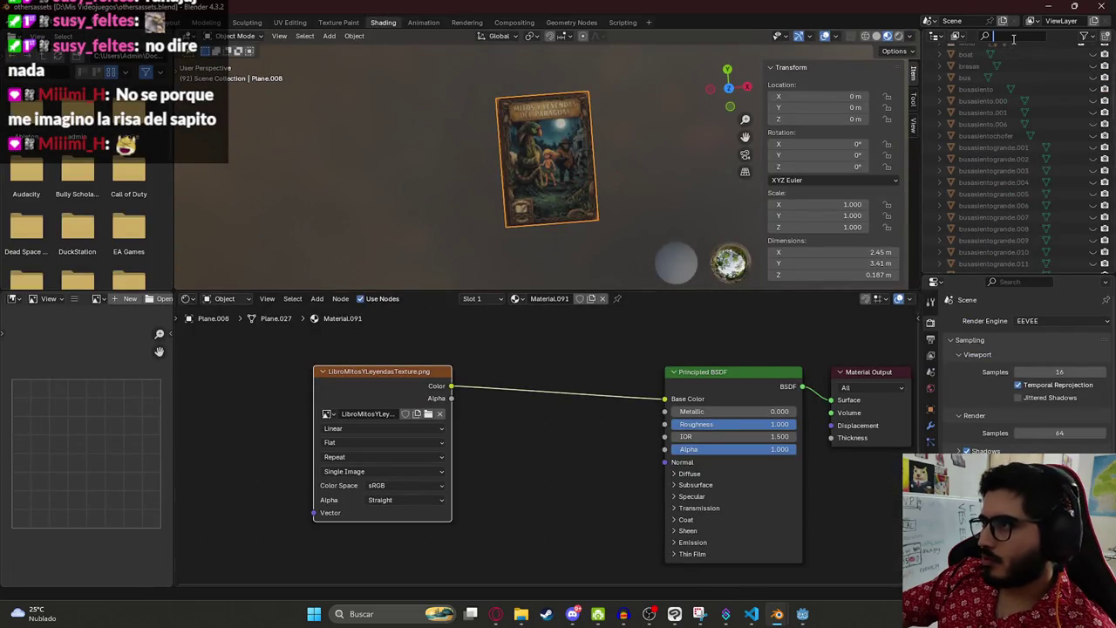
{"action": "type", "text": "mac"}
{"action": "key", "text": "BackSpace"}
{"action": "key", "text": "BackSpace"}
{"action": "key", "text": "BackSpace"}
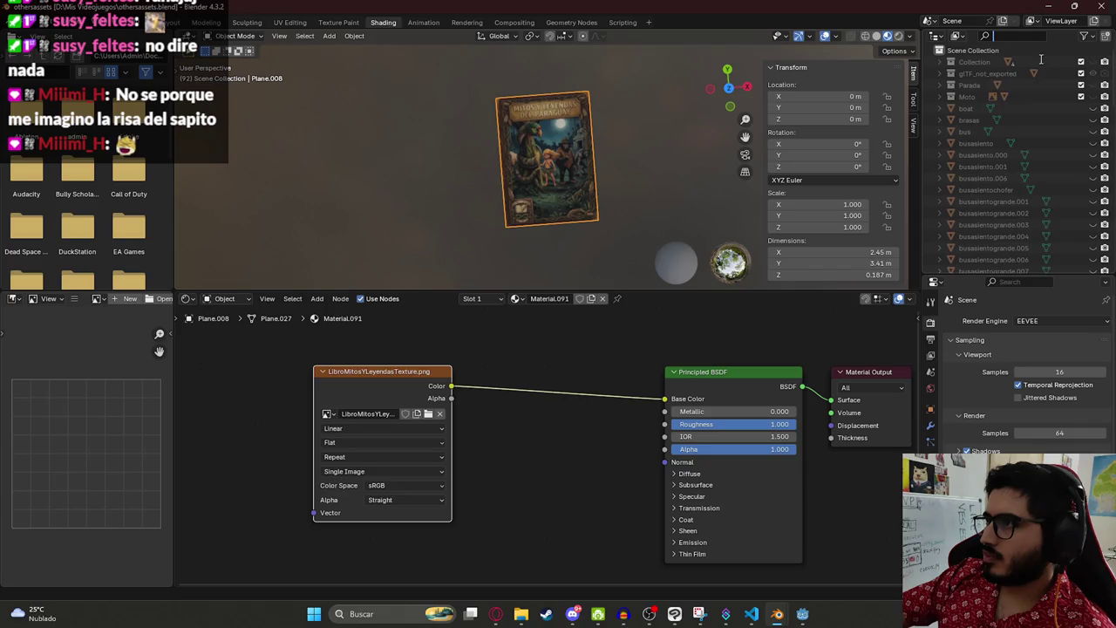
Open modelohistoriador.blend from the recent files list
{"action": "left_click", "coordinate": [33, 25]}
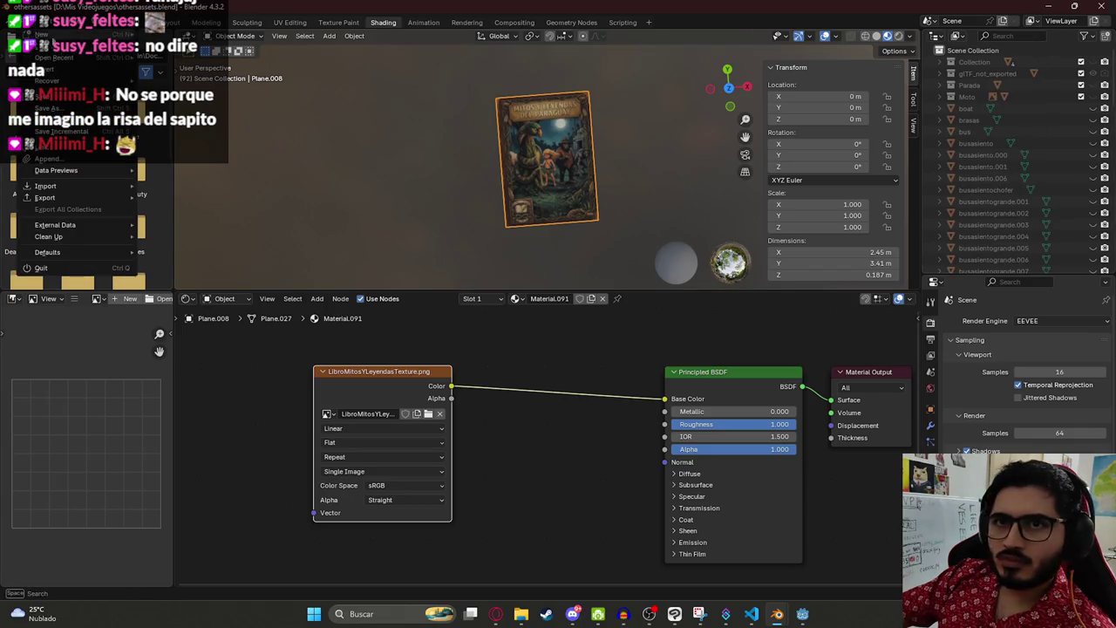
{"action": "mouse_move", "coordinate": [70, 58]}
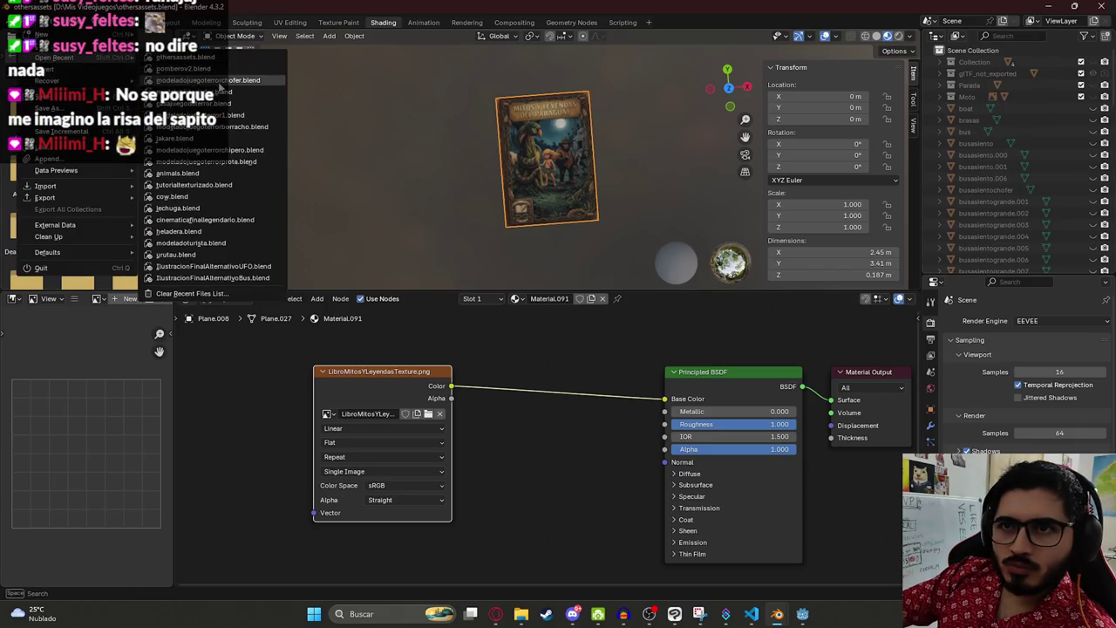
{"action": "left_click", "coordinate": [191, 92]}
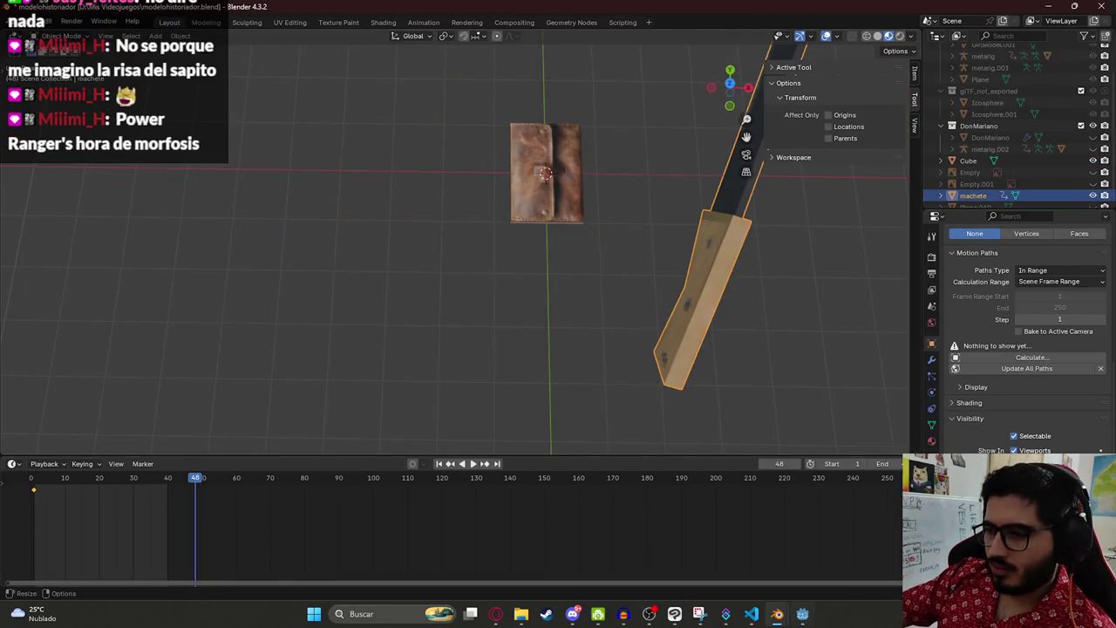
Switch to the character file's window and try pasting with Ctrl+V
{"action": "mouse_move", "coordinate": [777, 614]}
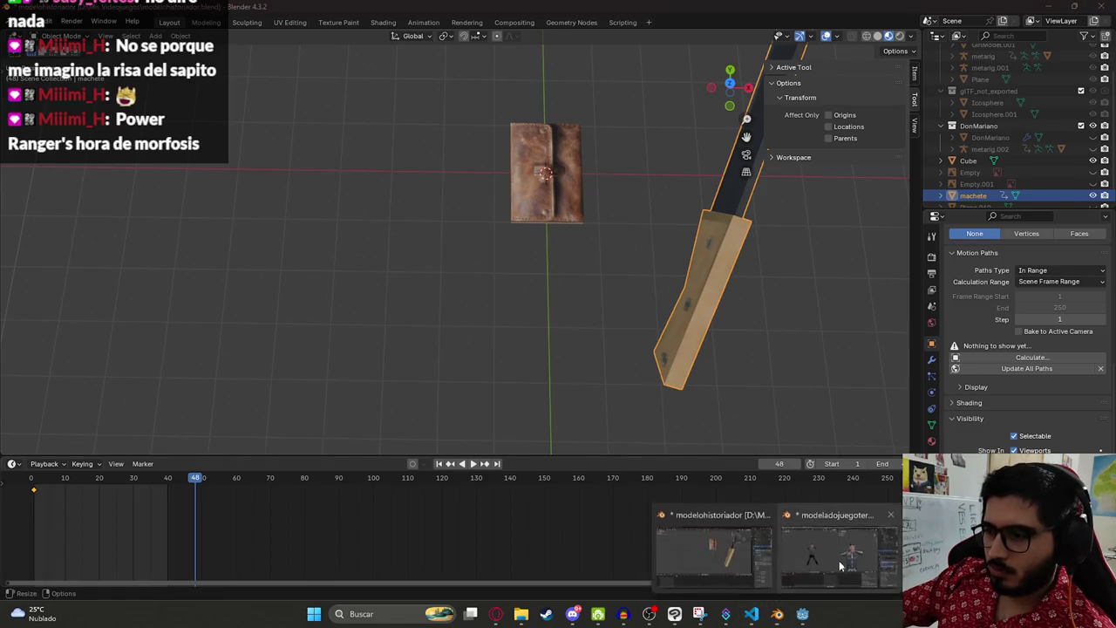
{"action": "left_click", "coordinate": [841, 566]}
{"action": "scroll", "coordinate": [476, 251], "scroll_direction": "down", "scroll_amount": 5}
{"action": "scroll", "coordinate": [378, 268], "scroll_direction": "up", "scroll_amount": 4}
{"action": "key", "text": "ctrl+v"}
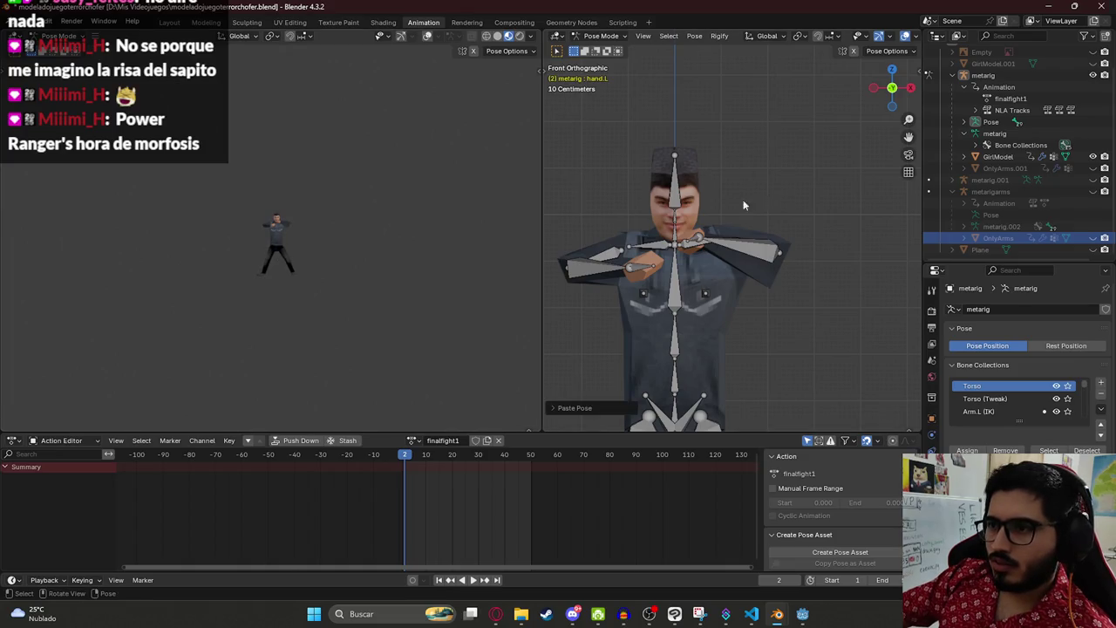
Paste the machete into the man's scene from the Layout workspace
{"action": "left_click", "coordinate": [171, 24]}
{"action": "key", "text": "ctrl+v"}
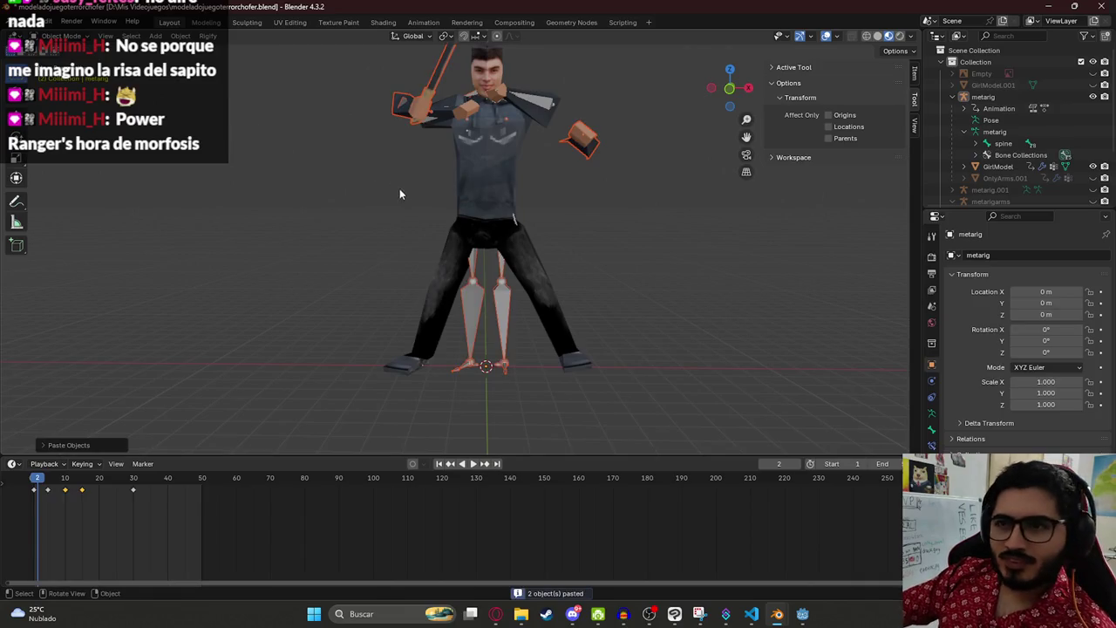
{"action": "scroll", "coordinate": [411, 208], "scroll_direction": "down", "scroll_amount": 5}
{"action": "scroll", "coordinate": [469, 182], "scroll_direction": "up", "scroll_amount": 4}
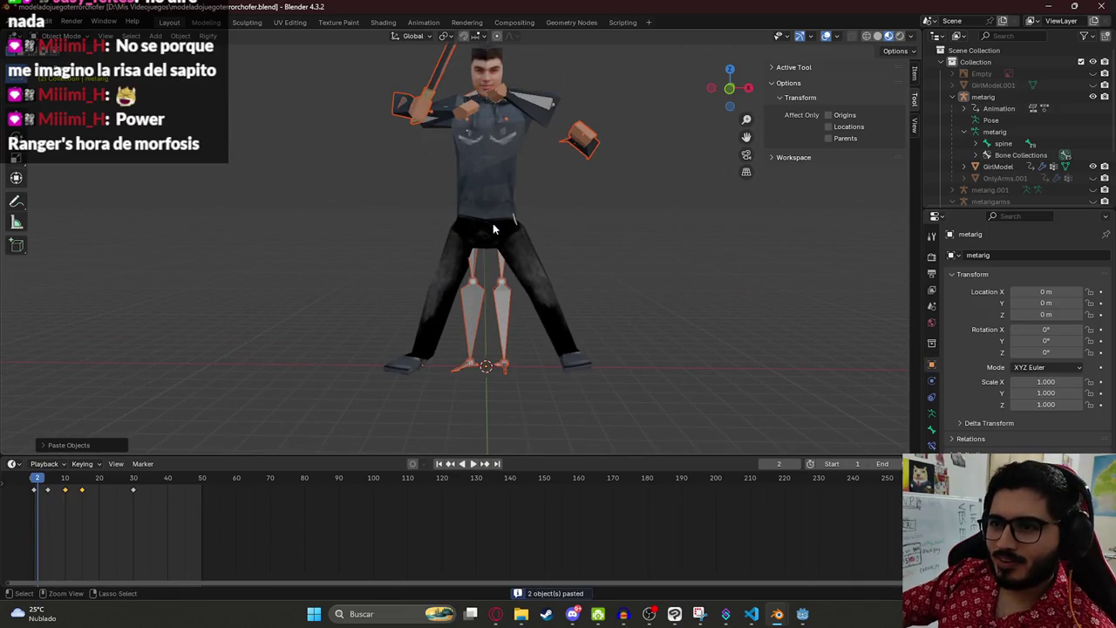
{"action": "key", "text": "alt+Tab"}
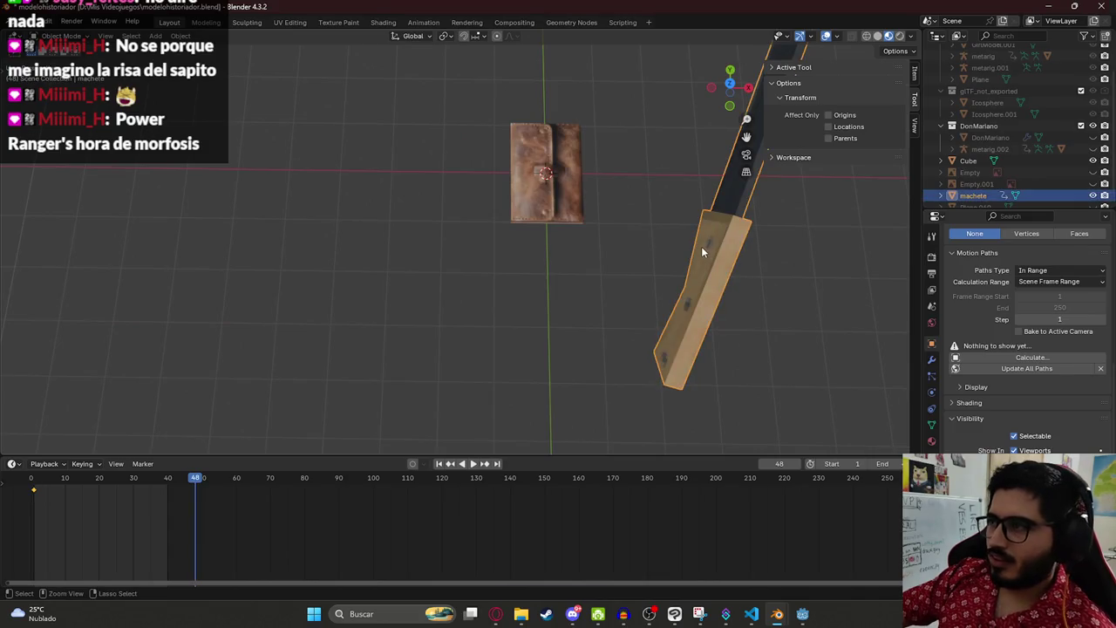
{"action": "key", "text": "alt+Tab"}
{"action": "key", "text": "ctrl+v"}
{"action": "scroll", "coordinate": [551, 257], "scroll_direction": "down", "scroll_amount": 1}
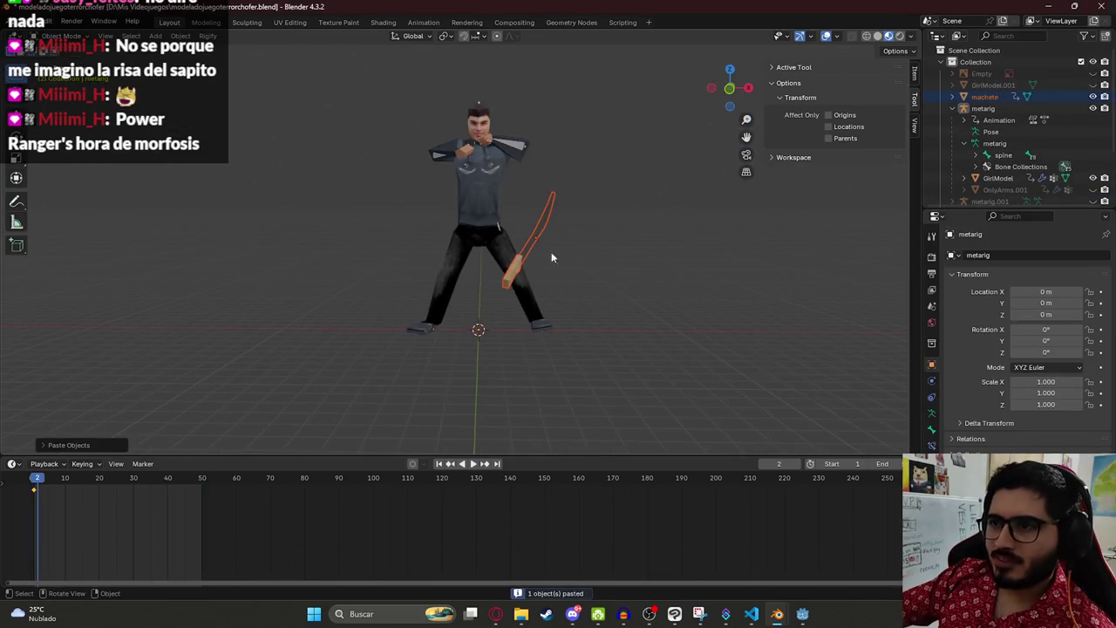
In the Animation workspace, select the thigh.L bone, then switch to Object Mode
{"action": "left_click", "coordinate": [433, 23]}
{"action": "scroll", "coordinate": [745, 212], "scroll_direction": "down", "scroll_amount": 3}
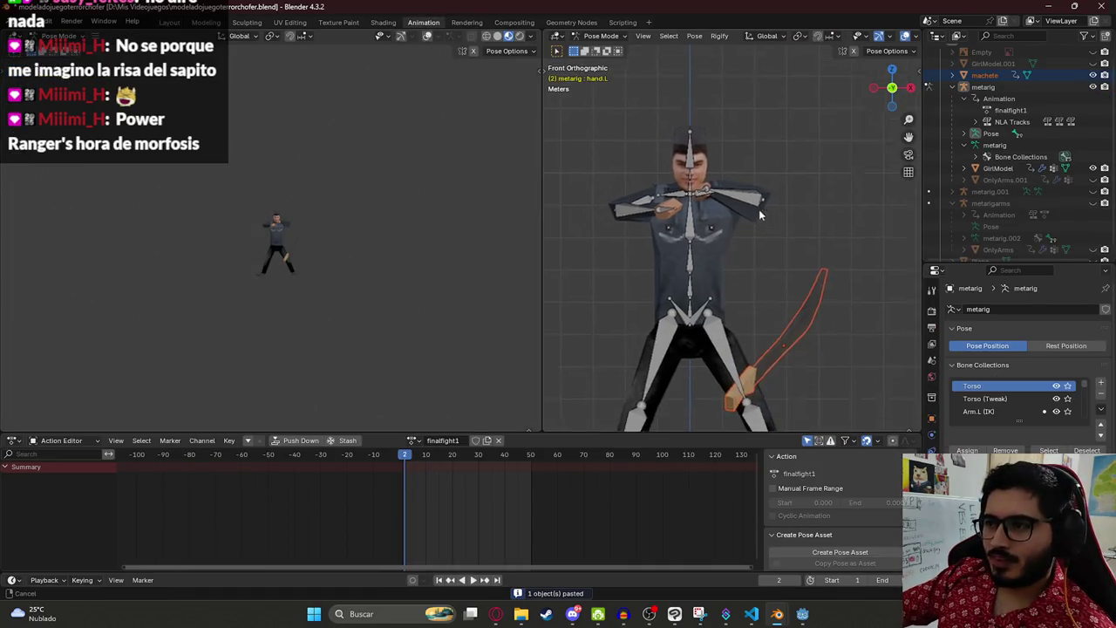
{"action": "left_click", "coordinate": [682, 296]}
{"action": "left_click", "coordinate": [708, 285]}
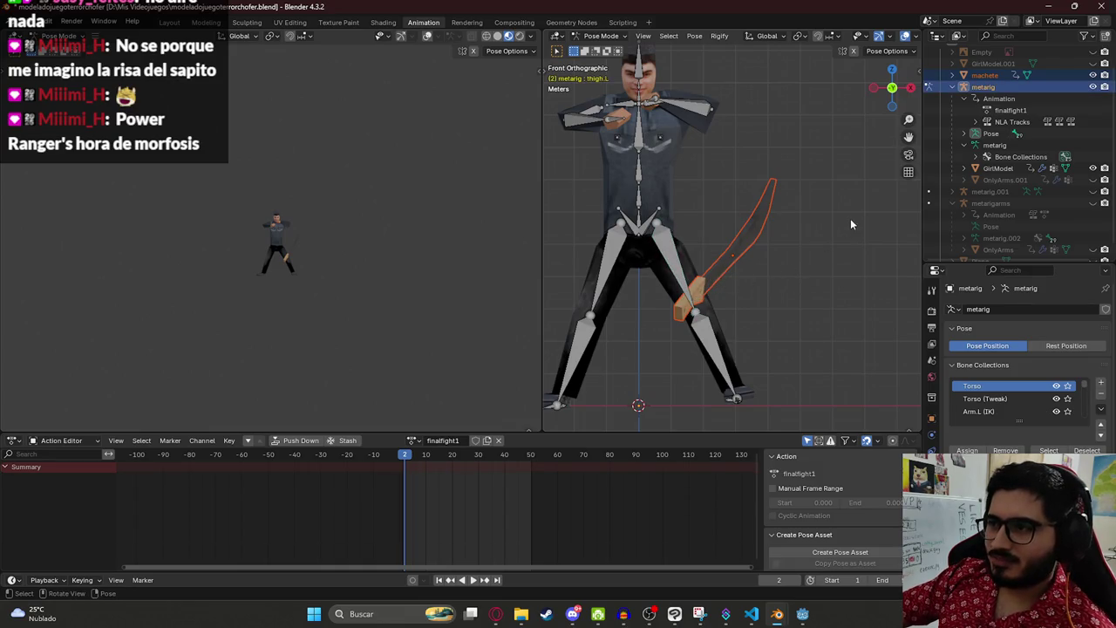
{"action": "left_click", "coordinate": [602, 35]}
{"action": "left_click", "coordinate": [595, 46]}
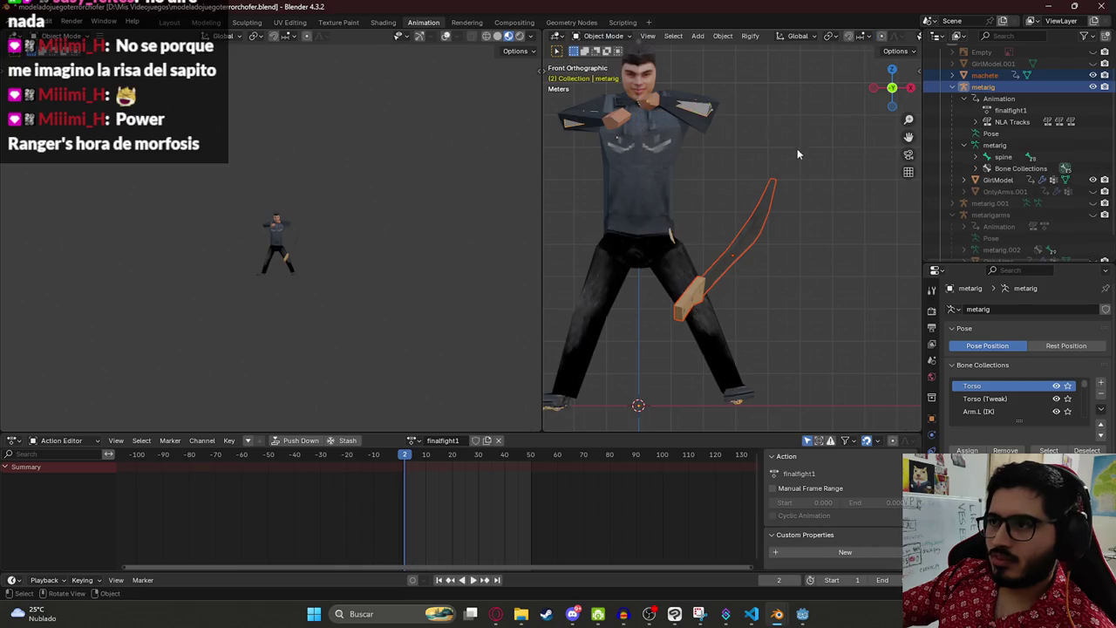
Select the machete and move it beside the character's hand
{"action": "left_click", "coordinate": [716, 277]}
{"action": "key", "text": "g"}
{"action": "left_click", "coordinate": [650, 105]}
{"action": "scroll", "coordinate": [264, 228], "scroll_direction": "up", "scroll_amount": 4}
{"action": "scroll", "coordinate": [303, 201], "scroll_direction": "up", "scroll_amount": 1}
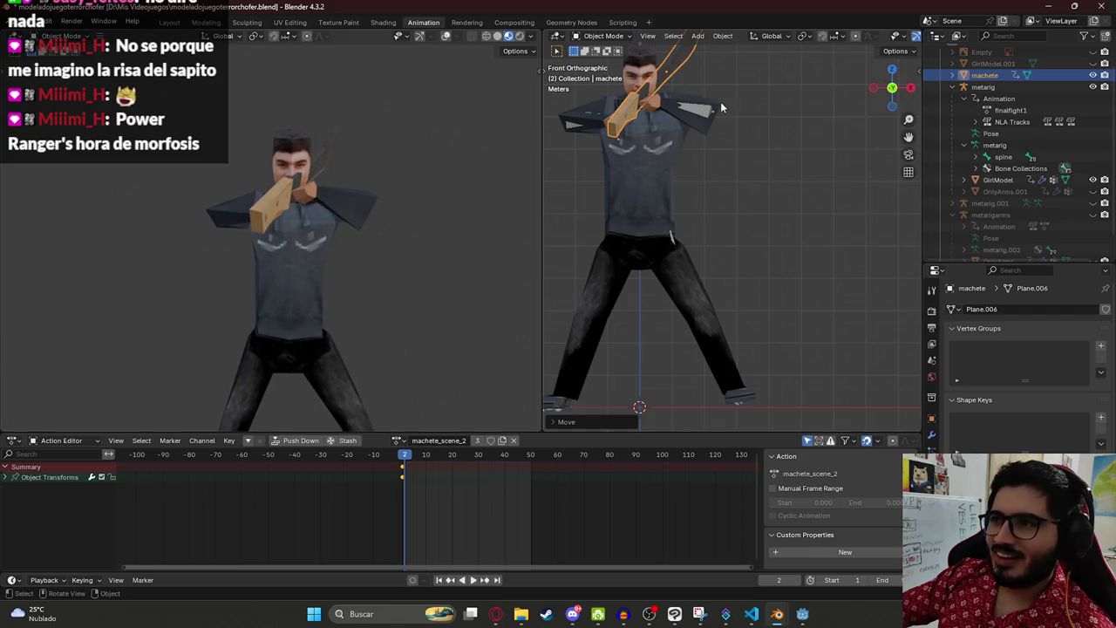
{"action": "key", "text": "KP_7"}
Rotate the machete on the X axis, then clear its rotation and scale
{"action": "key", "text": "r"}
{"action": "key", "text": "x"}
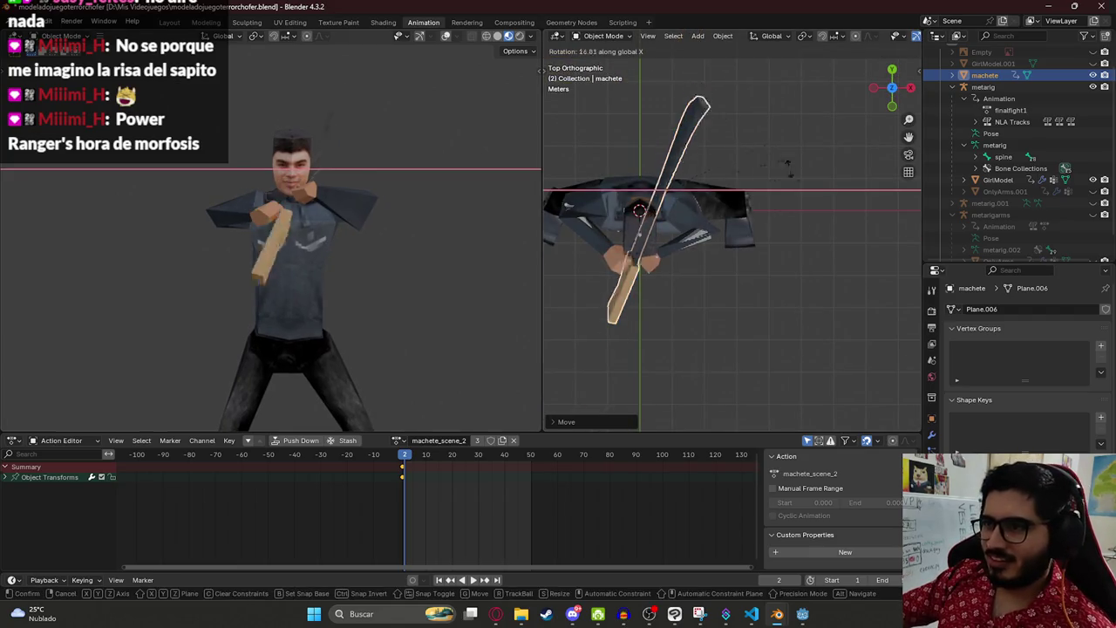
{"action": "left_click", "coordinate": [830, 326]}
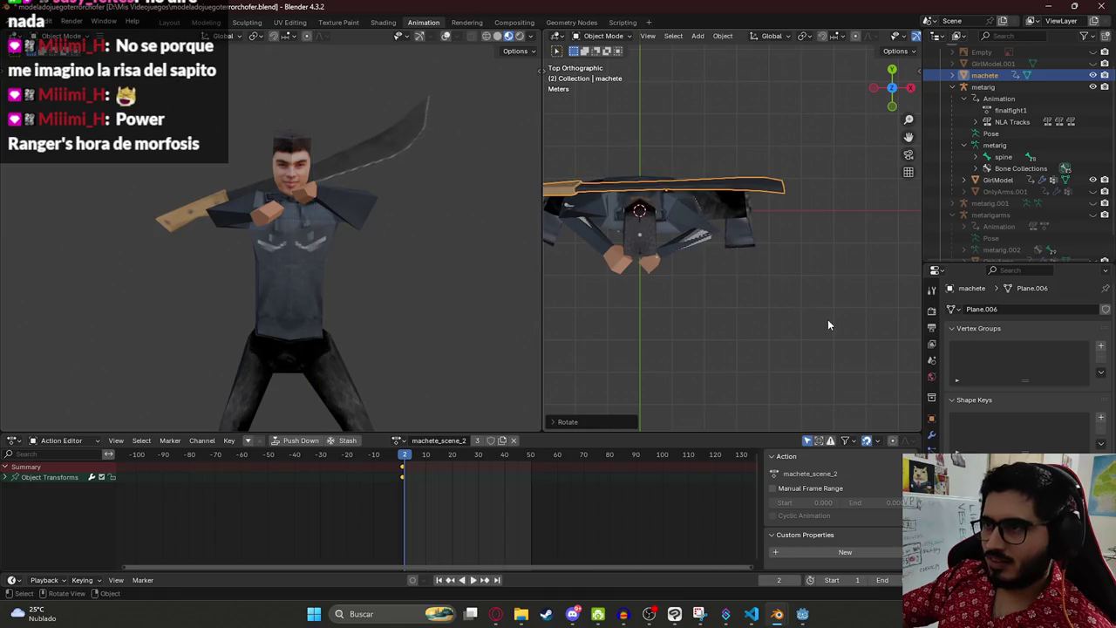
{"action": "key", "text": "alt+r"}
{"action": "key", "text": "alt+s"}
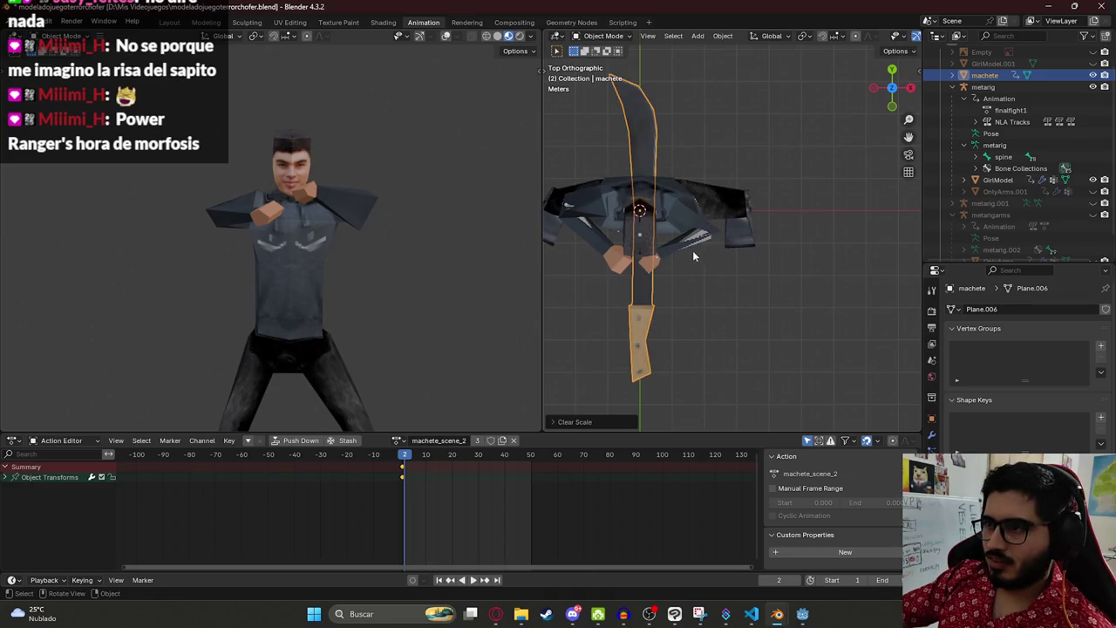
{"action": "key", "text": "KP_1"}
{"action": "scroll", "coordinate": [694, 311], "scroll_direction": "down", "scroll_amount": 2}
Move and rotate the machete to the chest, then bring up the YouTube reference
{"action": "key", "text": "g"}
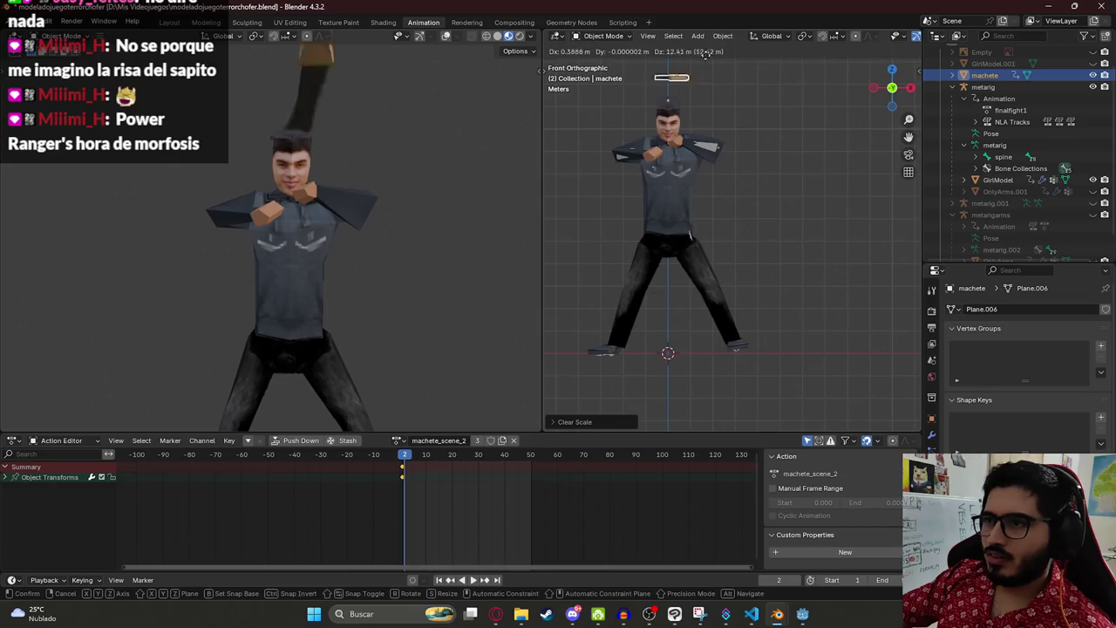
{"action": "left_click", "coordinate": [679, 139]}
{"action": "key", "text": "r"}
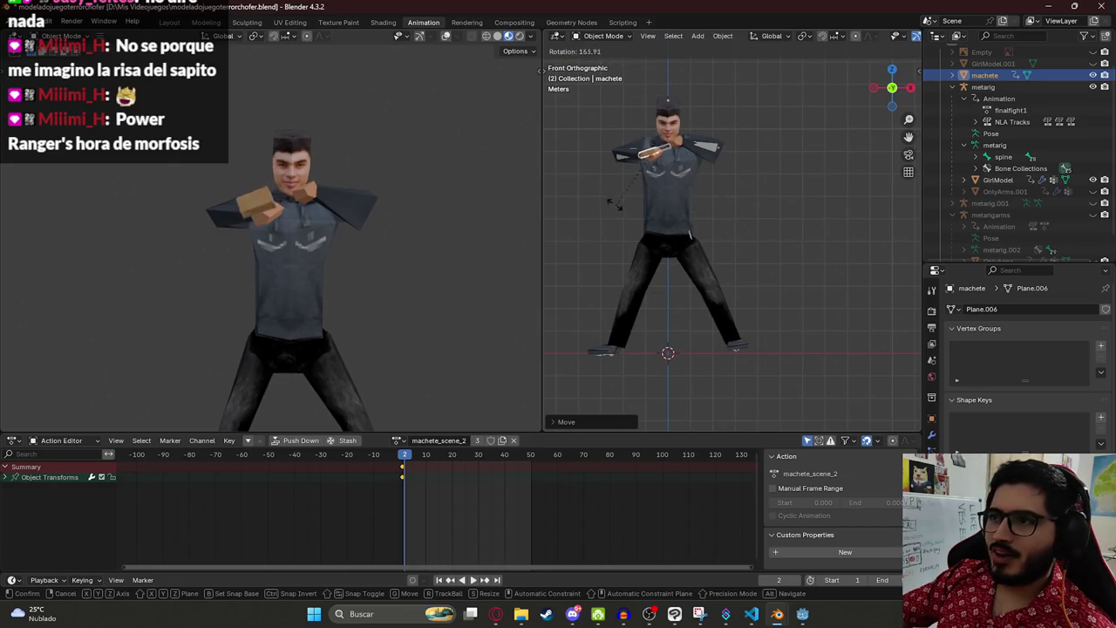
{"action": "left_click", "coordinate": [617, 214]}
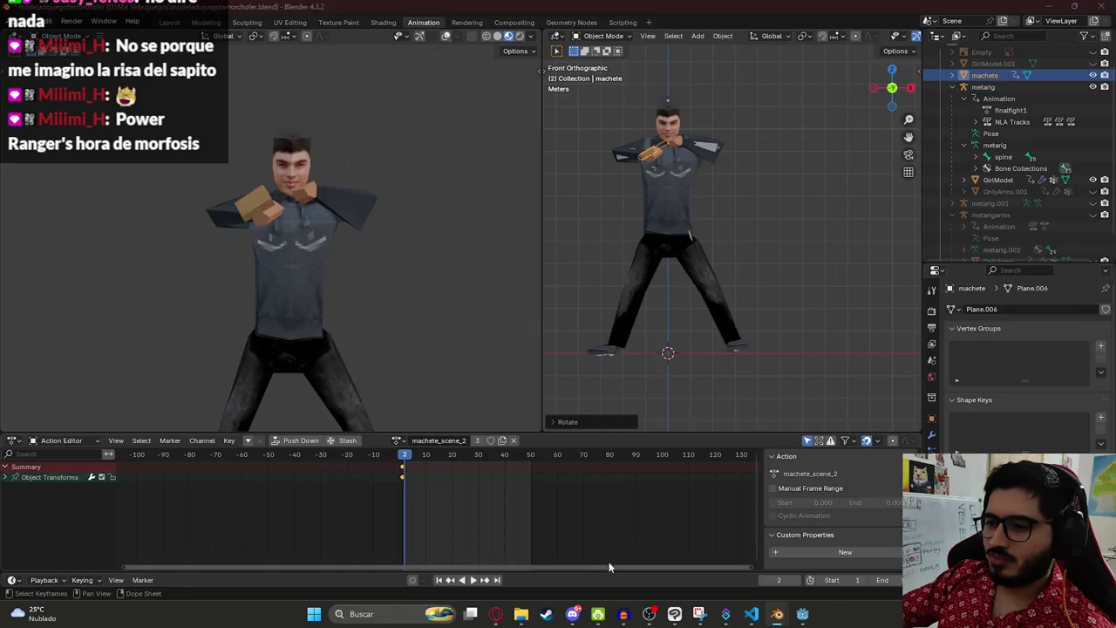
{"action": "left_click", "coordinate": [497, 614]}
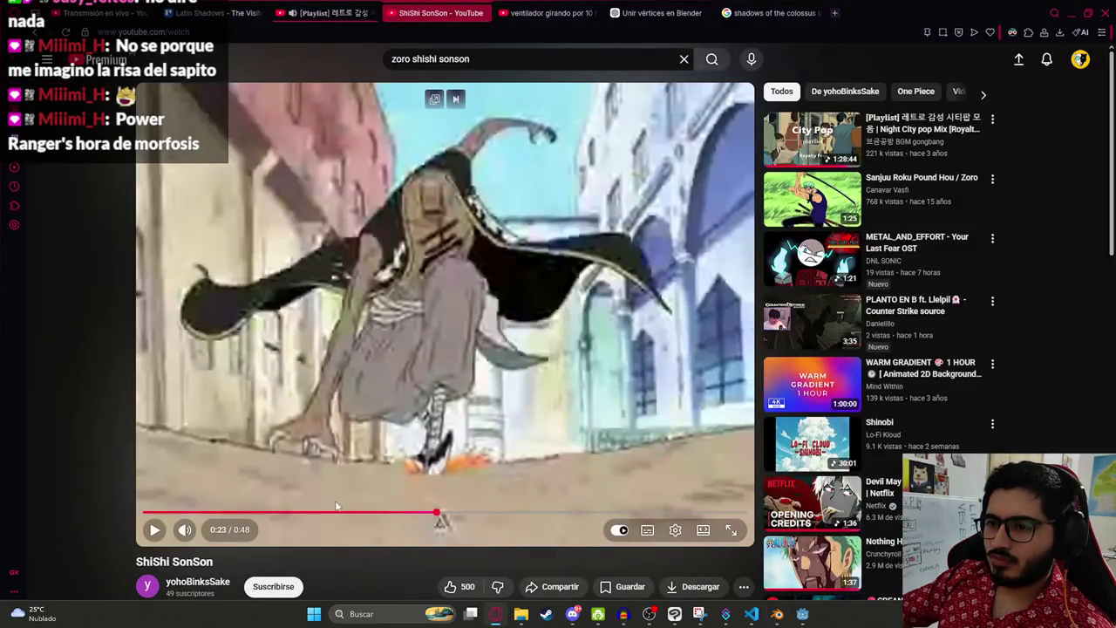
Rewind the ShiShi SonSon clip to 0:16, pause on the sword pose, and return to Blender
{"action": "left_click_drag", "start_coordinate": [348, 514], "coordinate": [353, 514]}
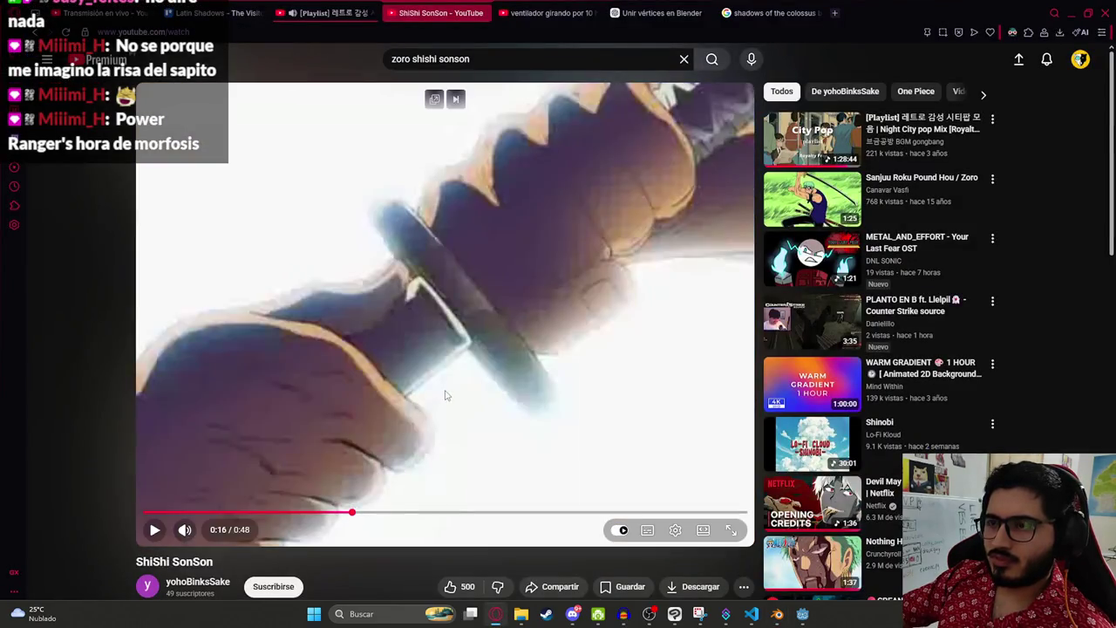
{"action": "left_click", "coordinate": [458, 342]}
{"action": "left_click", "coordinate": [458, 343]}
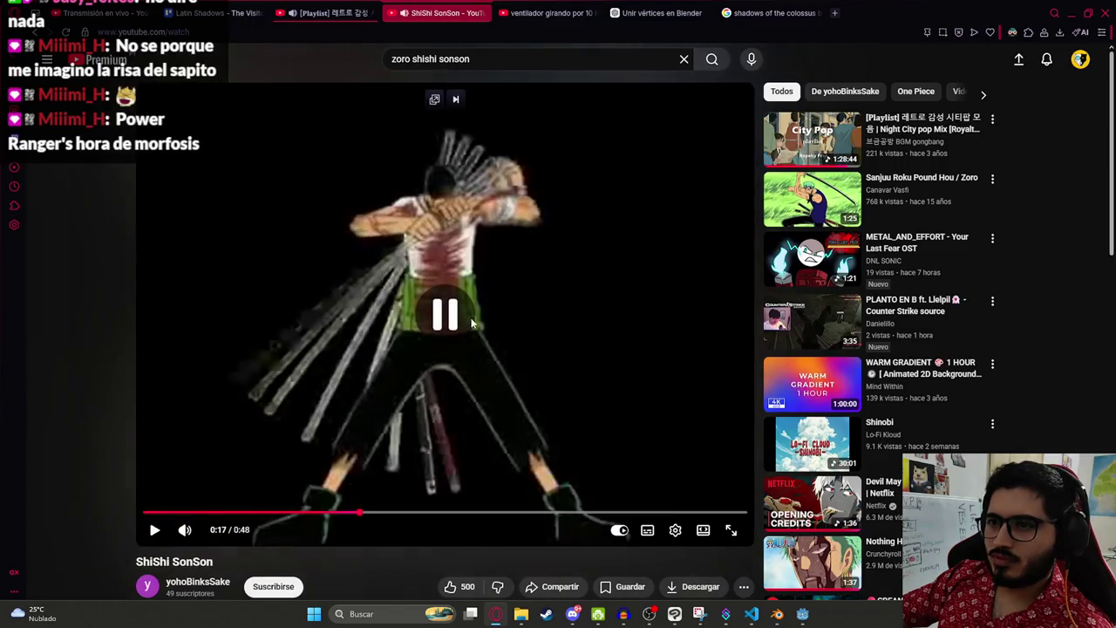
{"action": "key", "text": "alt+Tab"}
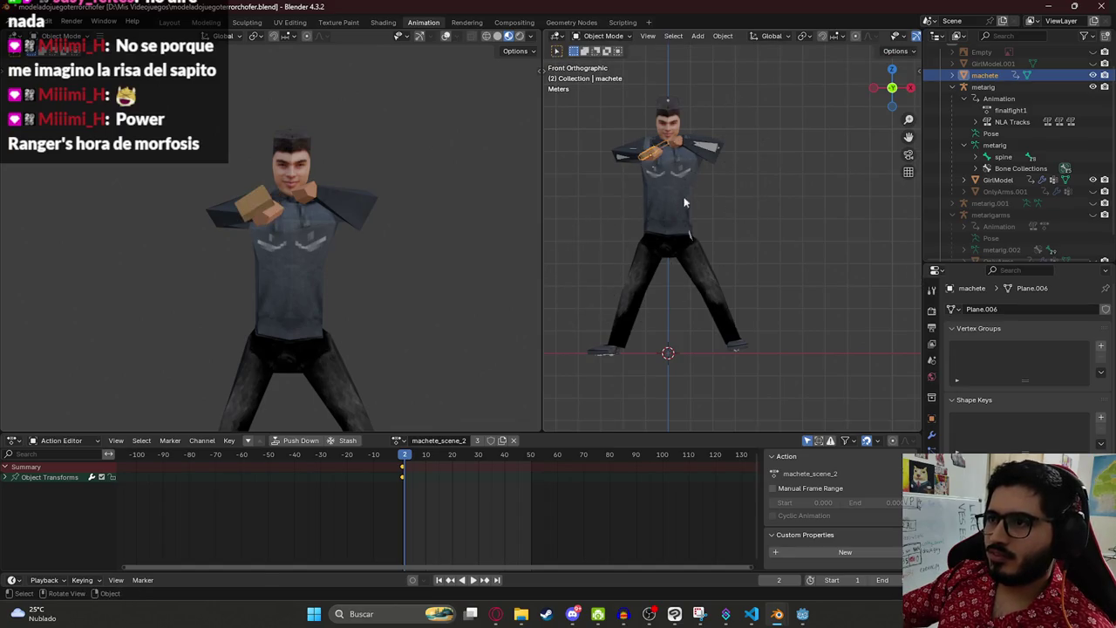
Clear the machete's location, stand it upright and place it above the character
{"action": "key", "text": "alt+g"}
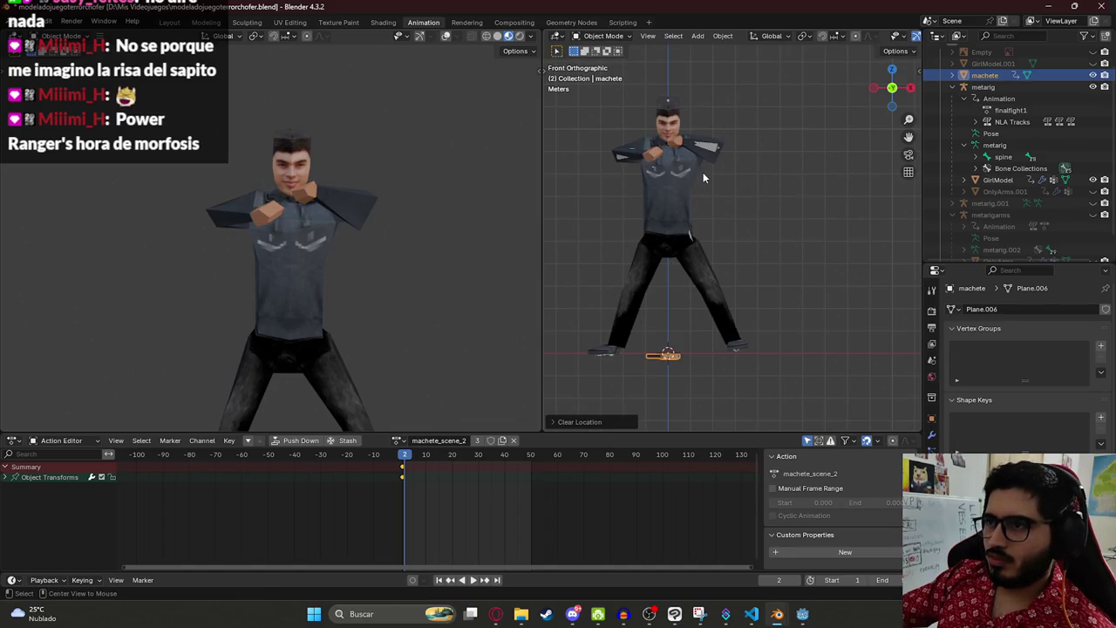
{"action": "key", "text": "r"}
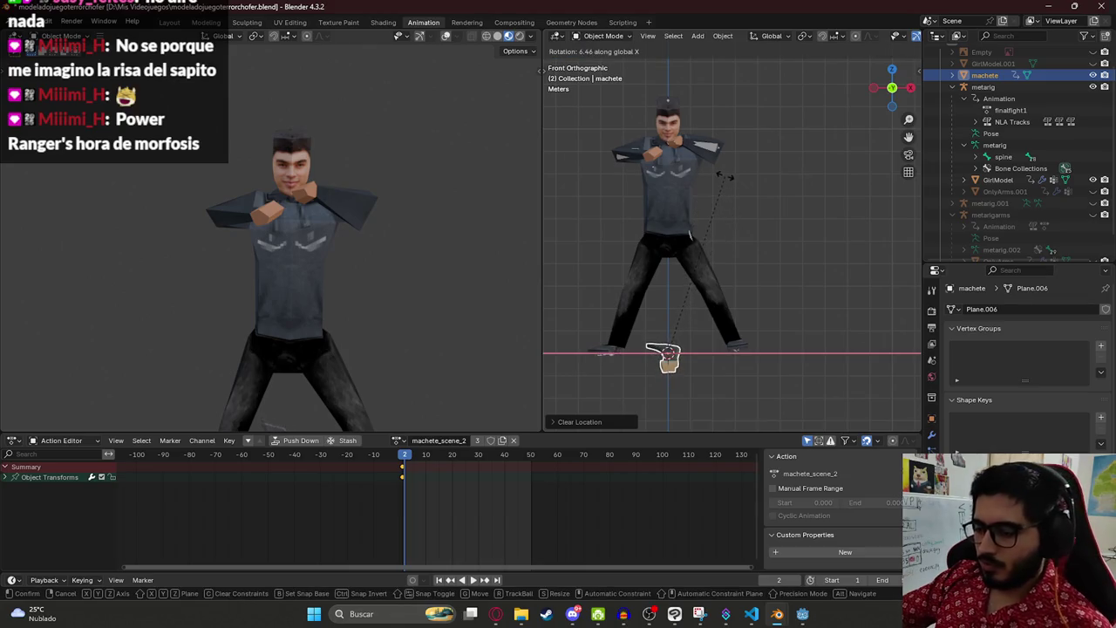
{"action": "left_click", "coordinate": [724, 181]}
{"action": "scroll", "coordinate": [701, 267], "scroll_direction": "down", "scroll_amount": 1}
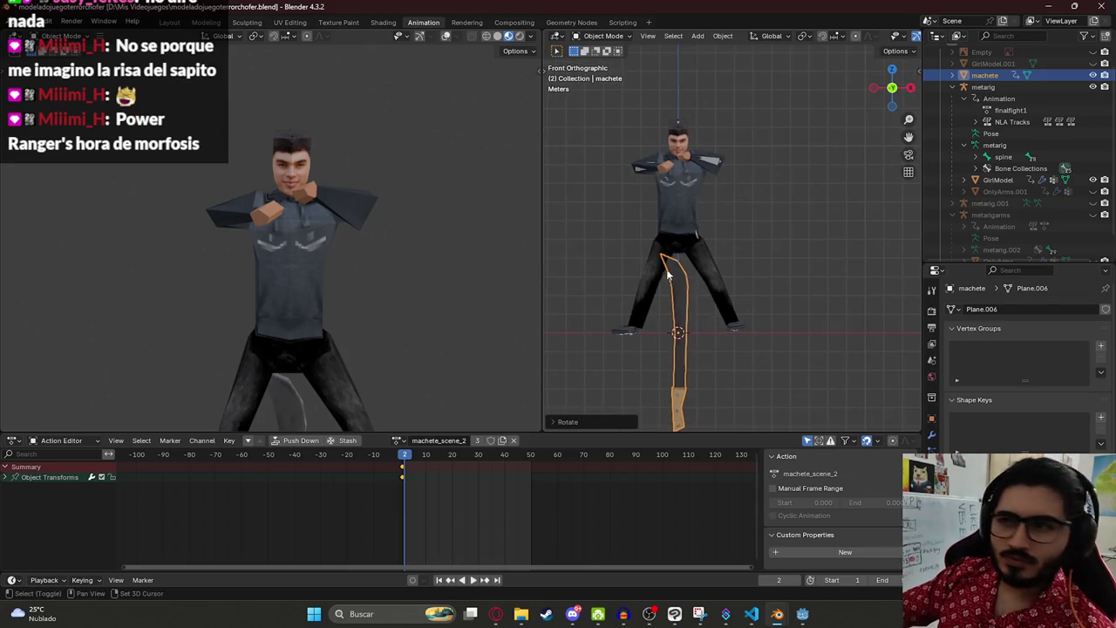
{"action": "key", "text": "g"}
{"action": "left_click", "coordinate": [695, 199]}
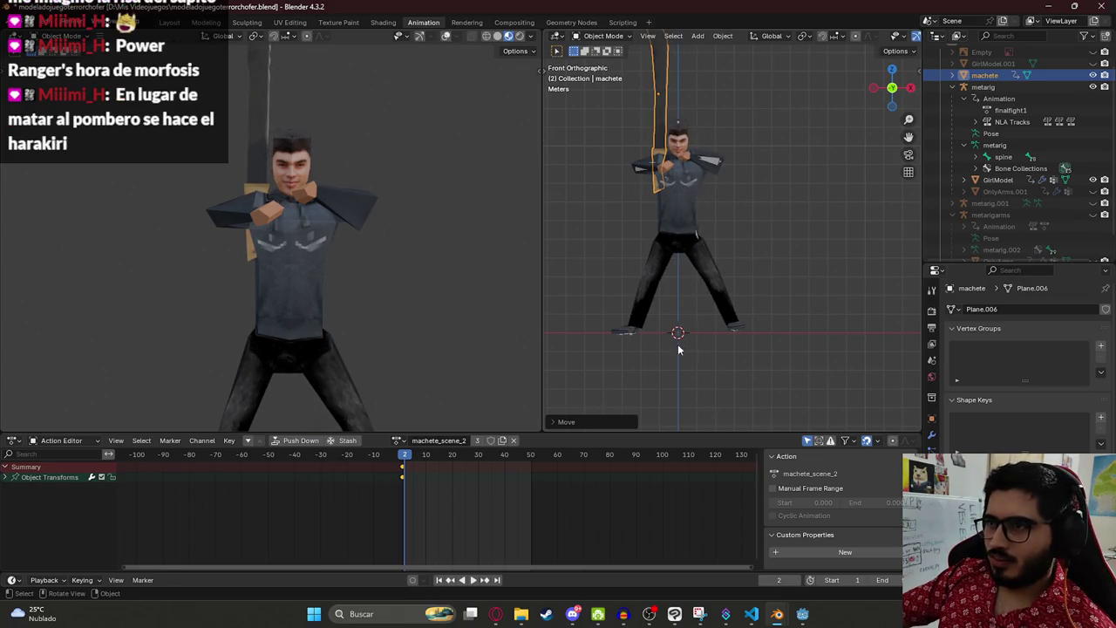
Tilt the machete and drop it across the character's chest, checking the reference
{"action": "key", "text": "r"}
{"action": "left_click", "coordinate": [648, 106]}
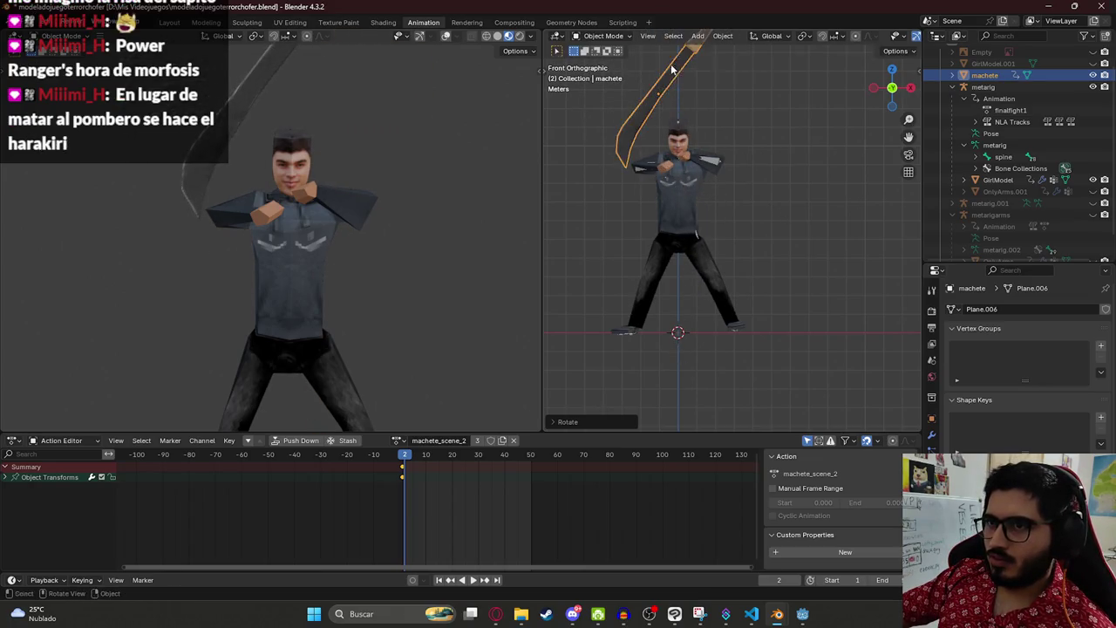
{"action": "key", "text": "g"}
{"action": "left_click", "coordinate": [657, 132]}
{"action": "scroll", "coordinate": [657, 131], "scroll_direction": "up", "scroll_amount": 3}
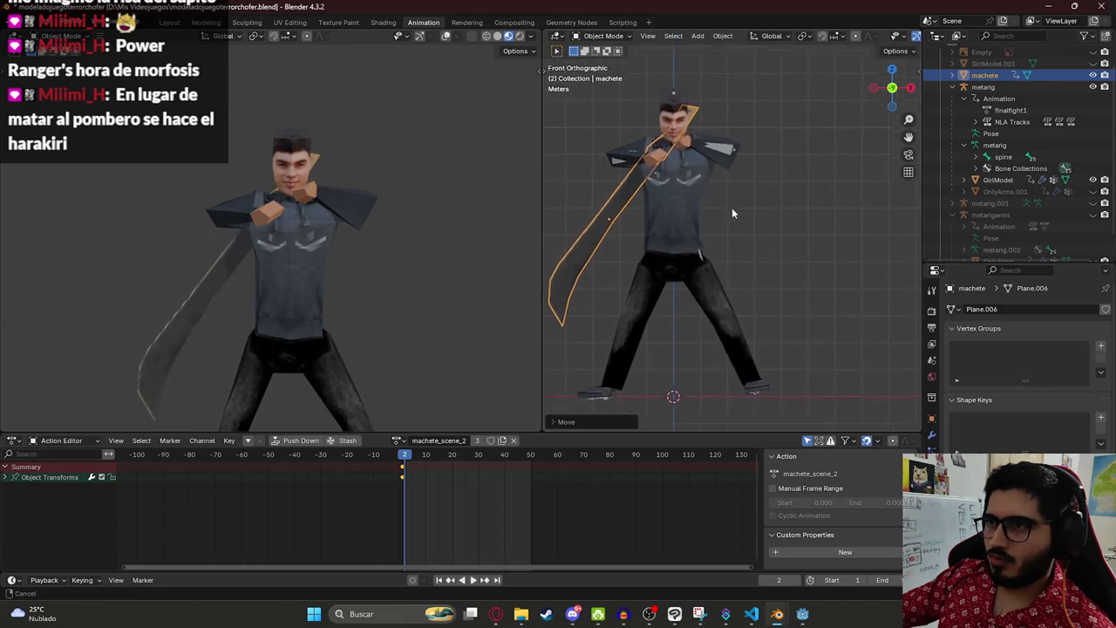
{"action": "scroll", "coordinate": [770, 194], "scroll_direction": "up", "scroll_amount": 5}
{"action": "key", "text": "r"}
{"action": "left_click", "coordinate": [783, 188]}
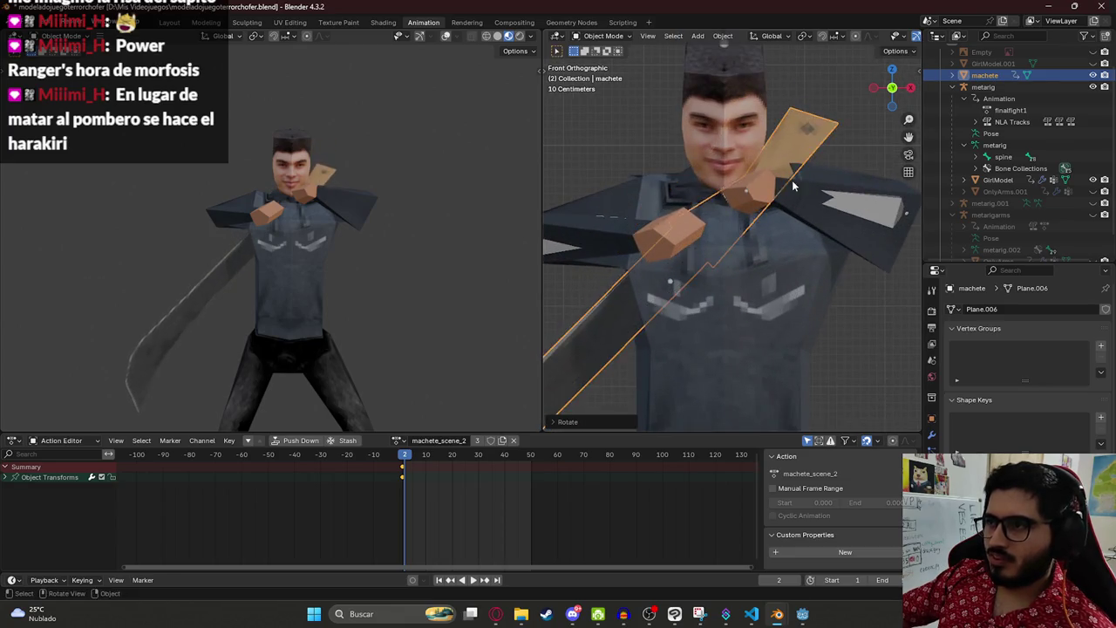
{"action": "key", "text": "alt+Tab"}
{"action": "key", "text": "alt+Tab"}
Adjust the machete's angle, then set its depth and height from a side view
{"action": "key", "text": "g"}
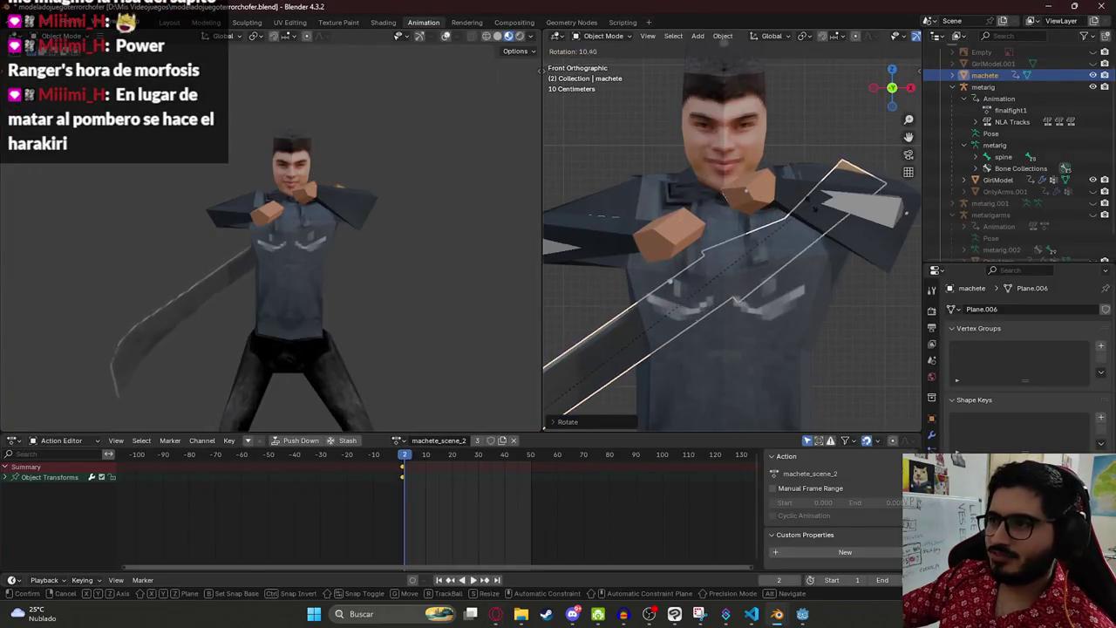
{"action": "left_click", "coordinate": [671, 298]}
{"action": "scroll", "coordinate": [658, 266], "scroll_direction": "down", "scroll_amount": 4}
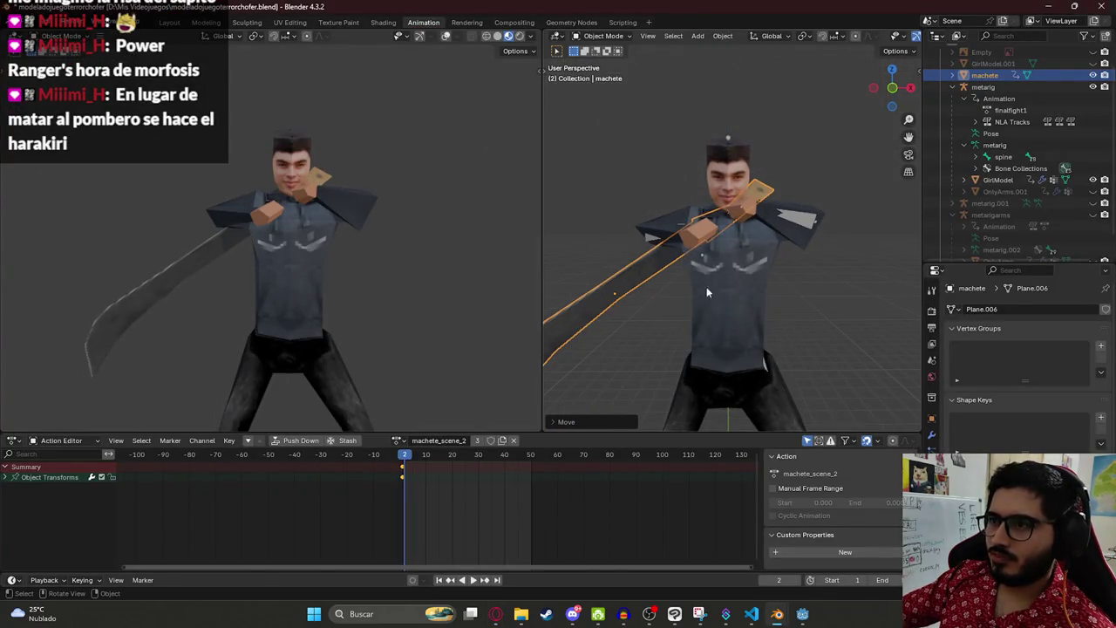
{"action": "scroll", "coordinate": [787, 322], "scroll_direction": "down", "scroll_amount": 4}
{"action": "mouse_move", "coordinate": [618, 236]}
{"action": "left_mouse_down"}
{"action": "mouse_move", "coordinate": [723, 324]}
{"action": "mouse_move", "coordinate": [788, 259]}
{"action": "left_mouse_up"}
{"action": "scroll", "coordinate": [724, 243], "scroll_direction": "up", "scroll_amount": 3}
{"action": "key", "text": "g"}
{"action": "key", "text": "y"}
{"action": "key", "text": "z"}
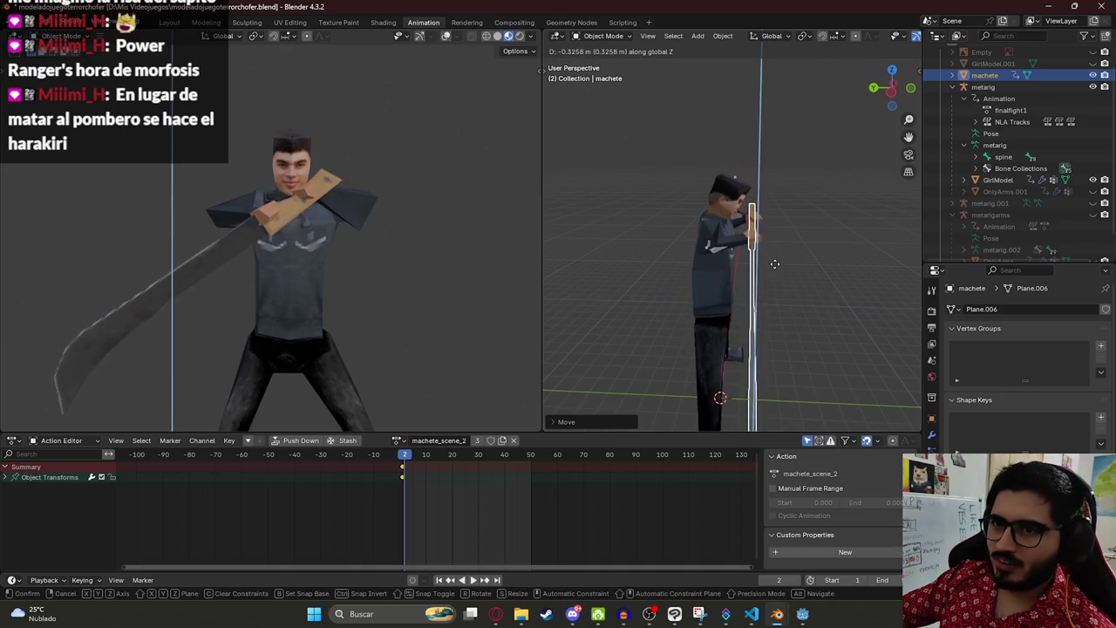
{"action": "left_click", "coordinate": [807, 263]}
From the front, rotate, shrink and settle the machete into his hands, then go to frame 1
{"action": "key", "text": "KP_1"}
{"action": "scroll", "coordinate": [800, 261], "scroll_direction": "up", "scroll_amount": 4}
{"action": "key", "text": "r"}
{"action": "left_click", "coordinate": [828, 258]}
{"action": "key", "text": "g"}
{"action": "left_click", "coordinate": [832, 257]}
{"action": "key", "text": "s"}
{"action": "left_click", "coordinate": [794, 255]}
{"action": "key", "text": "g"}
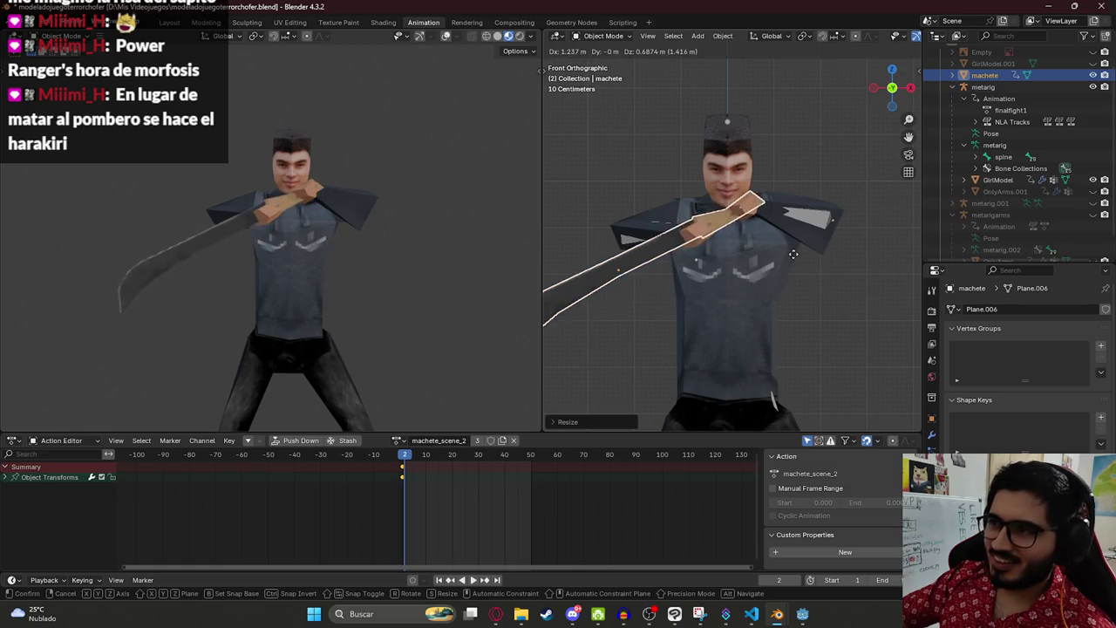
{"action": "left_click", "coordinate": [777, 270]}
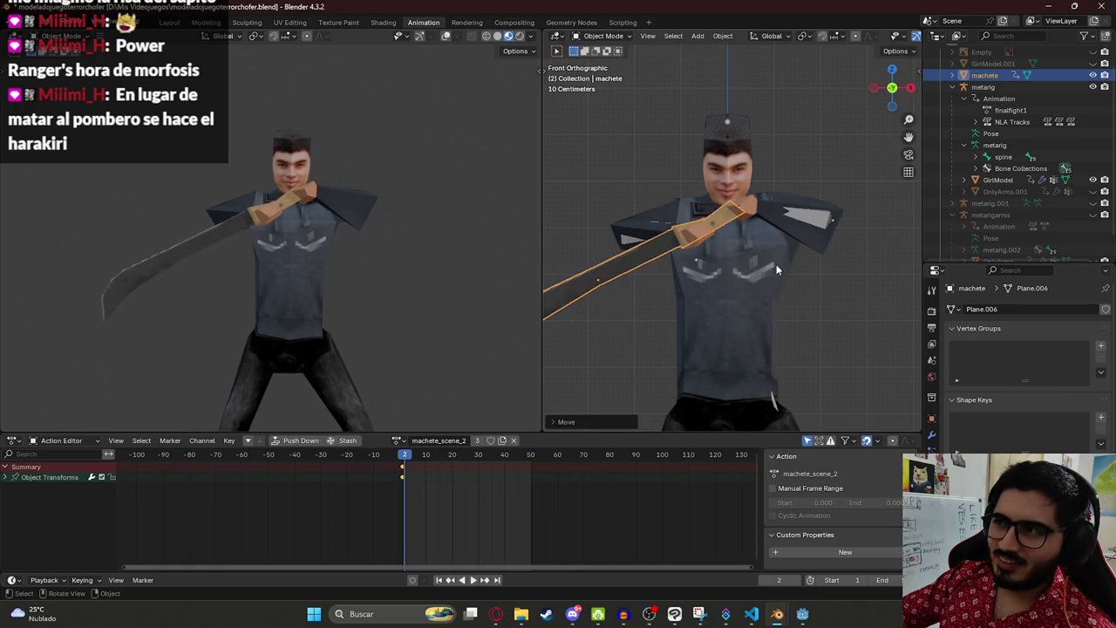
{"action": "key", "text": "g"}
{"action": "left_click", "coordinate": [700, 274]}
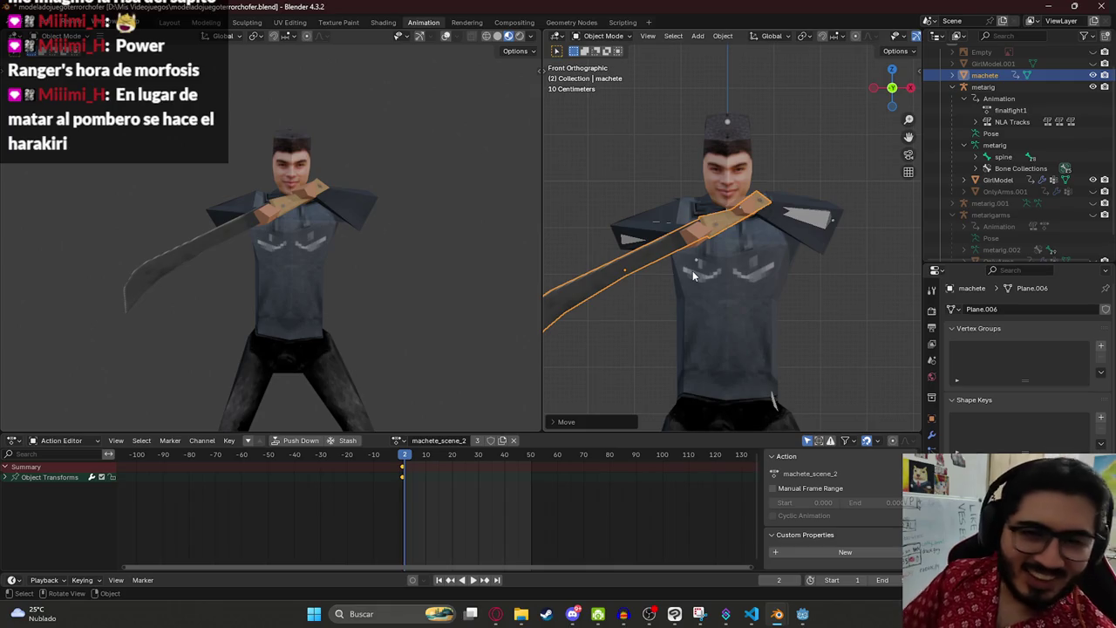
{"action": "scroll", "coordinate": [702, 275], "scroll_direction": "down", "scroll_amount": 2}
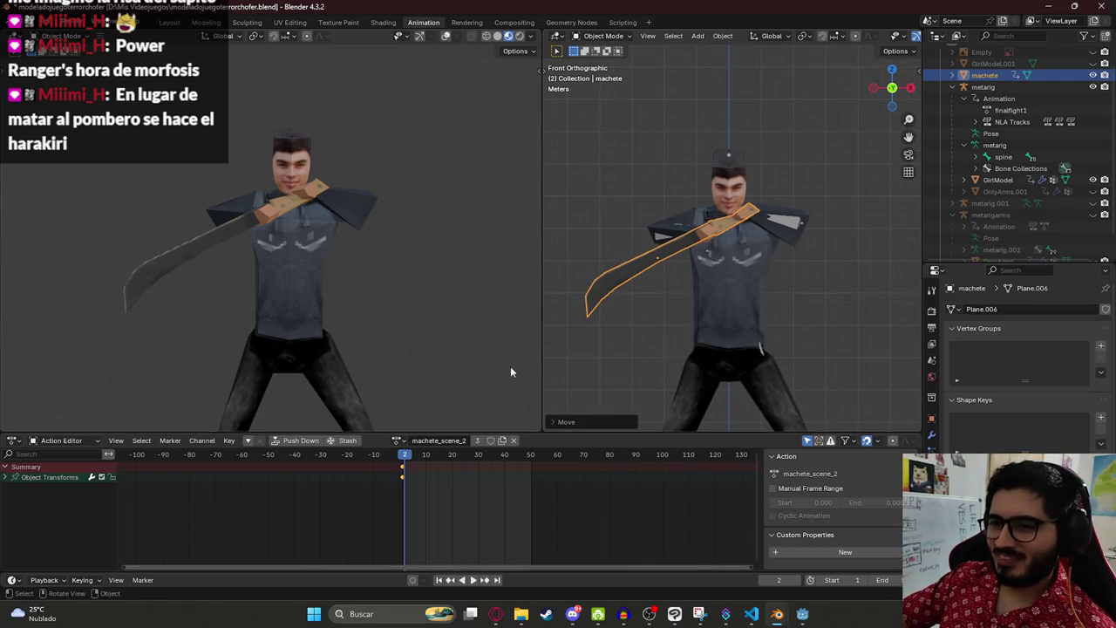
{"action": "left_click", "coordinate": [402, 455]}
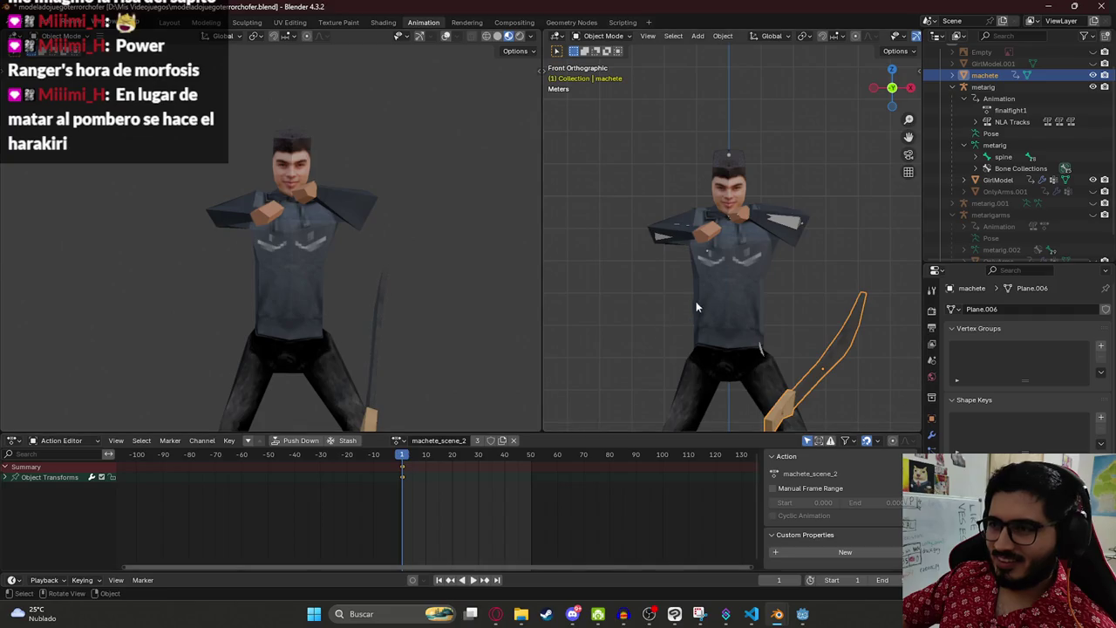
Make a separate copy of the machete's action, rename it, and step to frame 2
{"action": "left_click", "coordinate": [502, 442]}
{"action": "double_click", "coordinate": [461, 441]}
{"action": "type", "text": "m"}
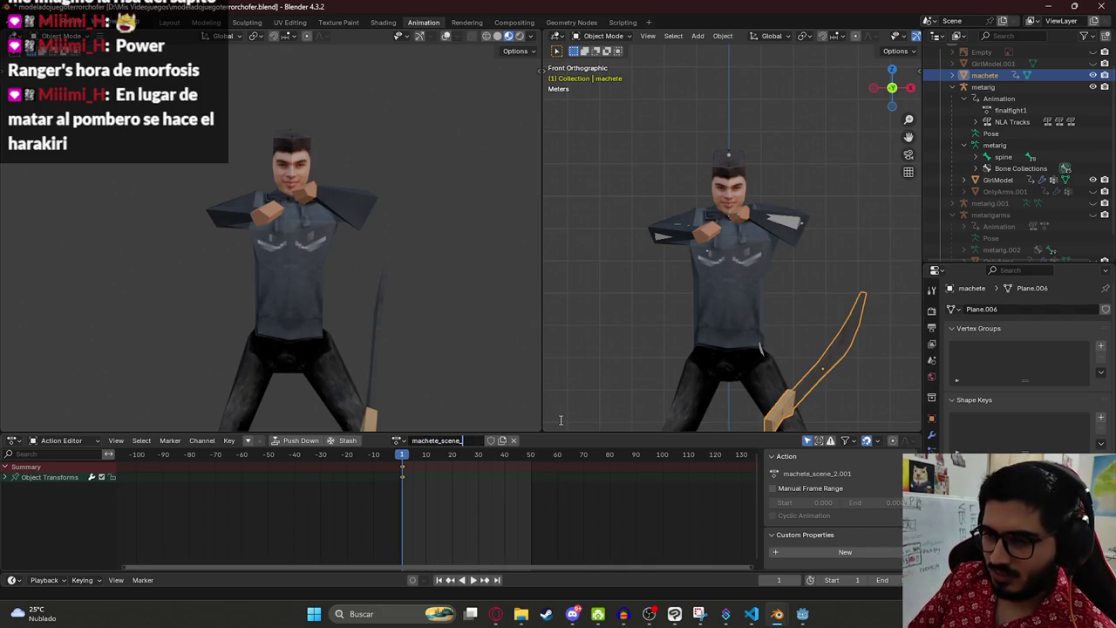
{"action": "type", "text": "2"}
{"action": "key", "text": "Return"}
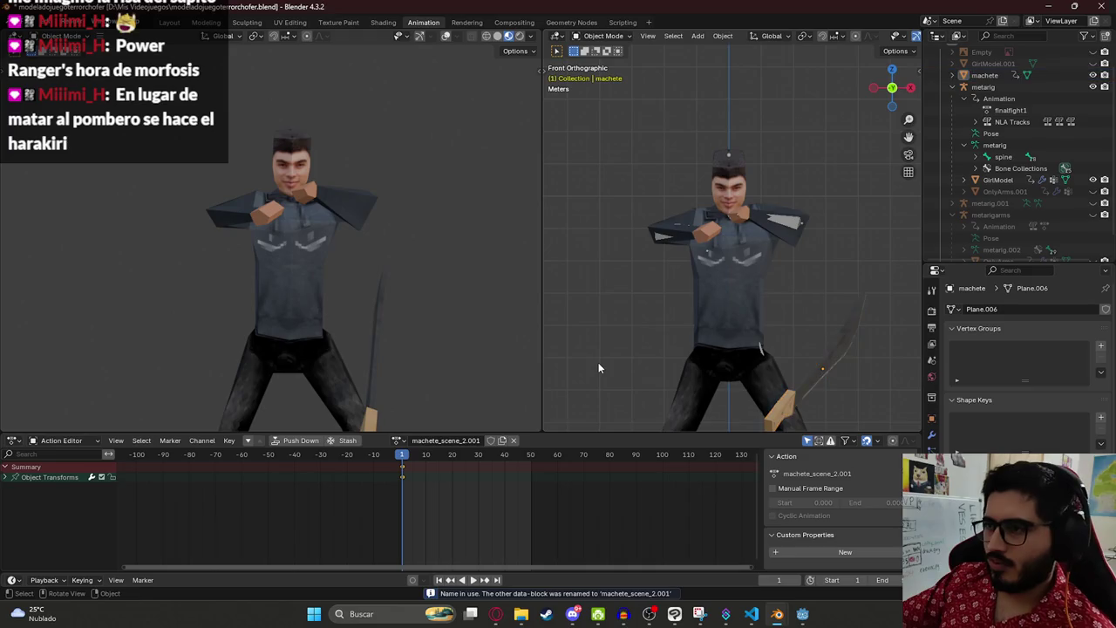
{"action": "key", "text": "Right"}
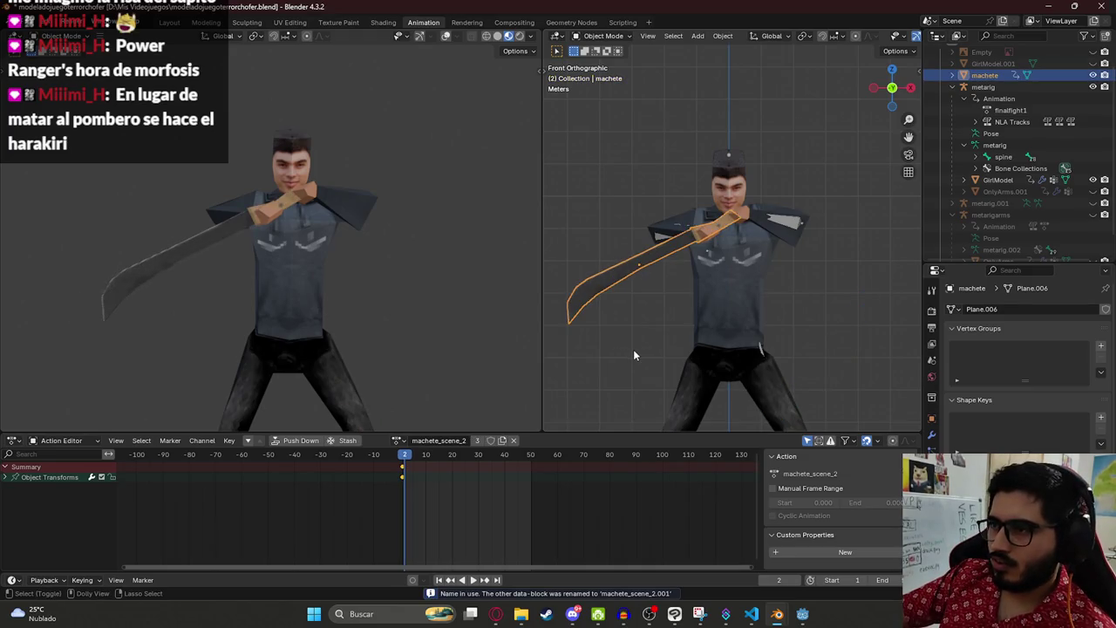
{"action": "left_click", "coordinate": [502, 440]}
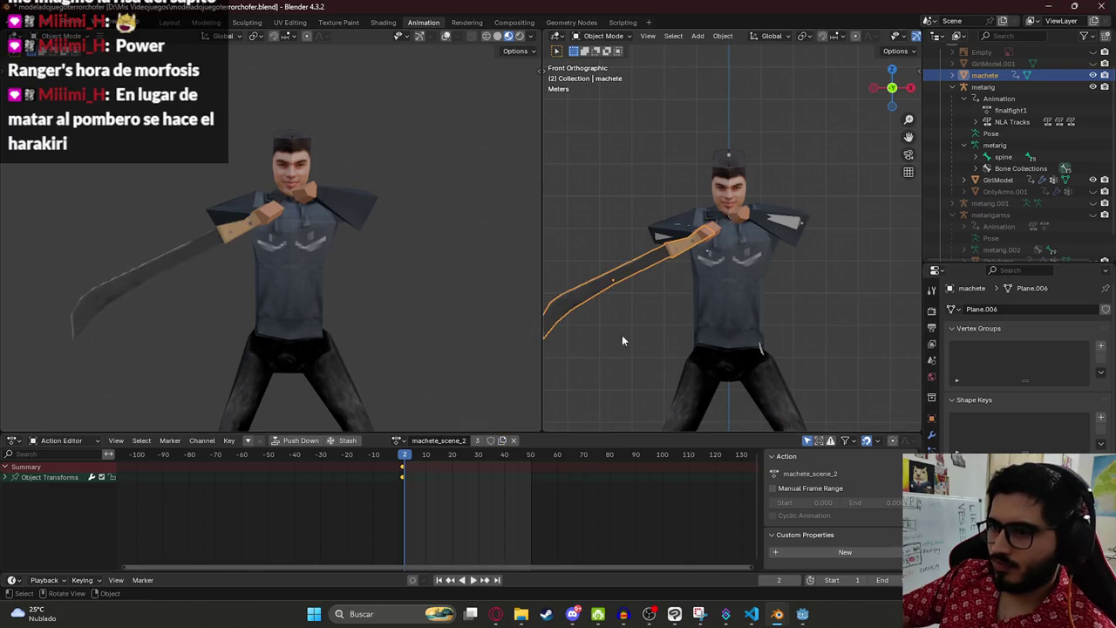
Duplicate the action again, name it machete_final_fight_pose1, and clear the machete's rotation
{"action": "key", "text": "ctrl+c"}
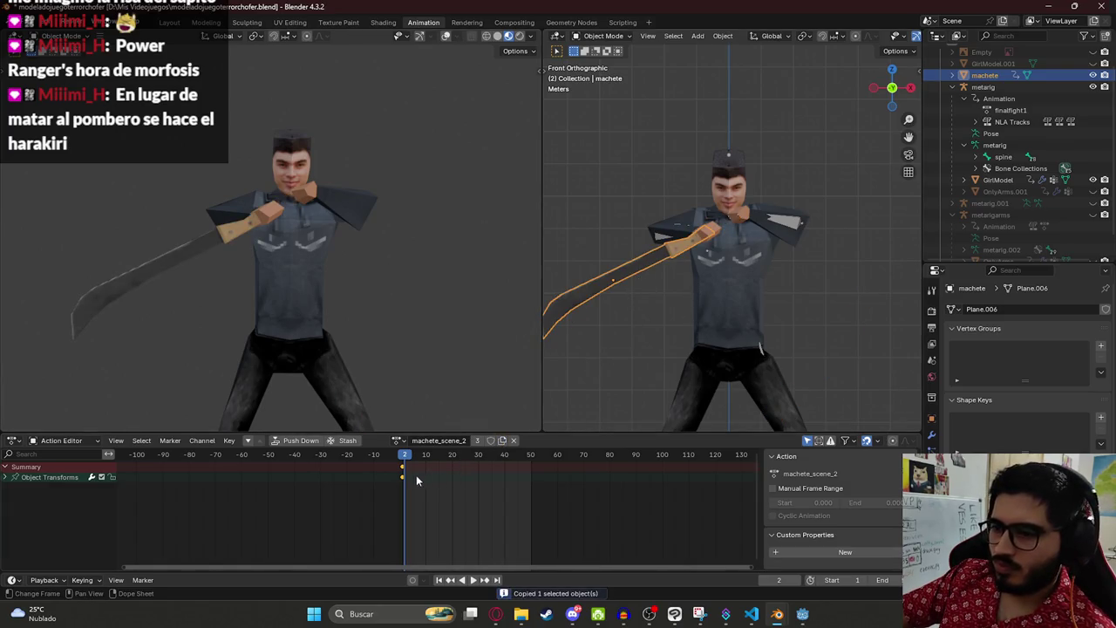
{"action": "left_click", "coordinate": [502, 440]}
{"action": "double_click", "coordinate": [462, 440]}
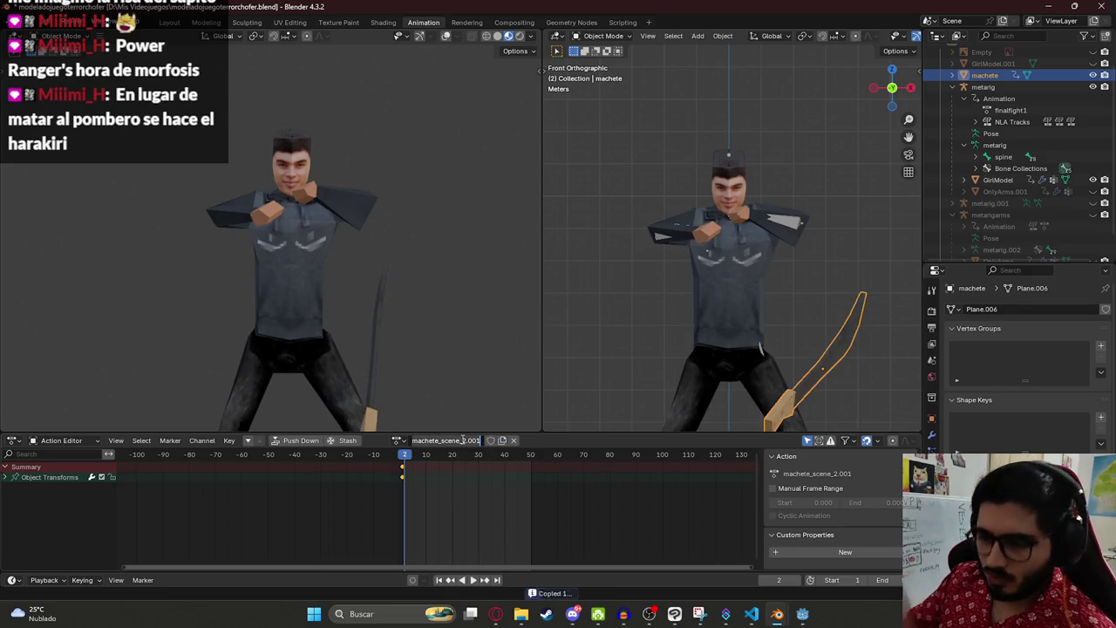
{"action": "type", "text": "ma"}
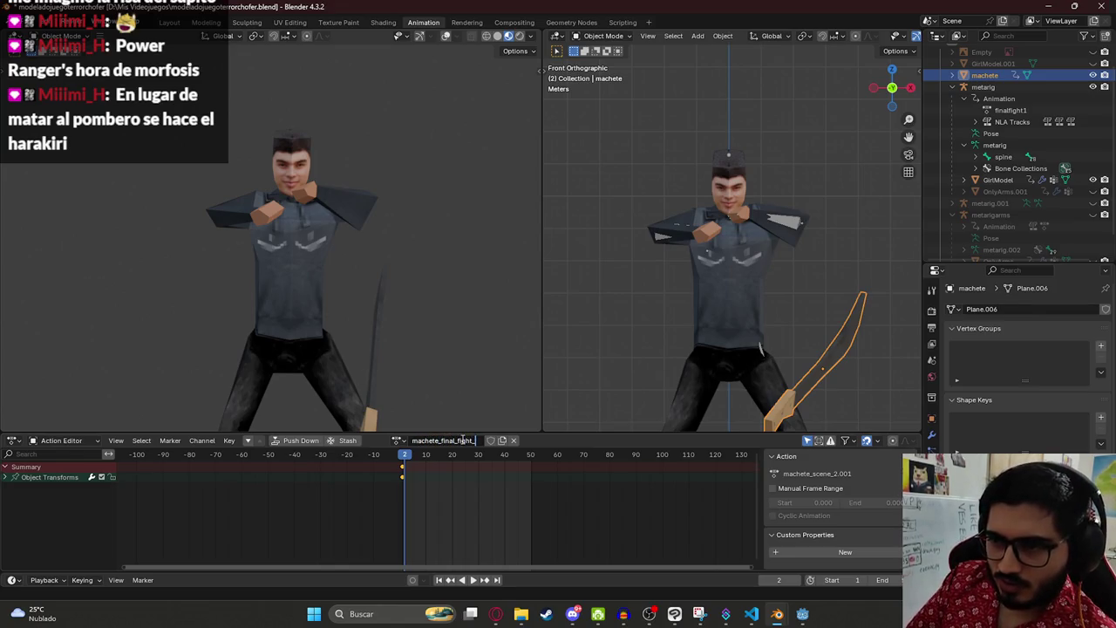
{"action": "type", "text": "pose1"}
{"action": "key", "text": "Return"}
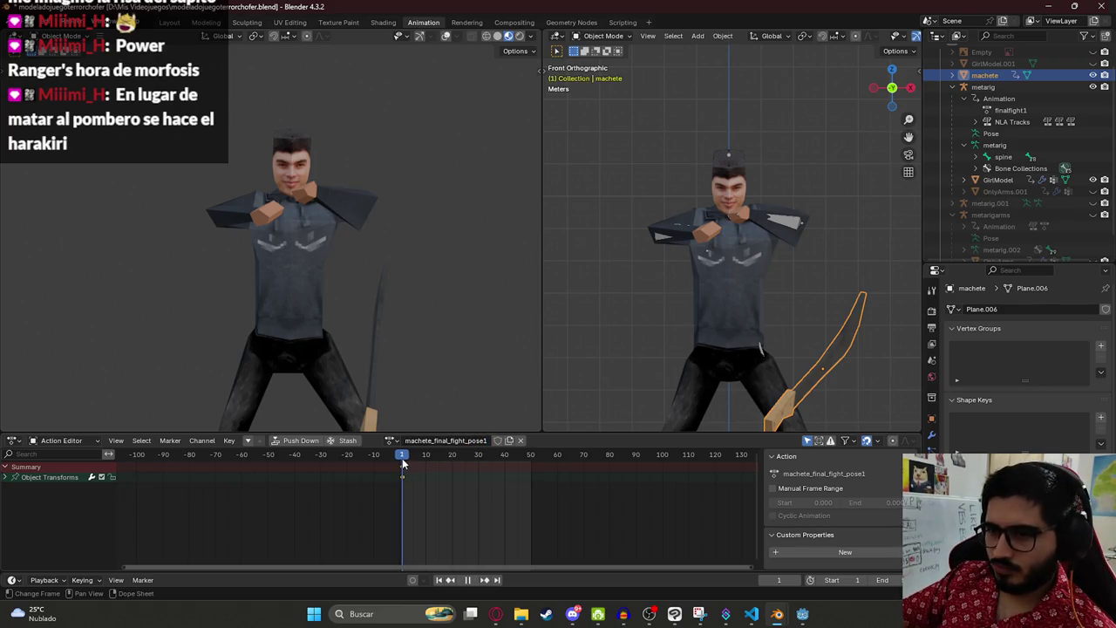
{"action": "scroll", "coordinate": [794, 354], "scroll_direction": "down", "scroll_amount": 3}
{"action": "key", "text": "alt+r"}
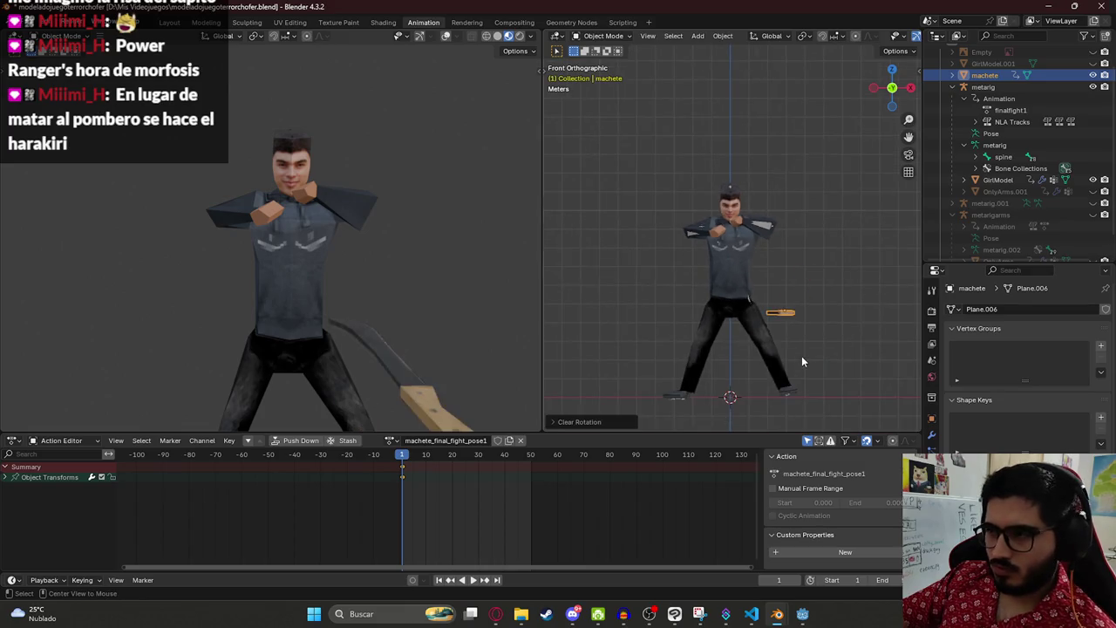
Clear the machete's location, move it to the man's chest and rotate it 90° around X
{"action": "key", "text": "alt+g"}
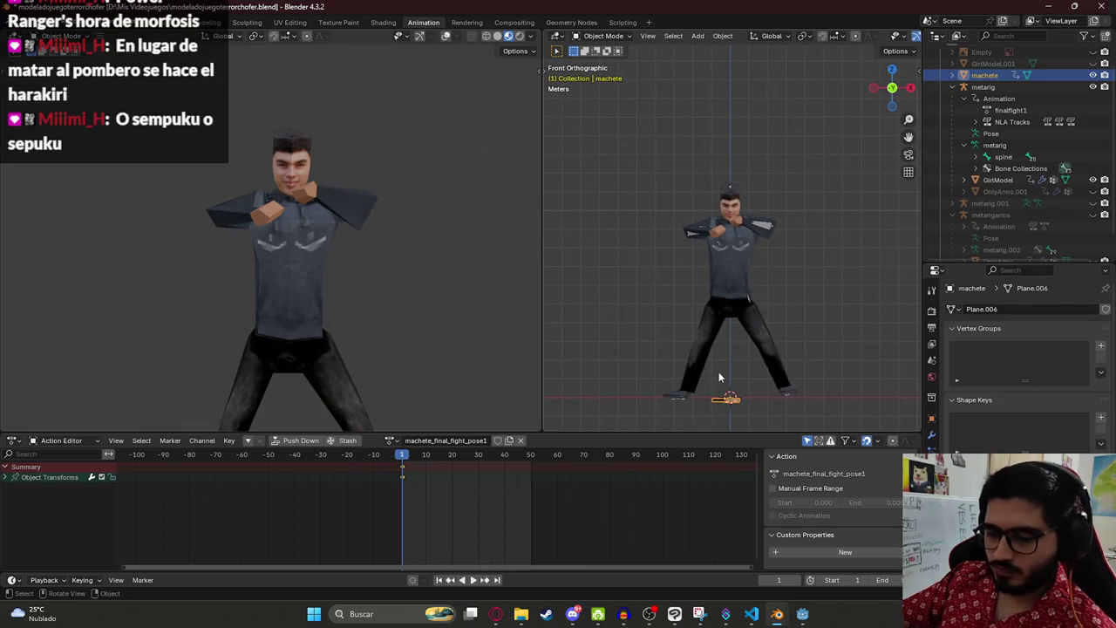
{"action": "key", "text": "g"}
{"action": "left_click", "coordinate": [738, 226]}
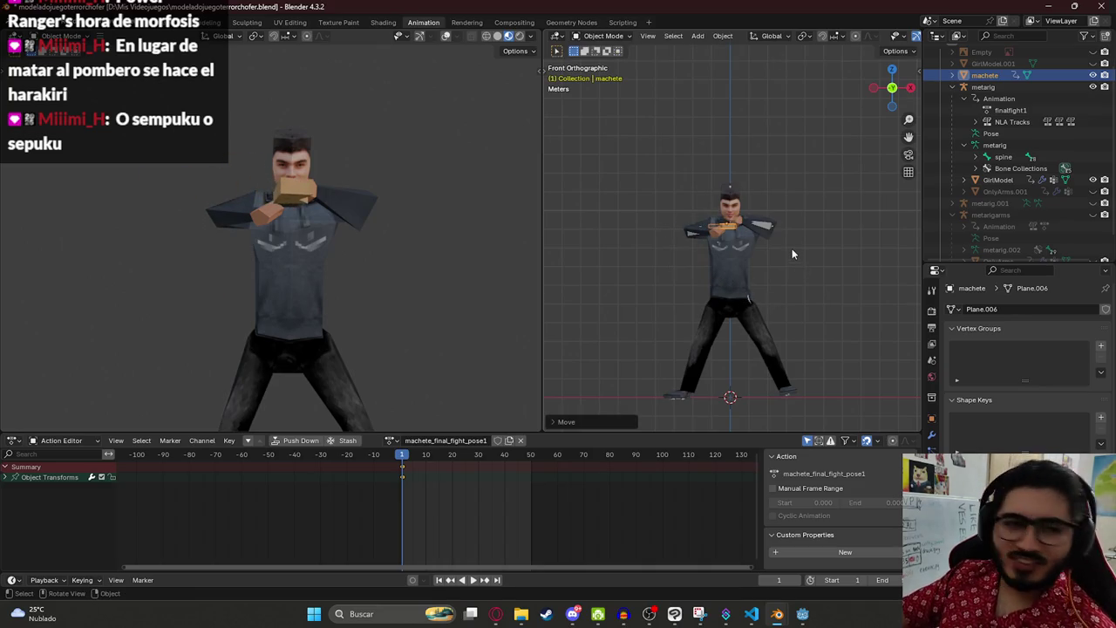
{"action": "scroll", "coordinate": [792, 248], "scroll_direction": "up", "scroll_amount": 6}
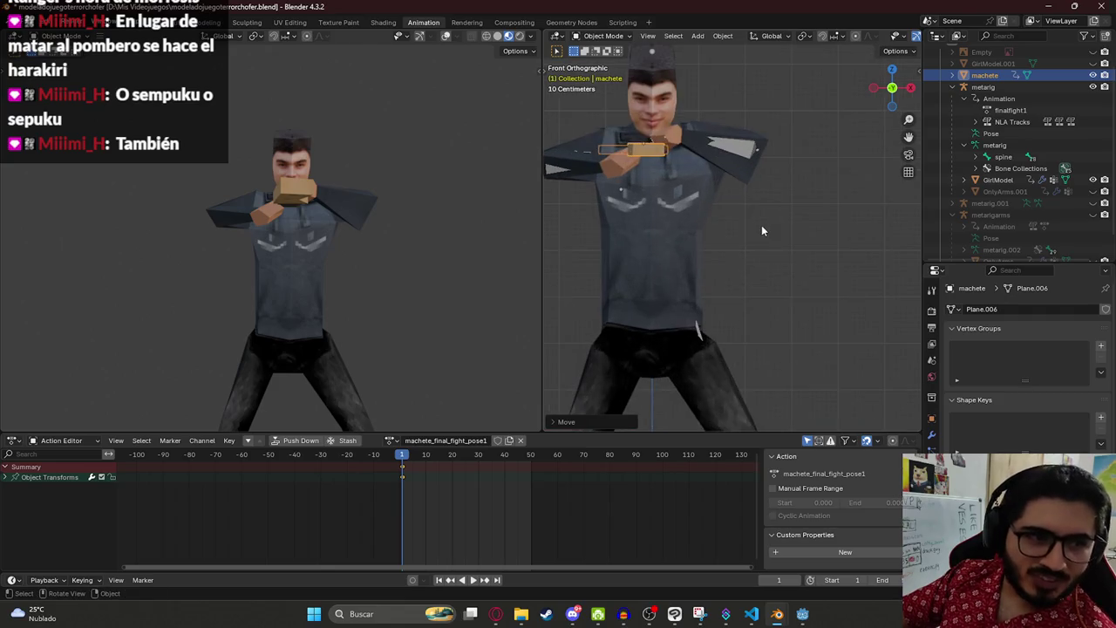
{"action": "type", "text": "rx90"}
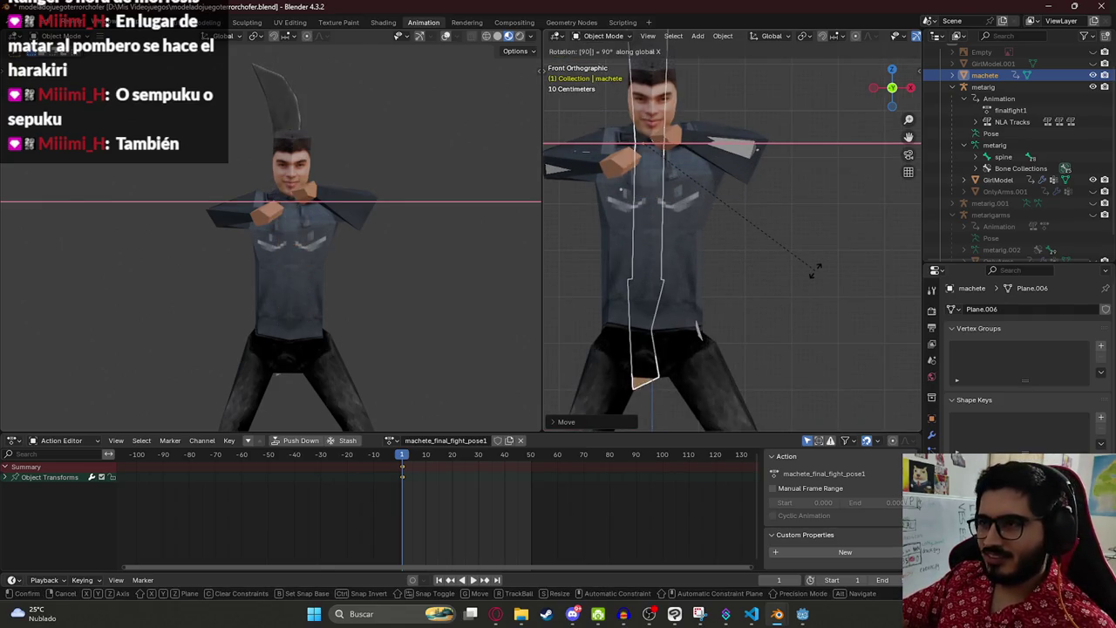
{"action": "key", "text": "Return"}
Fine-tune the machete's rotation, position and scale in the front view
{"action": "scroll", "coordinate": [767, 252], "scroll_direction": "down", "scroll_amount": 4}
{"action": "key", "text": "r"}
{"action": "key", "text": "Return"}
{"action": "key", "text": "r"}
{"action": "key", "text": "Return"}
{"action": "key", "text": "s"}
{"action": "key", "text": "Return"}
{"action": "key", "text": "r"}
{"action": "key", "text": "Return"}
{"action": "key", "text": "g"}
{"action": "key", "text": "Return"}
{"action": "key", "text": "r"}
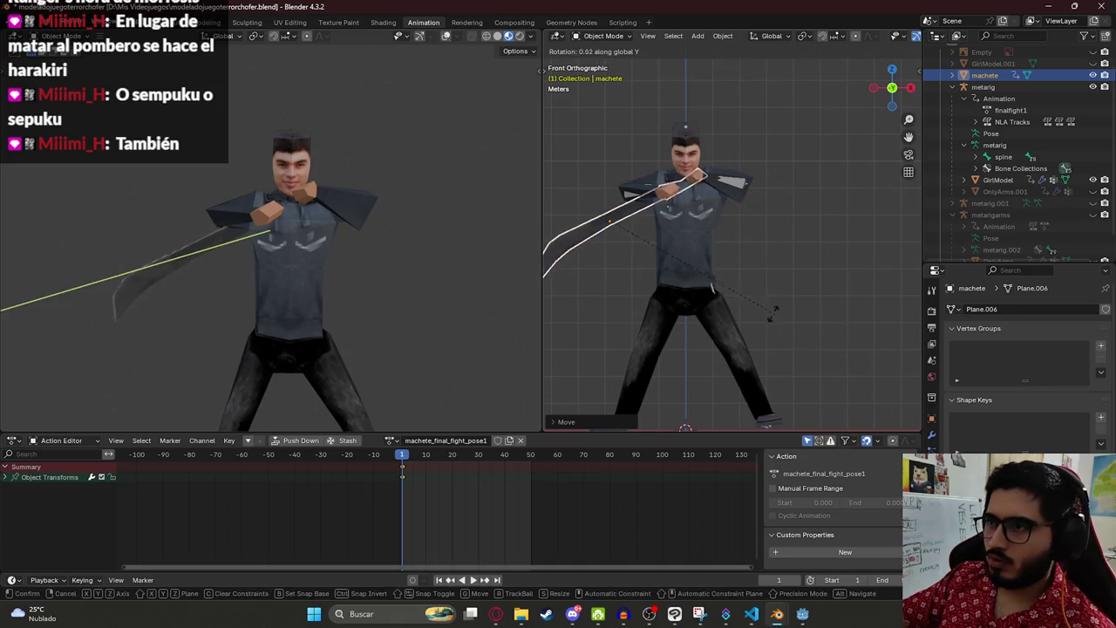
{"action": "key", "text": "Escape"}
Set the machete's Y depth from the side view, then angle it diagonally into the hands
{"action": "key", "text": "KP_3"}
{"action": "scroll", "coordinate": [765, 200], "scroll_direction": "up", "scroll_amount": 3}
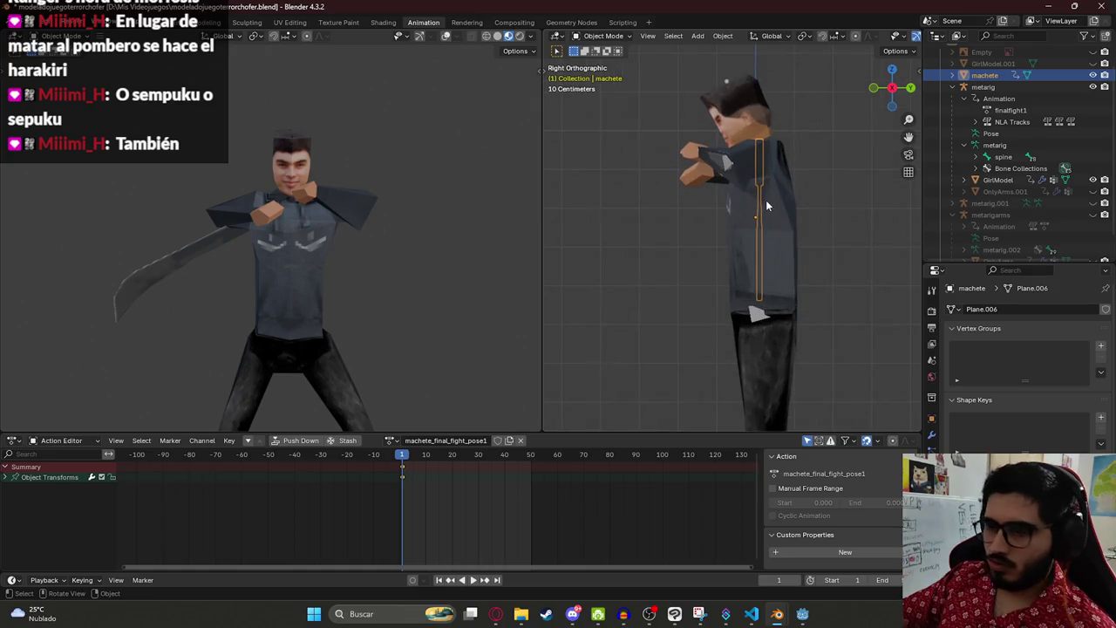
{"action": "key", "text": "g"}
{"action": "key", "text": "y"}
{"action": "left_click", "coordinate": [700, 209]}
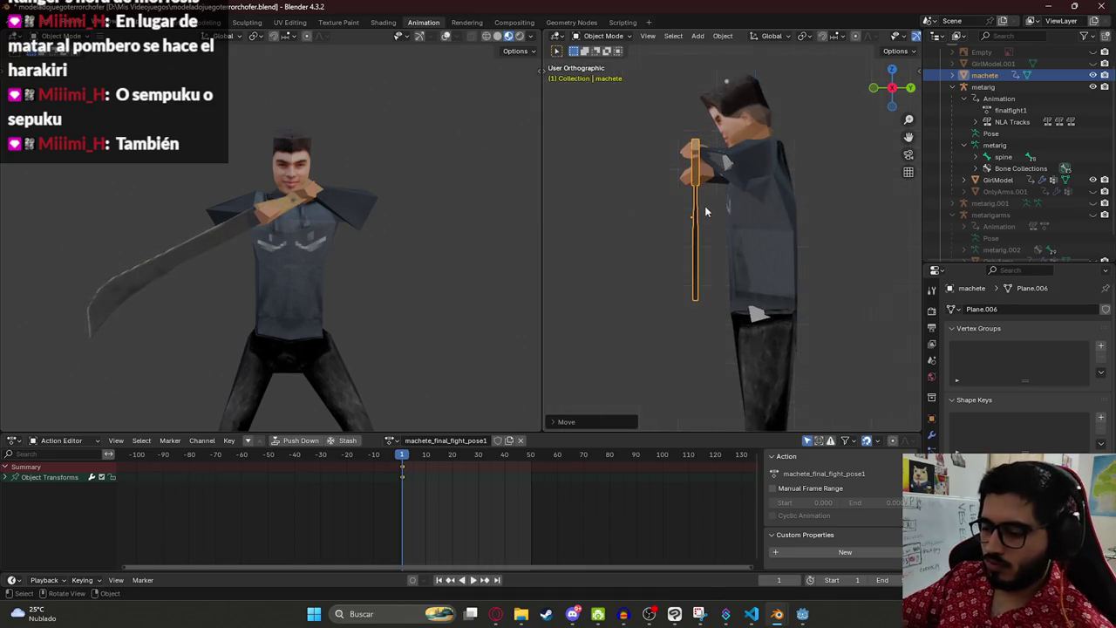
{"action": "key", "text": "KP_1"}
{"action": "scroll", "coordinate": [760, 202], "scroll_direction": "up", "scroll_amount": 2}
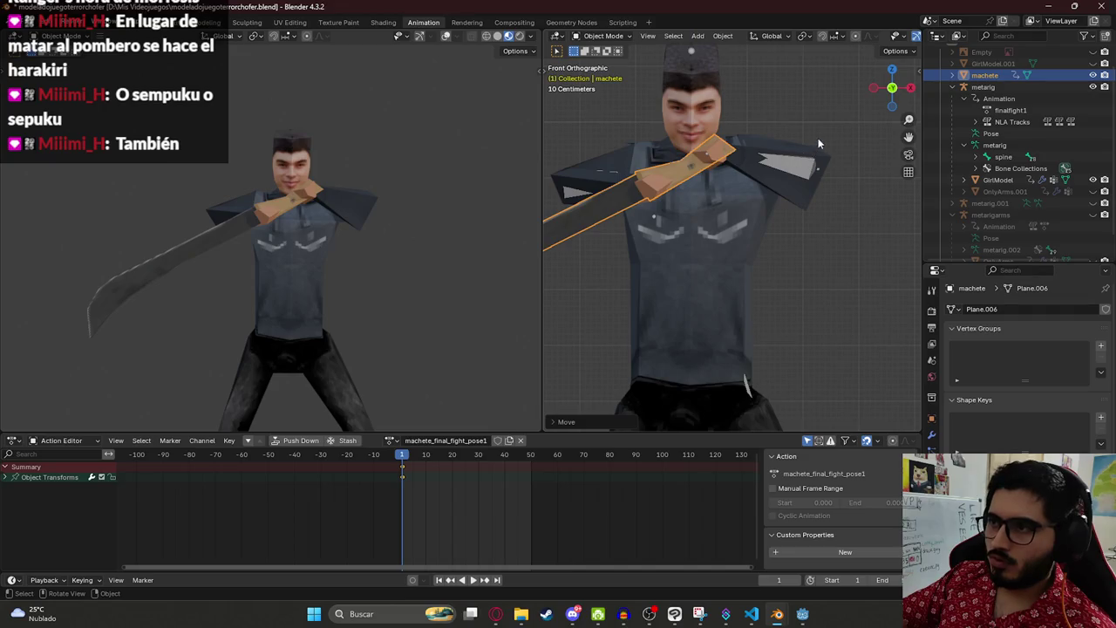
{"action": "key", "text": "r"}
{"action": "left_click", "coordinate": [773, 163]}
{"action": "key", "text": "g"}
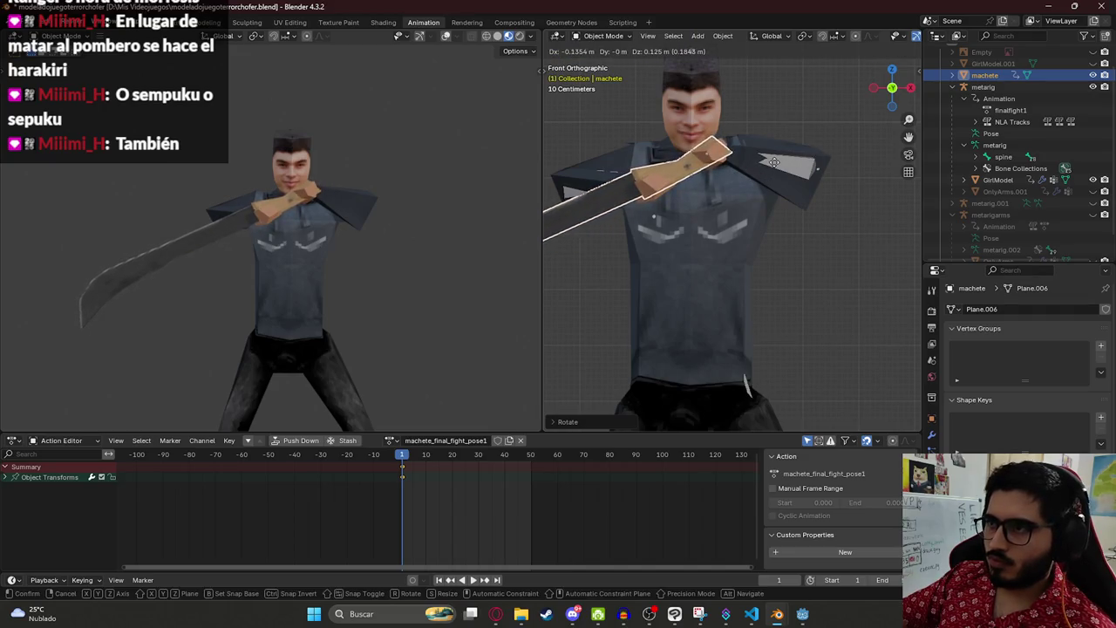
{"action": "left_click", "coordinate": [746, 195]}
{"action": "scroll", "coordinate": [746, 195], "scroll_direction": "down", "scroll_amount": 4}
{"action": "scroll", "coordinate": [713, 267], "scroll_direction": "up", "scroll_amount": 2}
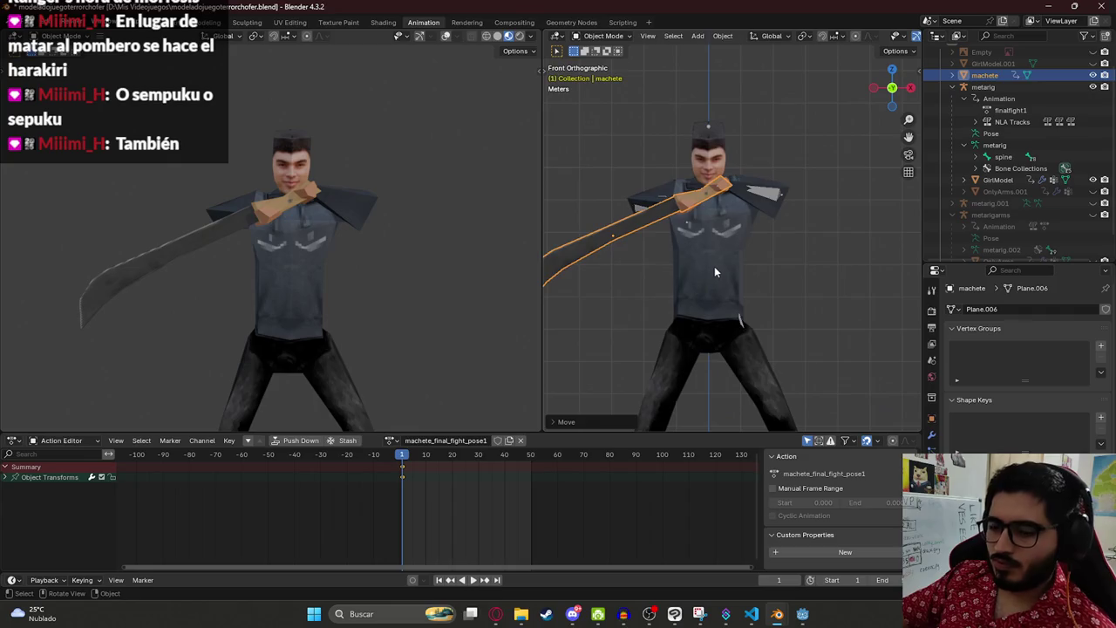
Save the file with Ctrl+S and preview the animation up to frame 10
{"action": "key", "text": "ctrl+s"}
{"action": "key", "text": "space"}
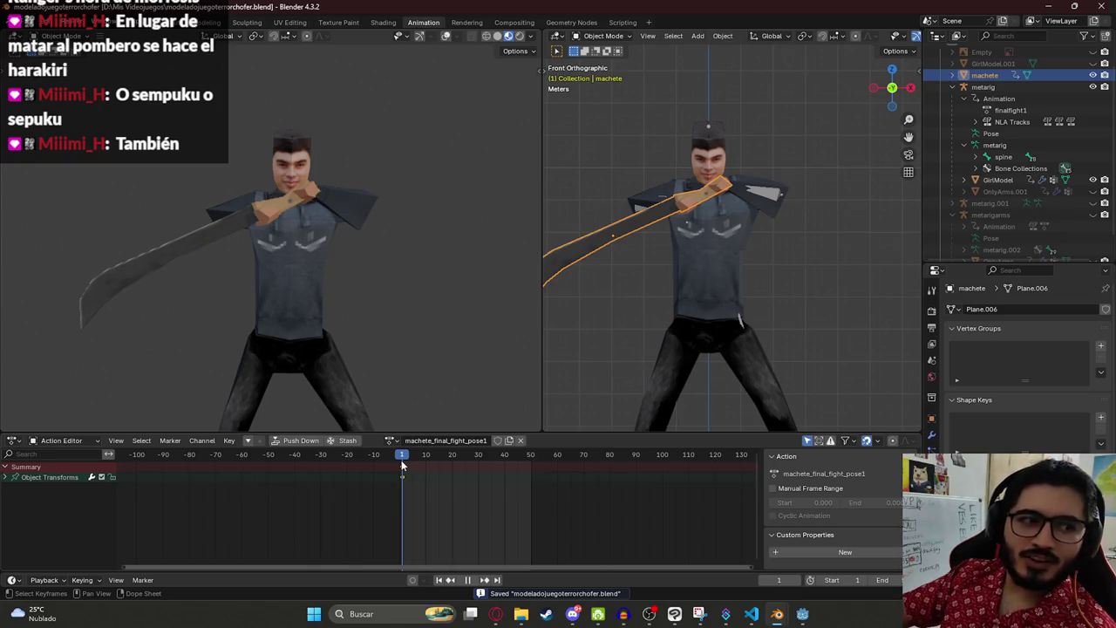
{"action": "left_click_drag", "start_coordinate": [402, 466], "coordinate": [453, 464]}
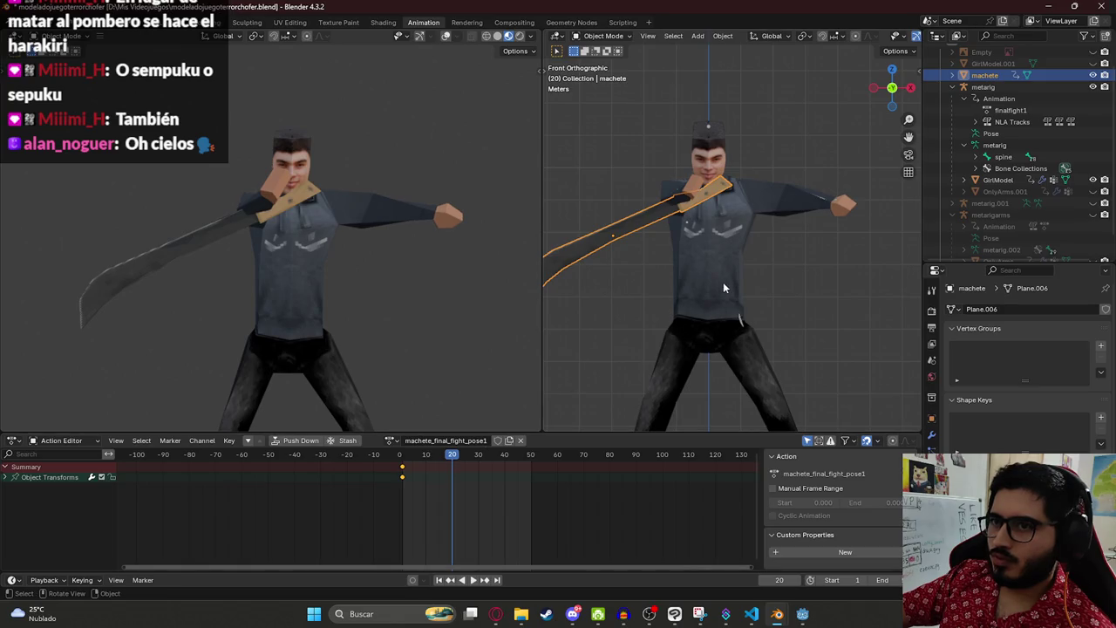
Rotate and move the machete into the man's hand and key it at frame 20
{"action": "mouse_move", "coordinate": [709, 206]}
{"action": "left_mouse_down"}
{"action": "mouse_move", "coordinate": [688, 220]}
{"action": "mouse_move", "coordinate": [812, 275]}
{"action": "mouse_move", "coordinate": [776, 262]}
{"action": "left_mouse_up"}
{"action": "key", "text": "r"}
{"action": "key", "text": "g"}
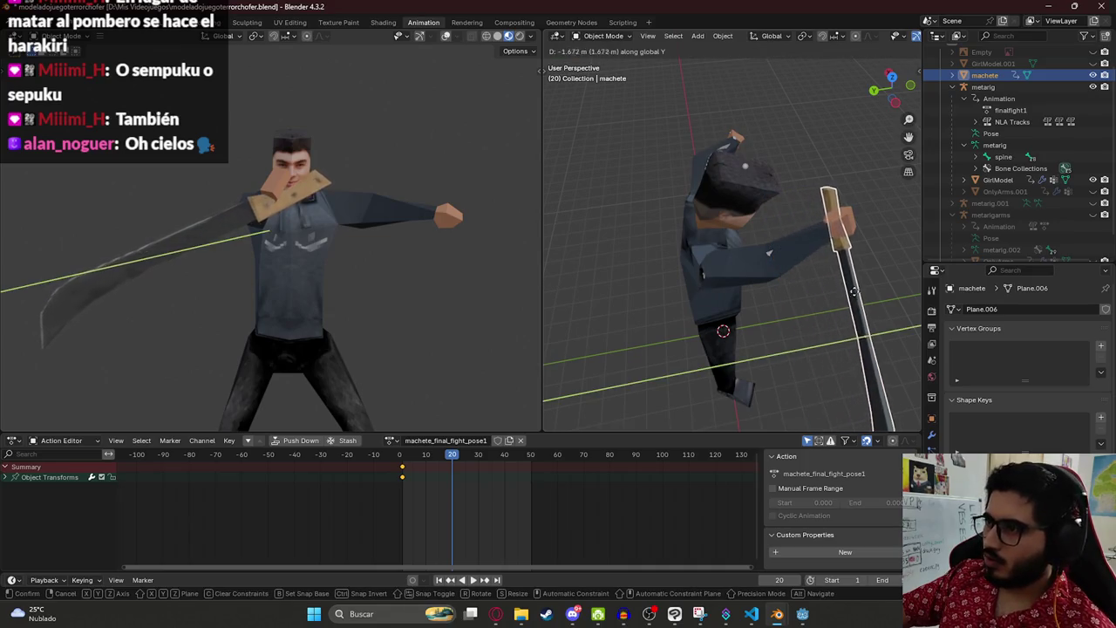
{"action": "left_click", "coordinate": [861, 298]}
{"action": "key", "text": "KP_1"}
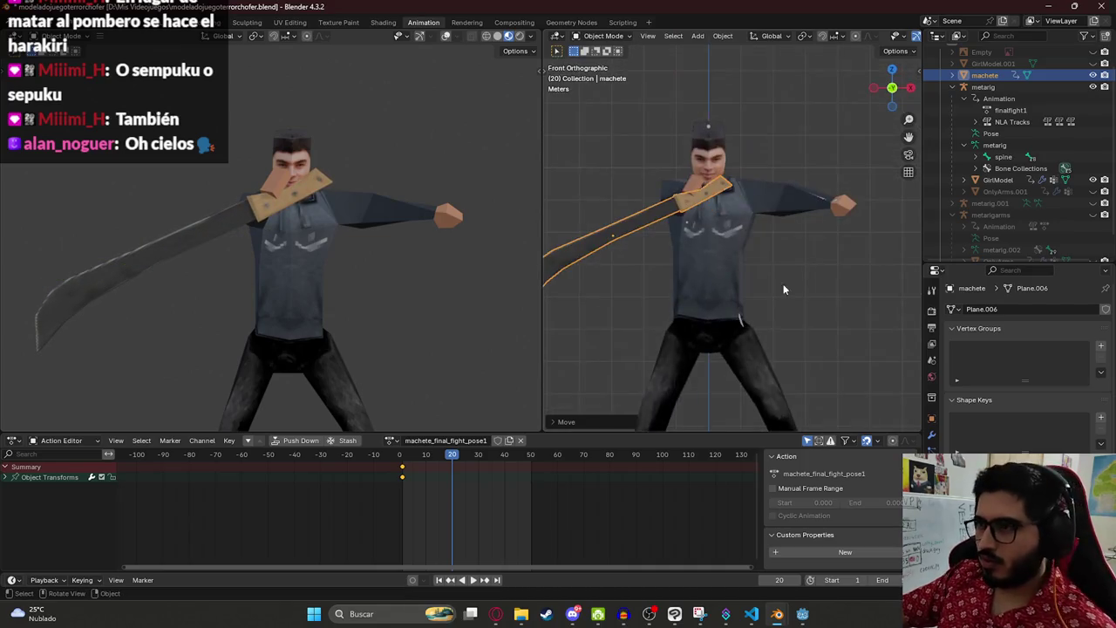
{"action": "key", "text": "r"}
{"action": "left_click", "coordinate": [789, 253]}
{"action": "key", "text": "g"}
{"action": "left_click", "coordinate": [807, 242]}
{"action": "key", "text": "g"}
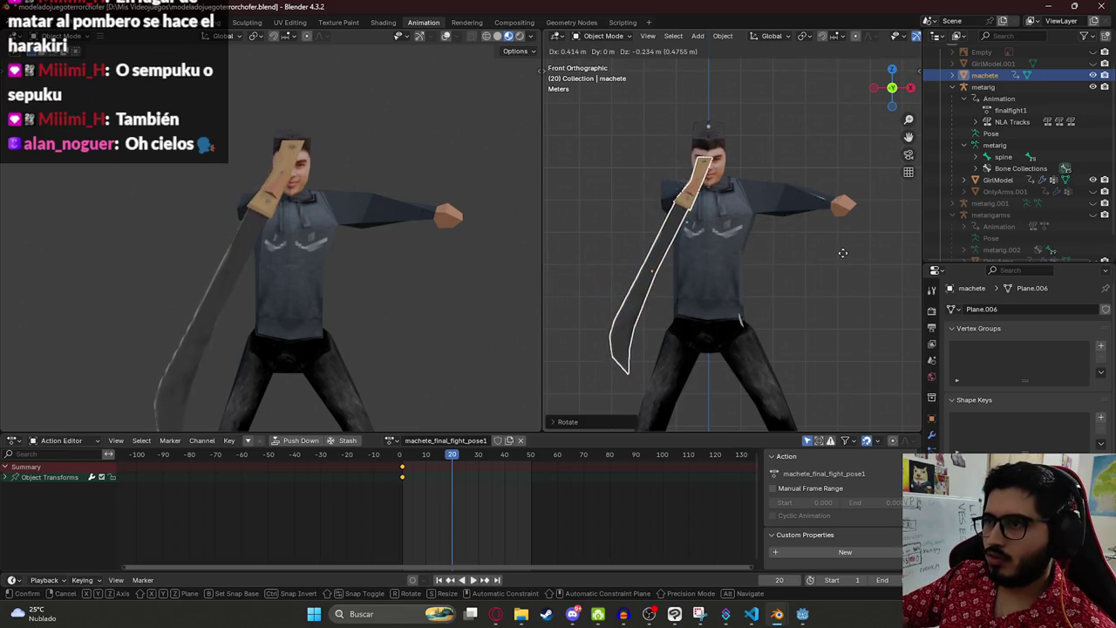
{"action": "left_click", "coordinate": [844, 257]}
{"action": "key", "text": "i"}
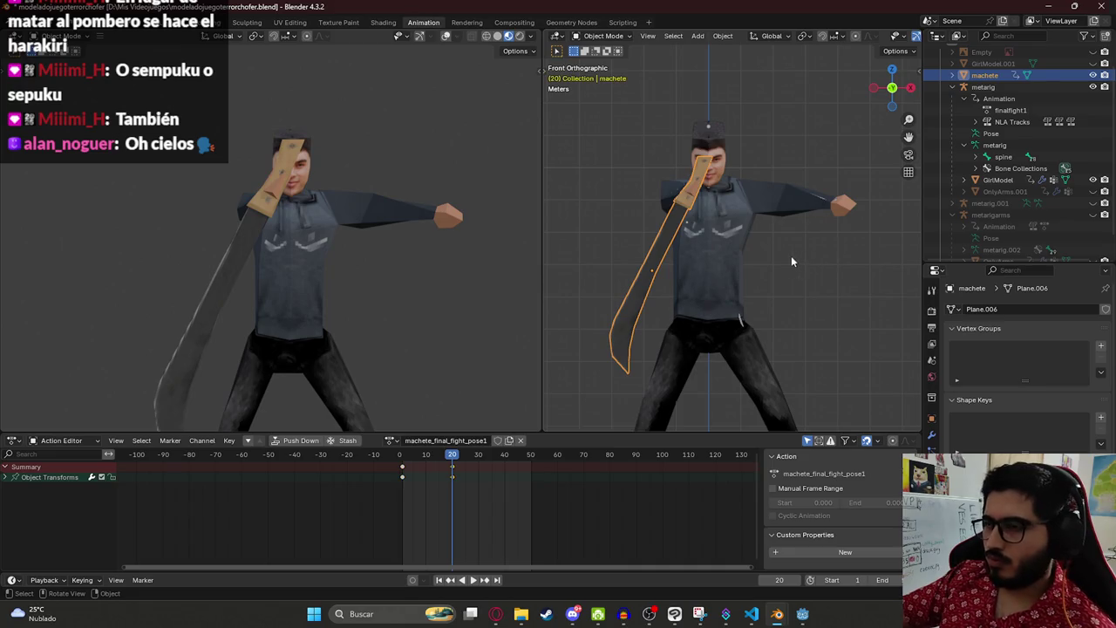
Preview the motion, then reposition the machete and shift it along X
{"action": "key", "text": "space"}
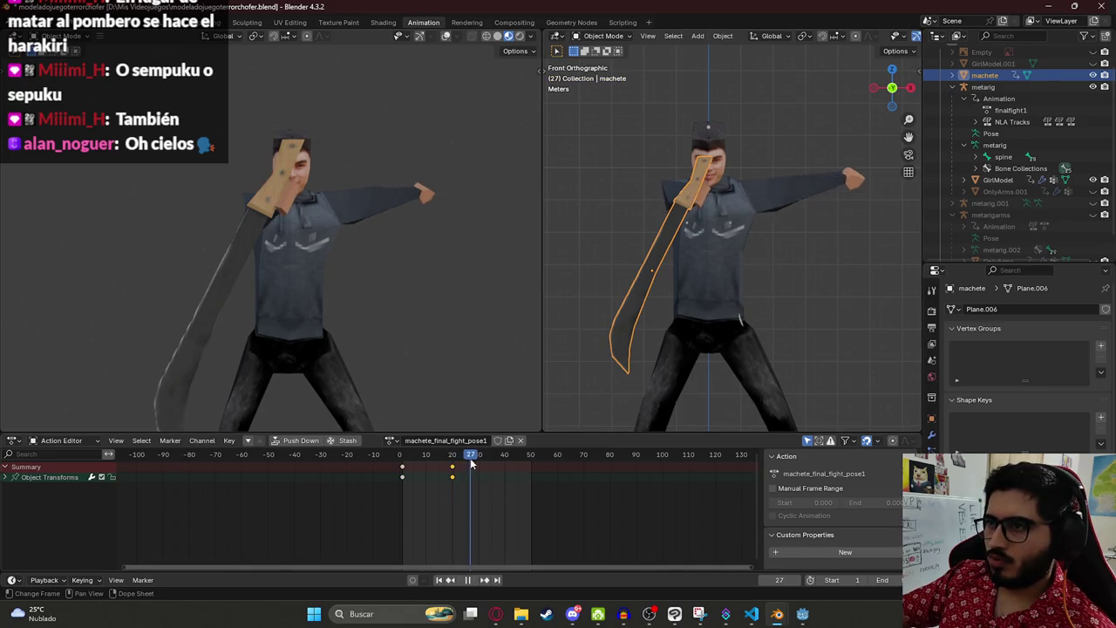
{"action": "mouse_move", "coordinate": [478, 464]}
{"action": "left_mouse_down"}
{"action": "mouse_move", "coordinate": [552, 459]}
{"action": "mouse_move", "coordinate": [489, 470]}
{"action": "mouse_move", "coordinate": [532, 475]}
{"action": "left_mouse_up"}
{"action": "key", "text": "r"}
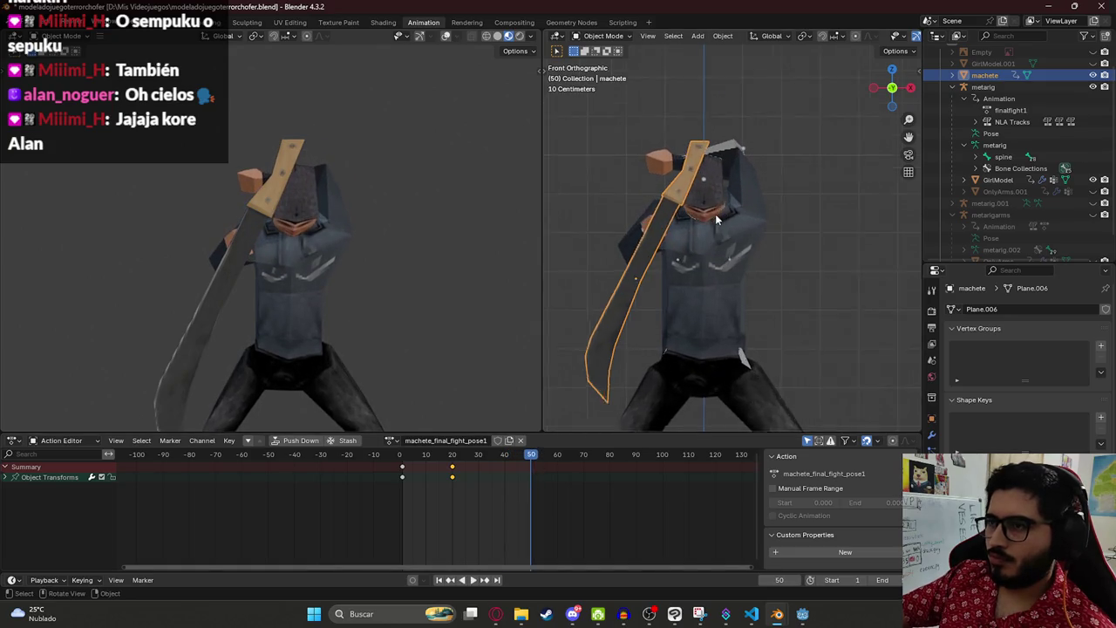
{"action": "scroll", "coordinate": [715, 214], "scroll_direction": "up", "scroll_amount": 3}
{"action": "key", "text": "g"}
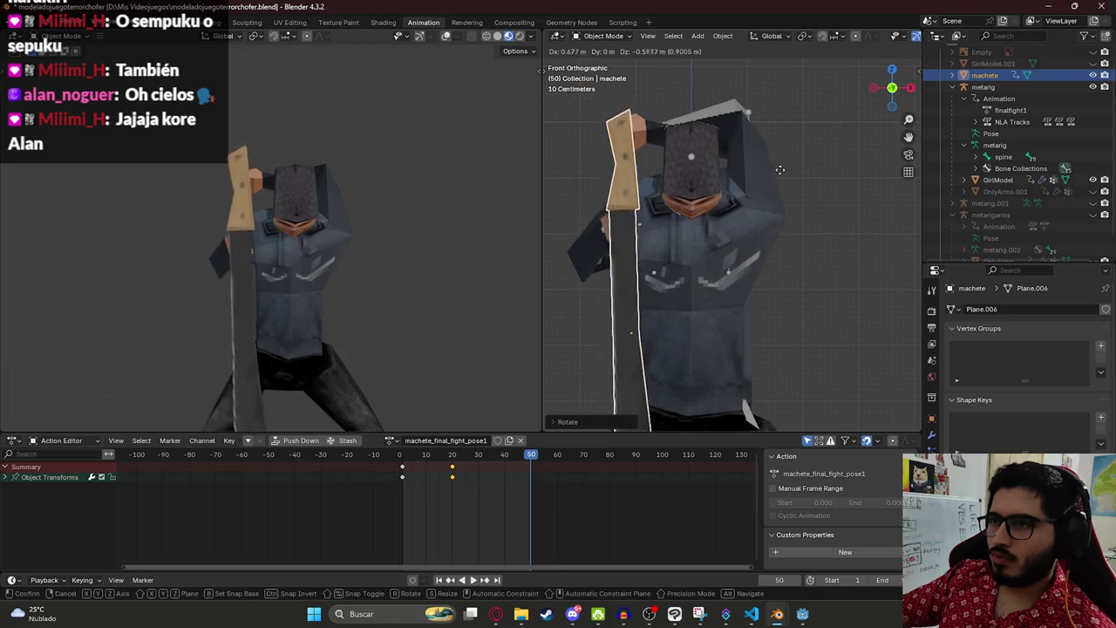
{"action": "left_click", "coordinate": [783, 157]}
{"action": "key", "text": "g"}
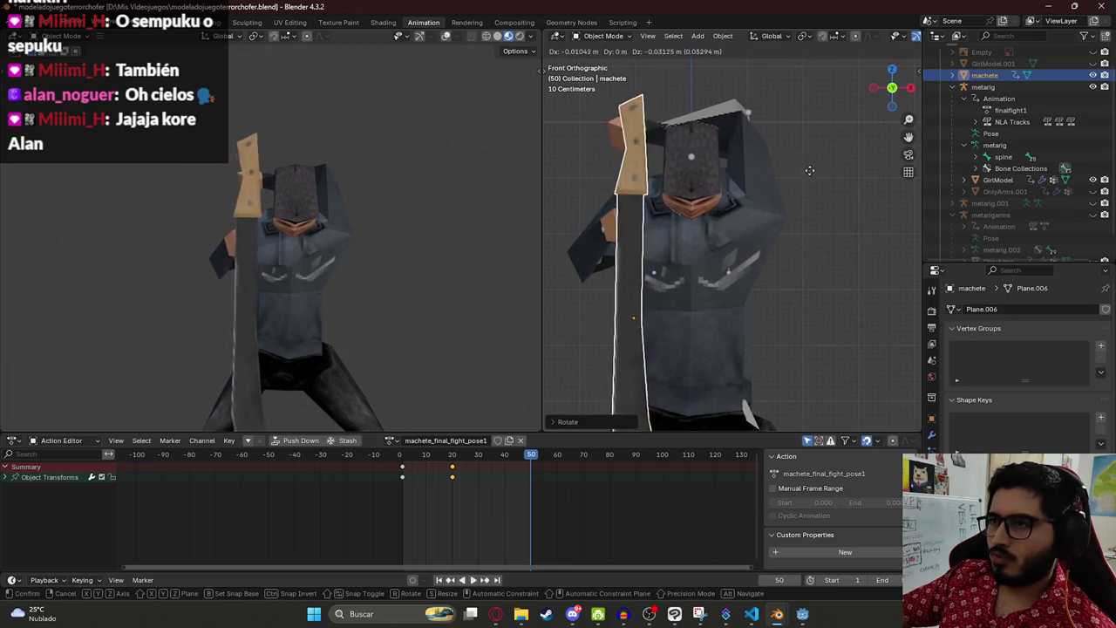
{"action": "left_click", "coordinate": [802, 172]}
{"action": "mouse_move", "coordinate": [802, 172]}
{"action": "left_mouse_down"}
{"action": "mouse_move", "coordinate": [815, 227]}
{"action": "mouse_move", "coordinate": [831, 225]}
{"action": "left_mouse_up"}
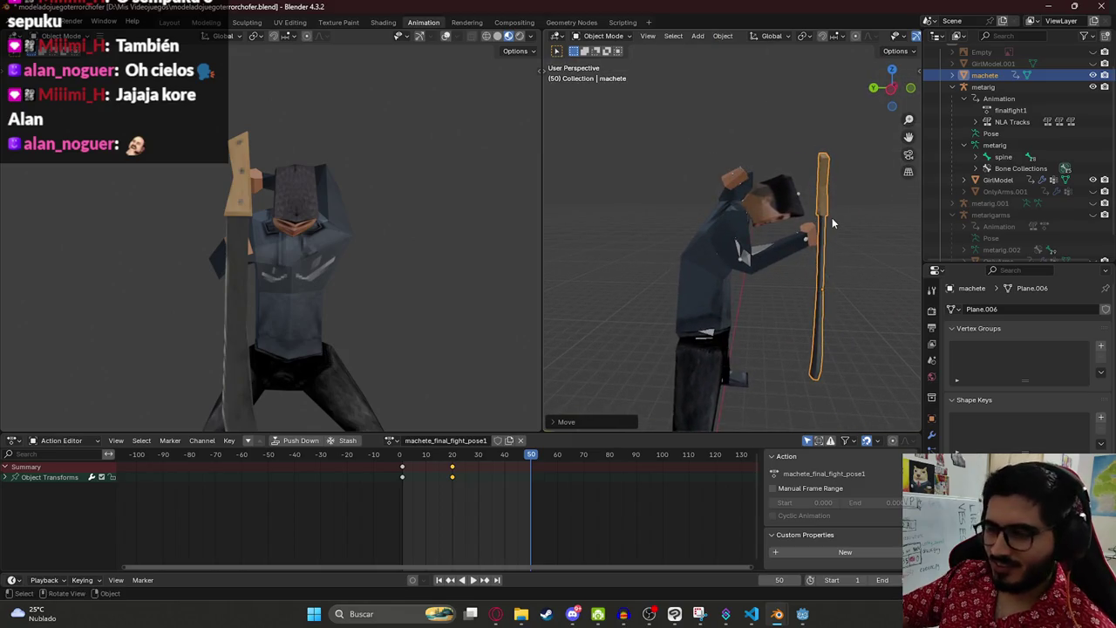
{"action": "key", "text": "g"}
{"action": "key", "text": "x"}
{"action": "left_click", "coordinate": [716, 225]}
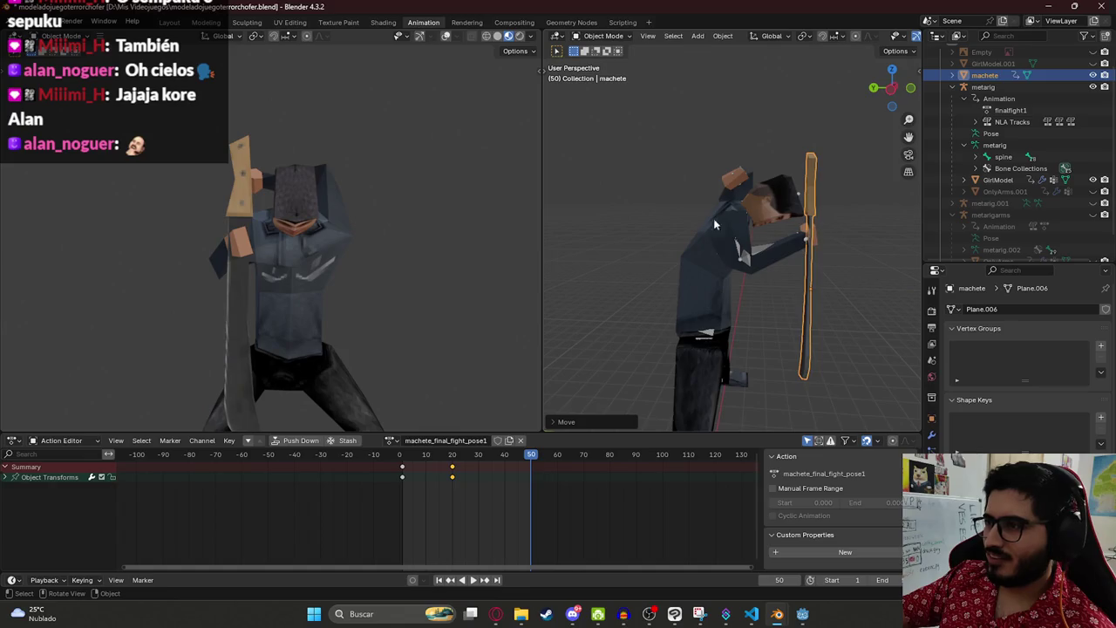
Move the machete along Y to its frame 50 position and play the swing
{"action": "key", "text": "KP_1"}
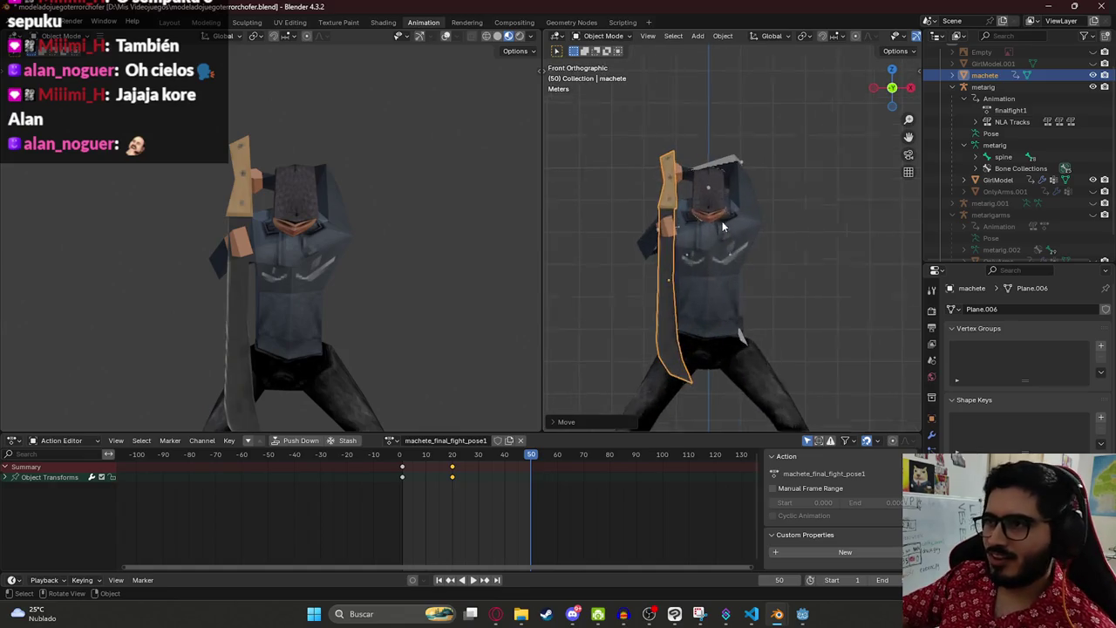
{"action": "scroll", "coordinate": [708, 243], "scroll_direction": "down", "scroll_amount": 3}
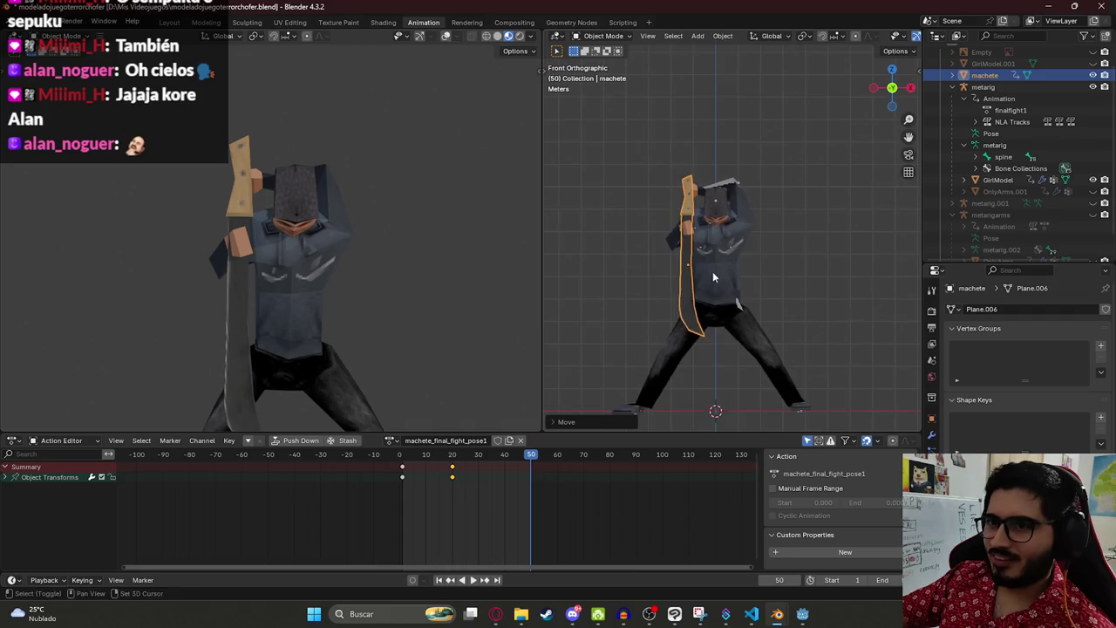
{"action": "key", "text": "g"}
{"action": "key", "text": "y"}
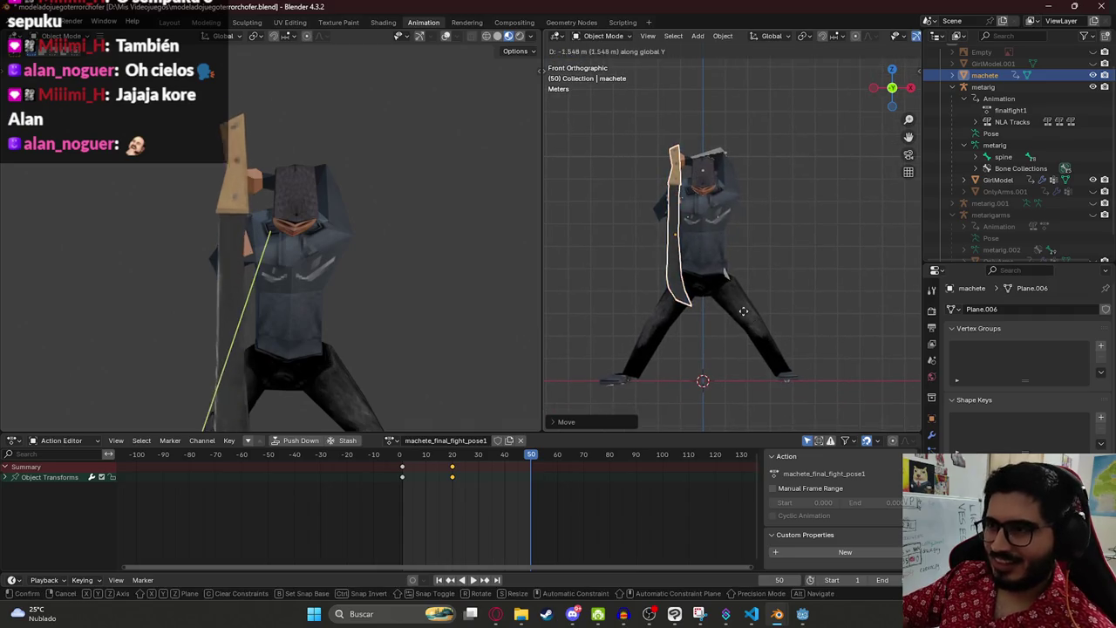
{"action": "left_click", "coordinate": [735, 320]}
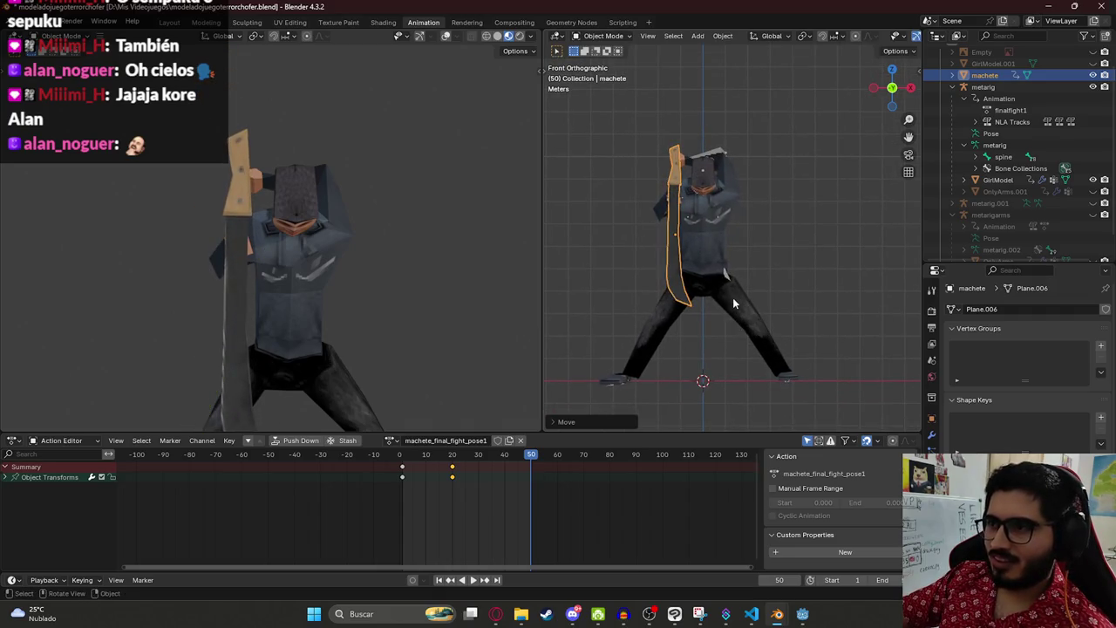
{"action": "key", "text": "space"}
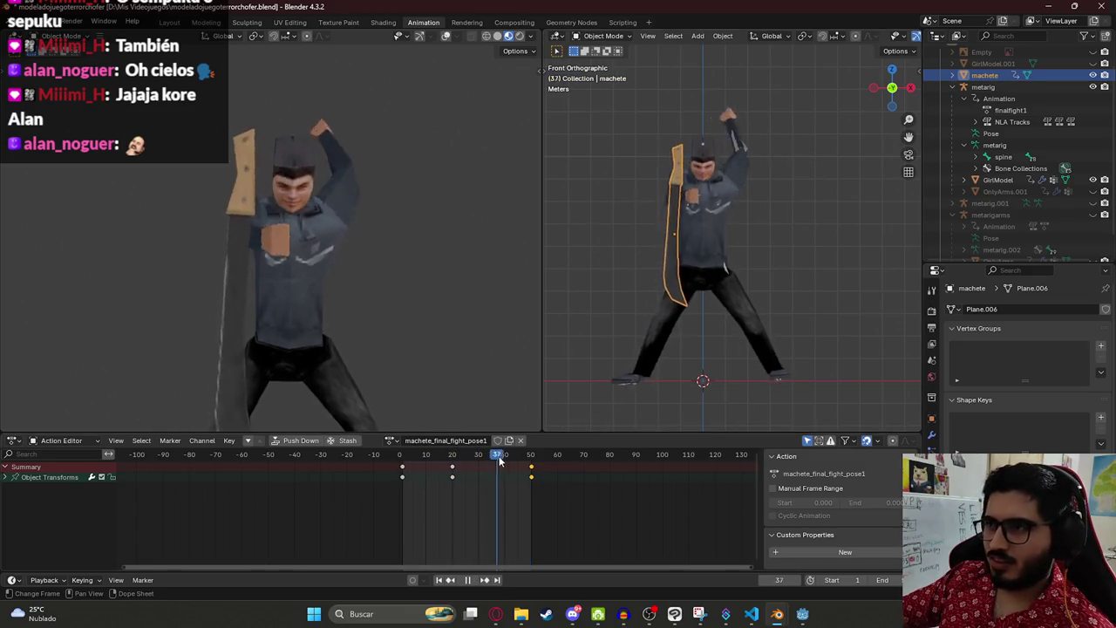
Replay the animation and stop the playhead at frame 10
{"action": "left_click_drag", "start_coordinate": [450, 463], "coordinate": [408, 479]}
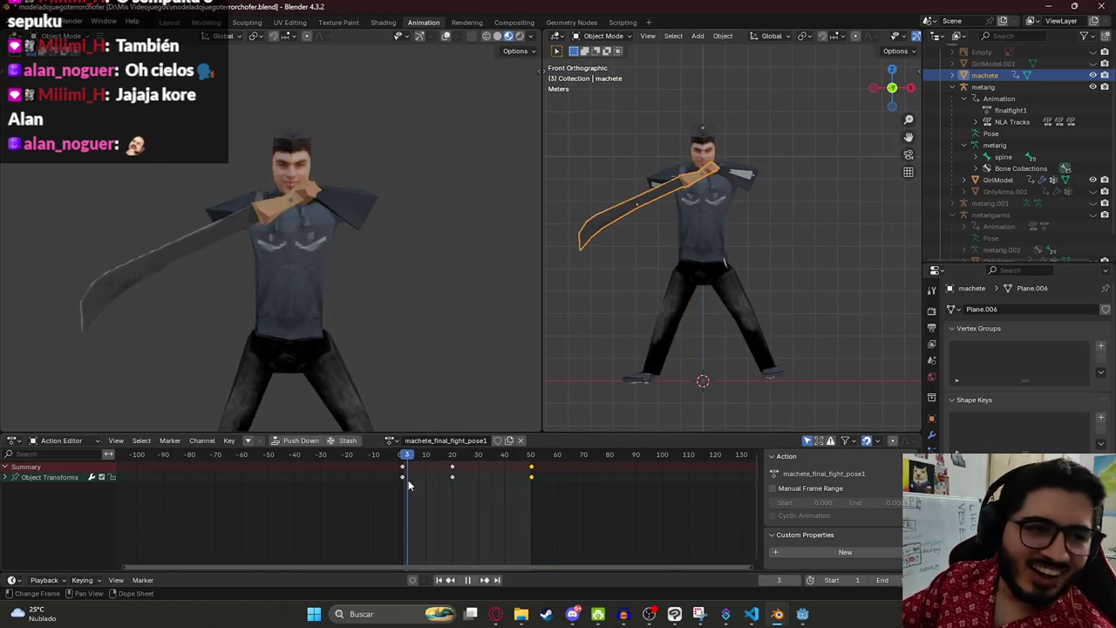
{"action": "key", "text": "space"}
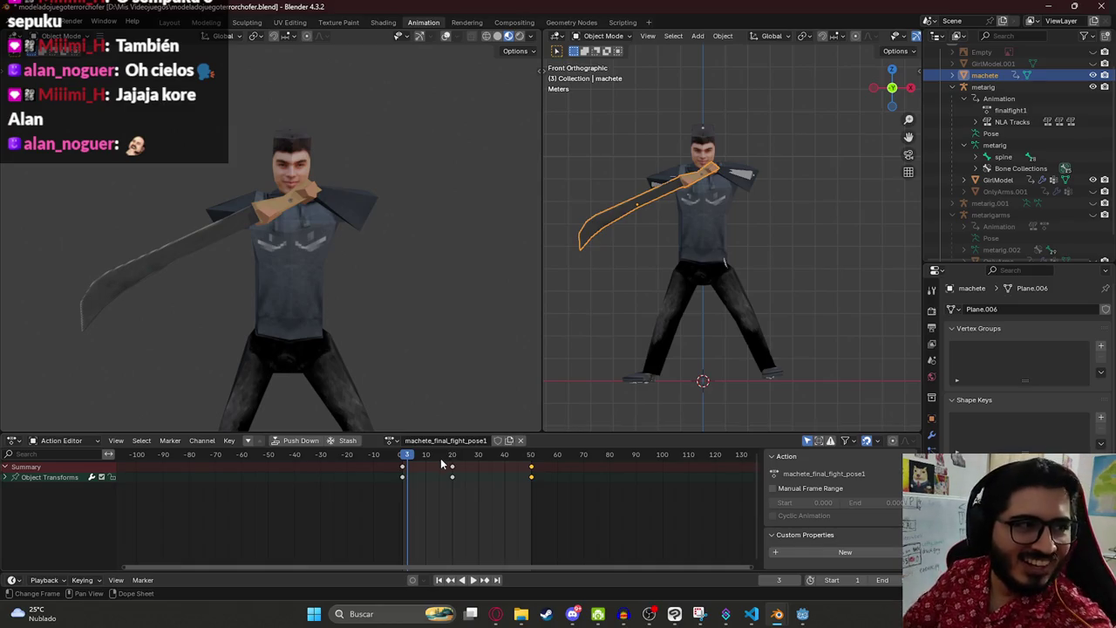
{"action": "key", "text": "space"}
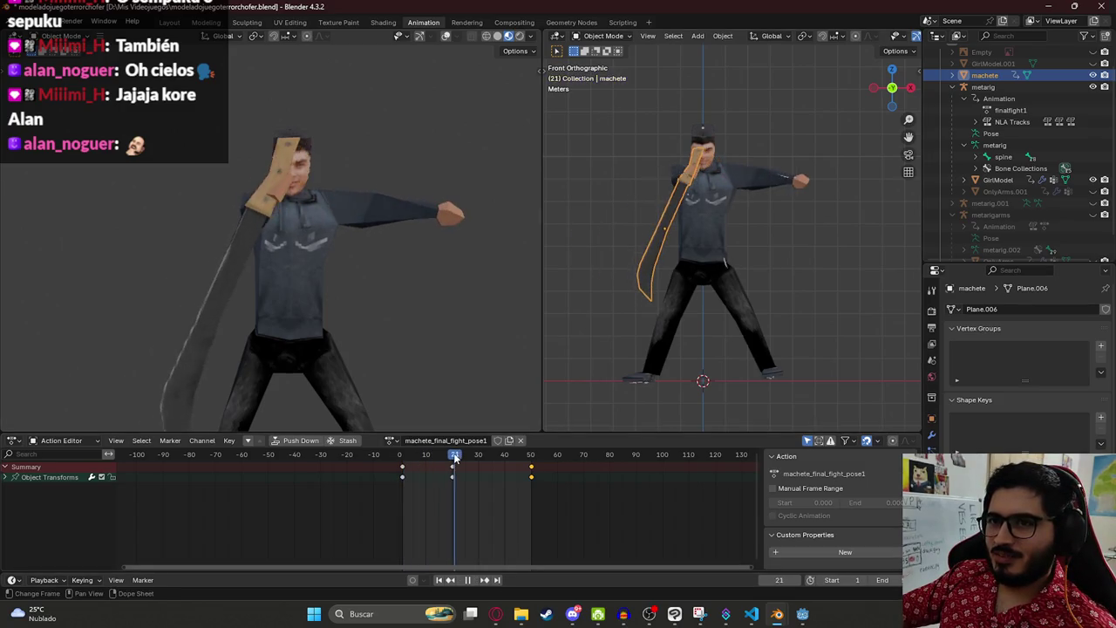
{"action": "left_click", "coordinate": [403, 464]}
{"action": "left_click_drag", "start_coordinate": [403, 464], "coordinate": [426, 464]}
{"action": "key", "text": "space"}
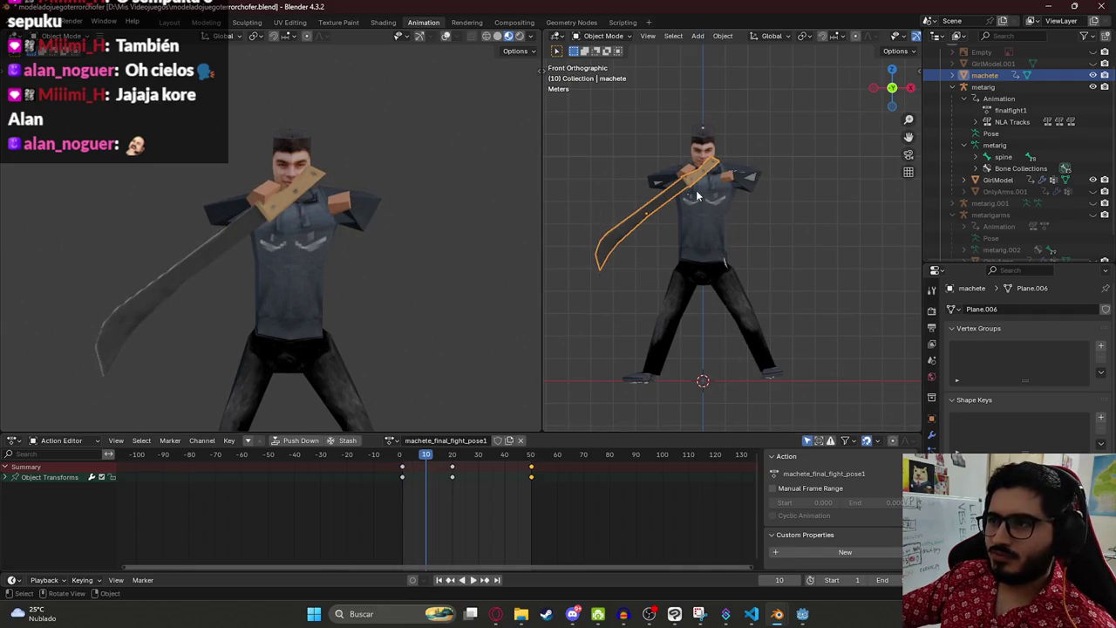
Rotate and move the machete into the hand at frame 10 and key it
{"action": "left_click_drag", "start_coordinate": [697, 196], "coordinate": [680, 179]}
{"action": "mouse_move", "coordinate": [689, 318]}
{"action": "left_mouse_down"}
{"action": "mouse_move", "coordinate": [685, 300]}
{"action": "mouse_move", "coordinate": [711, 316]}
{"action": "left_mouse_up"}
{"action": "key", "text": "KP_5"}
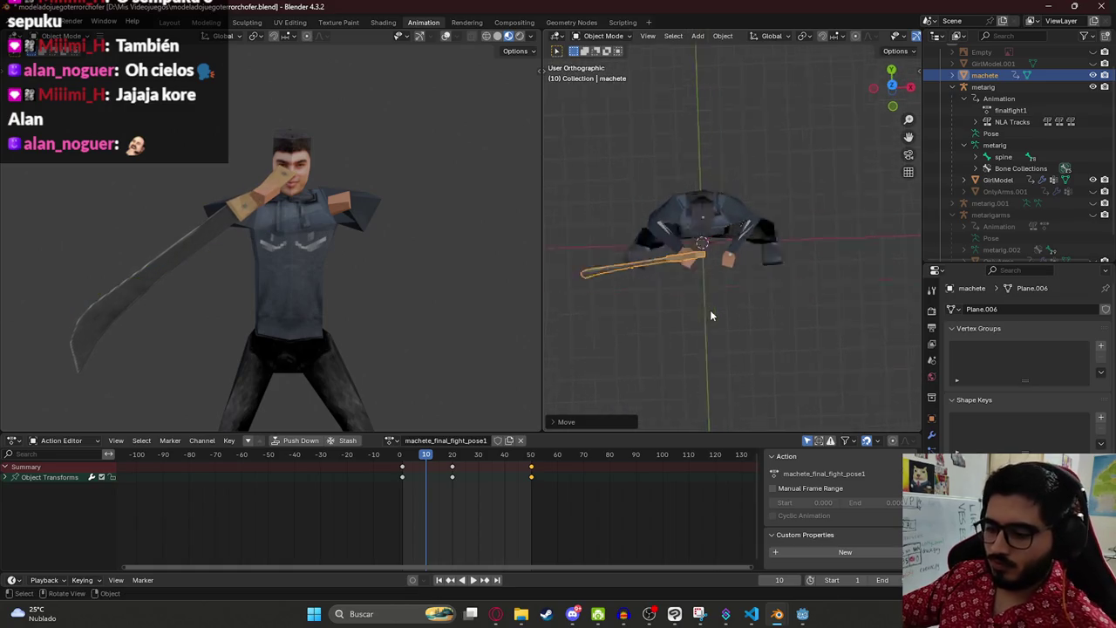
{"action": "key", "text": "KP_1"}
{"action": "key", "text": "r"}
{"action": "key", "text": "Return"}
{"action": "key", "text": "g"}
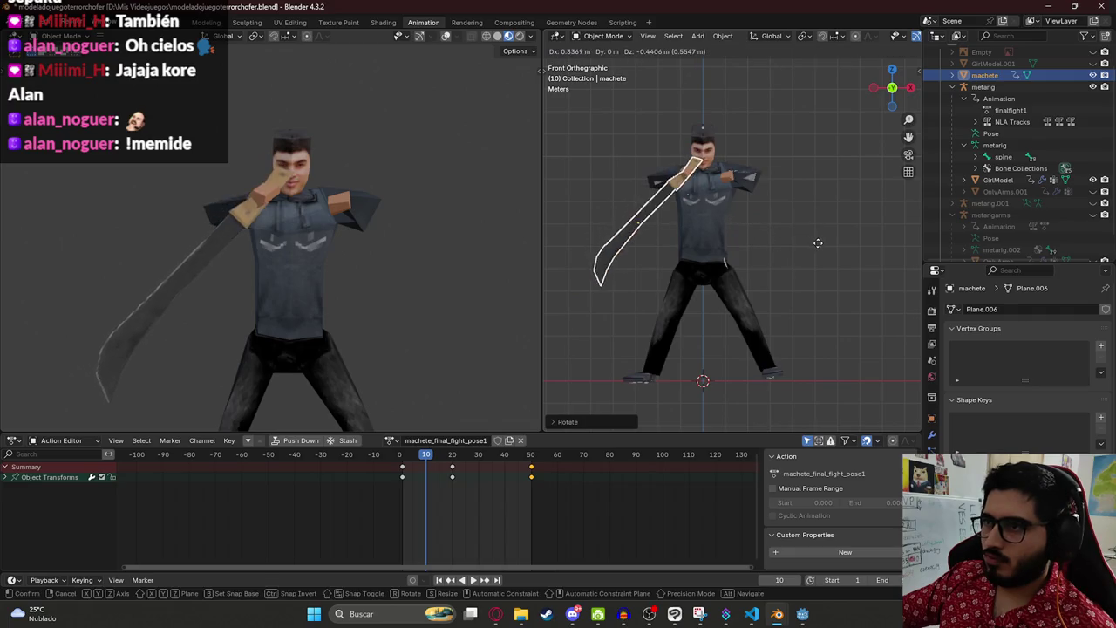
{"action": "left_click", "coordinate": [818, 243]}
{"action": "key", "text": "i"}
At frame 28, move the machete and set its depth along Y
{"action": "key", "text": "space"}
{"action": "mouse_move", "coordinate": [438, 455]}
{"action": "left_mouse_down"}
{"action": "mouse_move", "coordinate": [408, 456]}
{"action": "mouse_move", "coordinate": [473, 460]}
{"action": "left_mouse_up"}
{"action": "key", "text": "g"}
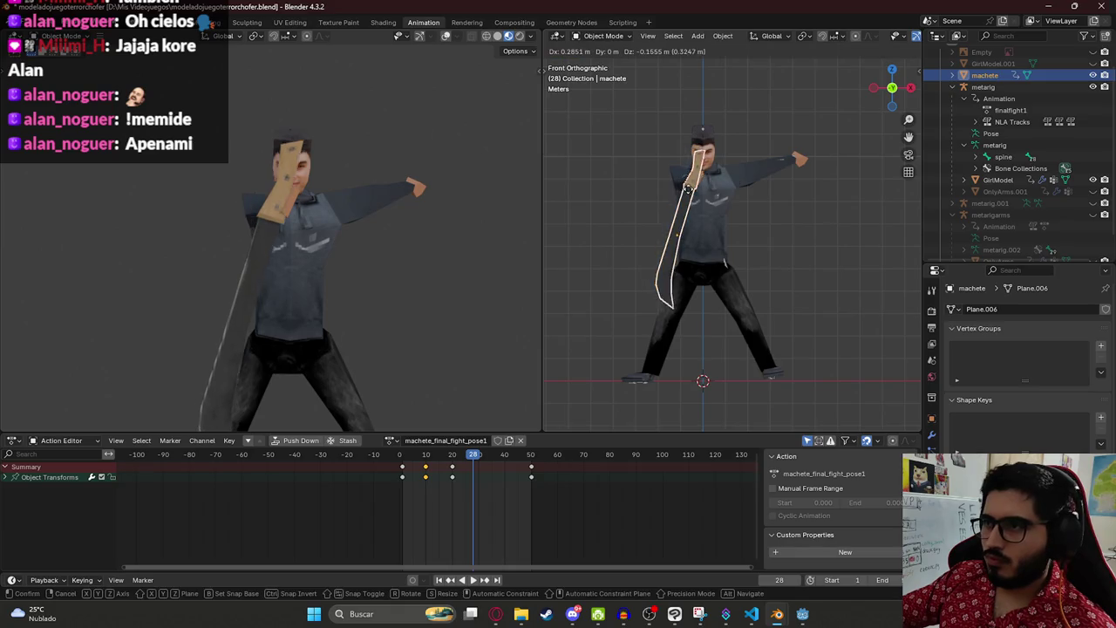
{"action": "left_click", "coordinate": [691, 201]}
{"action": "left_click_drag", "start_coordinate": [720, 277], "coordinate": [834, 268]}
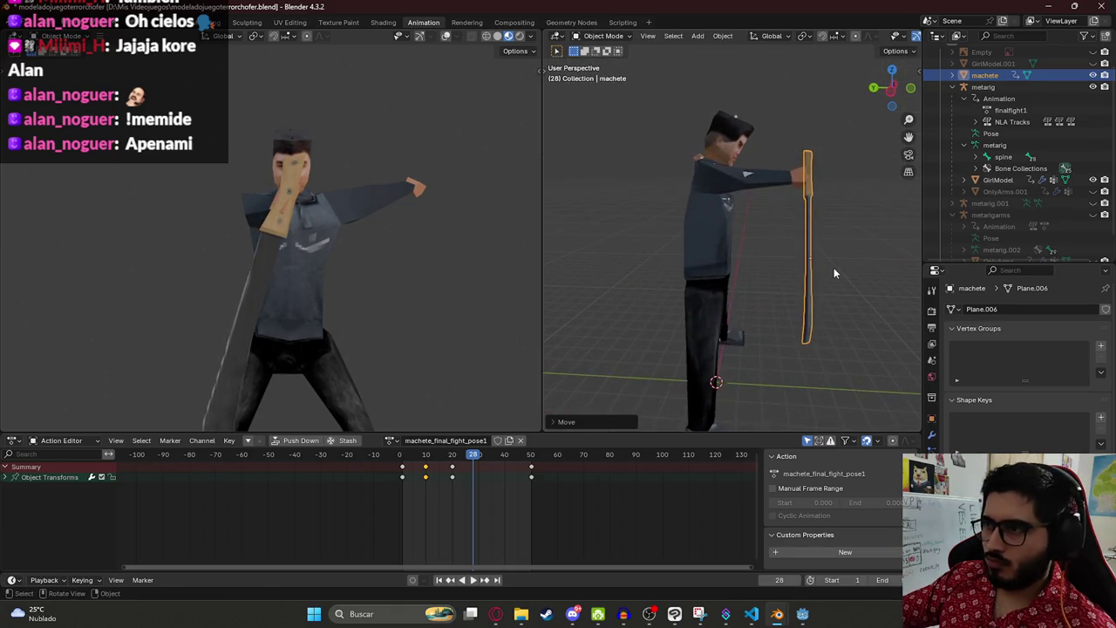
{"action": "key", "text": "r"}
{"action": "key", "text": "y"}
{"action": "left_click", "coordinate": [825, 254]}
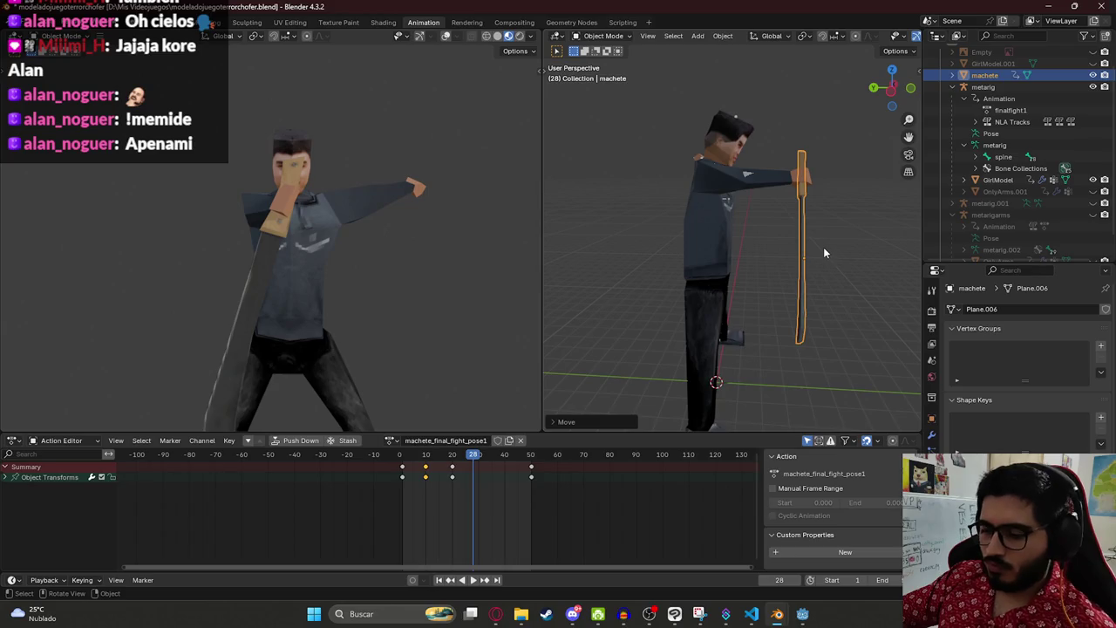
{"action": "key", "text": "KP_1"}
Reposition and key the machete at frames 35 and 43
{"action": "key", "text": "space"}
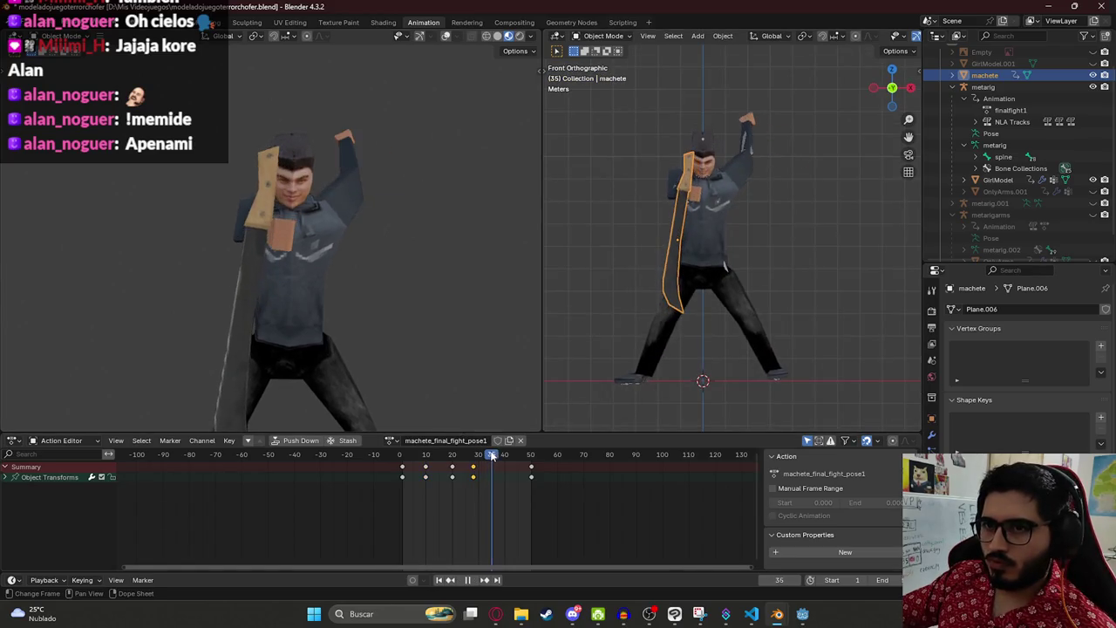
{"action": "key", "text": "space"}
{"action": "key", "text": "g"}
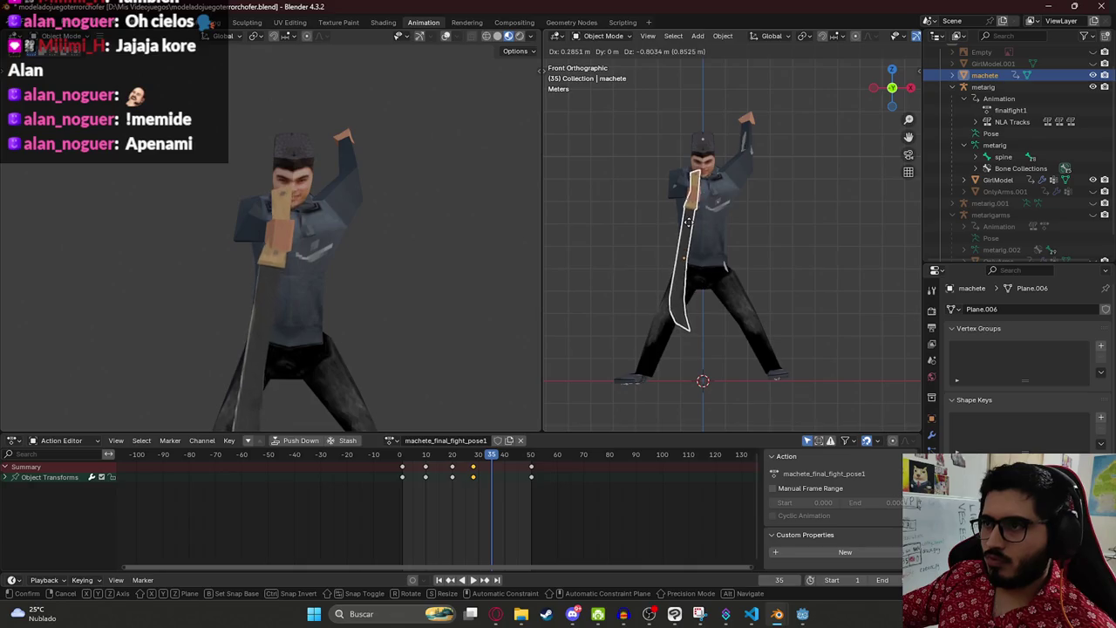
{"action": "left_click", "coordinate": [689, 227]}
{"action": "key", "text": "i"}
{"action": "key", "text": "space"}
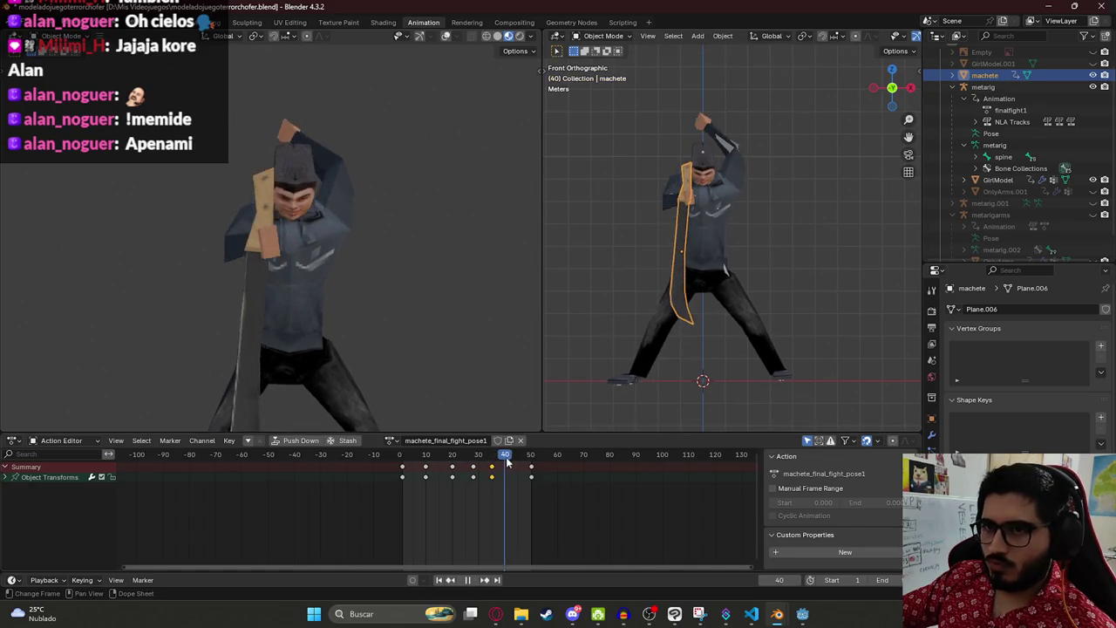
{"action": "key", "text": "g"}
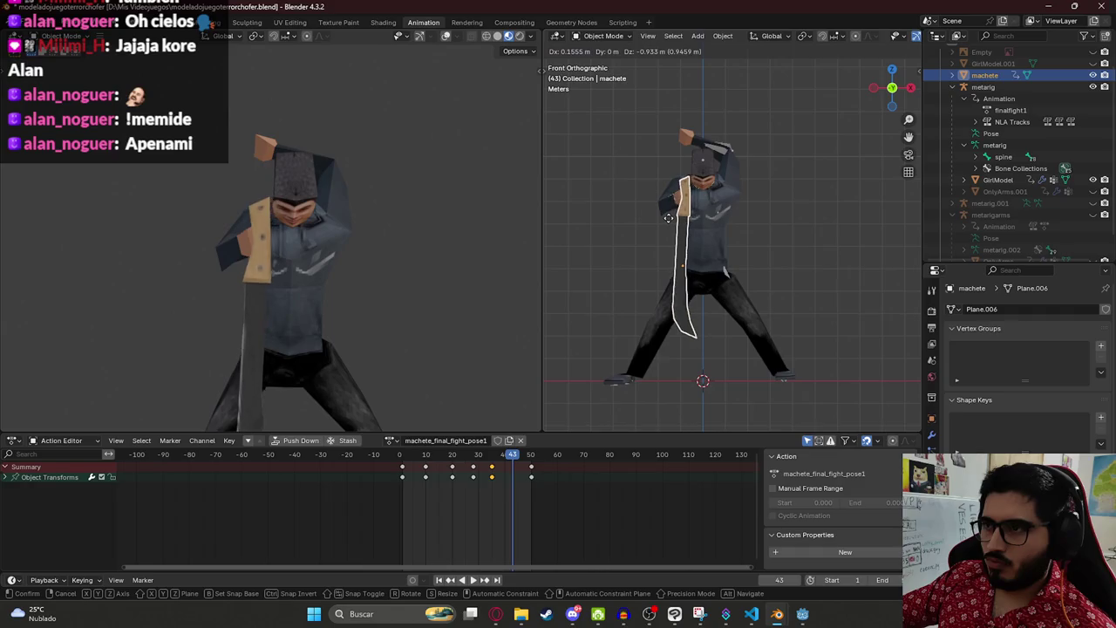
{"action": "left_click", "coordinate": [667, 216]}
{"action": "key", "text": "i"}
Move the machete to a new spot at frame 50 and replay the swing
{"action": "left_click_drag", "start_coordinate": [514, 456], "coordinate": [534, 457]}
{"action": "scroll", "coordinate": [688, 292], "scroll_direction": "up", "scroll_amount": 4}
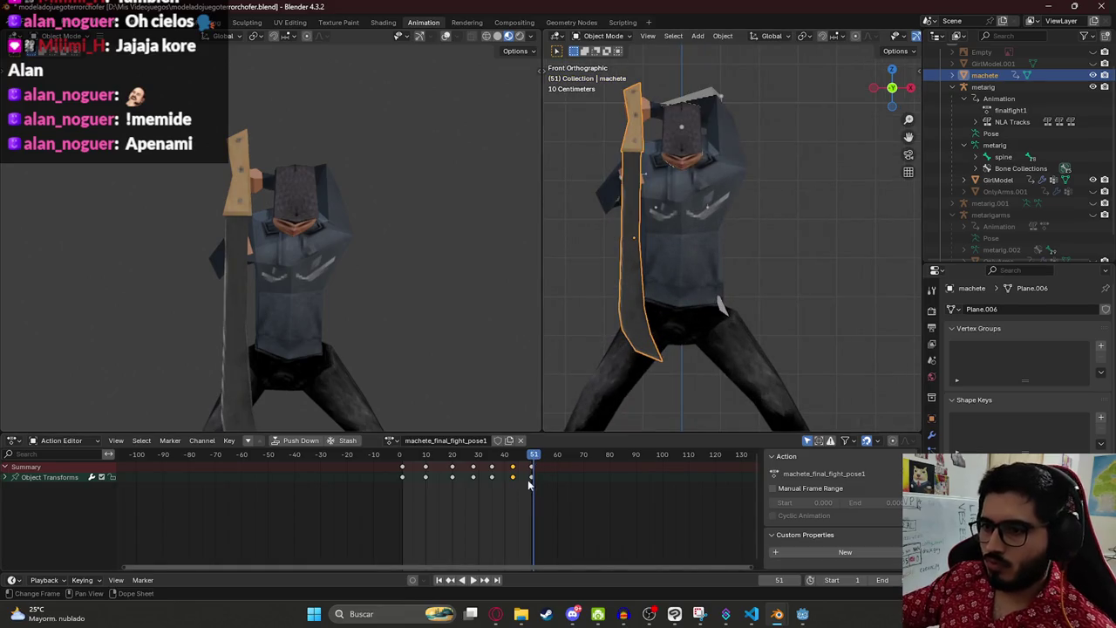
{"action": "left_click_drag", "start_coordinate": [532, 455], "coordinate": [534, 455]}
{"action": "key", "text": "Left"}
{"action": "mouse_move", "coordinate": [691, 339]}
{"action": "left_mouse_down"}
{"action": "mouse_move", "coordinate": [748, 180]}
{"action": "mouse_move", "coordinate": [823, 225]}
{"action": "left_mouse_up"}
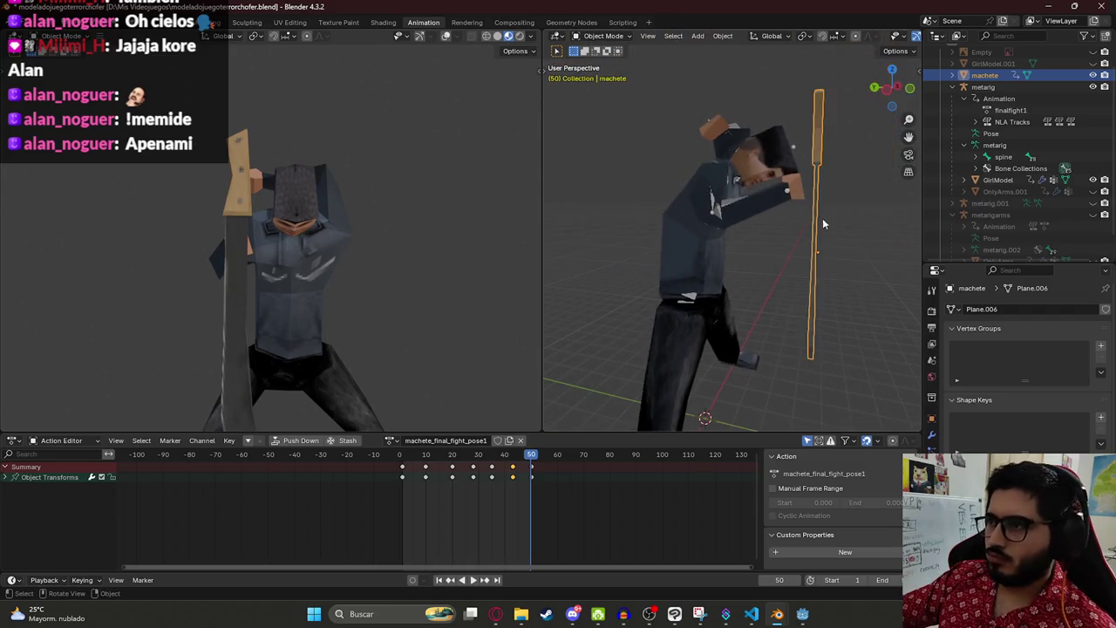
{"action": "key", "text": "g"}
{"action": "left_click", "coordinate": [803, 215]}
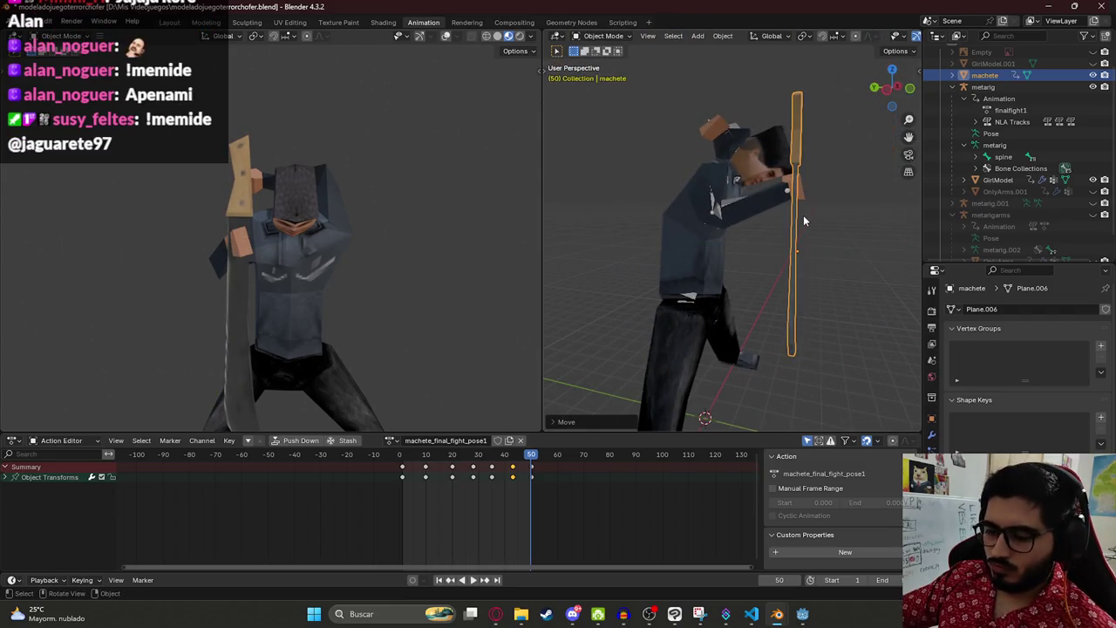
{"action": "key", "text": "KP_1"}
{"action": "key", "text": "space"}
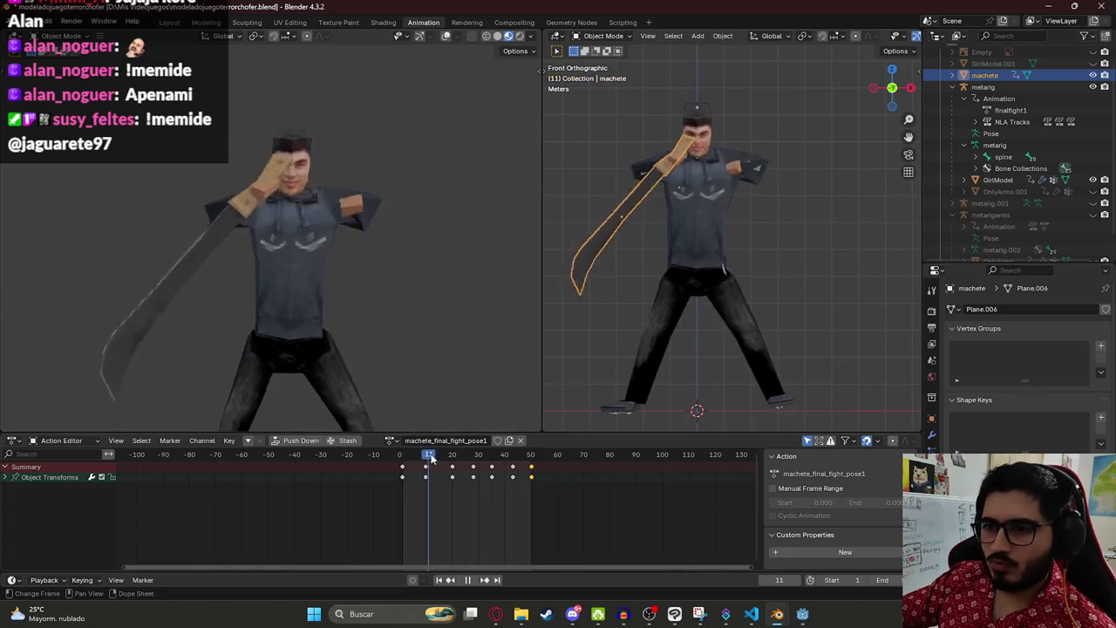
{"action": "mouse_move", "coordinate": [550, 462]}
{"action": "left_mouse_down"}
{"action": "mouse_move", "coordinate": [474, 463]}
{"action": "mouse_move", "coordinate": [531, 465]}
{"action": "left_mouse_up"}
{"action": "scroll", "coordinate": [741, 218], "scroll_direction": "up", "scroll_amount": 5}
{"action": "mouse_move", "coordinate": [740, 217]}
{"action": "left_mouse_down"}
{"action": "mouse_move", "coordinate": [707, 229]}
{"action": "mouse_move", "coordinate": [691, 261]}
{"action": "left_mouse_up"}
{"action": "key", "text": "space"}
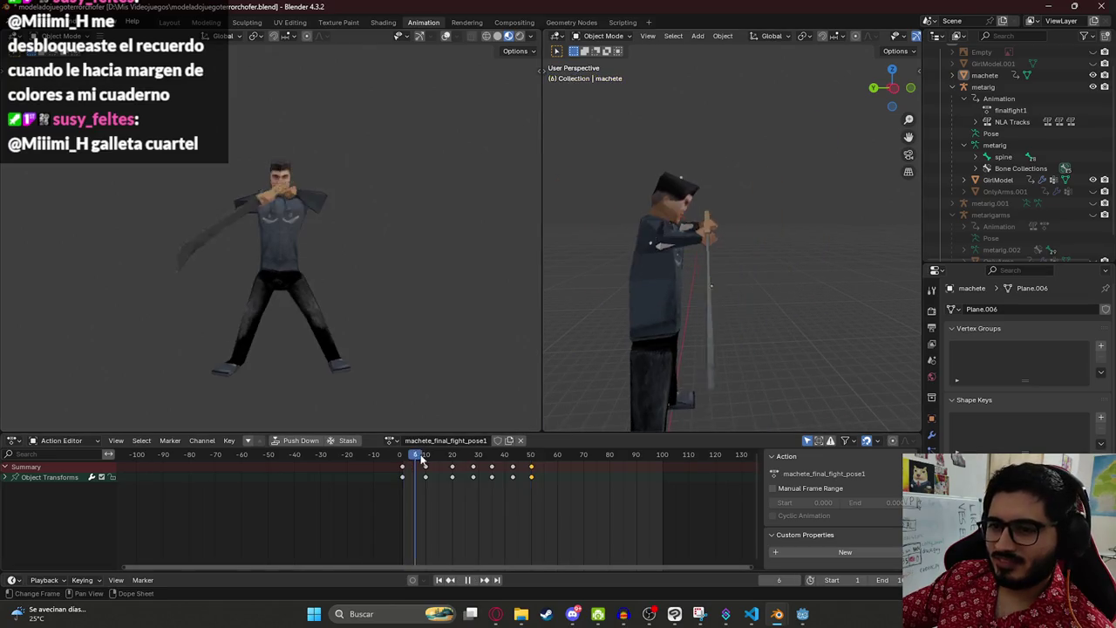
{"action": "mouse_move", "coordinate": [529, 455]}
{"action": "left_mouse_down"}
{"action": "mouse_move", "coordinate": [399, 454]}
{"action": "mouse_move", "coordinate": [516, 455]}
{"action": "mouse_move", "coordinate": [536, 460]}
{"action": "mouse_move", "coordinate": [424, 456]}
{"action": "mouse_move", "coordinate": [533, 478]}
{"action": "left_mouse_up"}
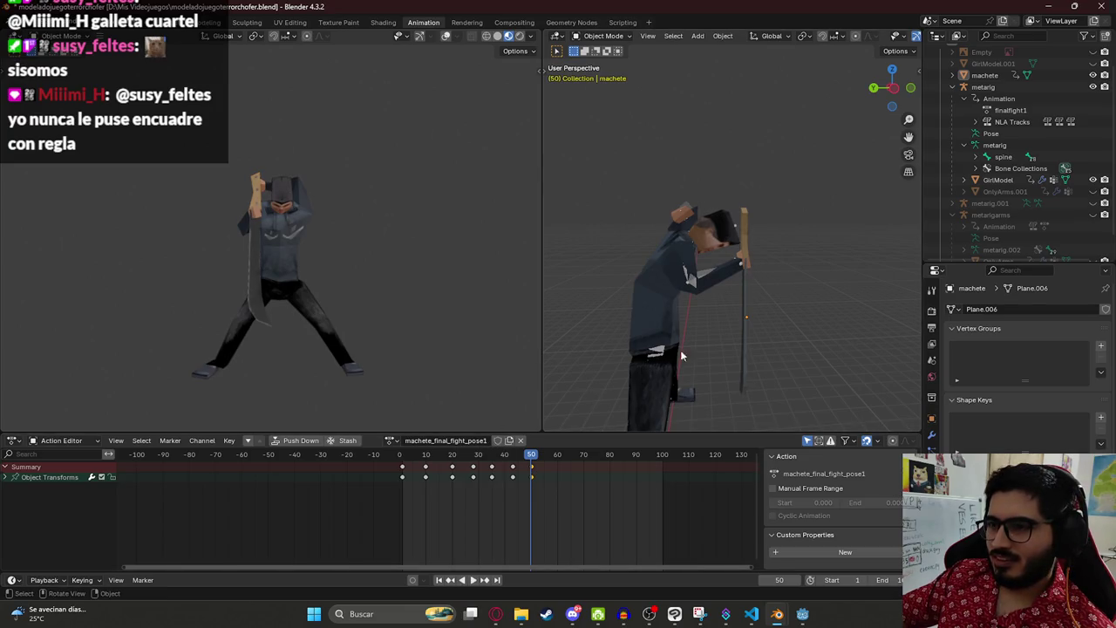
{"action": "left_click", "coordinate": [749, 242]}
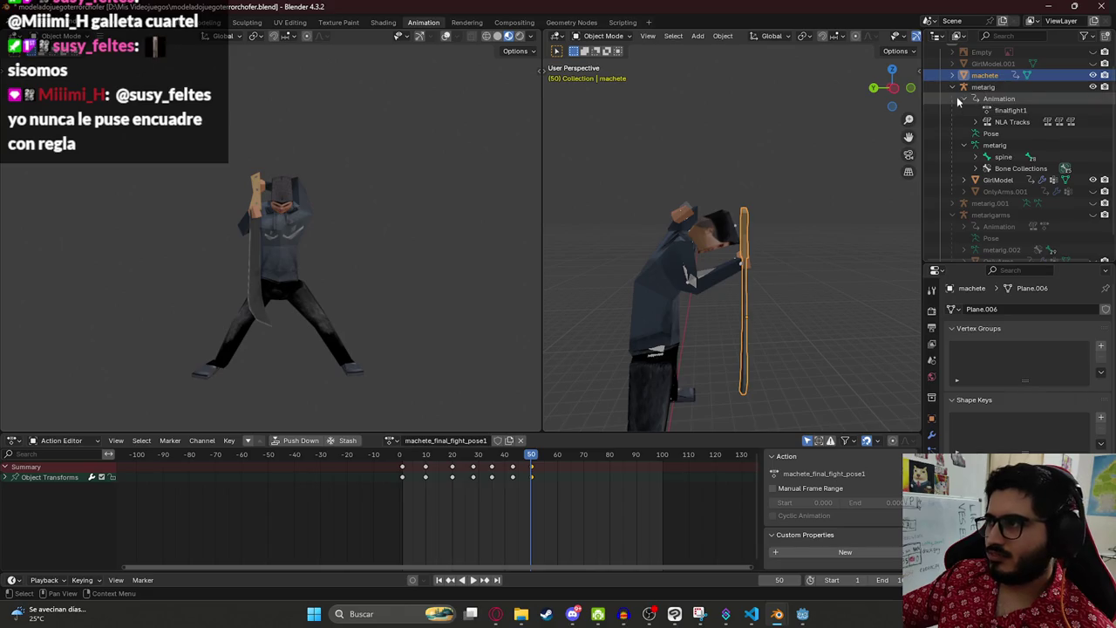
Select the metarig, switch to Pose Mode and select all its bones
{"action": "left_click", "coordinate": [983, 87]}
{"action": "left_click", "coordinate": [613, 34]}
{"action": "left_click", "coordinate": [607, 74]}
{"action": "key", "text": "a"}
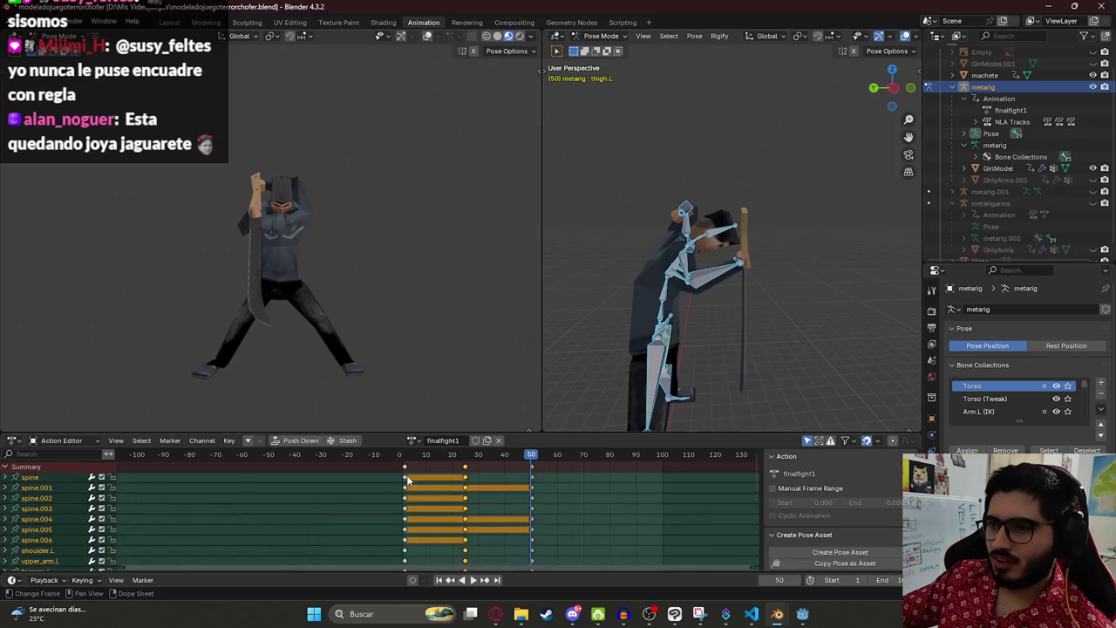
{"action": "left_click", "coordinate": [406, 459]}
{"action": "key", "text": "space"}
{"action": "key", "text": "KP_1"}
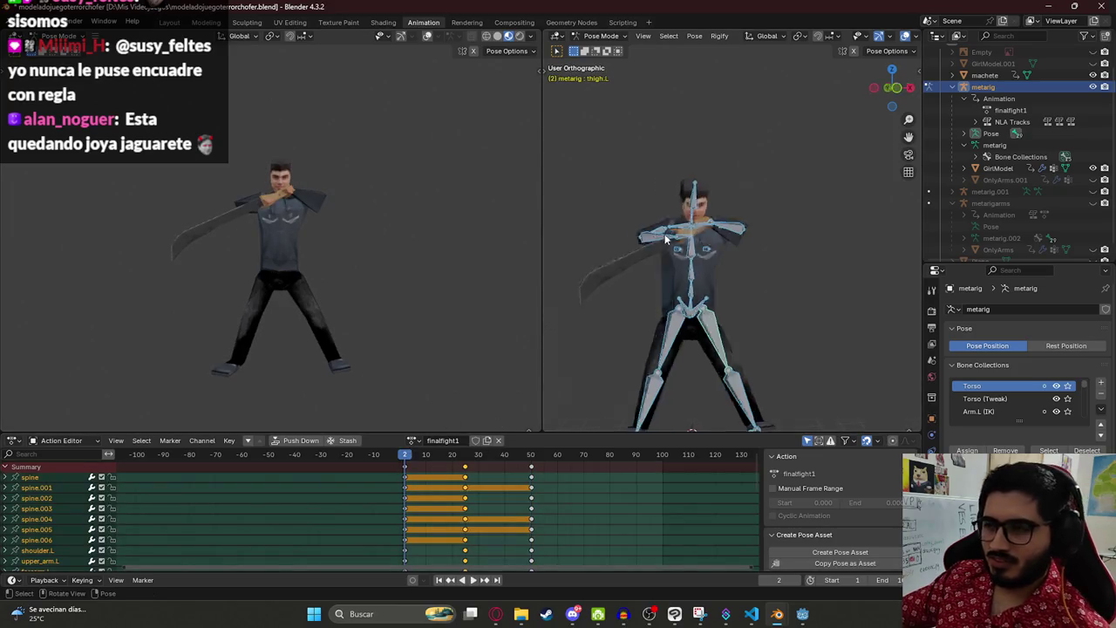
{"action": "scroll", "coordinate": [685, 253], "scroll_direction": "down", "scroll_amount": 3}
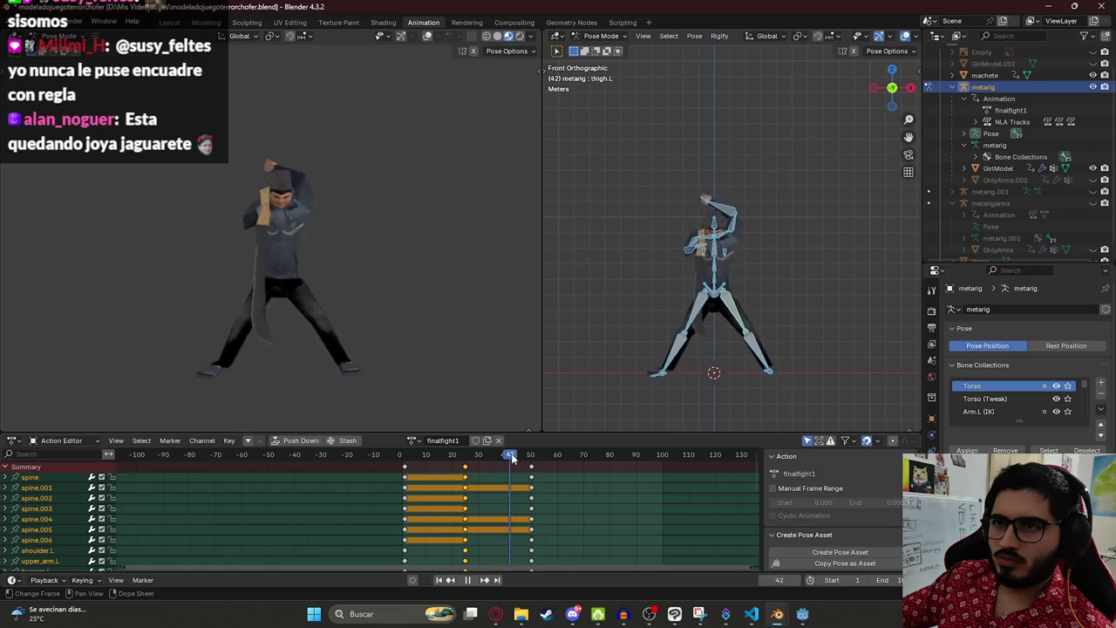
{"action": "left_click_drag", "start_coordinate": [440, 455], "coordinate": [406, 469]}
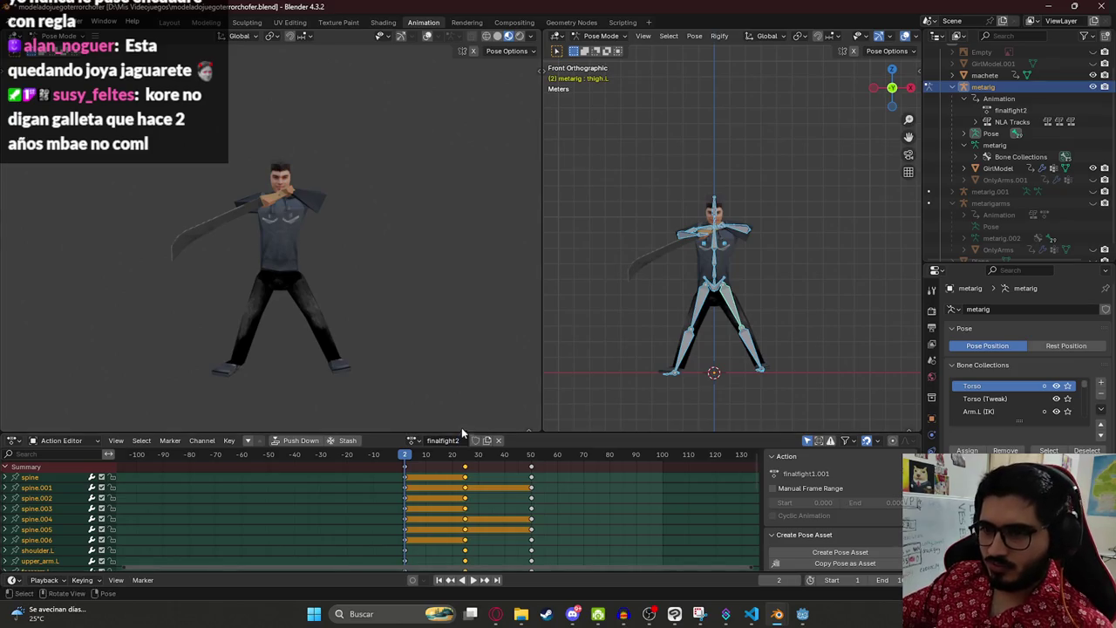
Delete the rig's keyframes, reset the man to a T-pose, then switch to the YouTube video
{"action": "key", "text": "x"}
{"action": "left_click", "coordinate": [531, 466]}
{"action": "key", "text": "space"}
{"action": "key", "text": "alt+r"}
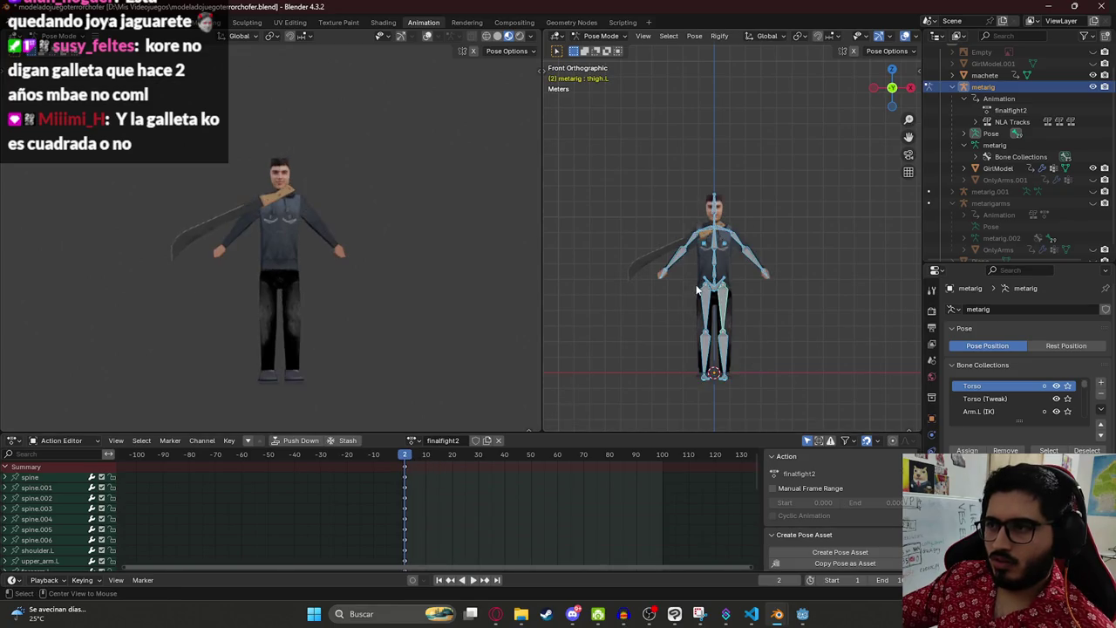
{"action": "left_click", "coordinate": [713, 270]}
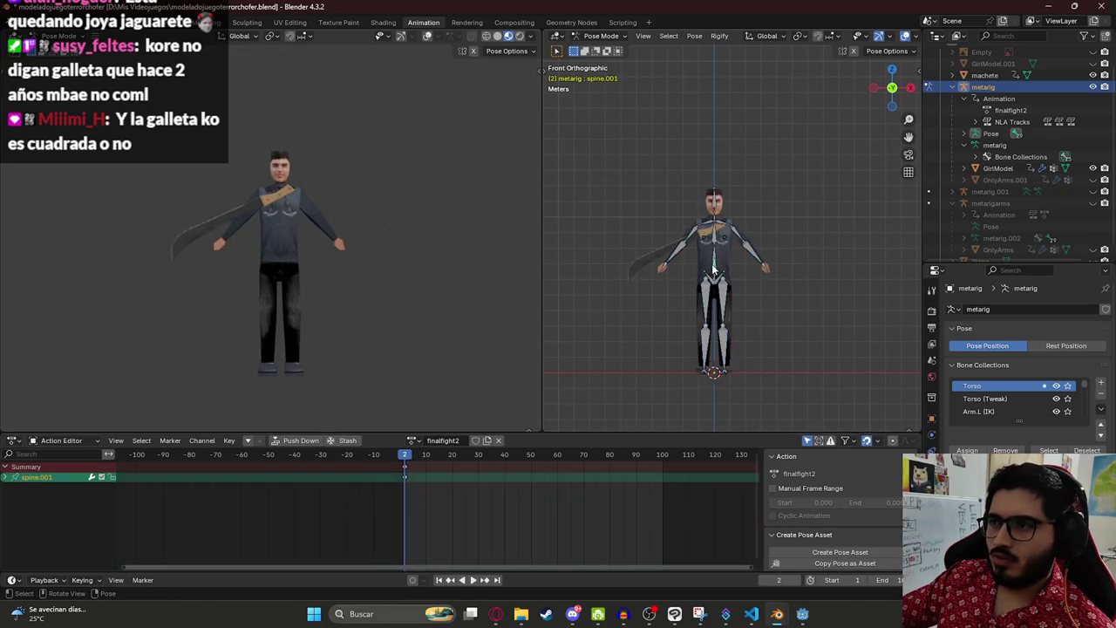
{"action": "left_click", "coordinate": [497, 614]}
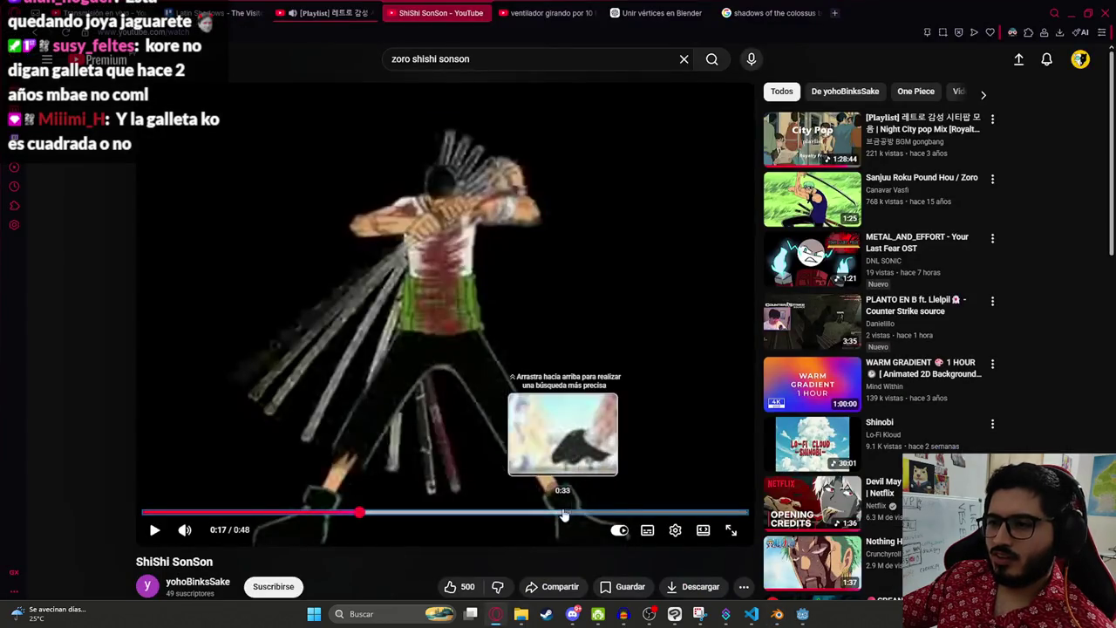
Jump the ShiShi SonSon reference clip to 0:41, then return to Blender
{"action": "left_click", "coordinate": [661, 513]}
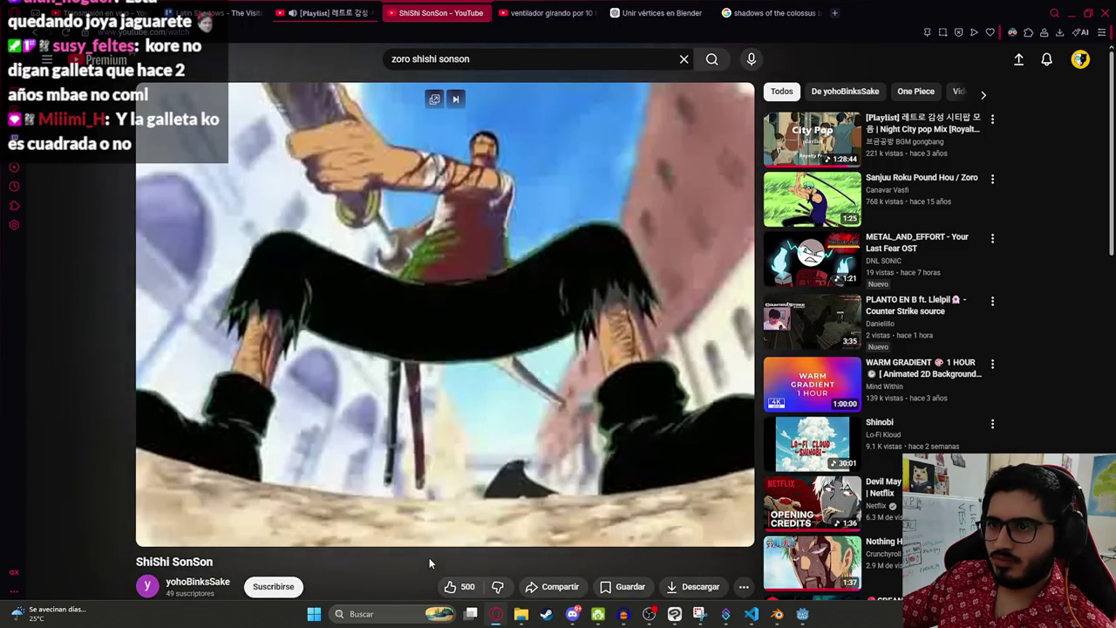
{"action": "key", "text": "alt+Tab"}
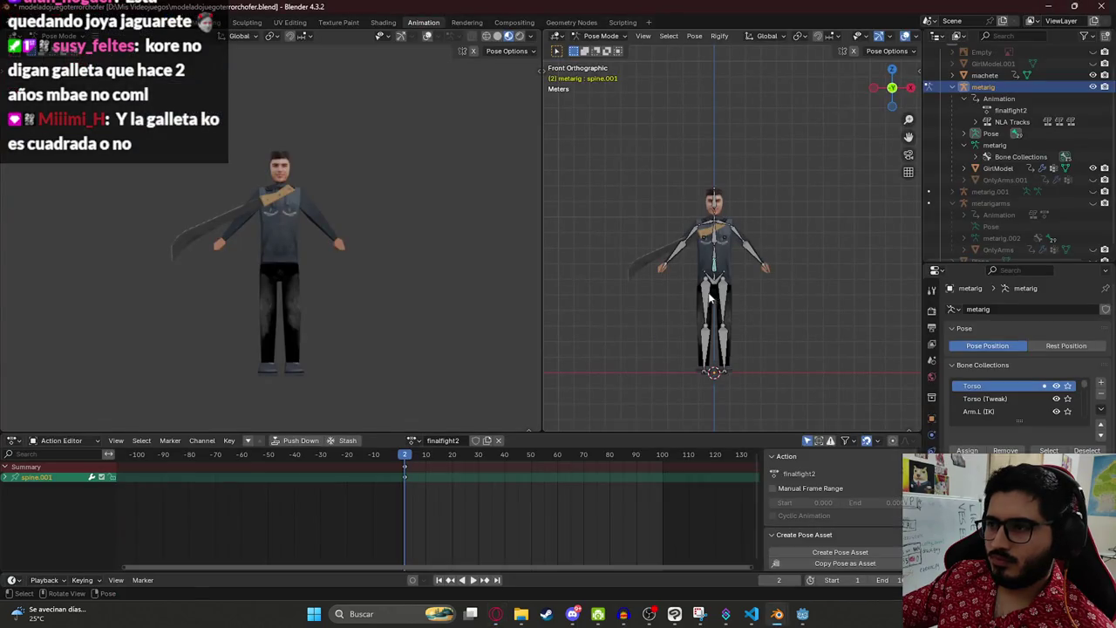
Lower the whole rig to a new position and select the right thigh bone
{"action": "key", "text": "a"}
{"action": "key", "text": "g"}
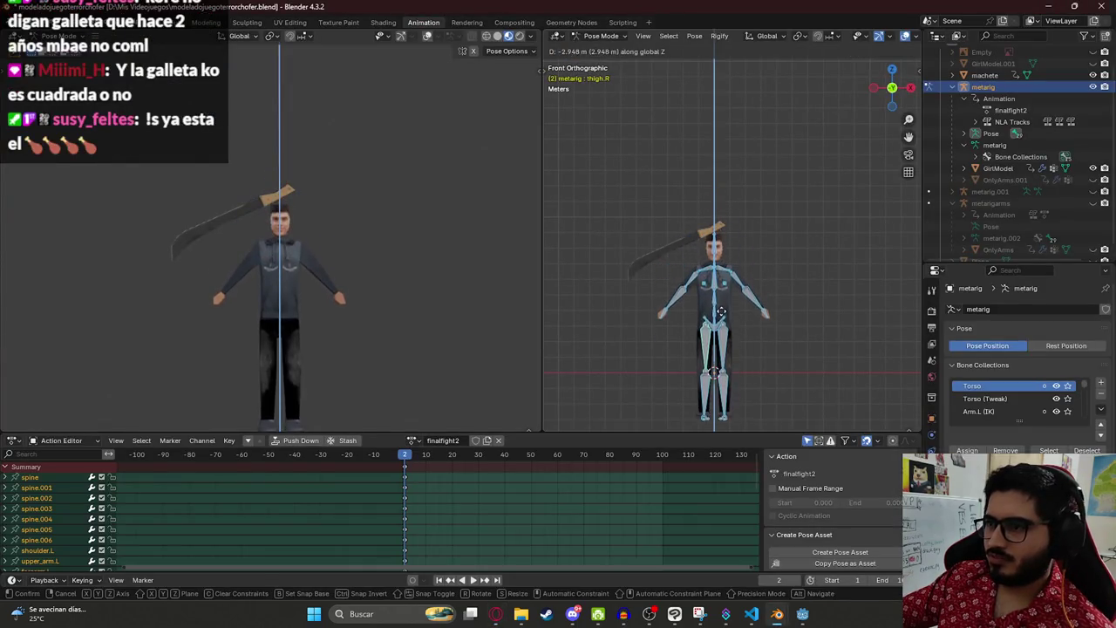
{"action": "left_click", "coordinate": [708, 346]}
{"action": "left_click", "coordinate": [708, 346]}
{"action": "key", "text": "alt+Tab"}
{"action": "key", "text": "alt+Tab"}
Add the left thigh and rotate both thighs about X to swing the legs up
{"action": "key", "text": "KP_7"}
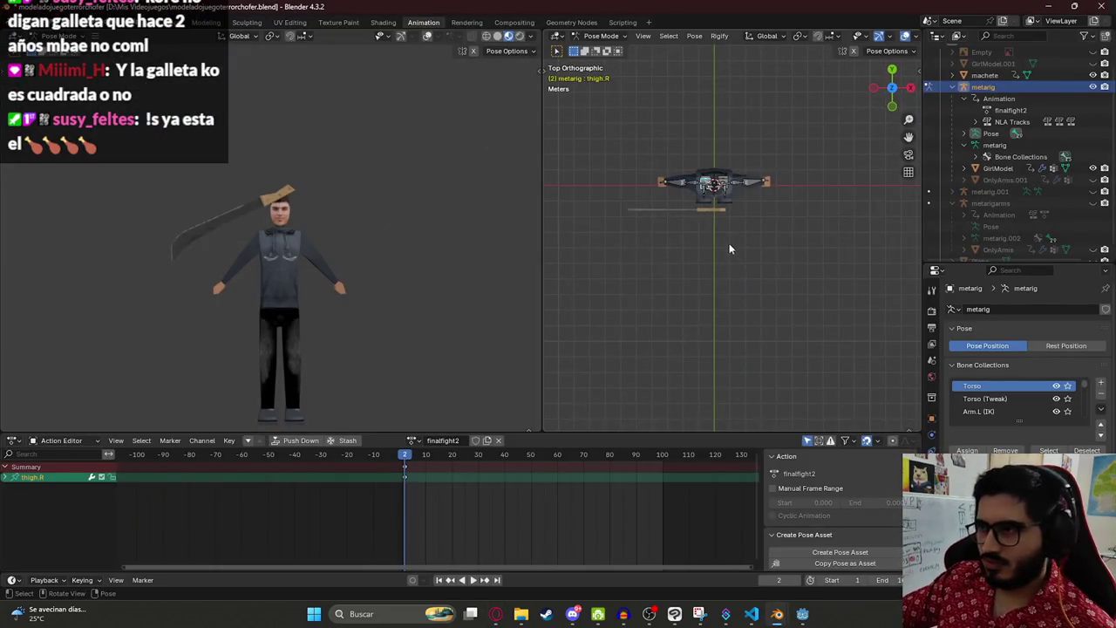
{"action": "scroll", "coordinate": [710, 174], "scroll_direction": "up", "scroll_amount": 2}
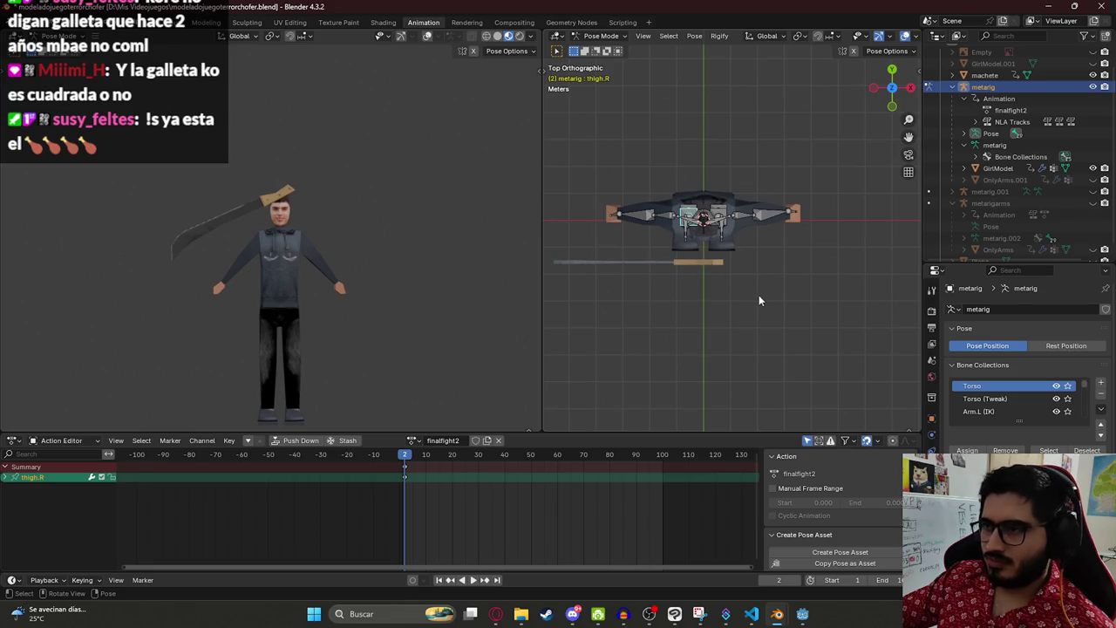
{"action": "mouse_move", "coordinate": [760, 281]}
{"action": "left_mouse_down"}
{"action": "mouse_move", "coordinate": [732, 291]}
{"action": "mouse_move", "coordinate": [721, 215]}
{"action": "left_mouse_up"}
{"action": "left_click", "coordinate": [722, 375], "text": "shift"}
{"action": "mouse_move", "coordinate": [722, 374]}
{"action": "left_mouse_down"}
{"action": "mouse_move", "coordinate": [655, 275]}
{"action": "mouse_move", "coordinate": [779, 362]}
{"action": "mouse_move", "coordinate": [804, 347]}
{"action": "left_mouse_up"}
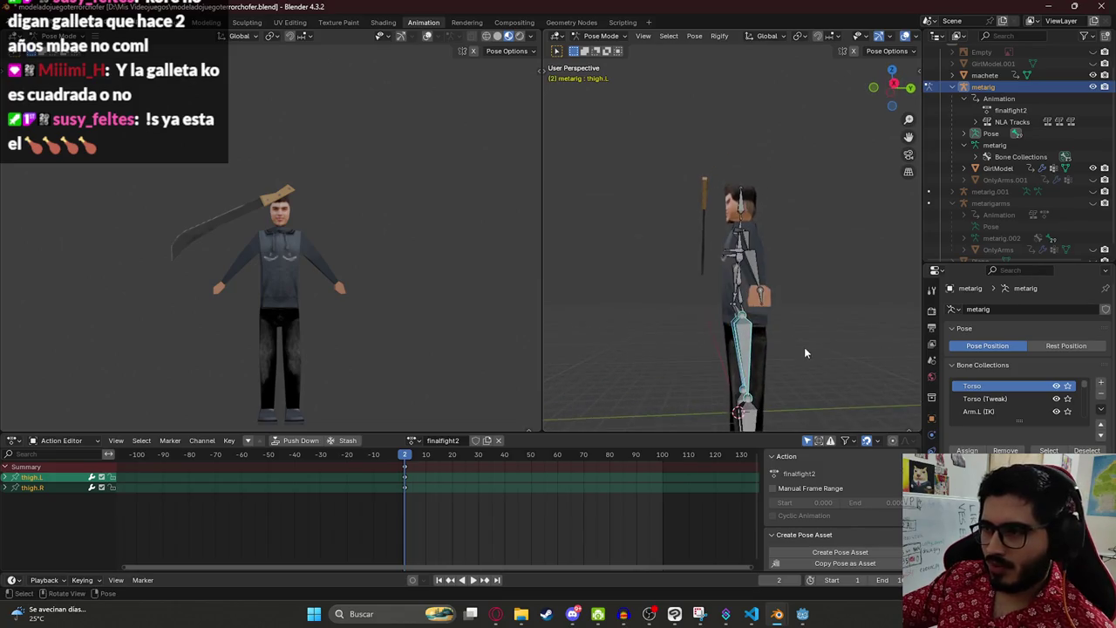
{"action": "key", "text": "r"}
{"action": "key", "text": "x"}
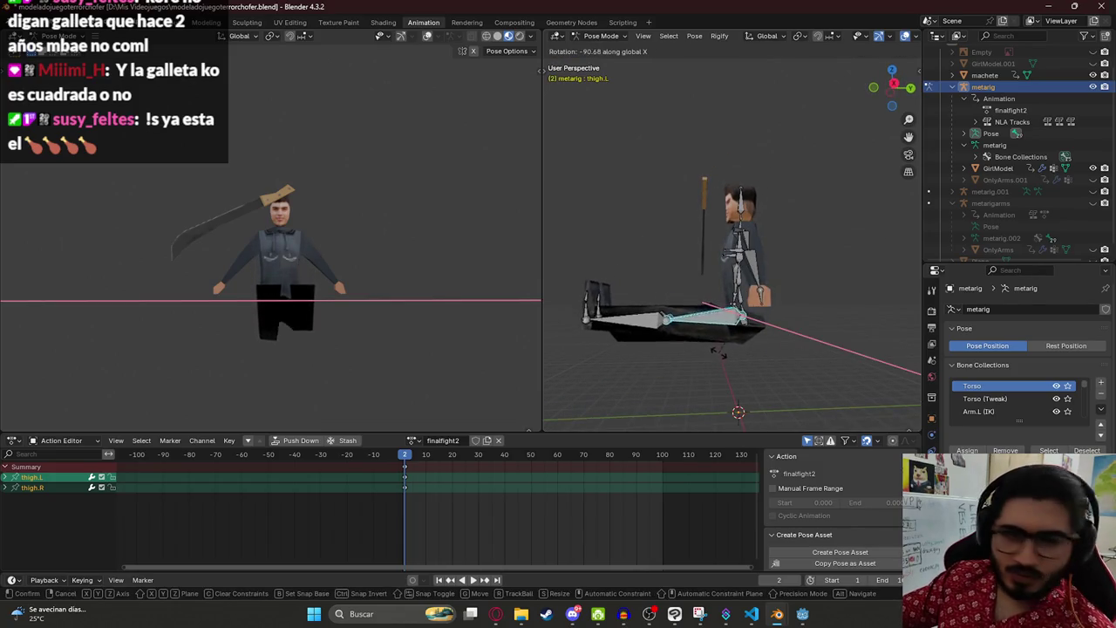
{"action": "left_click", "coordinate": [719, 353]}
Rotate the shin bones to bend the knees into a sitting pose
{"action": "key", "text": "KP_1"}
{"action": "key", "text": "KP_3"}
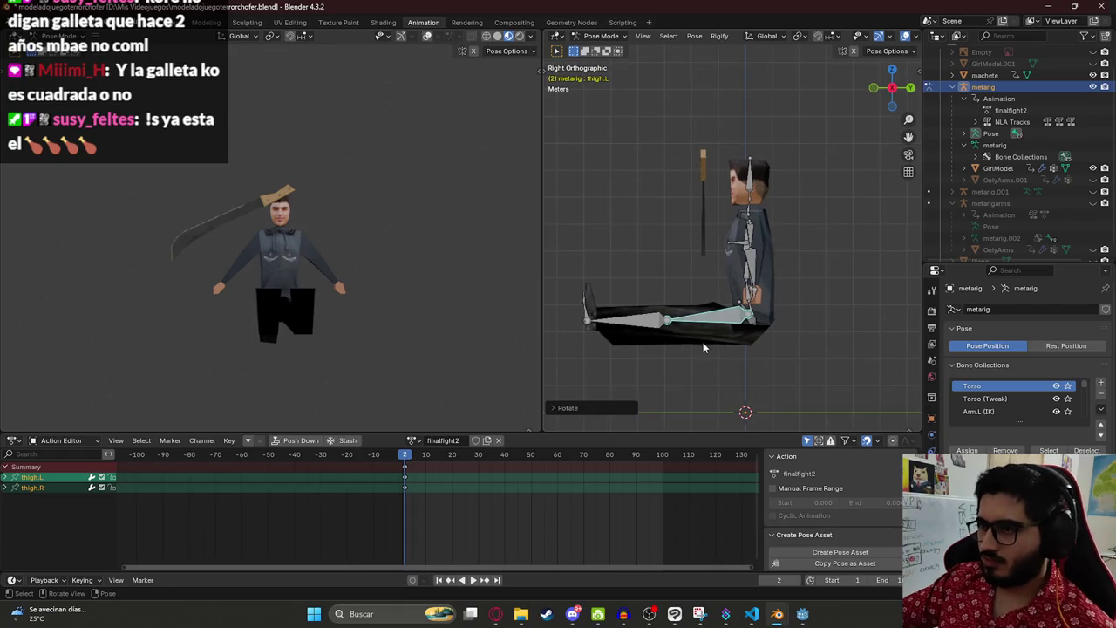
{"action": "key", "text": "bracketright"}
{"action": "key", "text": "r"}
{"action": "left_click", "coordinate": [715, 335]}
Lower the whole rig along the vertical Z axis
{"action": "mouse_move", "coordinate": [715, 334]}
{"action": "left_mouse_down"}
{"action": "mouse_move", "coordinate": [790, 316]}
{"action": "mouse_move", "coordinate": [738, 316]}
{"action": "left_mouse_up"}
{"action": "key", "text": "KP_1"}
{"action": "scroll", "coordinate": [663, 333], "scroll_direction": "up", "scroll_amount": 3}
{"action": "key", "text": "a"}
{"action": "key", "text": "g"}
{"action": "key", "text": "z"}
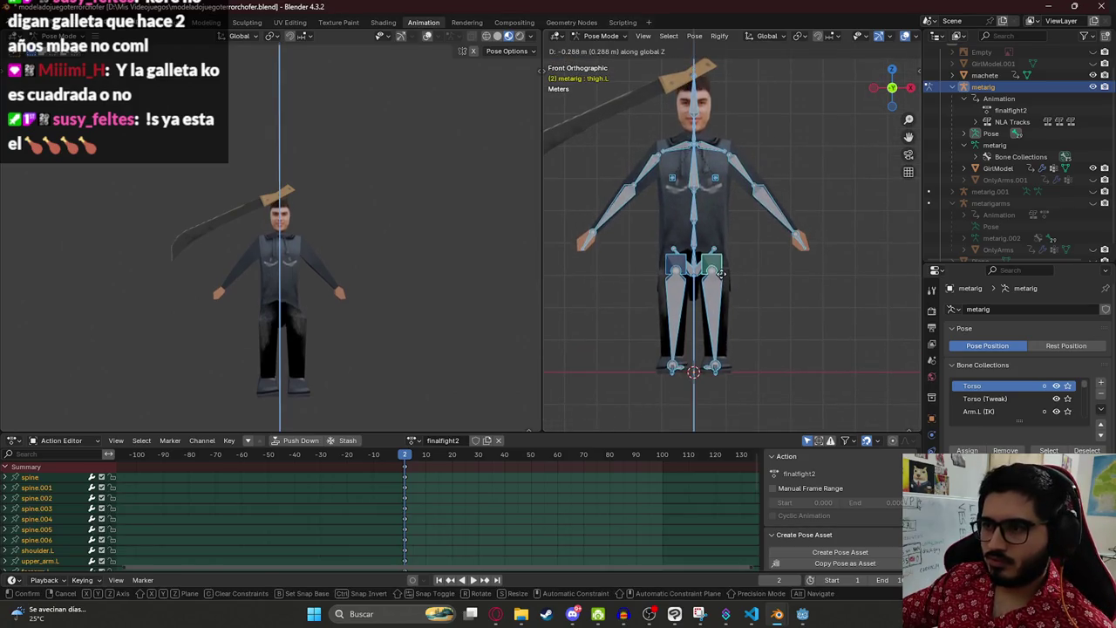
{"action": "left_click", "coordinate": [721, 275]}
Turn the right thigh outward about the vertical Z axis
{"action": "mouse_move", "coordinate": [534, 331]}
{"action": "left_mouse_down"}
{"action": "mouse_move", "coordinate": [644, 250]}
{"action": "mouse_move", "coordinate": [658, 311]}
{"action": "left_mouse_up"}
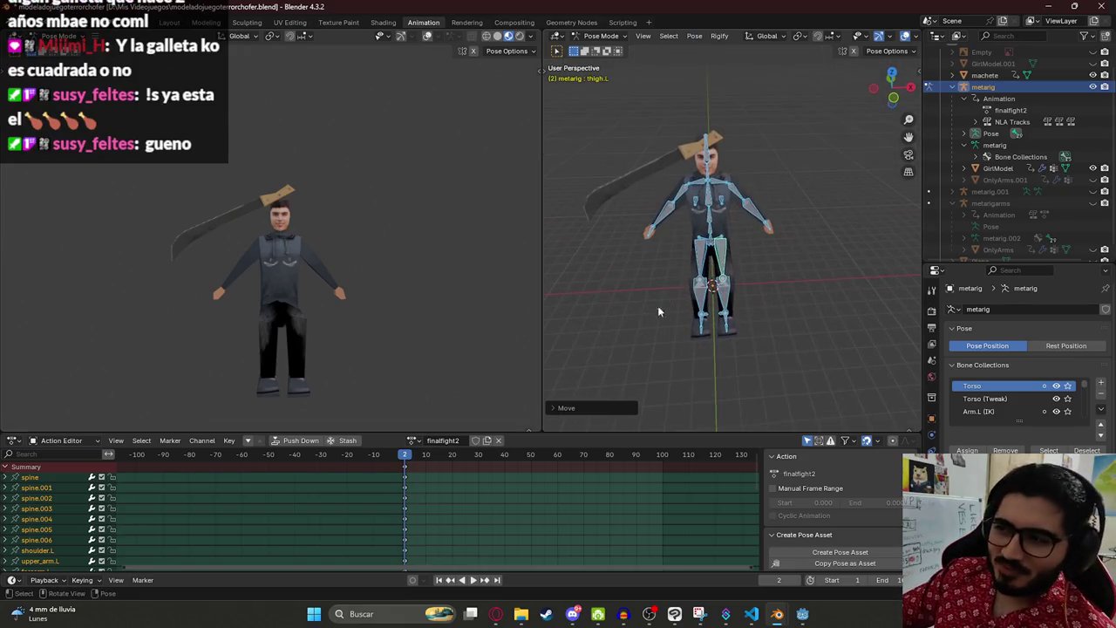
{"action": "left_click", "coordinate": [697, 253]}
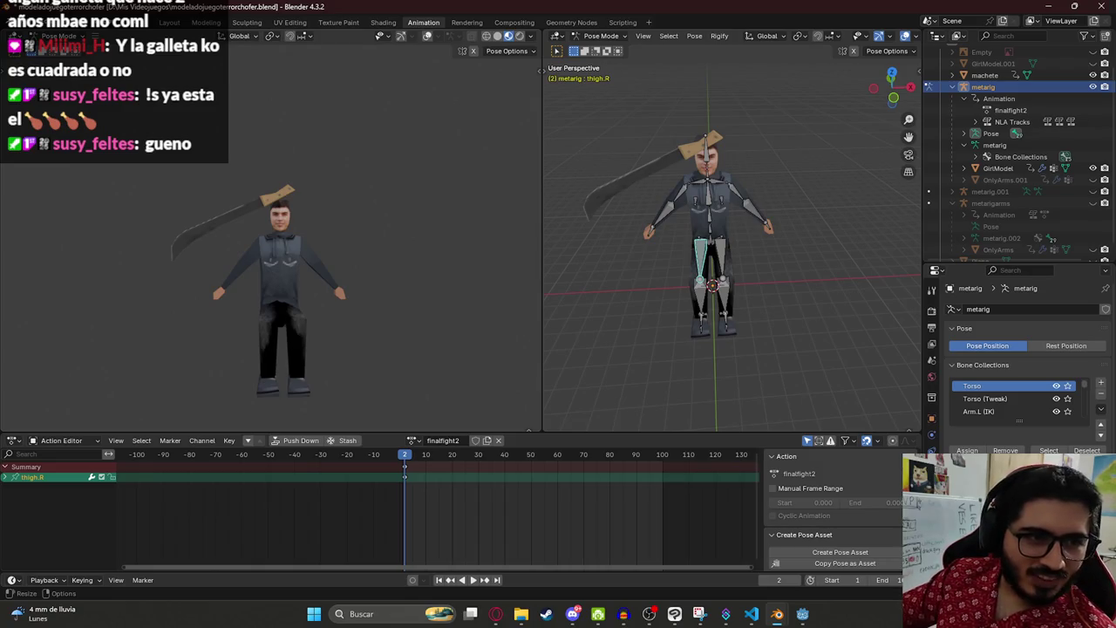
{"action": "mouse_move", "coordinate": [611, 231]}
{"action": "left_mouse_down"}
{"action": "mouse_move", "coordinate": [676, 220]}
{"action": "mouse_move", "coordinate": [709, 240]}
{"action": "left_mouse_up"}
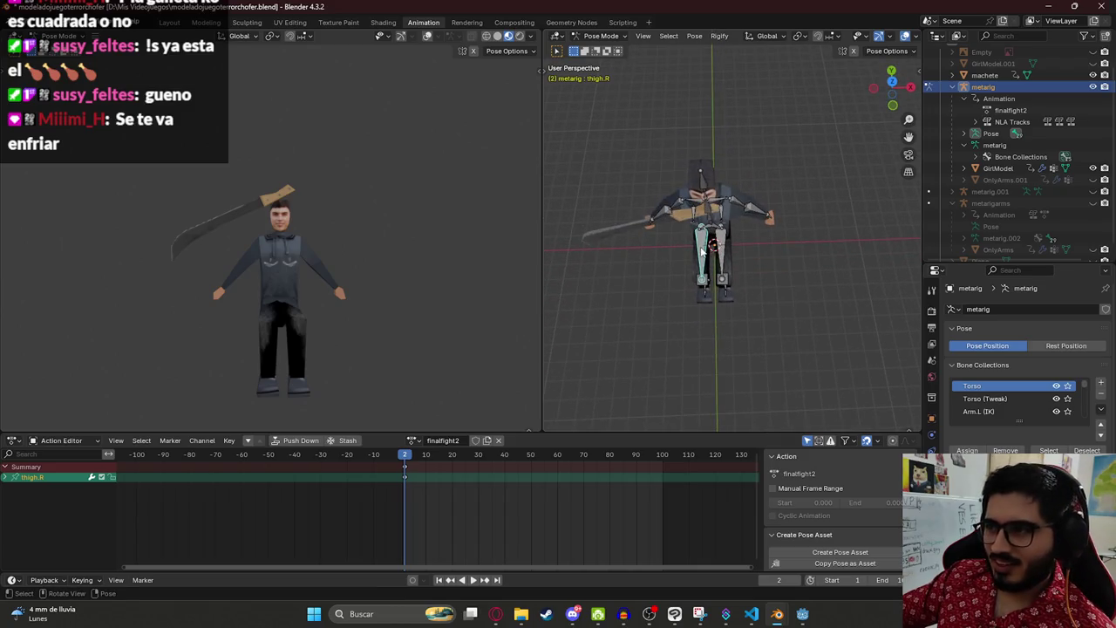
{"action": "key", "text": "KP_1"}
{"action": "key", "text": "KP_7"}
{"action": "key", "text": "r"}
{"action": "key", "text": "z"}
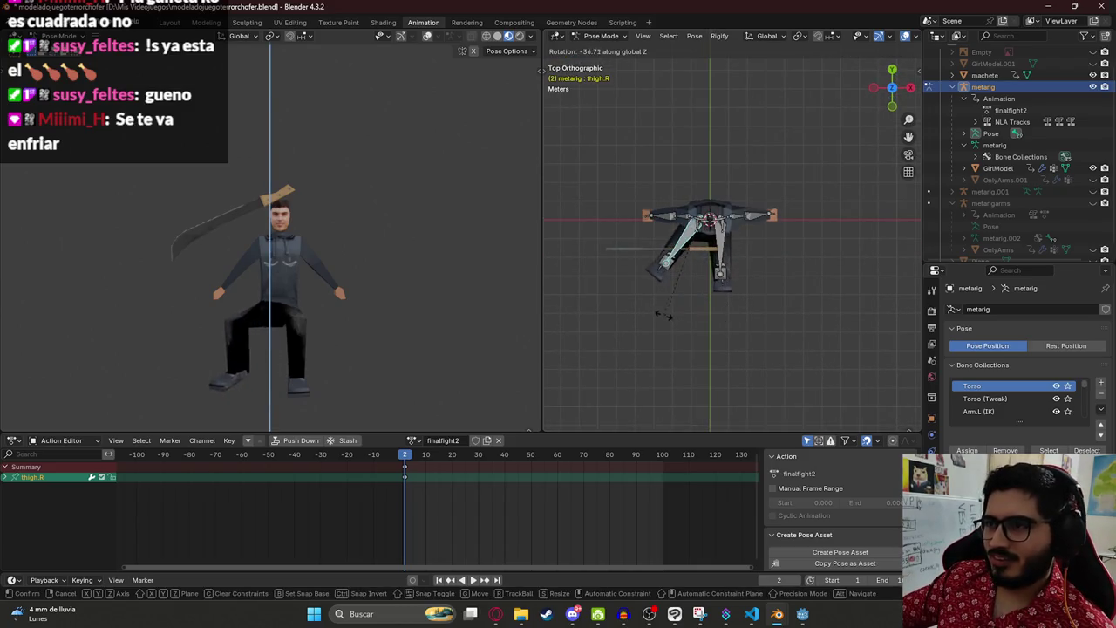
{"action": "left_click", "coordinate": [667, 316]}
Swing the left thigh outward about Z, then bring up the reference video at 0:41
{"action": "left_click", "coordinate": [716, 248]}
{"action": "key", "text": "r"}
{"action": "key", "text": "z"}
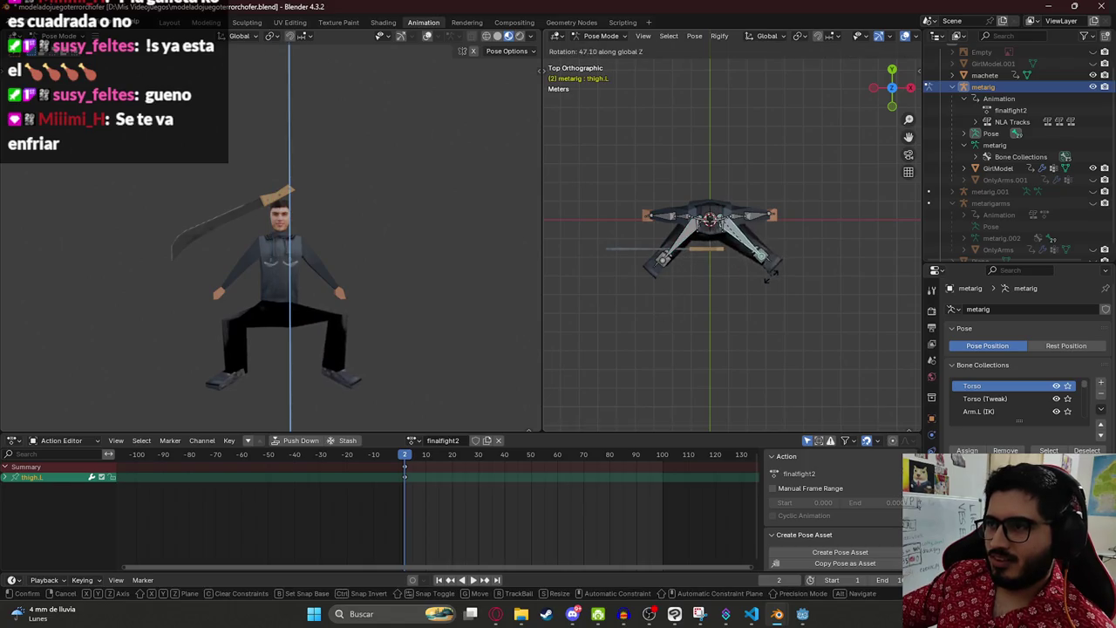
{"action": "left_click", "coordinate": [729, 281]}
{"action": "key", "text": "KP_1"}
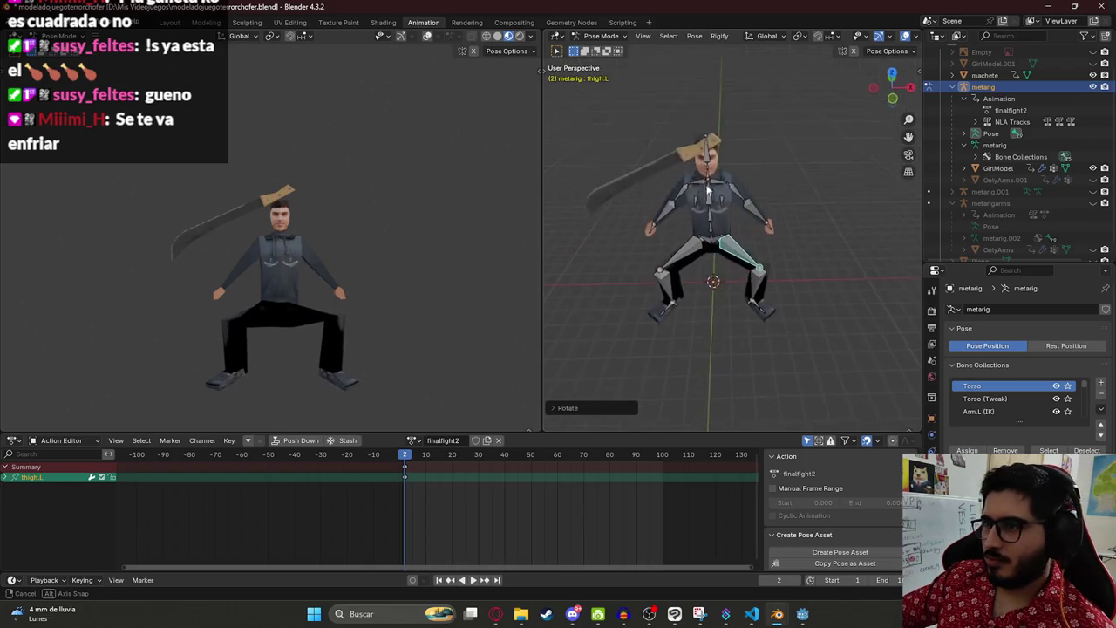
{"action": "scroll", "coordinate": [708, 206], "scroll_direction": "up", "scroll_amount": 3}
{"action": "key", "text": "alt+Tab"}
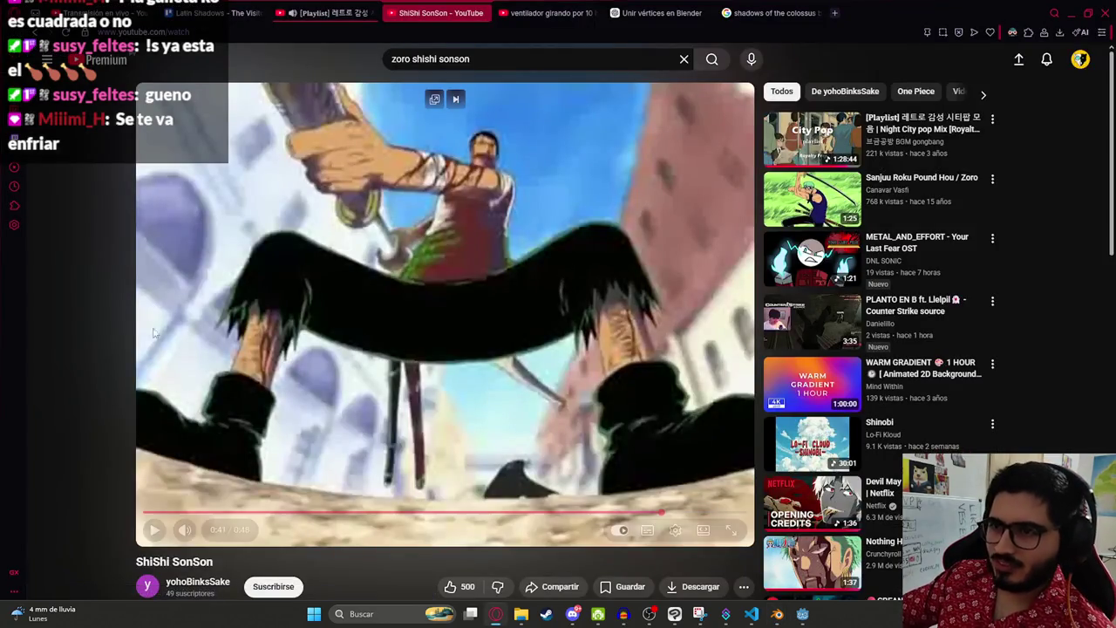
Reposition the rig, then tilt the right thigh about its local X axis
{"action": "key", "text": "alt+Tab"}
{"action": "key", "text": "a"}
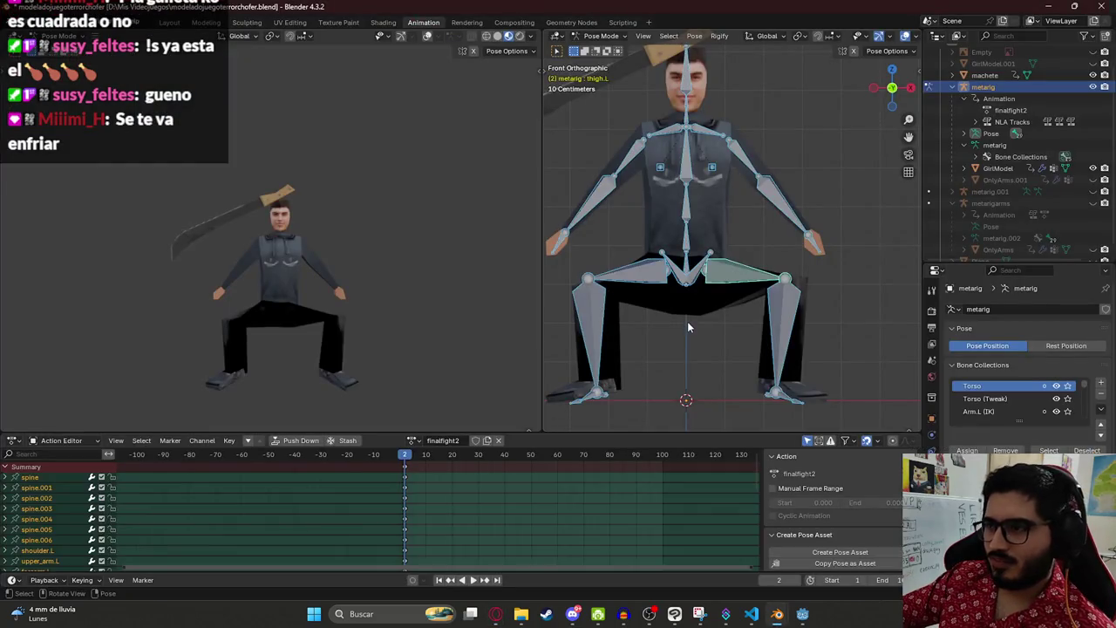
{"action": "key", "text": "g"}
{"action": "left_click", "coordinate": [659, 324]}
{"action": "left_click", "coordinate": [652, 336]}
{"action": "key", "text": "r"}
{"action": "key", "text": "x"}
{"action": "key", "text": "x"}
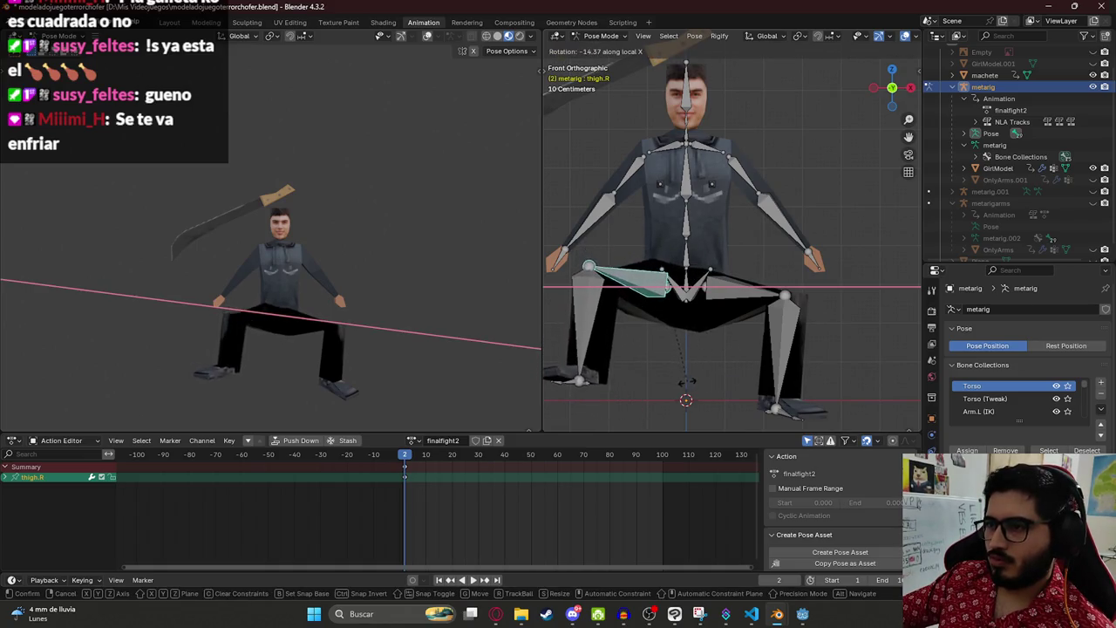
{"action": "left_click", "coordinate": [709, 331]}
Paste the right thigh's pose flipped onto the left leg and sink the rig 0.24 m
{"action": "key", "text": "ctrl+c"}
{"action": "key", "text": "ctrl+shift+v"}
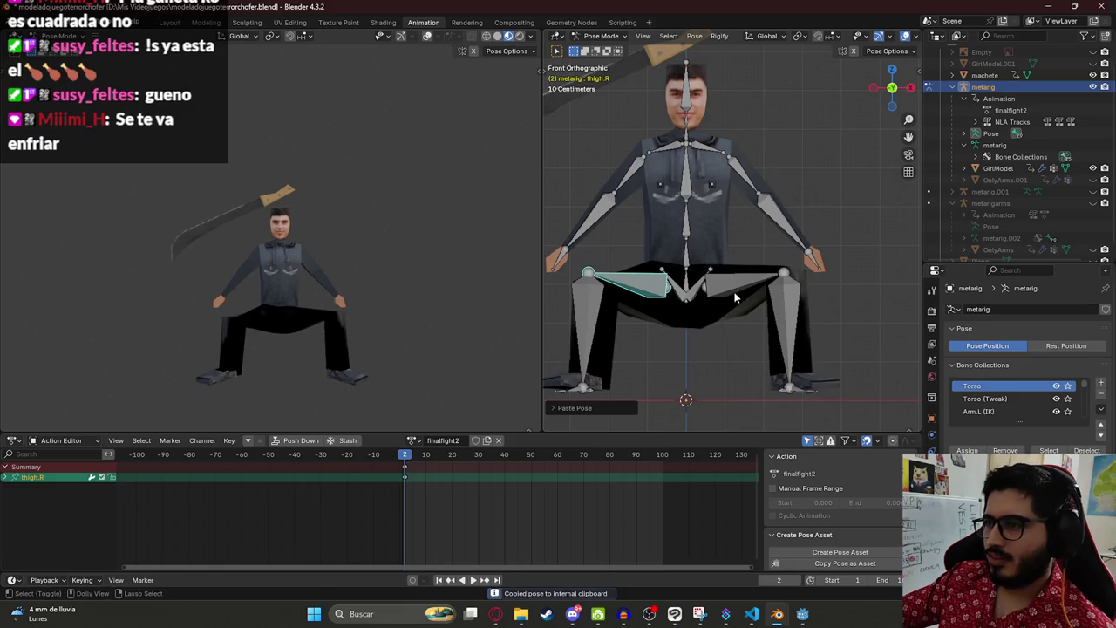
{"action": "key", "text": "a"}
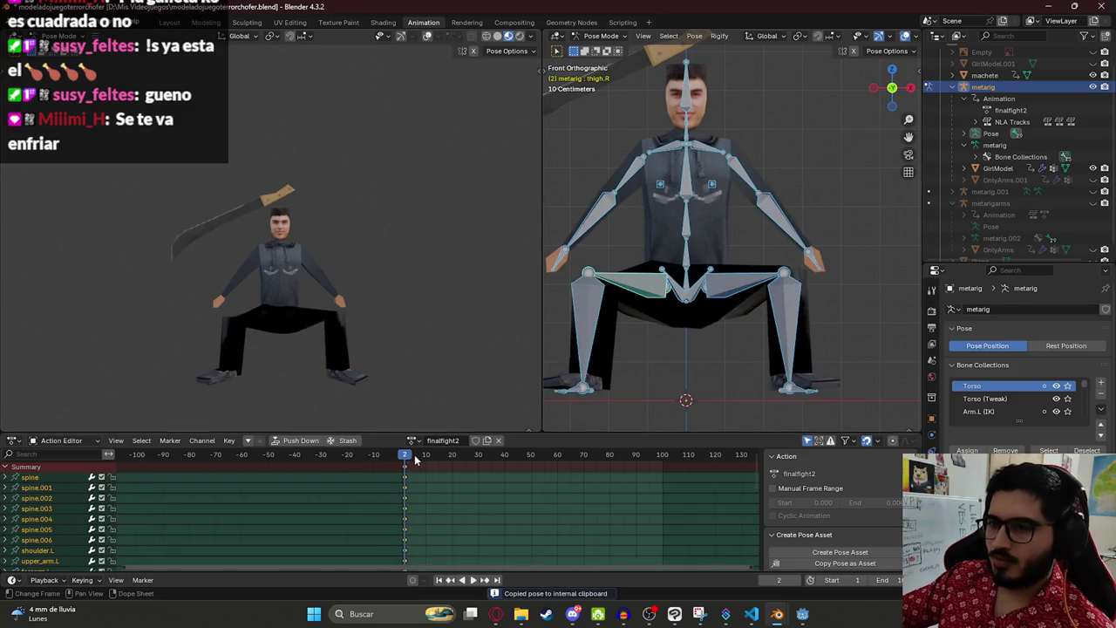
{"action": "key", "text": "g"}
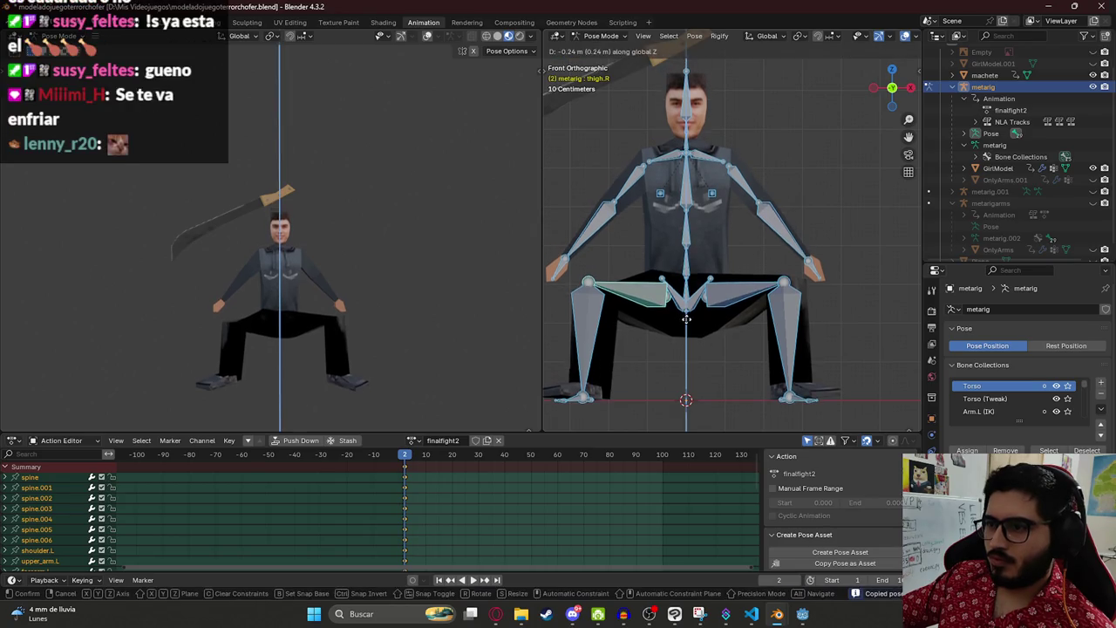
{"action": "left_click", "coordinate": [689, 323]}
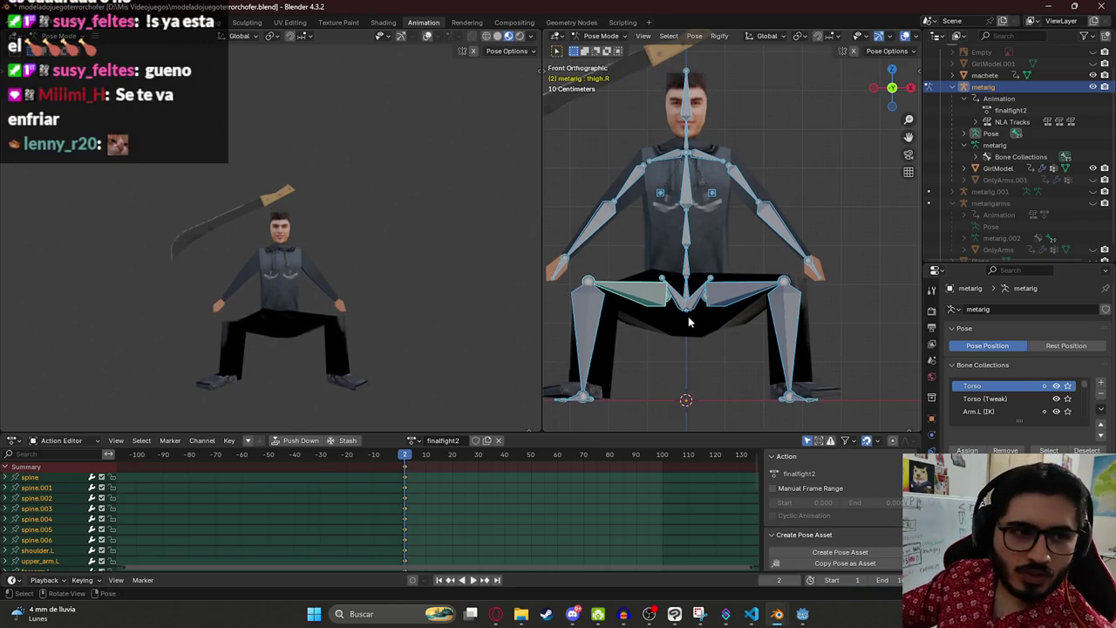
{"action": "scroll", "coordinate": [566, 303], "scroll_direction": "down", "scroll_amount": 2}
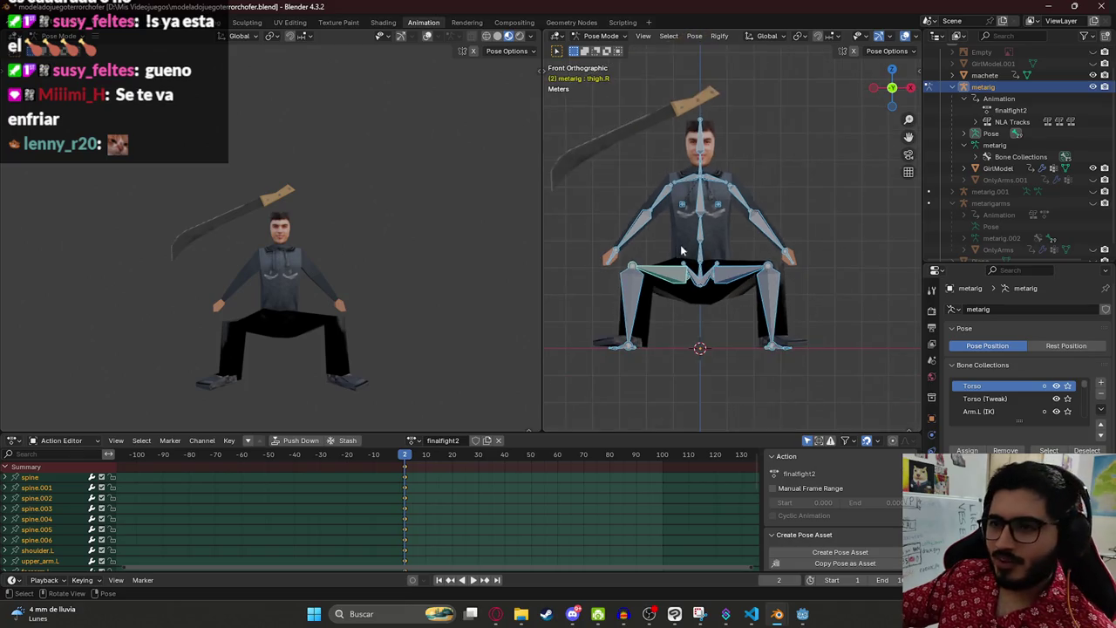
{"action": "scroll", "coordinate": [707, 248], "scroll_direction": "up", "scroll_amount": 4}
{"action": "key", "text": "alt+Tab"}
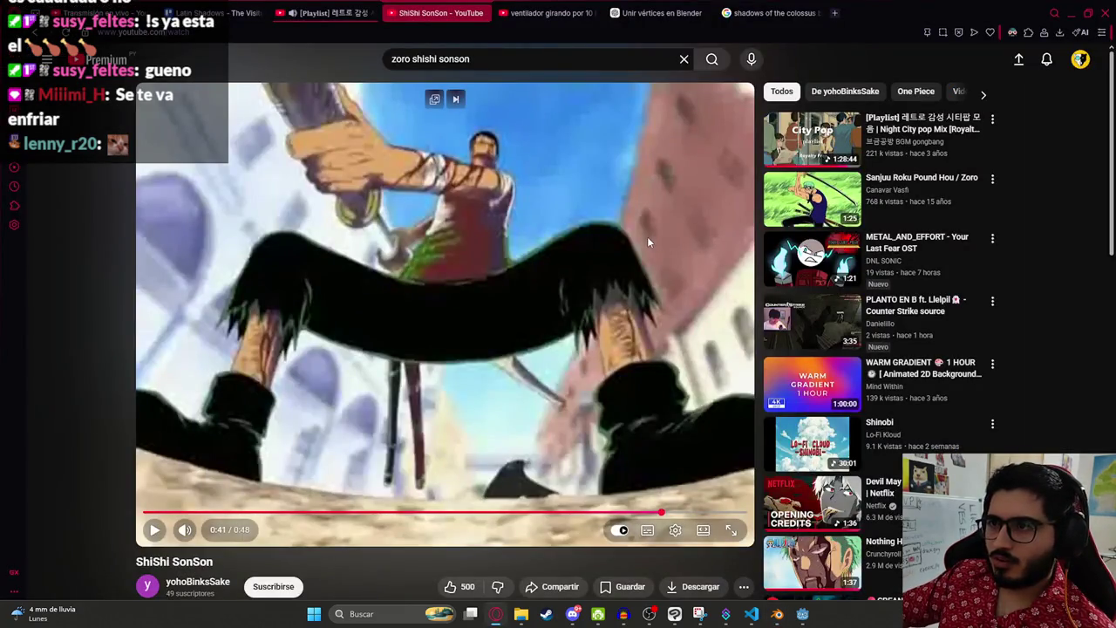
{"action": "key", "text": "alt+Tab"}
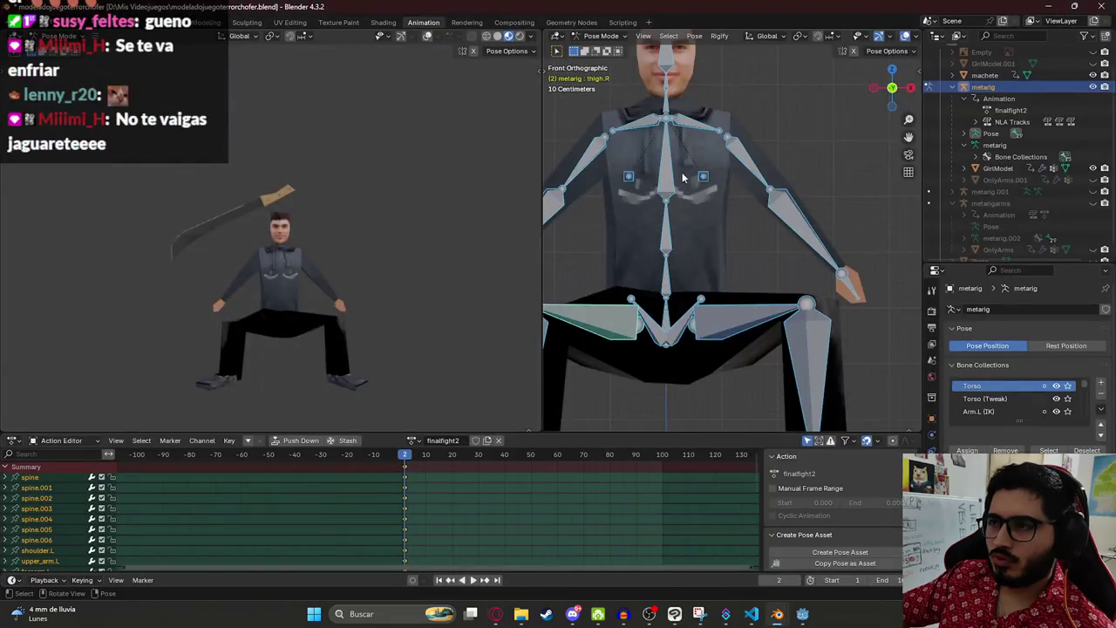
Tilt the head bone back, checking it from the side view
{"action": "key", "text": "alt+Tab"}
{"action": "key", "text": "alt+Tab"}
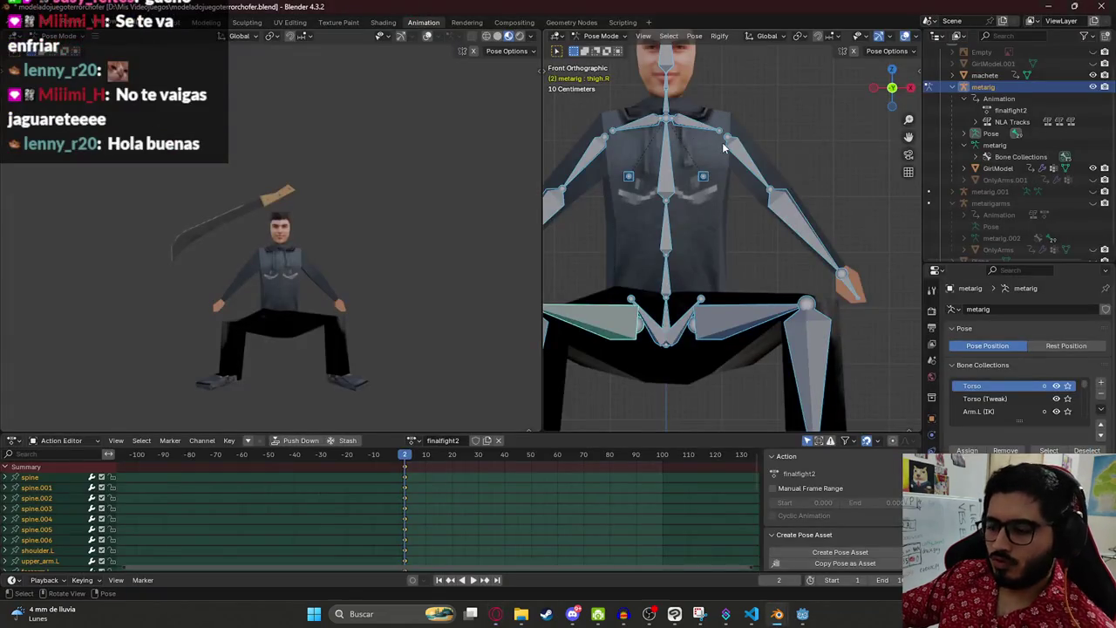
{"action": "key", "text": "KP_3"}
{"action": "left_click", "coordinate": [772, 83]}
{"action": "key", "text": "r"}
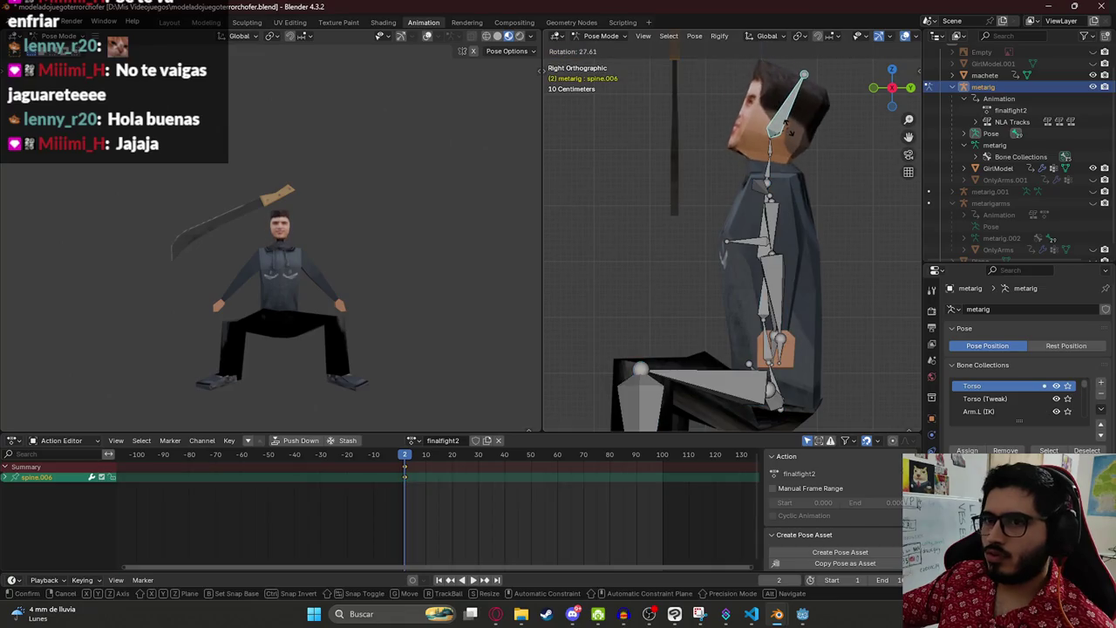
{"action": "left_click", "coordinate": [789, 133]}
{"action": "key", "text": "alt+Tab"}
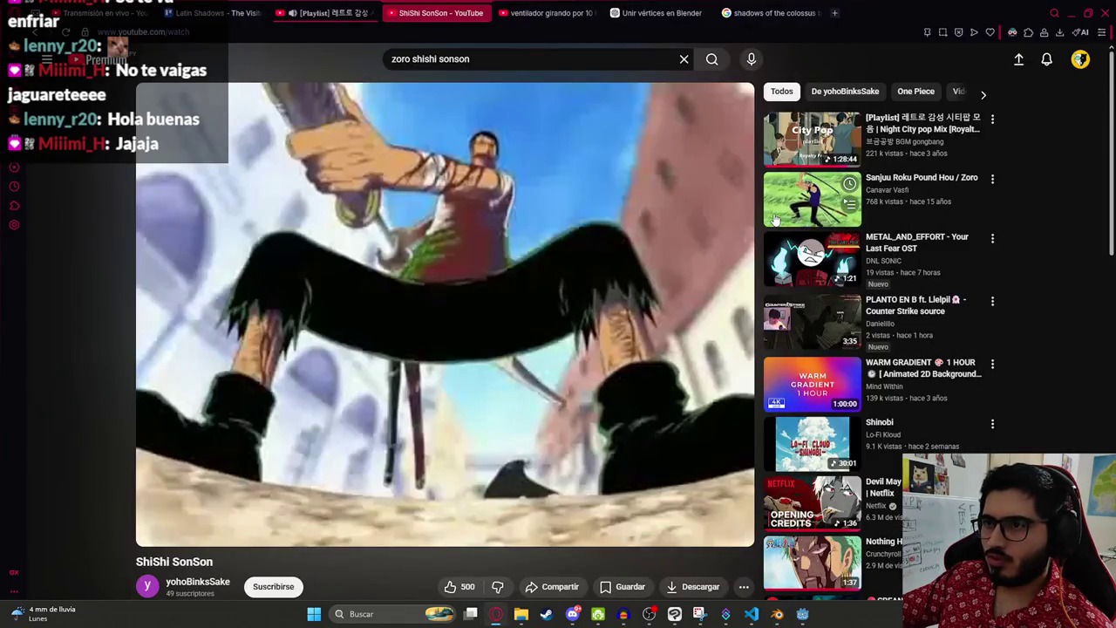
{"action": "key", "text": "alt+Tab"}
Lower the left upper arm and rotate the left forearm
{"action": "left_click", "coordinate": [774, 220]}
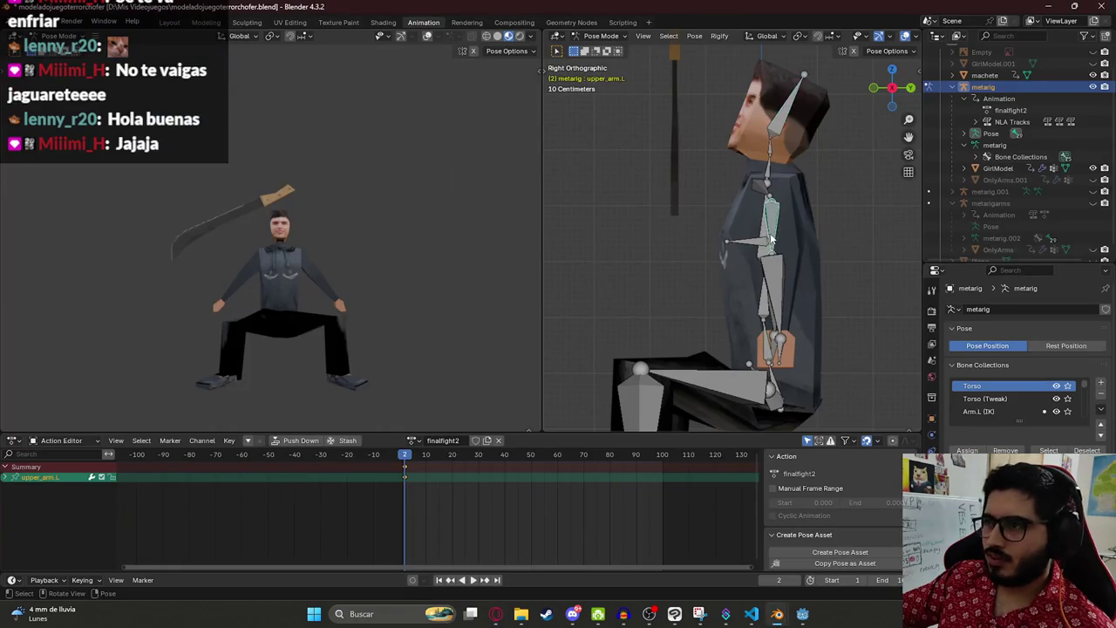
{"action": "key", "text": "r"}
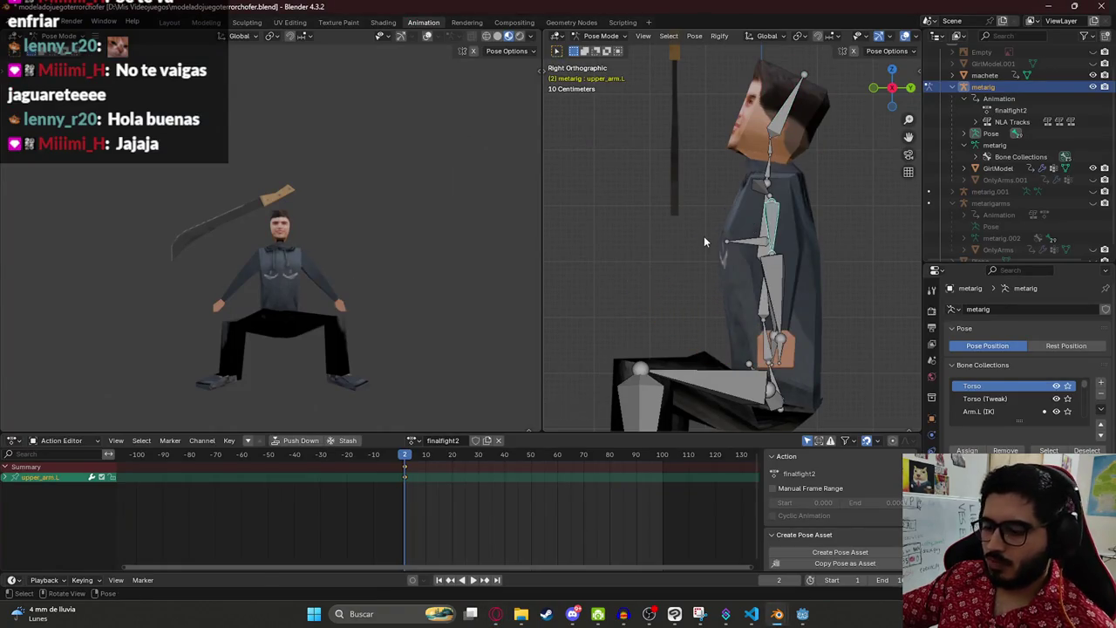
{"action": "key", "text": "KP_7"}
{"action": "left_click", "coordinate": [732, 287]}
{"action": "left_click", "coordinate": [719, 262]}
{"action": "key", "text": "r"}
{"action": "left_click", "coordinate": [698, 285]}
Drop the left arm at the shoulder and bend the left forearm further down
{"action": "left_click", "coordinate": [717, 212]}
{"action": "key", "text": "r"}
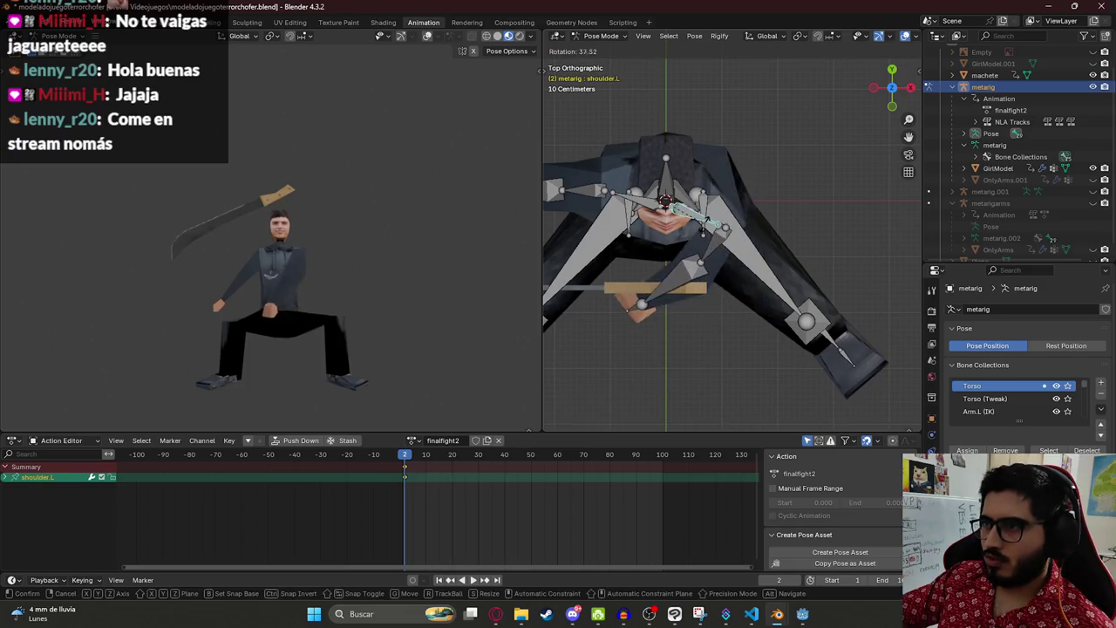
{"action": "left_click", "coordinate": [721, 242]}
{"action": "left_click", "coordinate": [721, 241]}
{"action": "key", "text": "r"}
{"action": "left_click", "coordinate": [708, 267]}
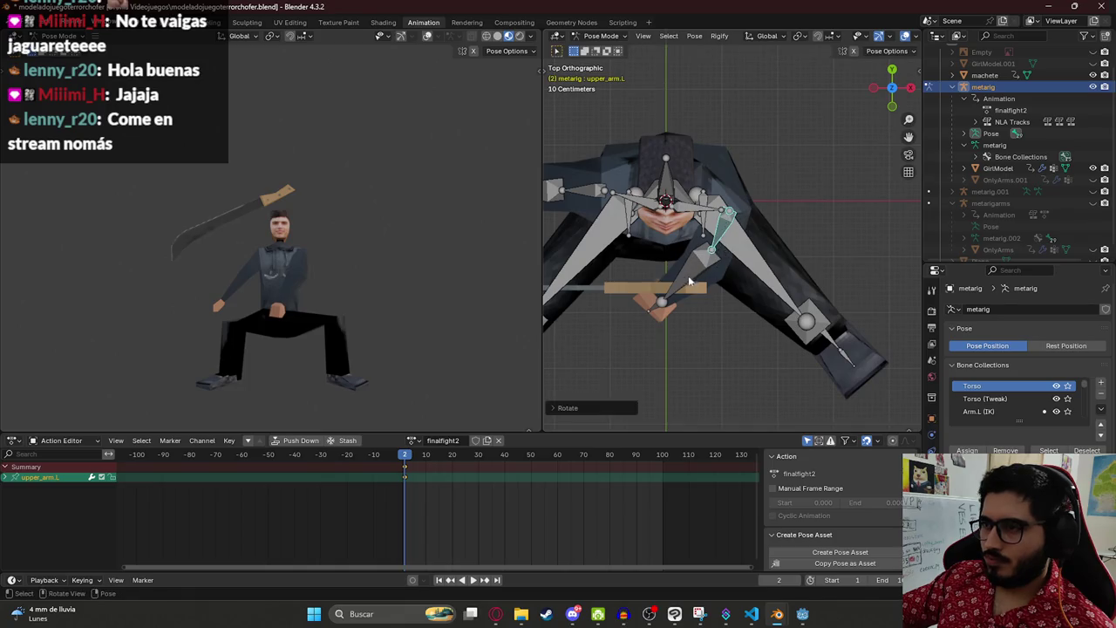
{"action": "key", "text": "r"}
{"action": "left_click", "coordinate": [704, 299]}
Rotate the left shoulder about its local Z axis to a new angle
{"action": "key", "text": "KP_1"}
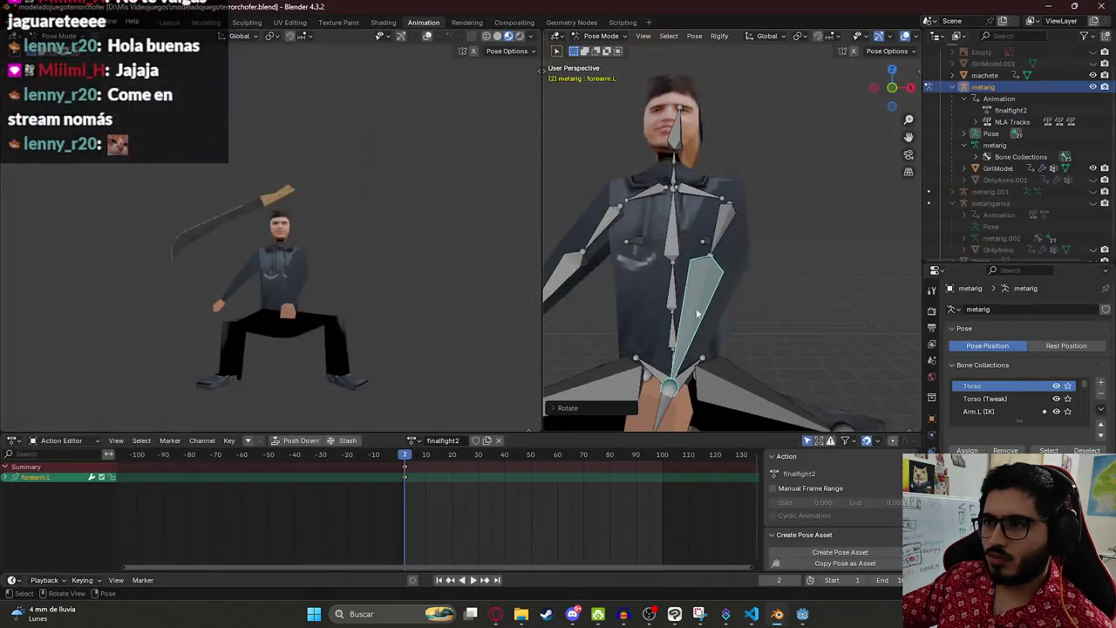
{"action": "left_click_drag", "start_coordinate": [582, 328], "coordinate": [707, 287]}
{"action": "mouse_move", "coordinate": [375, 287]}
{"action": "left_mouse_down"}
{"action": "mouse_move", "coordinate": [356, 277]}
{"action": "mouse_move", "coordinate": [359, 265]}
{"action": "mouse_move", "coordinate": [280, 337]}
{"action": "mouse_move", "coordinate": [319, 334]}
{"action": "mouse_move", "coordinate": [299, 348]}
{"action": "mouse_move", "coordinate": [305, 332]}
{"action": "left_mouse_up"}
{"action": "left_click", "coordinate": [705, 202]}
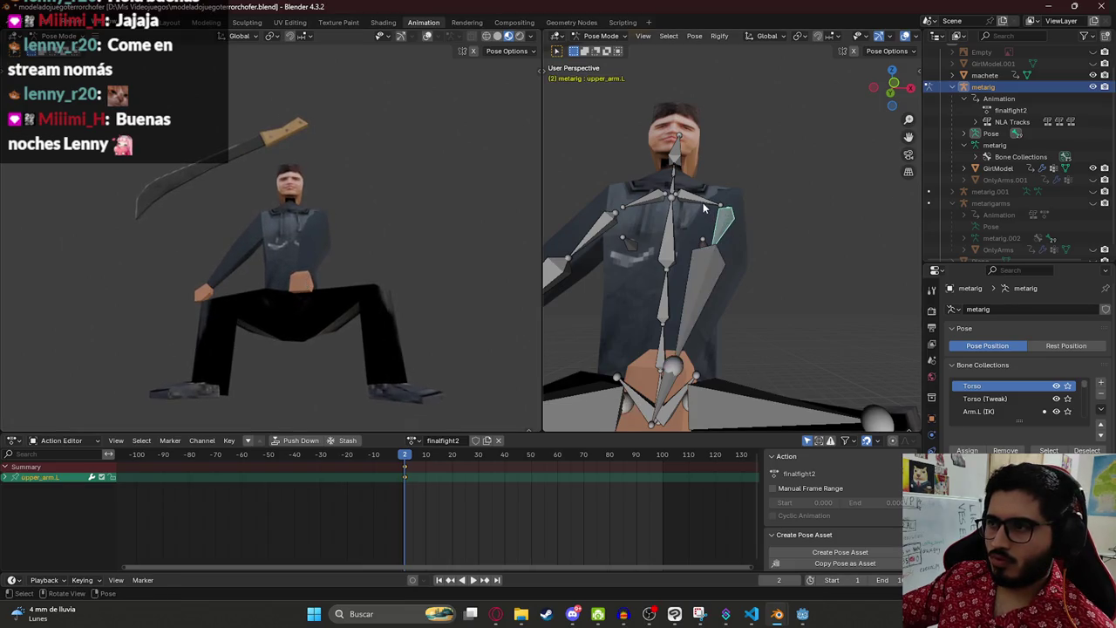
{"action": "key", "text": "r"}
{"action": "key", "text": "z"}
{"action": "key", "text": "z"}
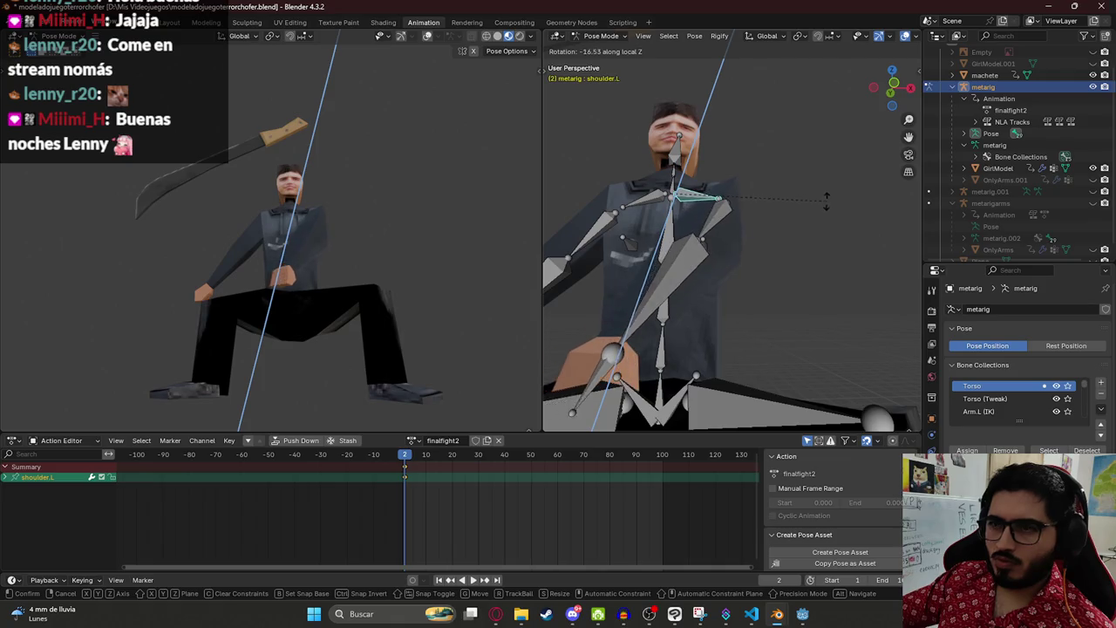
{"action": "left_click", "coordinate": [754, 261]}
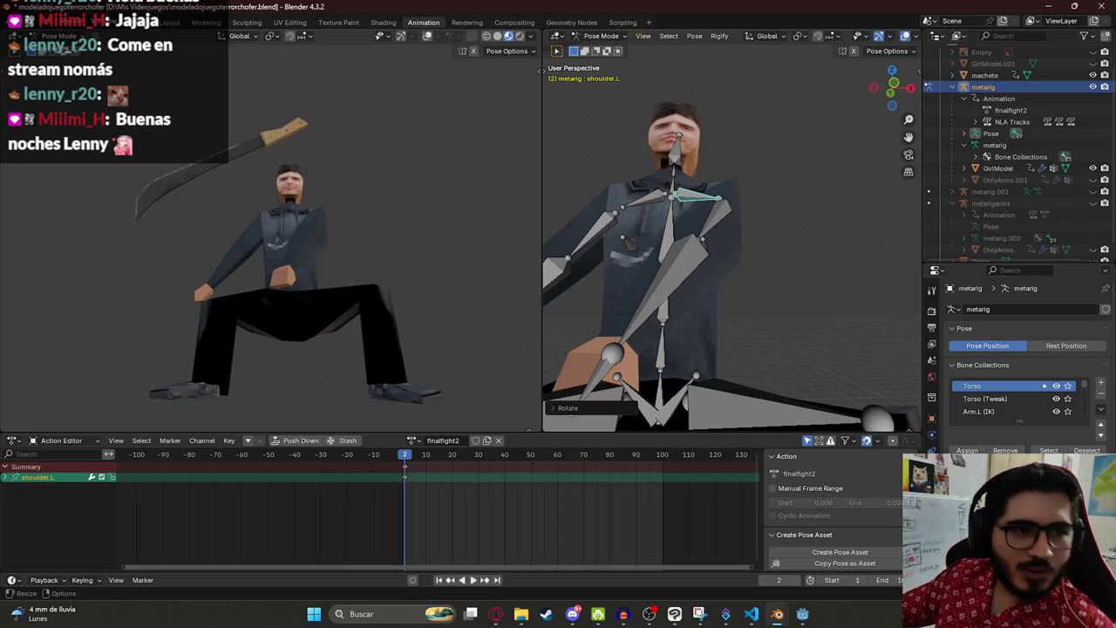
Rotate the left upper arm downward from the top view, then bring up the reference video
{"action": "left_click", "coordinate": [704, 240]}
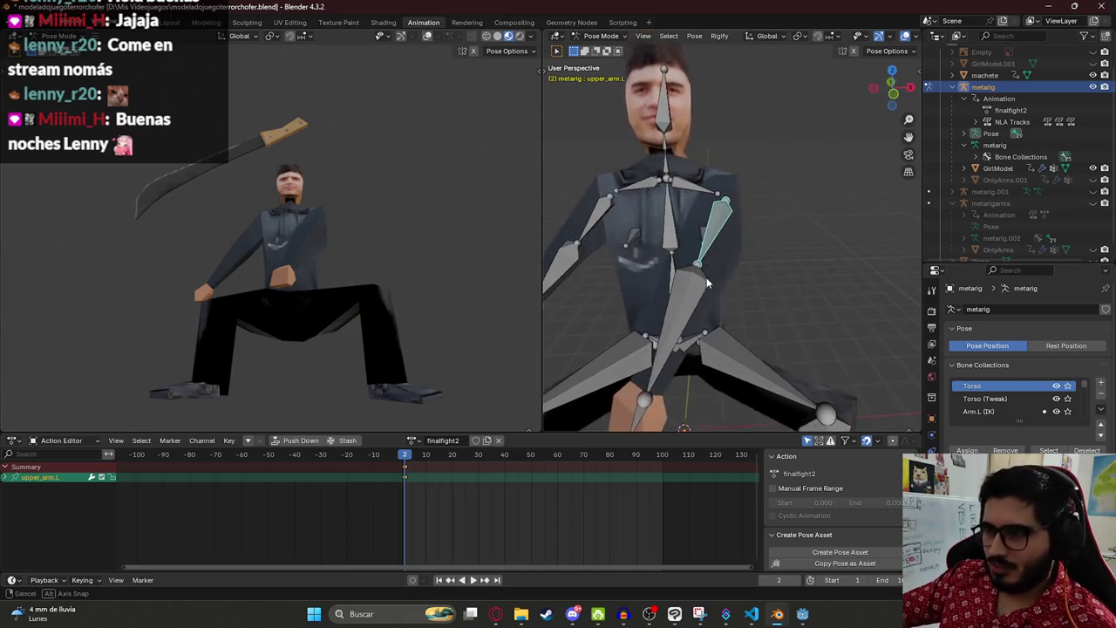
{"action": "key", "text": "KP_7"}
{"action": "key", "text": "r"}
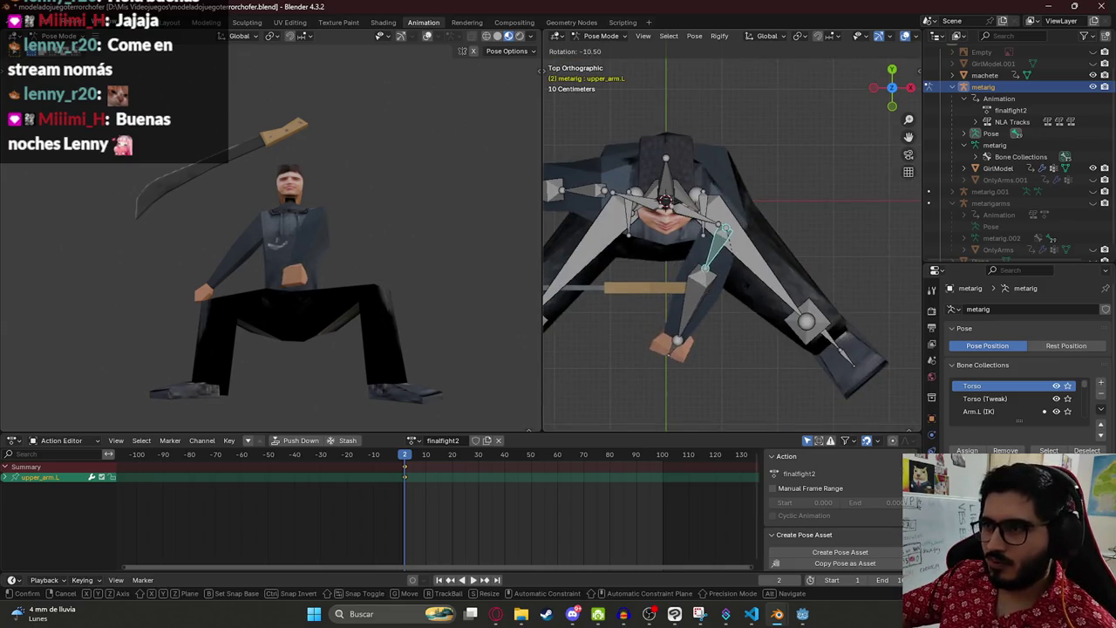
{"action": "left_click", "coordinate": [715, 302]}
{"action": "key", "text": "KP_1"}
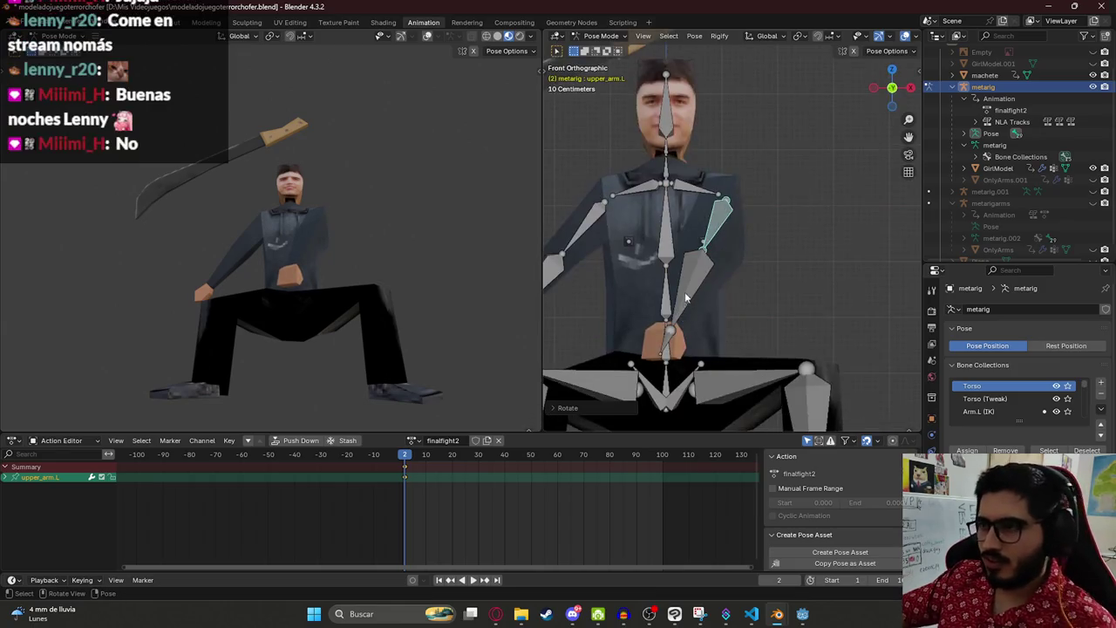
{"action": "key", "text": "alt+Tab"}
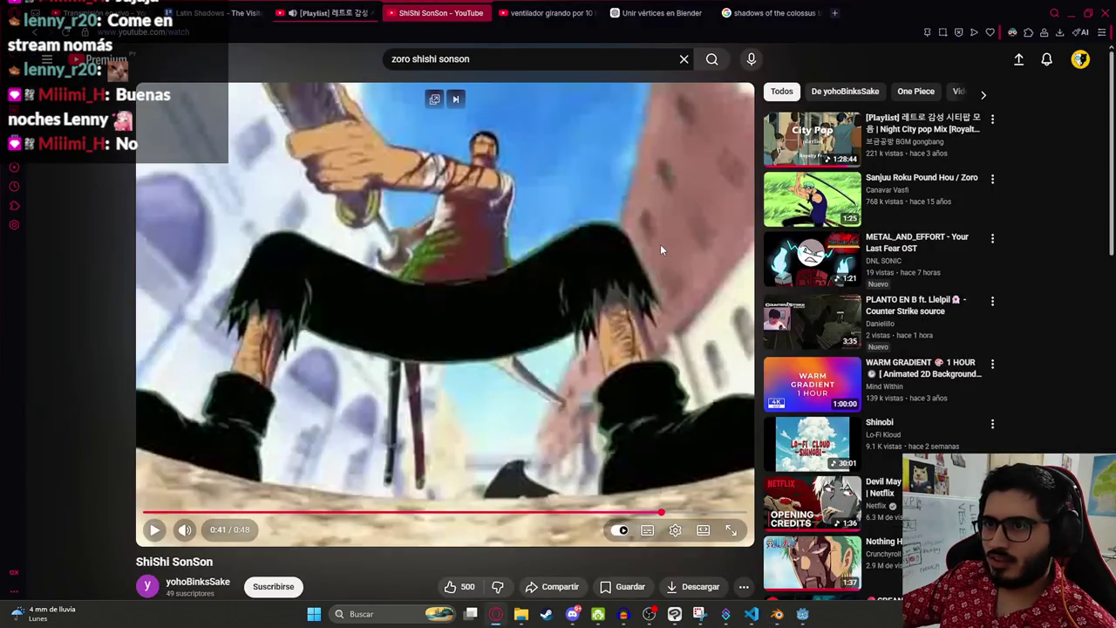
Replay the ShiShi SonSon stance clip from 0:38 to 0:41, then return to Blender
{"action": "left_click", "coordinate": [427, 246]}
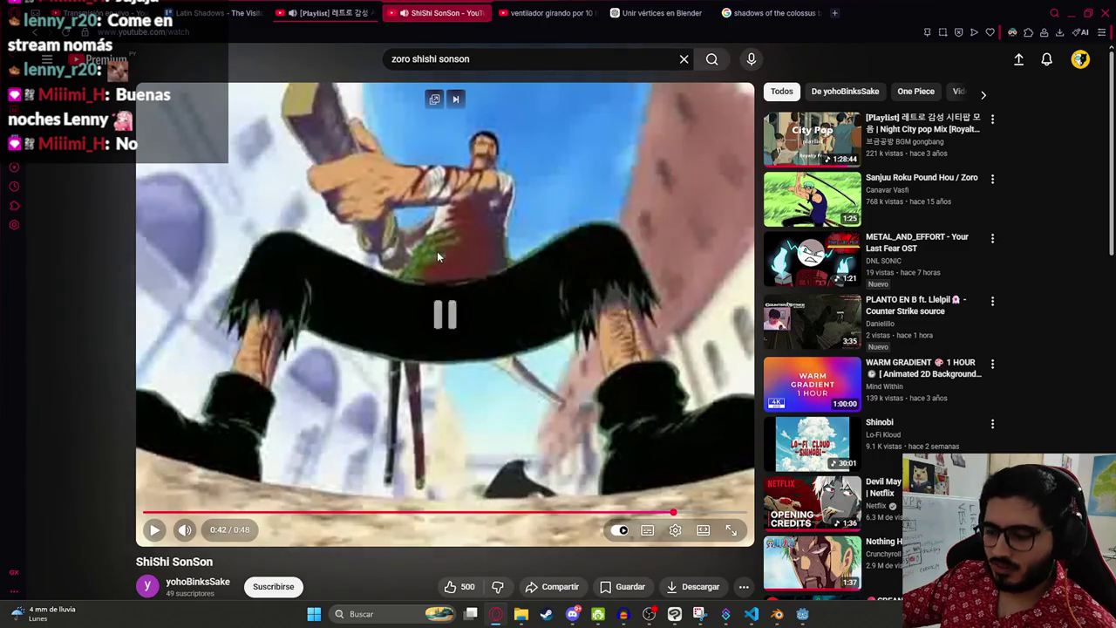
{"action": "key", "text": "Left"}
{"action": "key", "text": "space"}
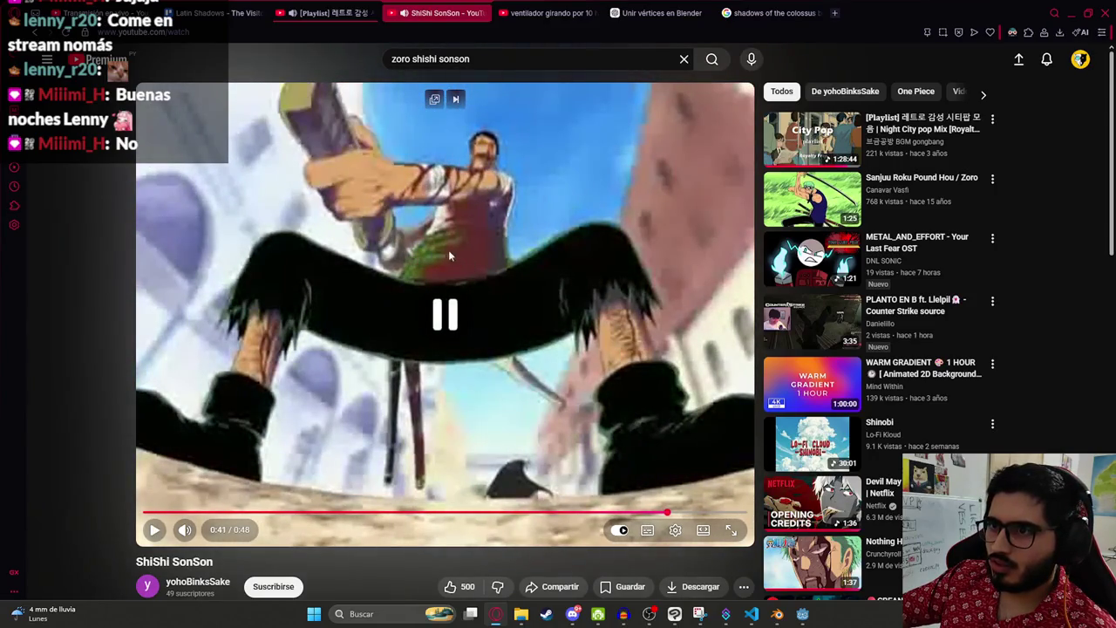
{"action": "key", "text": "alt+Tab"}
Rotate the right upper arm and check it from both side views
{"action": "key", "text": "r"}
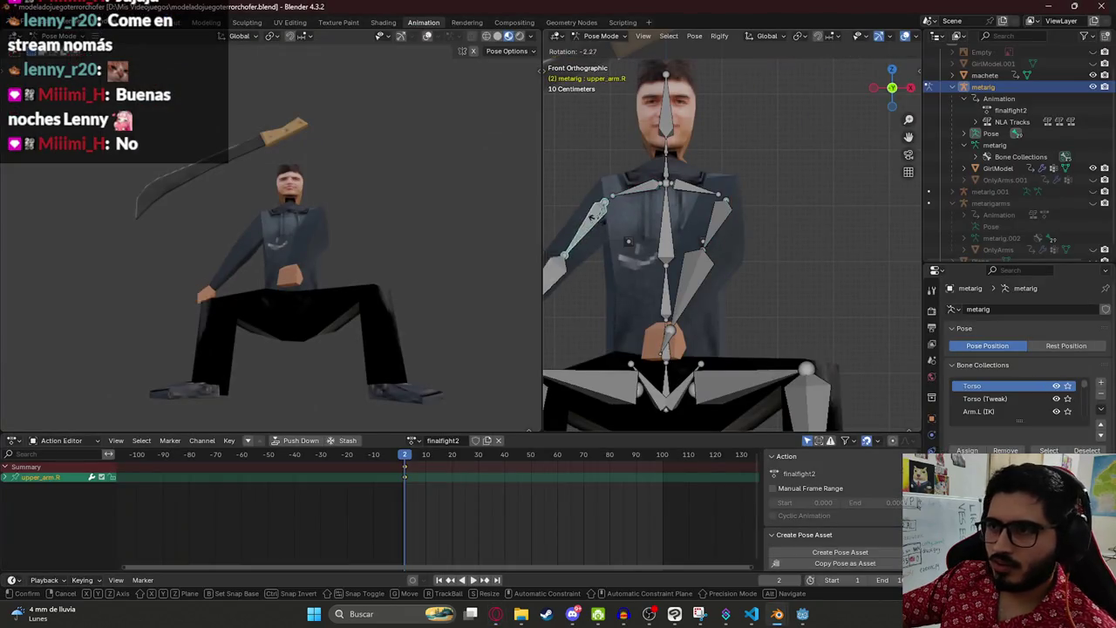
{"action": "left_click", "coordinate": [608, 229]}
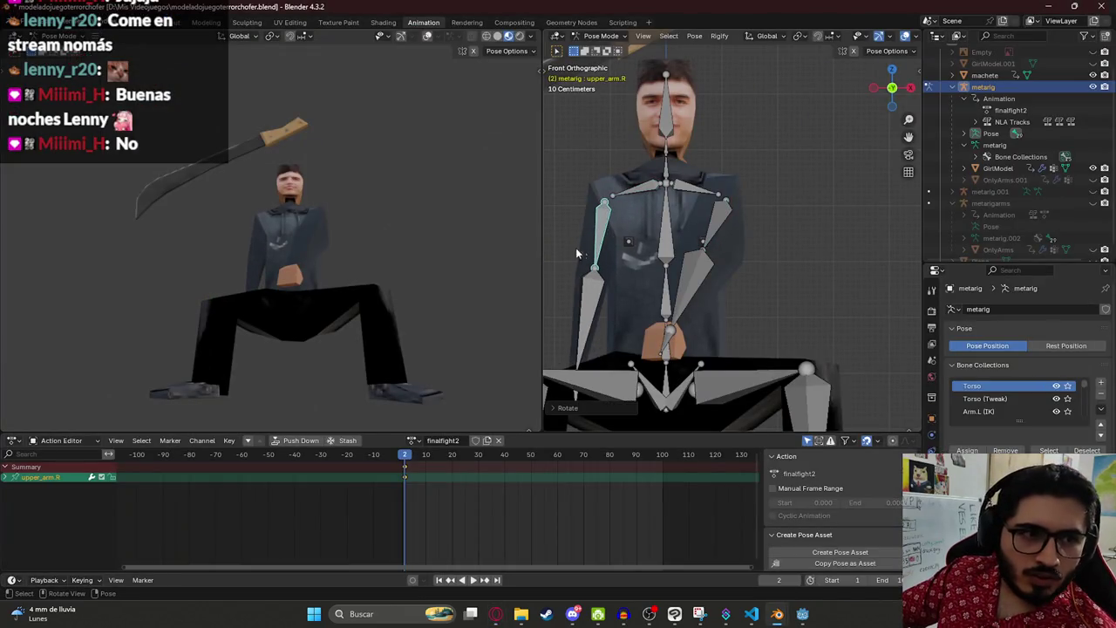
{"action": "scroll", "coordinate": [593, 254], "scroll_direction": "down", "scroll_amount": 5}
{"action": "key", "text": "KP_3"}
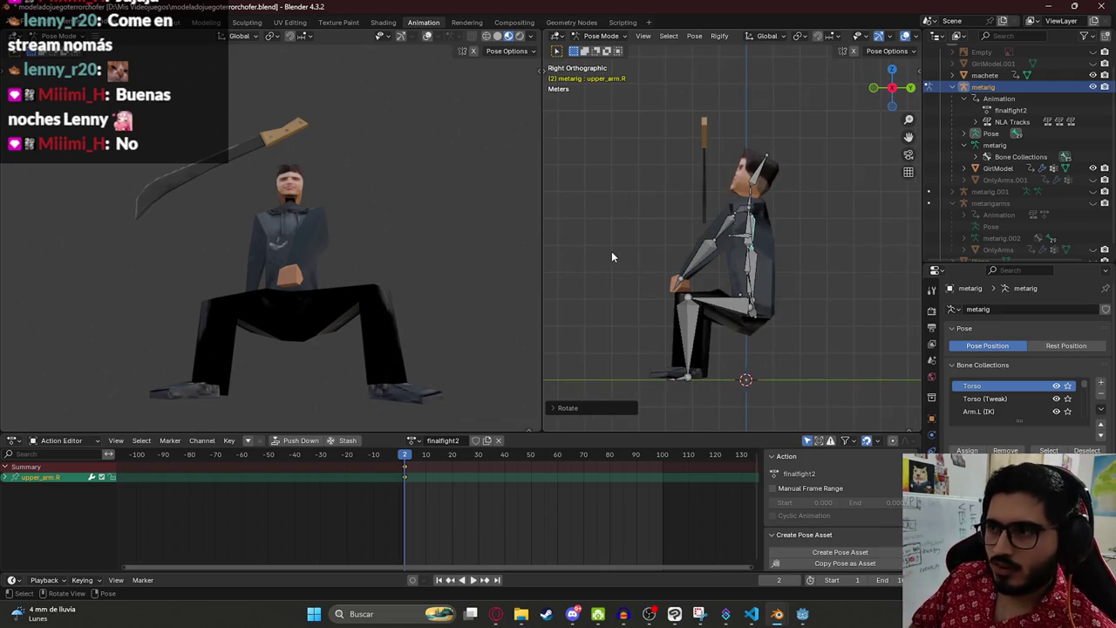
{"action": "key", "text": "ctrl+KP_3"}
{"action": "scroll", "coordinate": [746, 235], "scroll_direction": "up", "scroll_amount": 5}
Try a left shoulder rotation, cancel it, and look at the pose from the top
{"action": "left_click", "coordinate": [745, 236]}
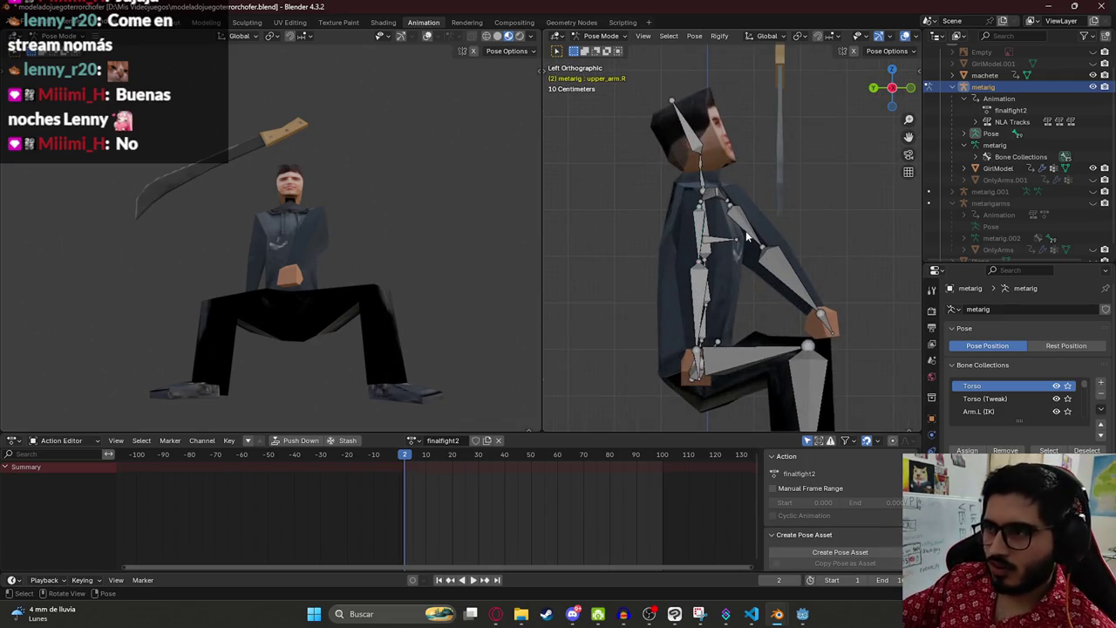
{"action": "left_click", "coordinate": [721, 198]}
{"action": "key", "text": "r"}
{"action": "key", "text": "Escape"}
{"action": "left_click_drag", "start_coordinate": [721, 198], "coordinate": [733, 253]}
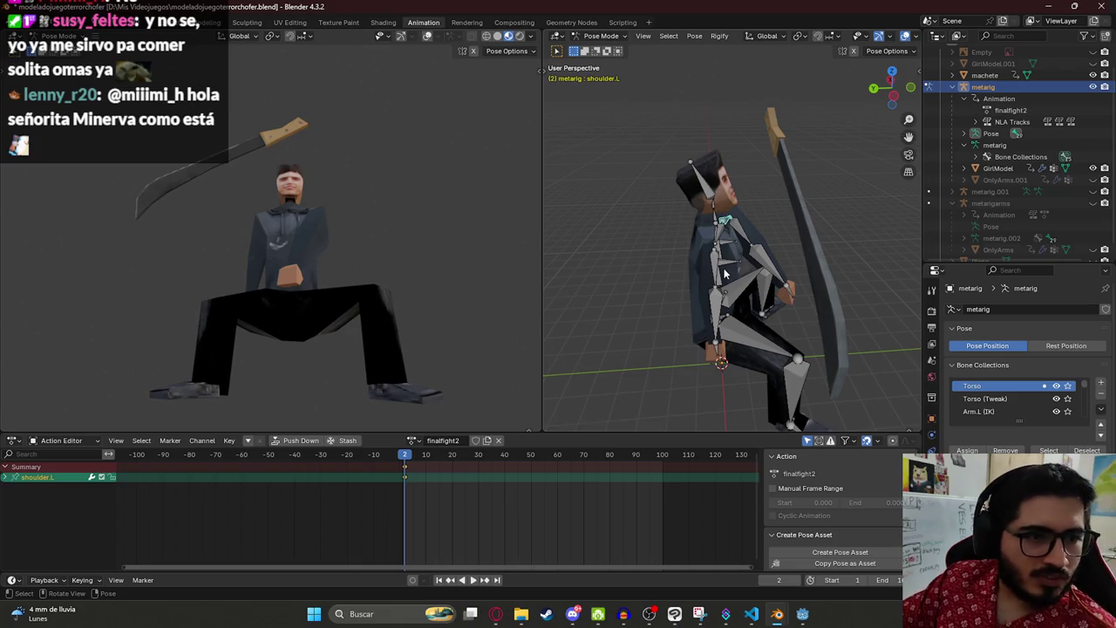
{"action": "mouse_move", "coordinate": [817, 229]}
{"action": "left_mouse_down"}
{"action": "mouse_move", "coordinate": [822, 254]}
{"action": "mouse_move", "coordinate": [728, 288]}
{"action": "mouse_move", "coordinate": [733, 366]}
{"action": "left_mouse_up"}
{"action": "key", "text": "KP_7"}
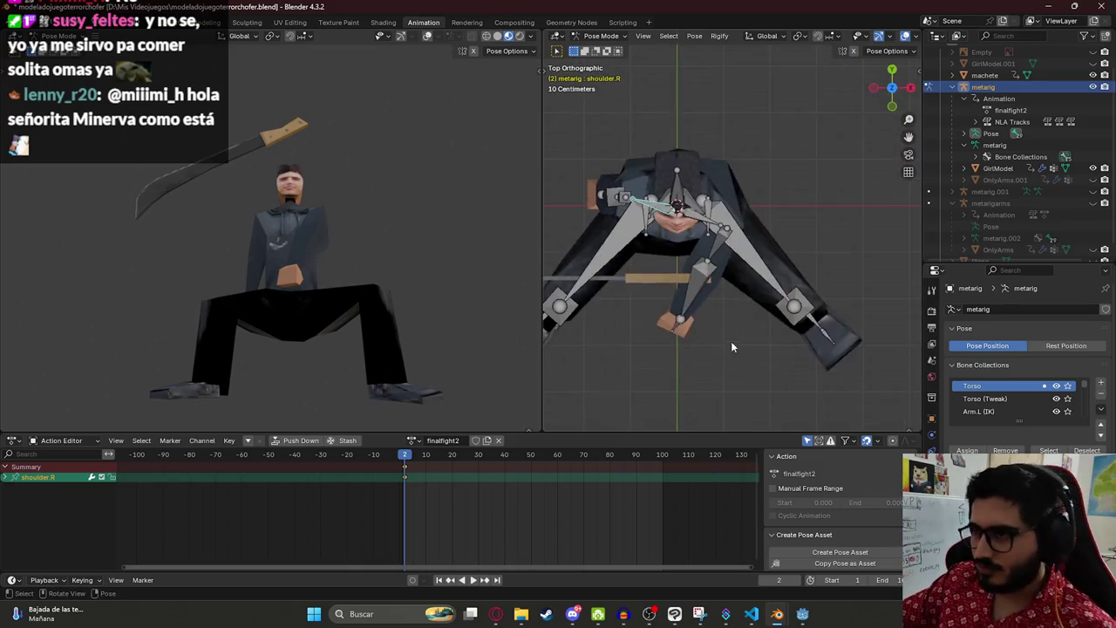
{"action": "scroll", "coordinate": [680, 305], "scroll_direction": "up", "scroll_amount": 3}
Rotate the right shoulder, then turn the right forearm about its local X axis
{"action": "key", "text": "r"}
{"action": "left_click", "coordinate": [653, 298]}
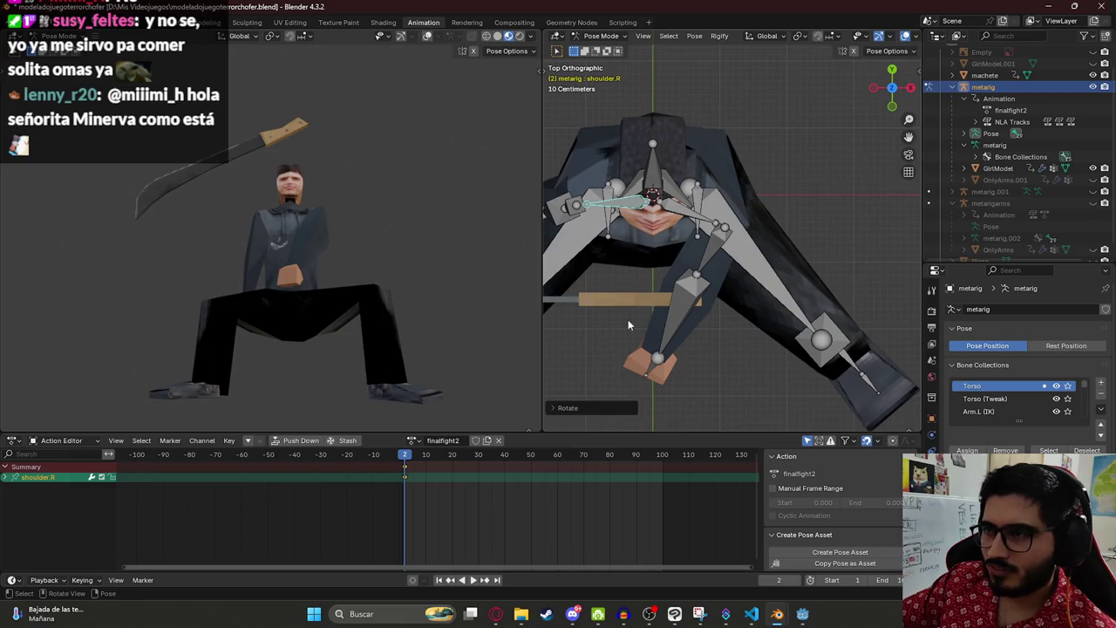
{"action": "scroll", "coordinate": [628, 324], "scroll_direction": "left", "scroll_amount": 3}
{"action": "left_click", "coordinate": [682, 214]}
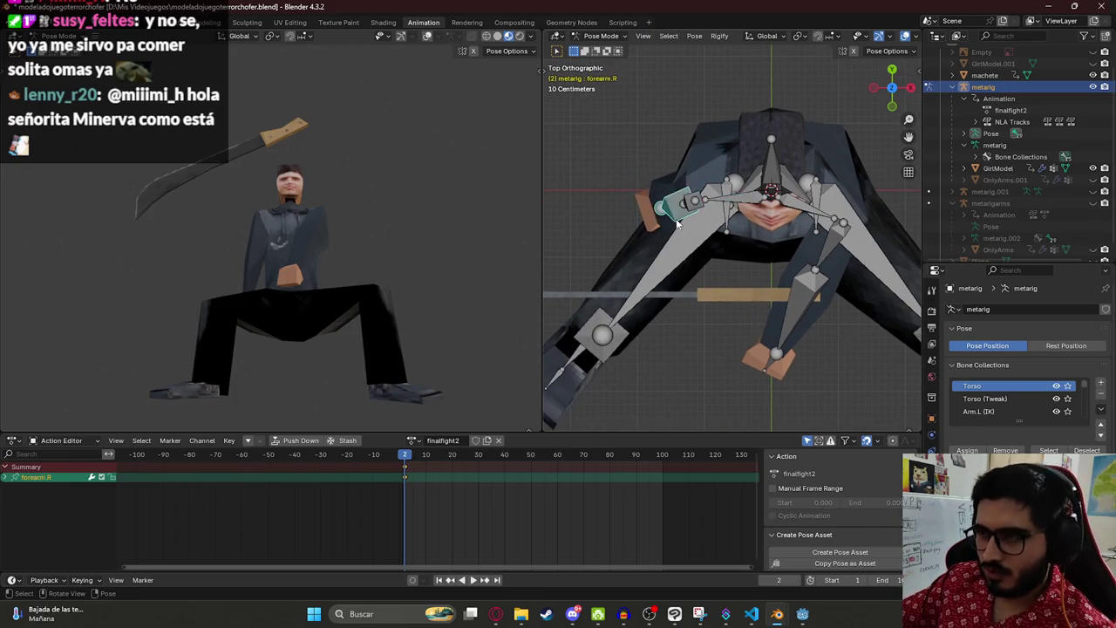
{"action": "key", "text": "KP_1"}
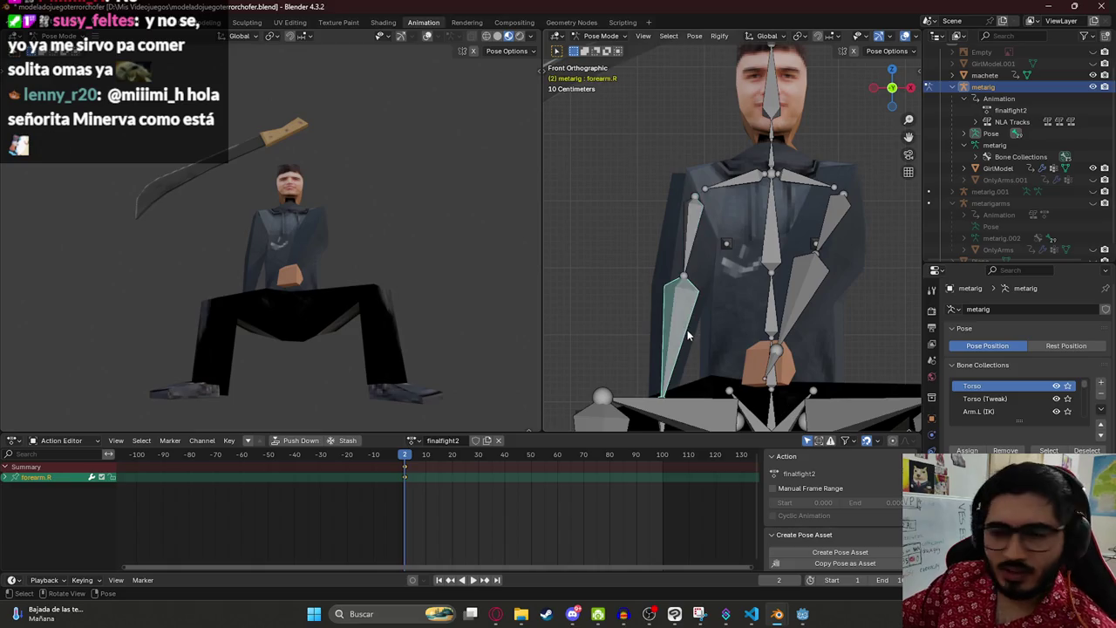
{"action": "key", "text": "r"}
{"action": "key", "text": "x"}
{"action": "key", "text": "x"}
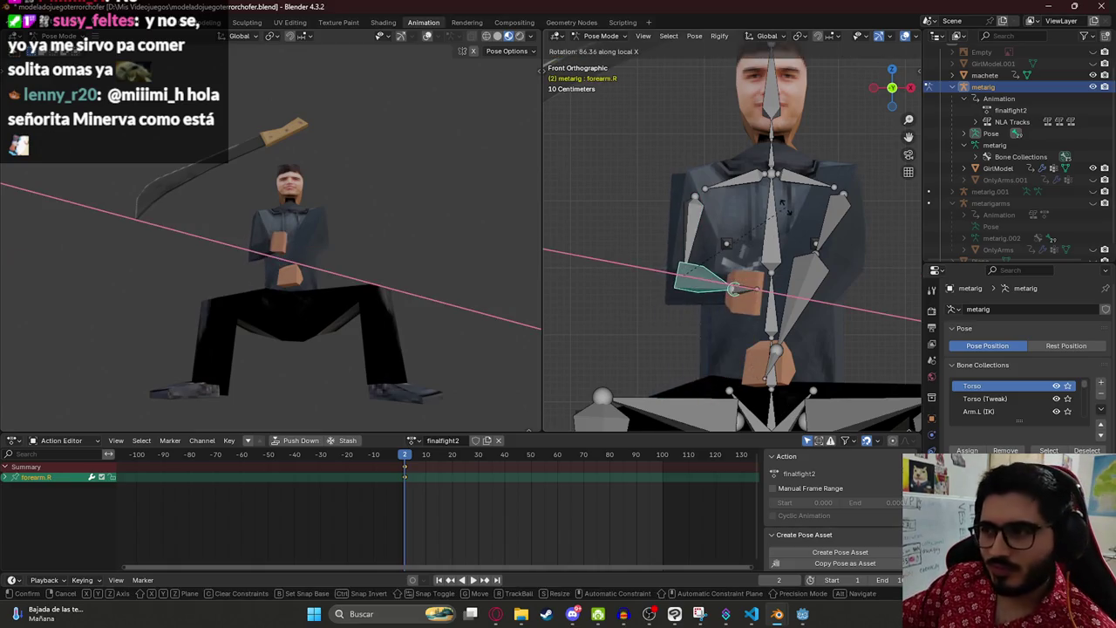
{"action": "left_click", "coordinate": [734, 307]}
Readjust the right upper arm and bring the right forearm down in front of the lap
{"action": "left_click", "coordinate": [685, 228]}
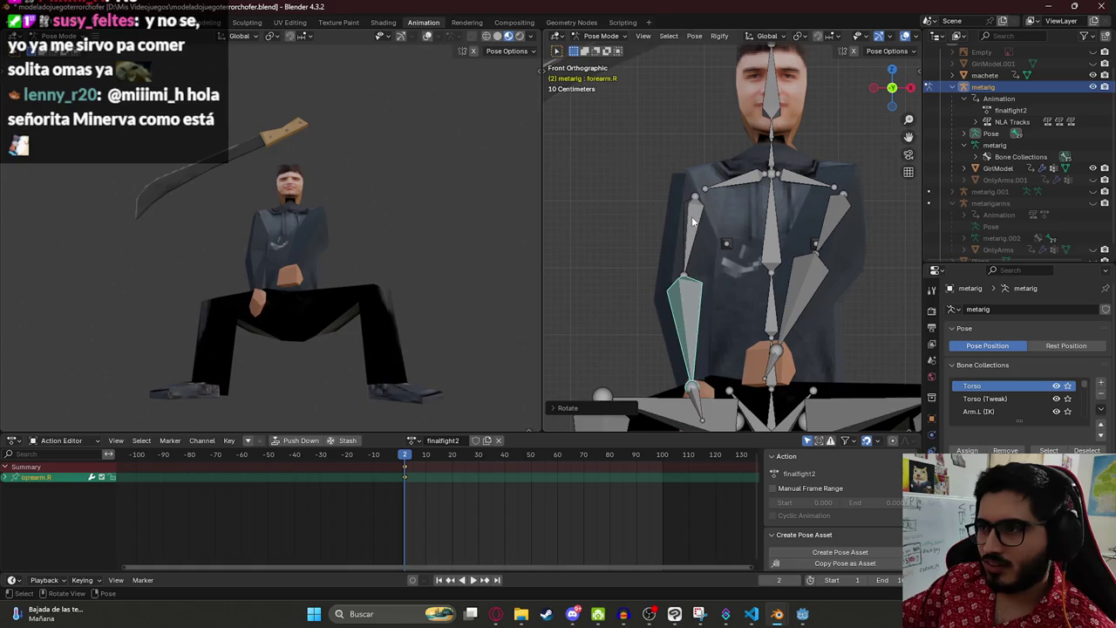
{"action": "key", "text": "r"}
{"action": "left_click", "coordinate": [615, 316]}
{"action": "left_click", "coordinate": [667, 314]}
{"action": "key", "text": "r"}
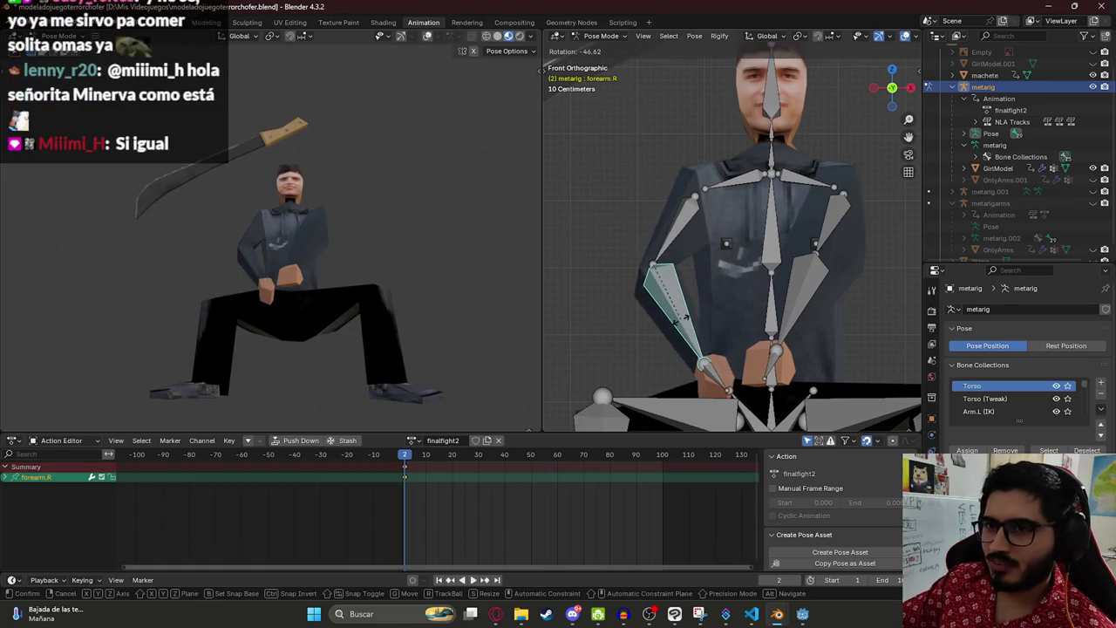
{"action": "left_click", "coordinate": [678, 329]}
{"action": "scroll", "coordinate": [616, 266], "scroll_direction": "down", "scroll_amount": 3}
{"action": "key", "text": "alt+Tab"}
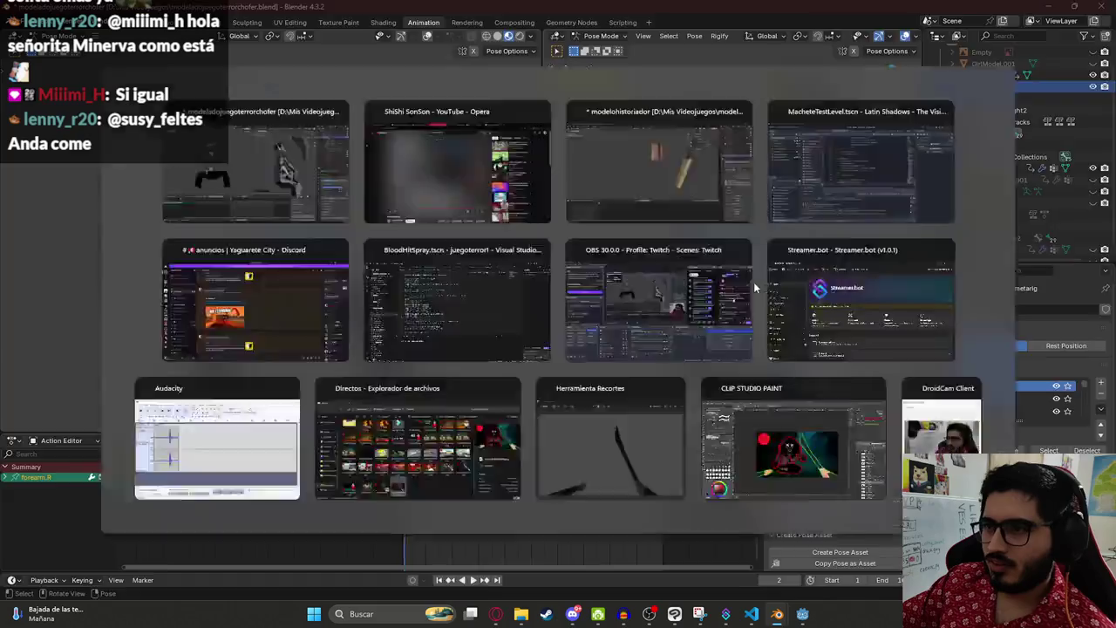
Rotate the right shoulder bone around Z and key the whole pose
{"action": "key", "text": "alt+Tab"}
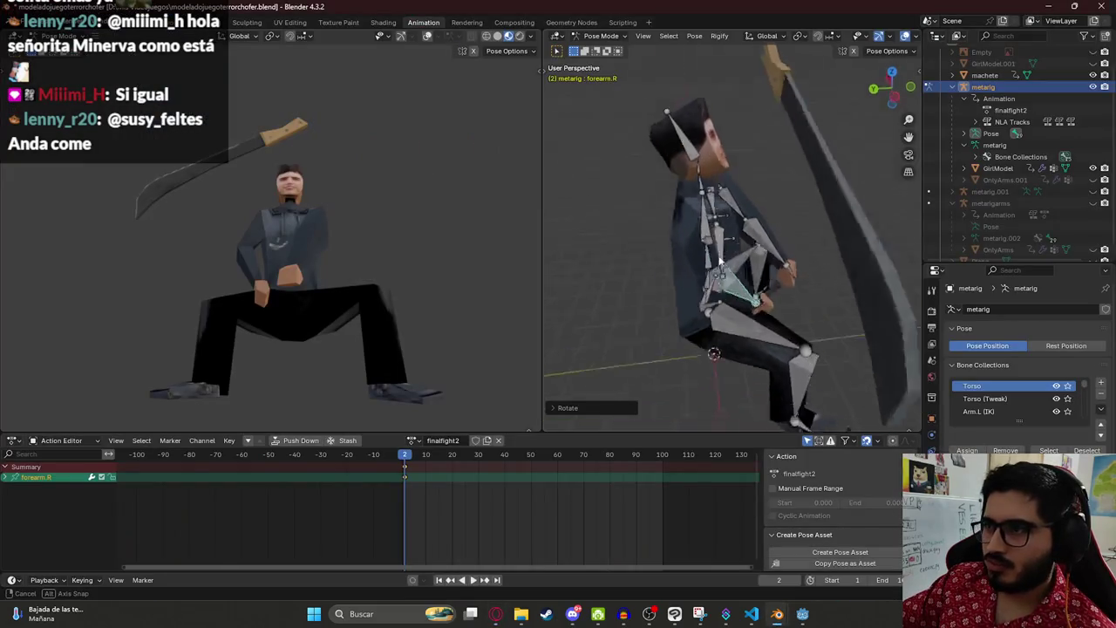
{"action": "left_click", "coordinate": [714, 230]}
{"action": "key", "text": "r"}
{"action": "key", "text": "z"}
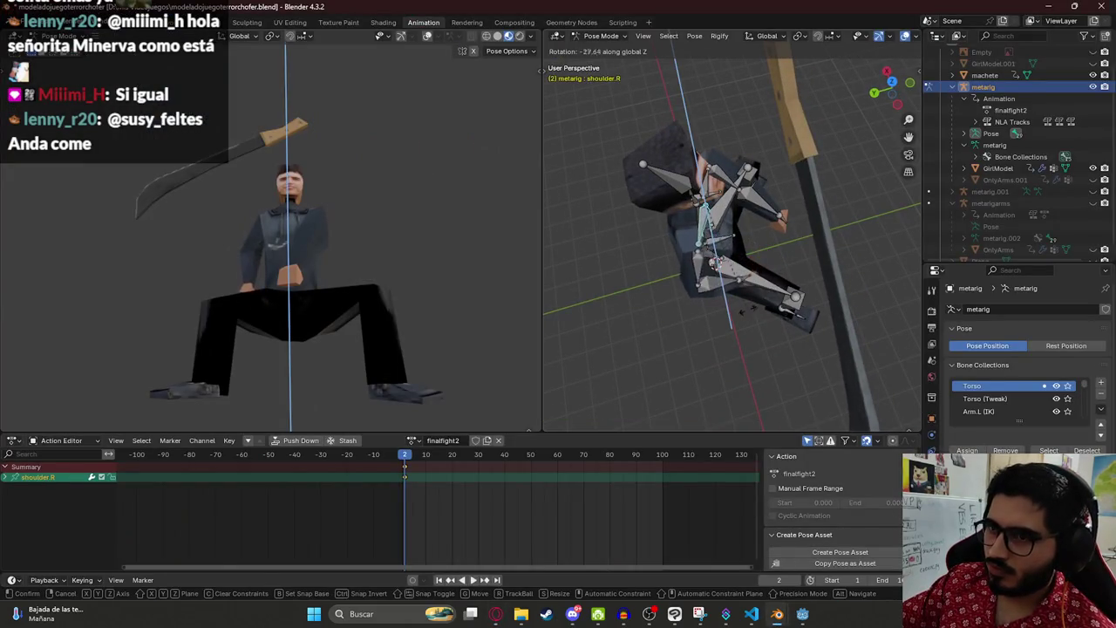
{"action": "left_click", "coordinate": [731, 323]}
{"action": "key", "text": "a"}
{"action": "key", "text": "ctrl+c"}
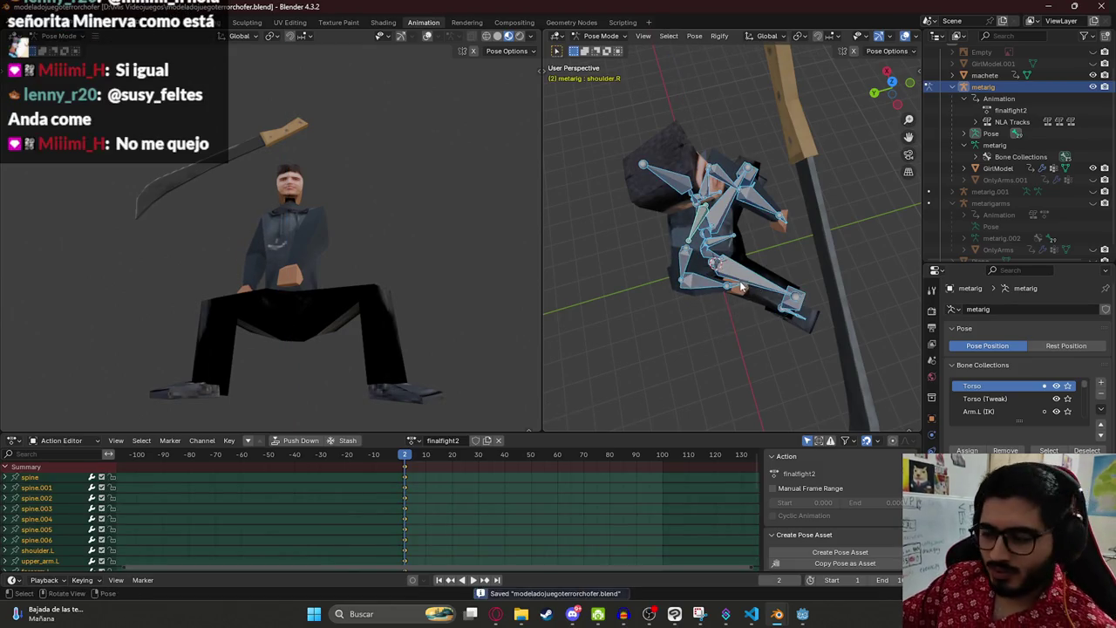
View the rig from the front, save the blend file, and orbit around the posed character
{"action": "key", "text": "KP_1"}
{"action": "scroll", "coordinate": [722, 261], "scroll_direction": "down", "scroll_amount": 3}
{"action": "key", "text": "ctrl+s"}
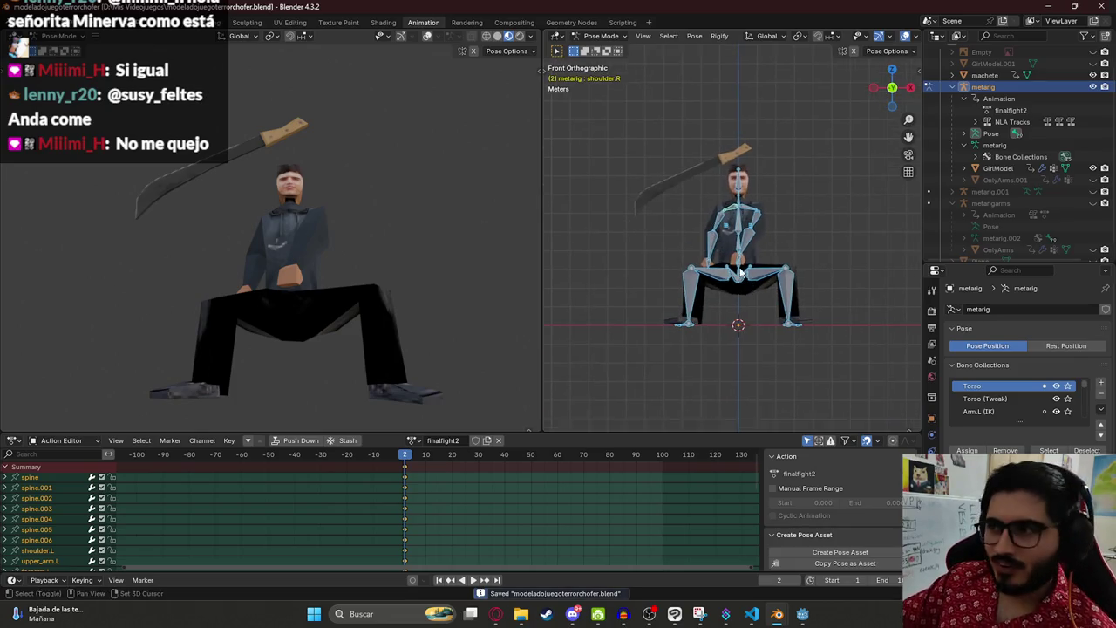
{"action": "mouse_move", "coordinate": [372, 289]}
{"action": "left_mouse_down"}
{"action": "mouse_move", "coordinate": [352, 294]}
{"action": "mouse_move", "coordinate": [357, 270]}
{"action": "mouse_move", "coordinate": [340, 291]}
{"action": "left_mouse_up"}
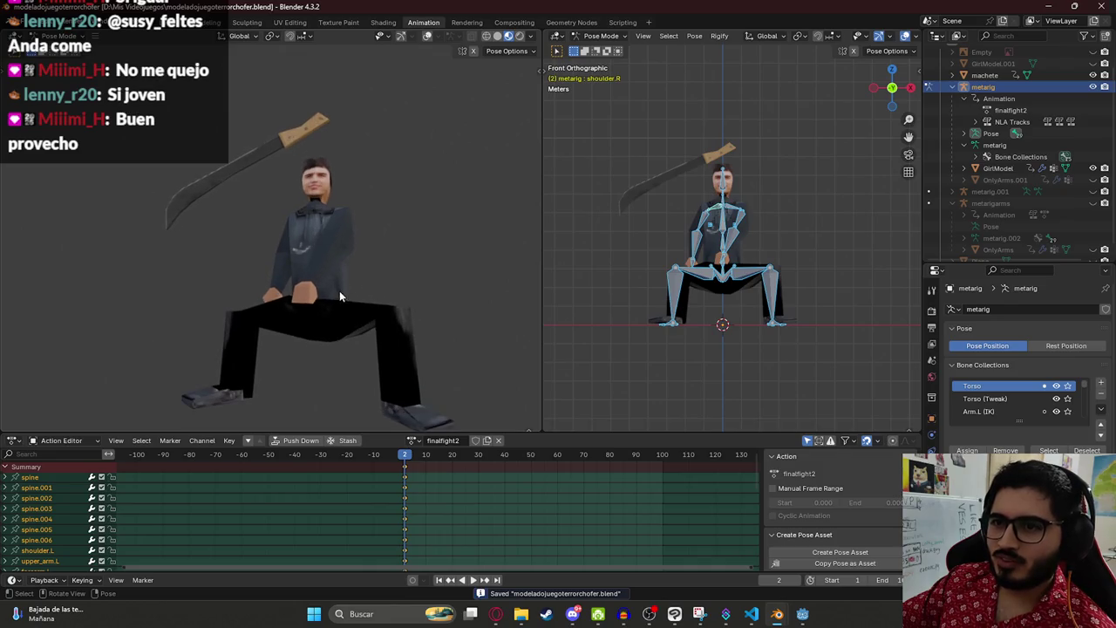
Rotate the left upper arm about 20° around its own Z axis
{"action": "key", "text": "alt+Tab"}
{"action": "key", "text": "alt+Tab"}
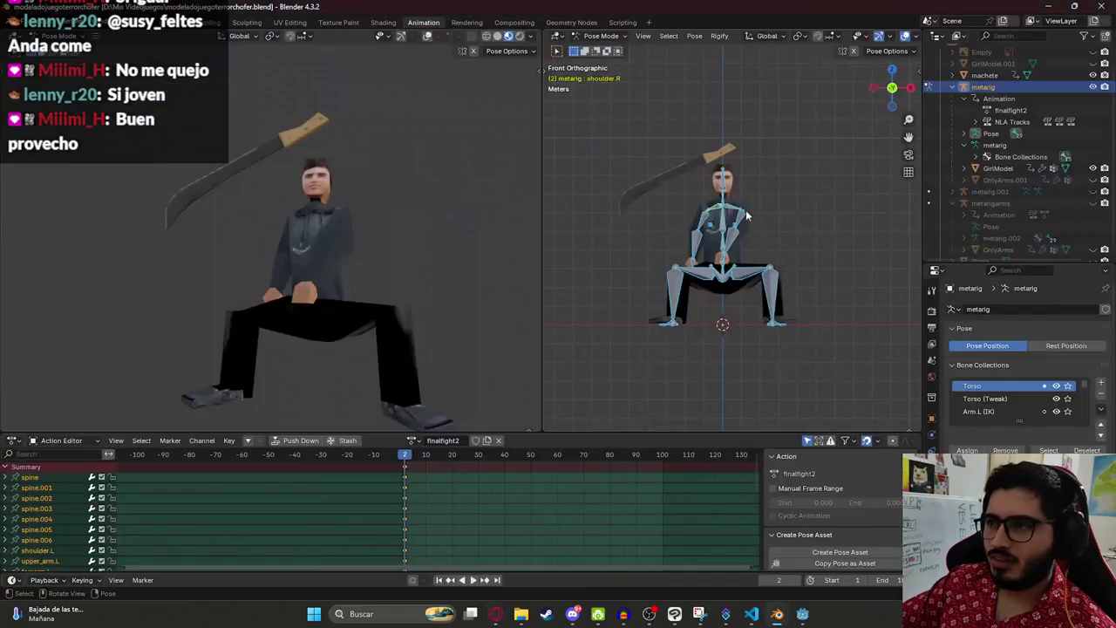
{"action": "left_click", "coordinate": [737, 218]}
{"action": "key", "text": "r"}
{"action": "key", "text": "x"}
{"action": "key", "text": "x"}
{"action": "key", "text": "z"}
{"action": "key", "text": "z"}
{"action": "left_click", "coordinate": [737, 215]}
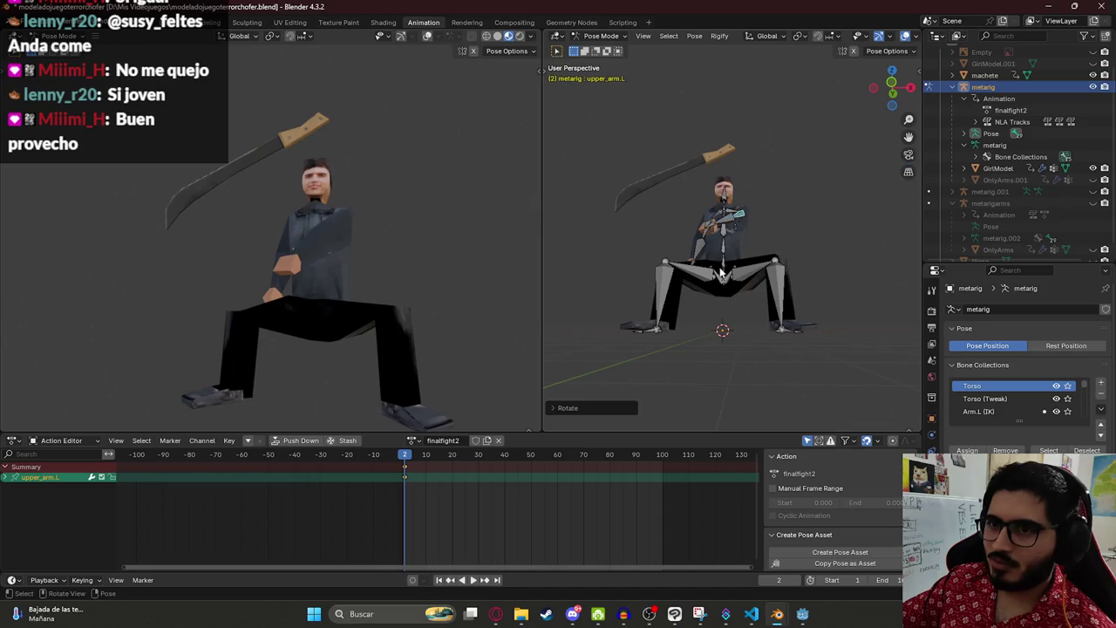
Select all bones, save the blend file, and return to the browser's night city pop playlist
{"action": "key", "text": "a"}
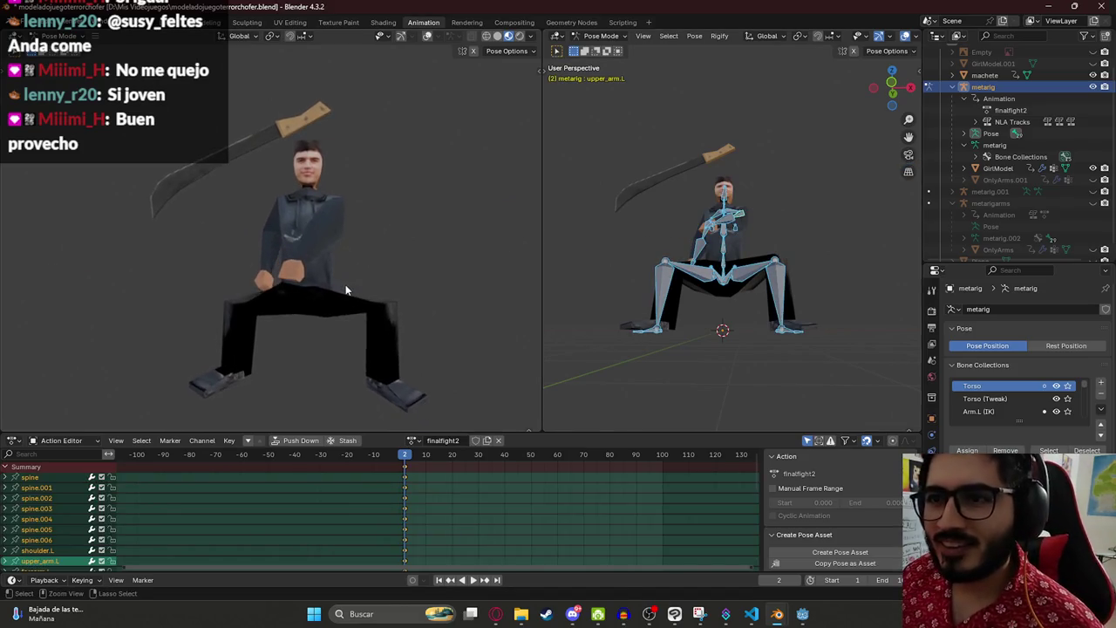
{"action": "key", "text": "ctrl+s"}
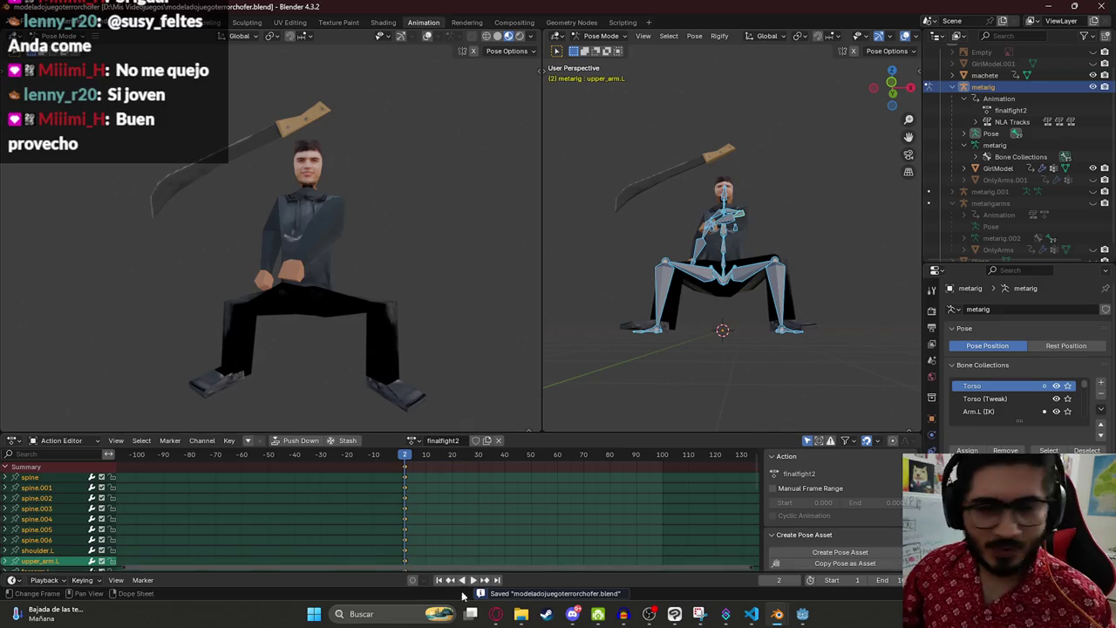
{"action": "left_click", "coordinate": [496, 613]}
{"action": "left_click", "coordinate": [326, 12]}
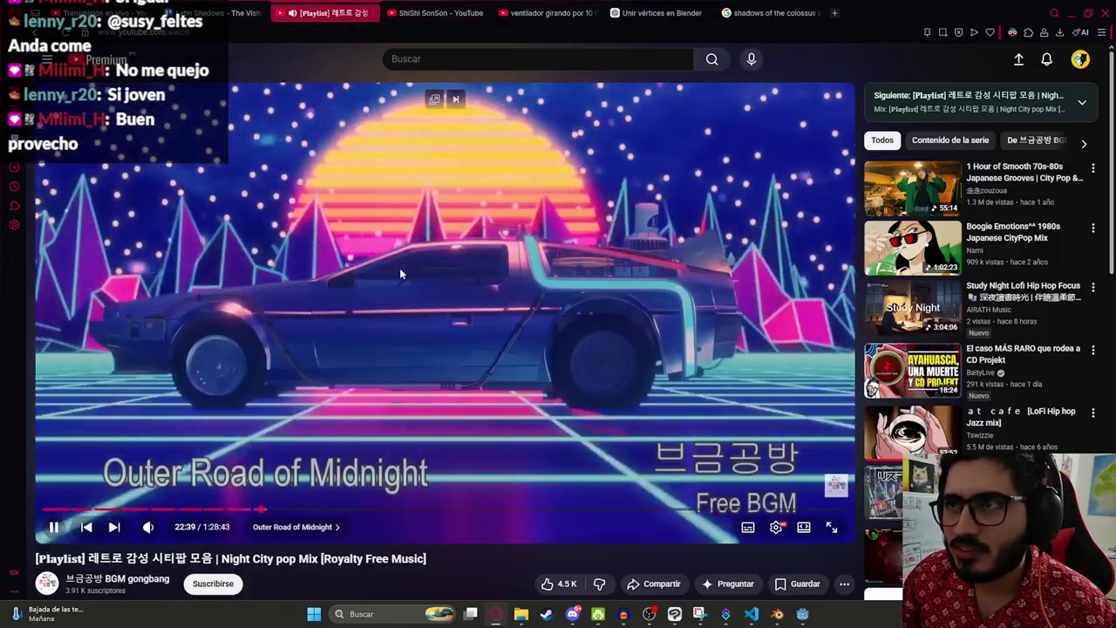
Open your channel page, browse its video list, then go back to the channel's home section
{"action": "key", "text": "ctrl+Tab"}
{"action": "key", "text": "ctrl+Tab"}
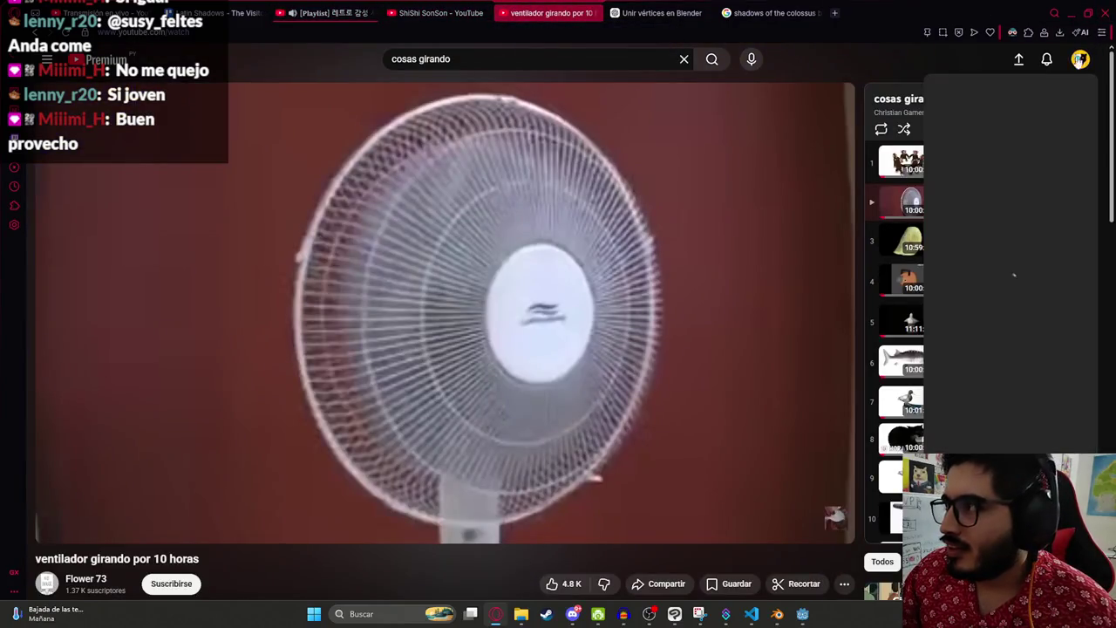
{"action": "left_click", "coordinate": [960, 130]}
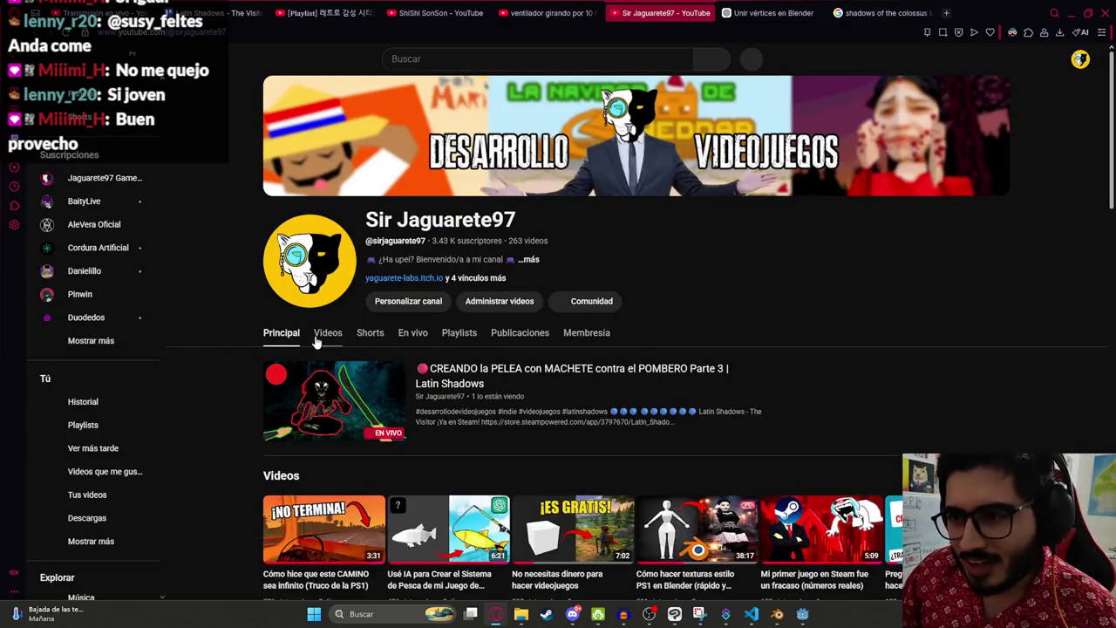
{"action": "left_click", "coordinate": [317, 339]}
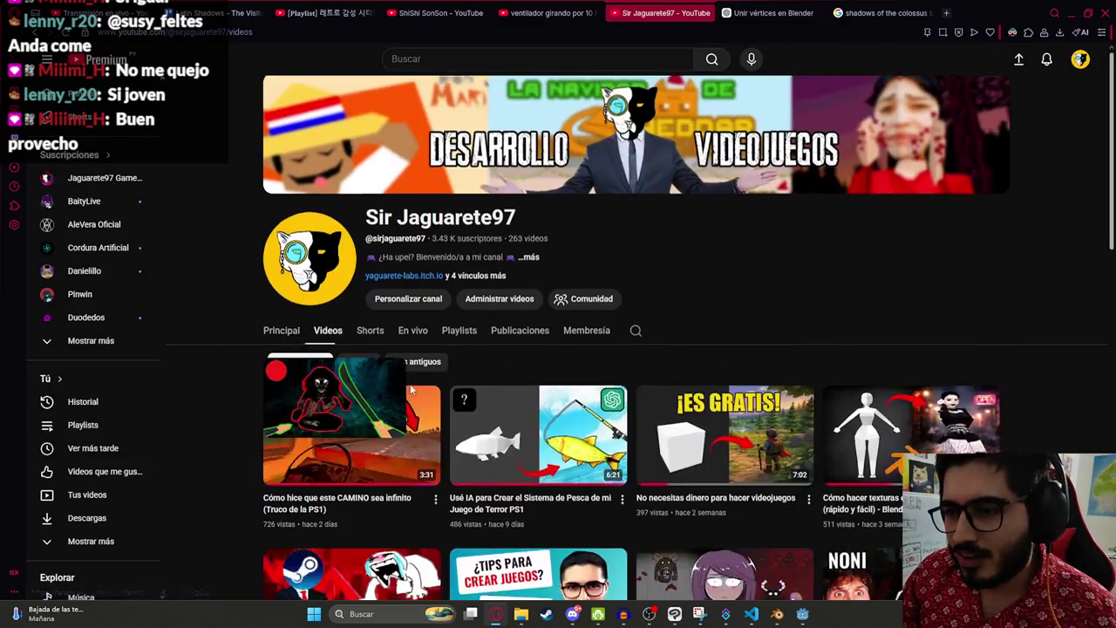
{"action": "scroll", "coordinate": [532, 288], "scroll_direction": "down", "scroll_amount": 2}
{"action": "mouse_move", "coordinate": [384, 326]}
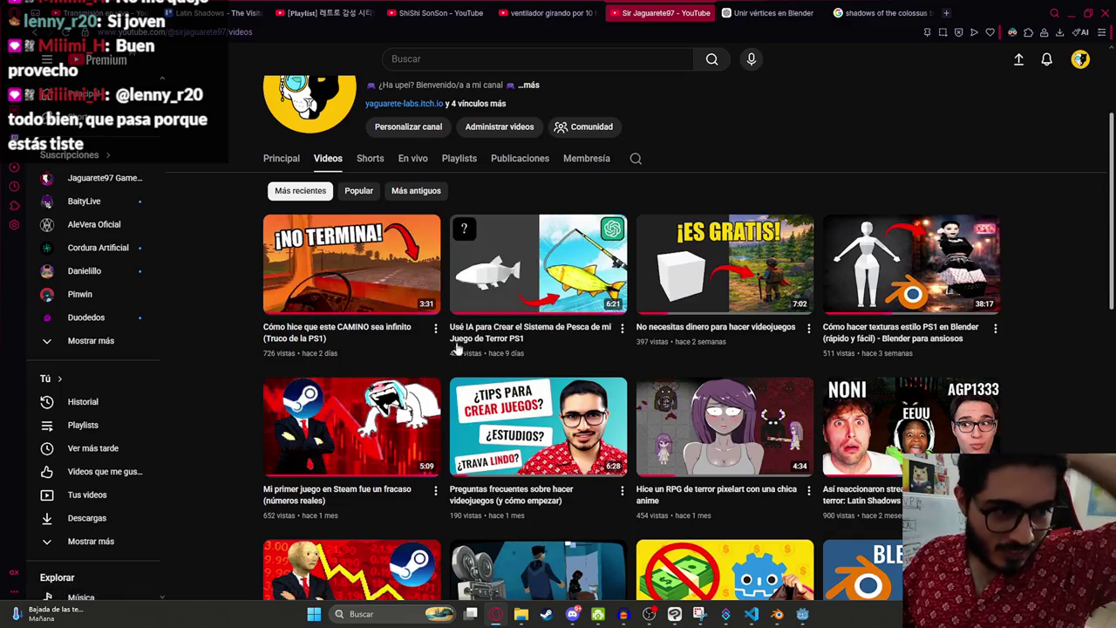
{"action": "mouse_move", "coordinate": [456, 349]}
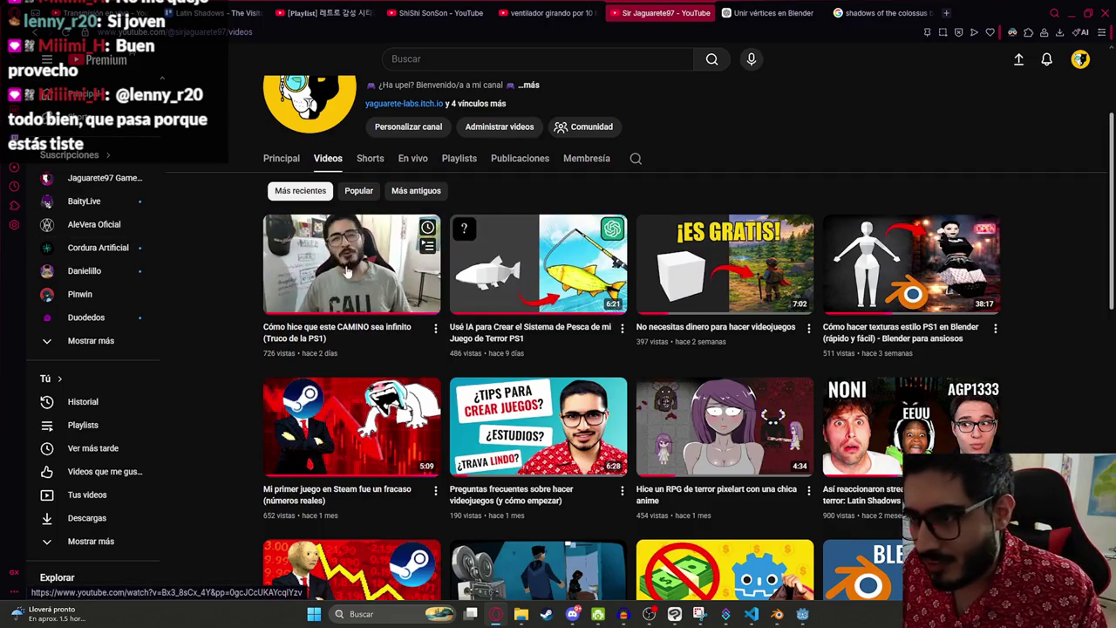
{"action": "mouse_move", "coordinate": [515, 266]}
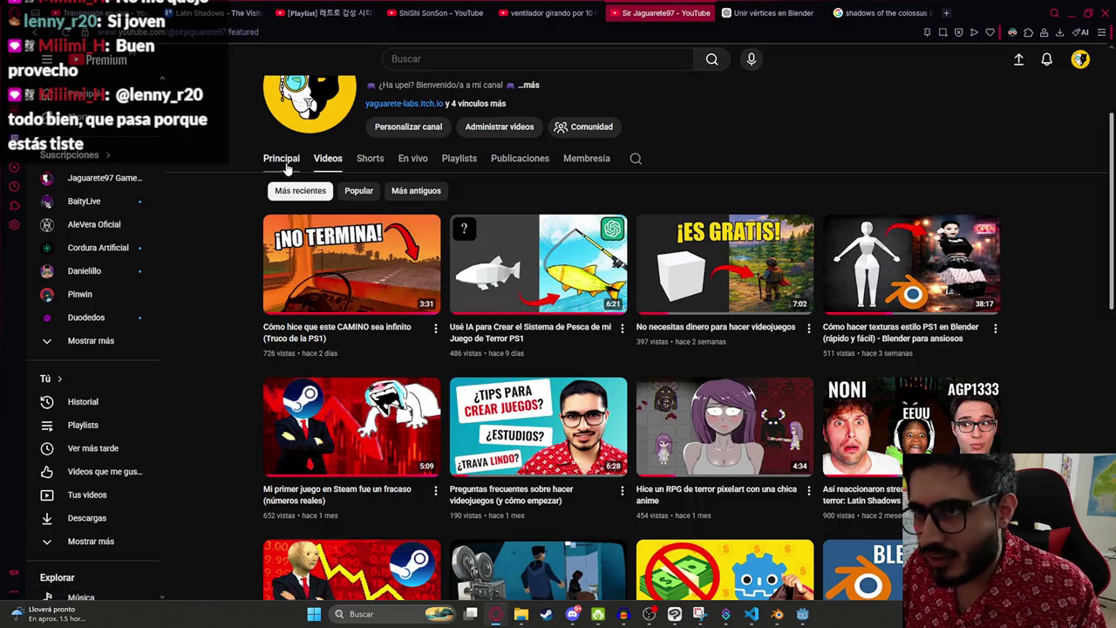
{"action": "key", "text": "alt+Left"}
{"action": "scroll", "coordinate": [503, 394], "scroll_direction": "down", "scroll_amount": 5}
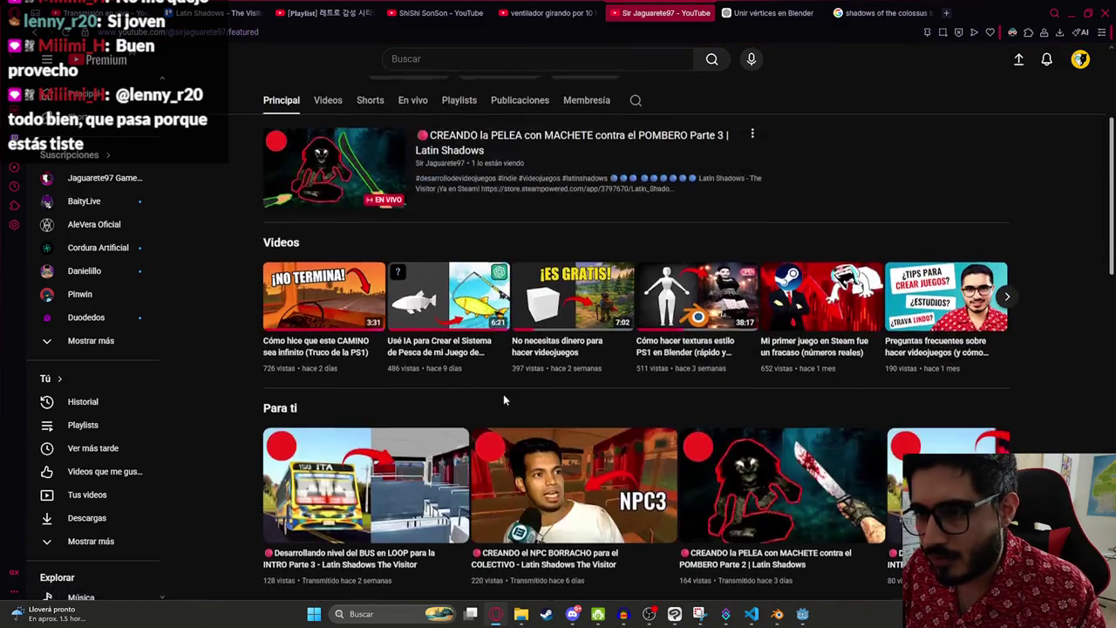
{"action": "scroll", "coordinate": [428, 382], "scroll_direction": "down", "scroll_amount": 1}
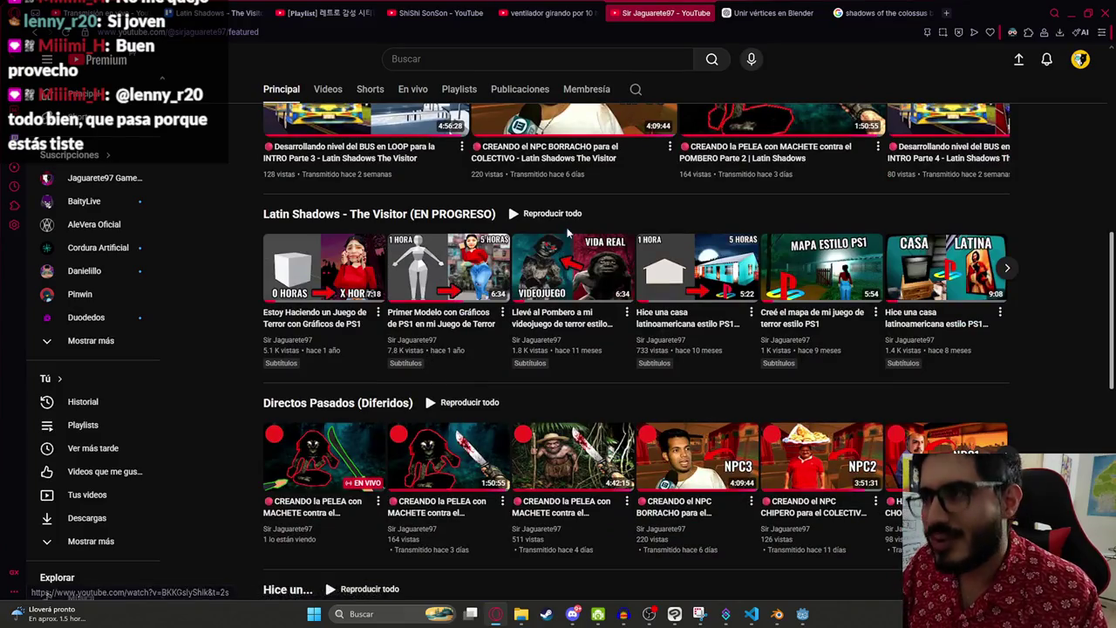
Play the Latin Shadows - The Visitor playlist with subtitles off in full screen
{"action": "left_click", "coordinate": [541, 212]}
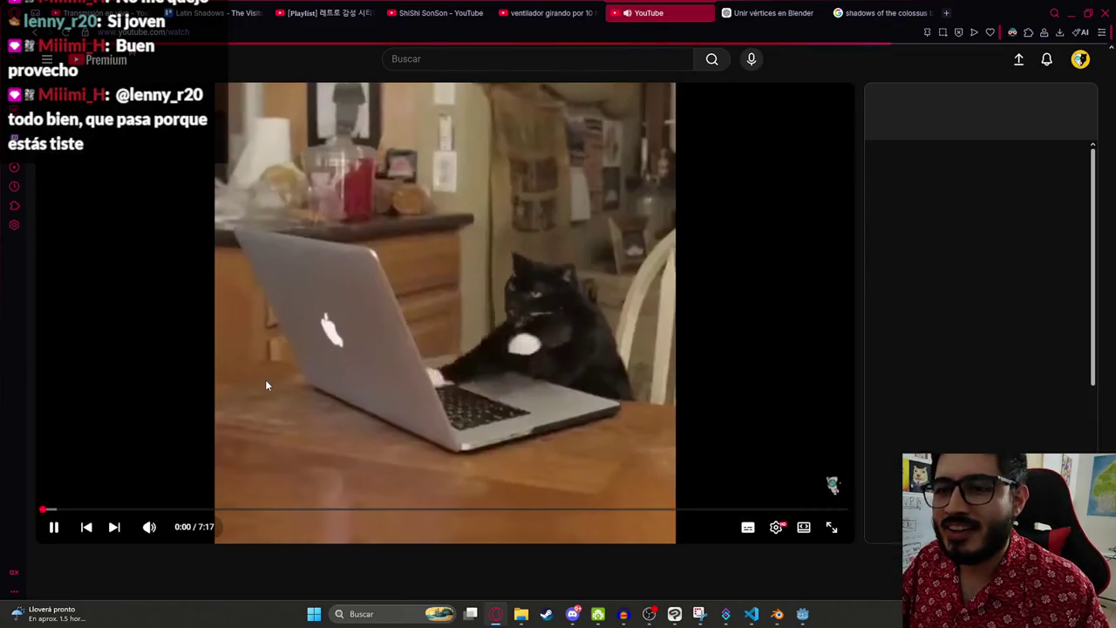
{"action": "left_click", "coordinate": [265, 379]}
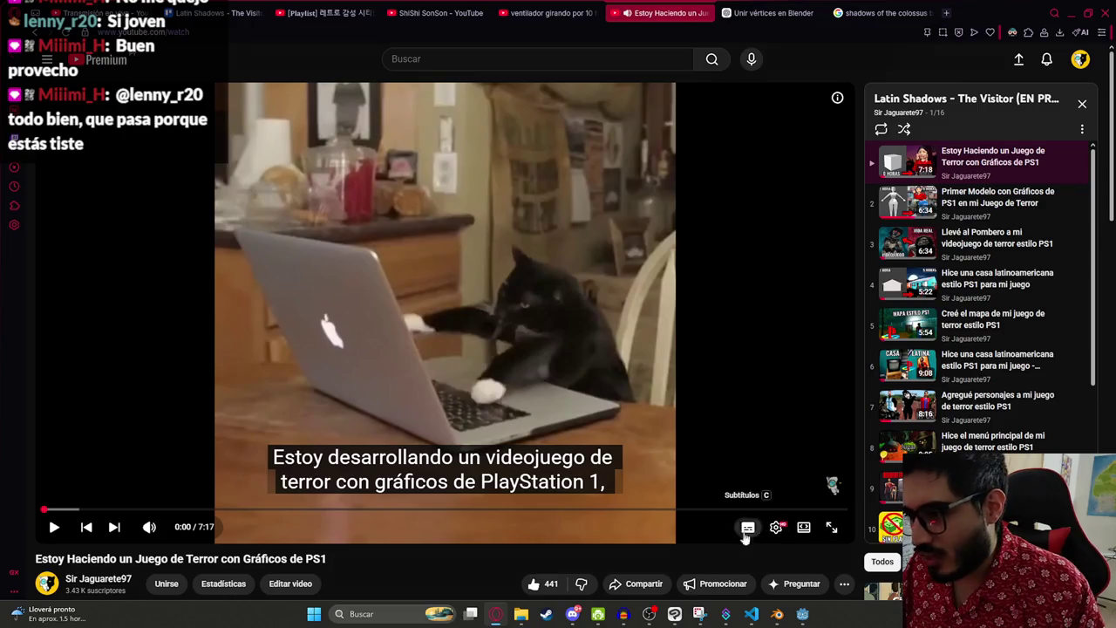
{"action": "left_click", "coordinate": [747, 528]}
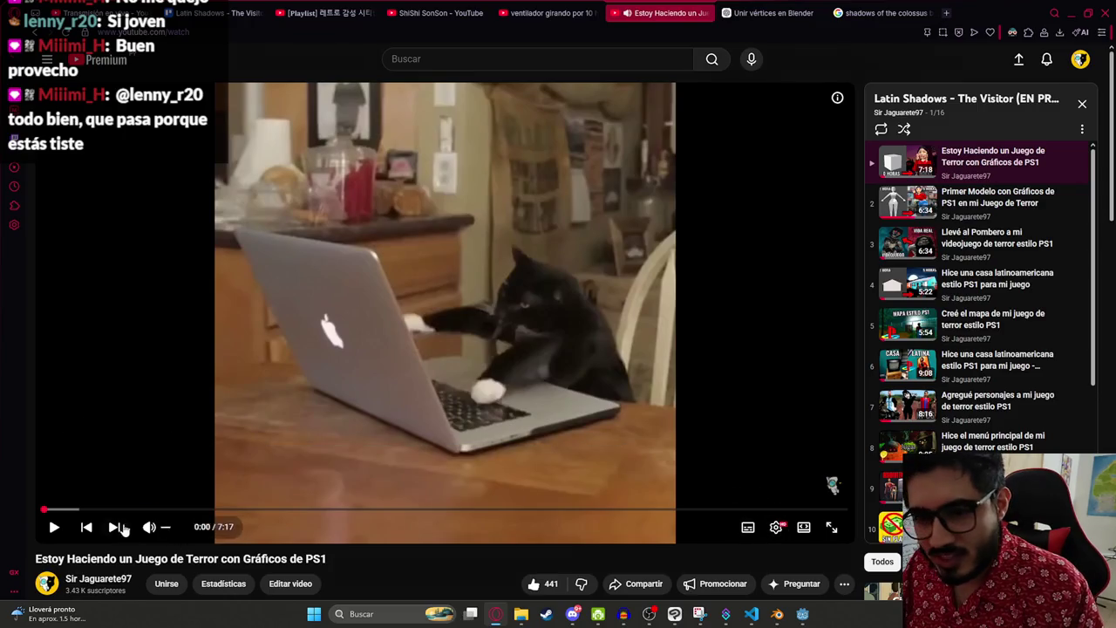
{"action": "left_click", "coordinate": [397, 365]}
{"action": "key", "text": "f"}
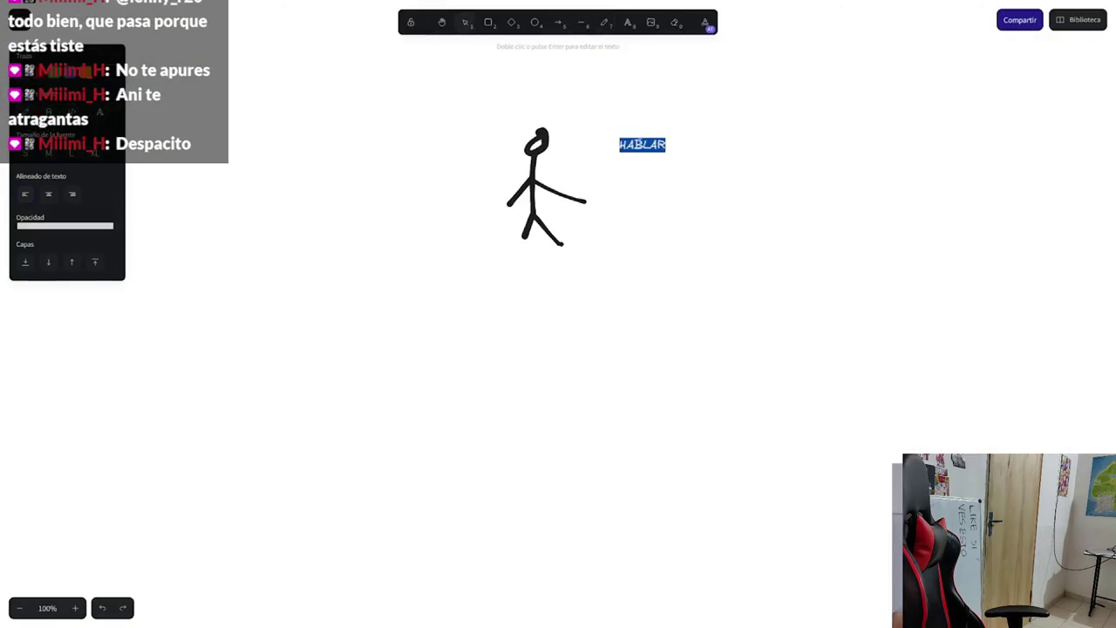
Finish the HABLAR label, then add blank lines between script steps 10 through 15
{"action": "key", "text": "Escape"}
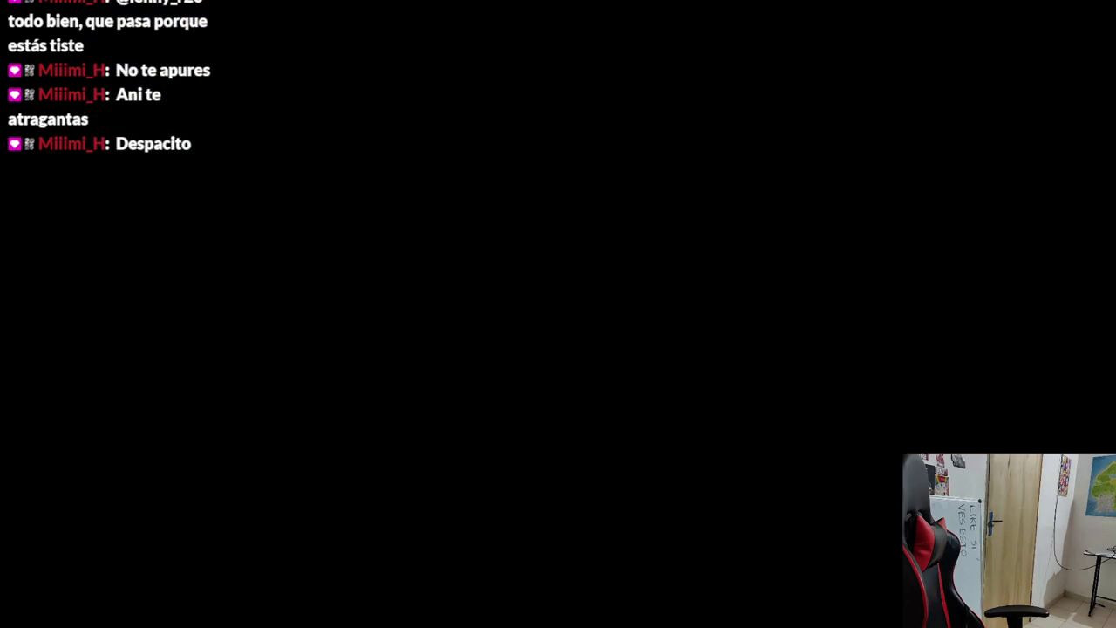
{"action": "key", "text": "Return"}
{"action": "key", "text": "Down"}
{"action": "key", "text": "End"}
{"action": "key", "text": "Return"}
{"action": "key", "text": "Down"}
{"action": "key", "text": "End"}
{"action": "key", "text": "Return"}
{"action": "key", "text": "Down"}
{"action": "key", "text": "End"}
{"action": "key", "text": "Return"}
{"action": "key", "text": "Down"}
{"action": "key", "text": "Down"}
{"action": "key", "text": "End"}
{"action": "key", "text": "Return"}
{"action": "key", "text": "Down"}
{"action": "key", "text": "End"}
{"action": "key", "text": "Return"}
{"action": "key", "text": "Down"}
{"action": "key", "text": "End"}
{"action": "key", "text": "Return"}
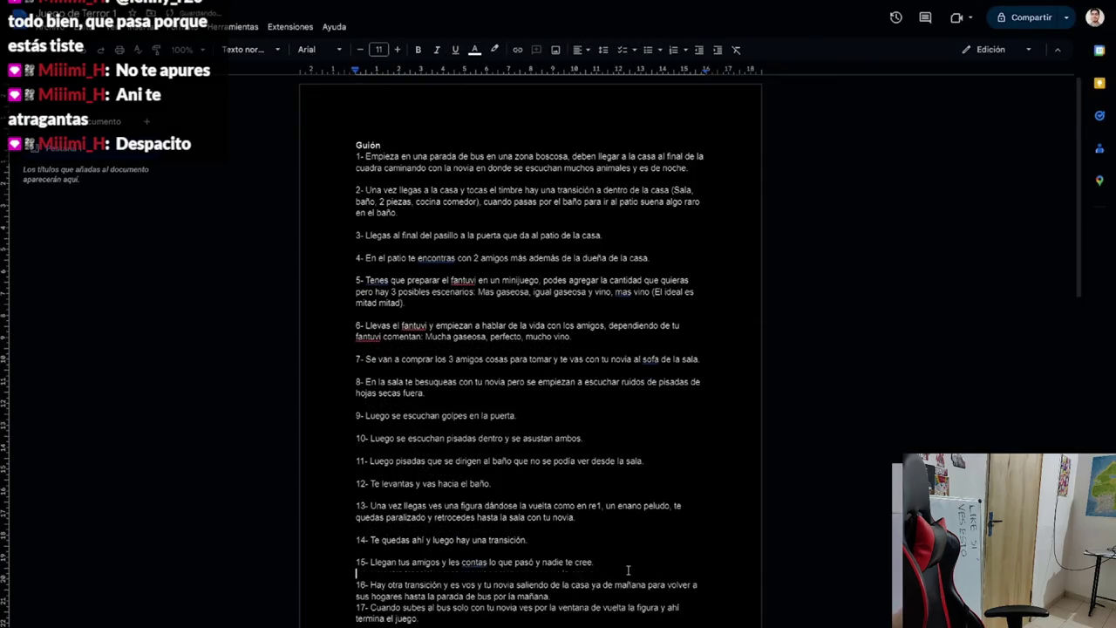
Insert a blank line between steps 16 and 17 of the Guión script
{"action": "key", "text": "Down"}
{"action": "key", "text": "Down"}
{"action": "key", "text": "End"}
{"action": "key", "text": "Return"}
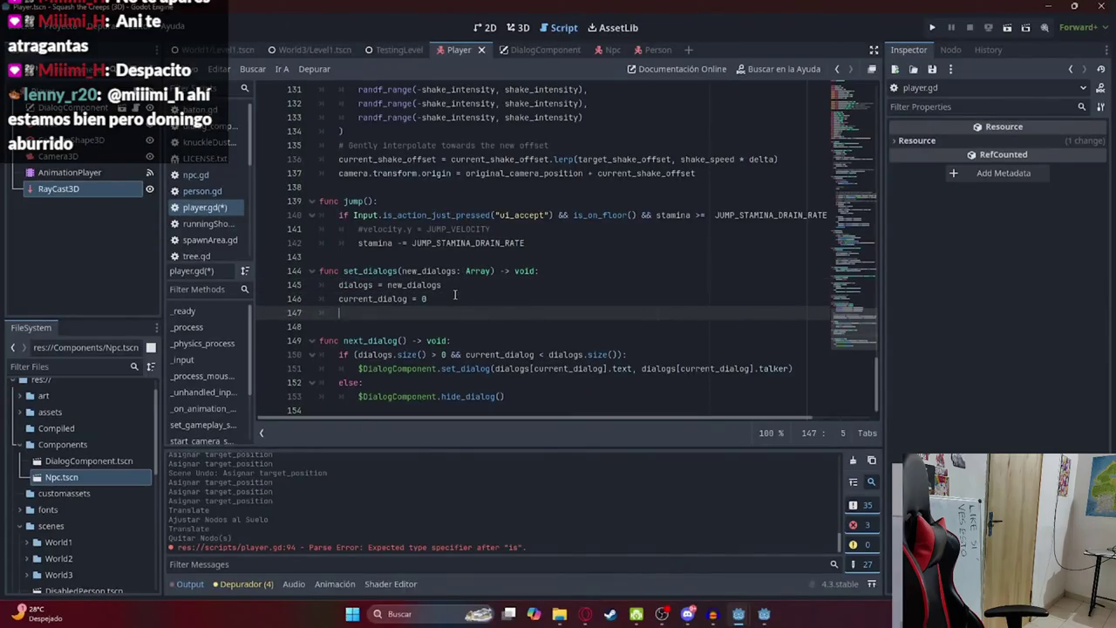
Add 'current_dialog += 1' below line 151 in player.gd and test-run the game
{"action": "double_click", "coordinate": [471, 355]}
{"action": "key", "text": "ctrl+c"}
{"action": "left_click", "coordinate": [807, 369]}
{"action": "key", "text": "Return"}
{"action": "key", "text": "ctrl+v"}
{"action": "type", "text": "+= 1"}
{"action": "key", "text": "F5"}
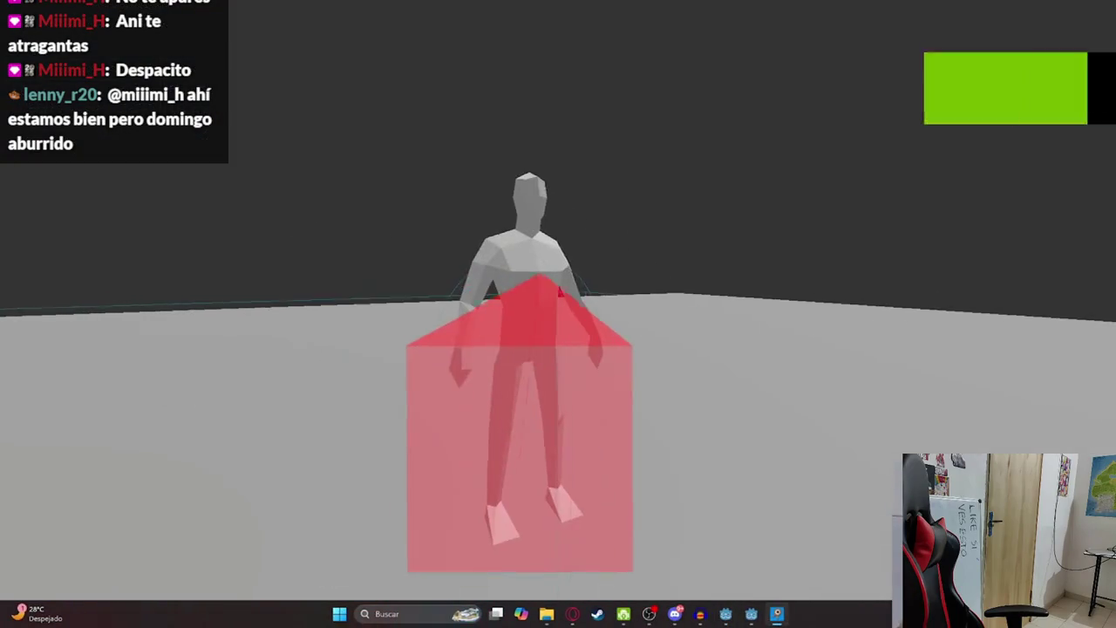
{"action": "key", "text": "F8"}
Make set_dialog set visible and both RichTextLabels' visible to true, then test the game
{"action": "key", "text": "Return"}
{"action": "type", "text": "visible = true $RichTextLabelTalker.visible = true $RichTextLabelText.visible = true"}
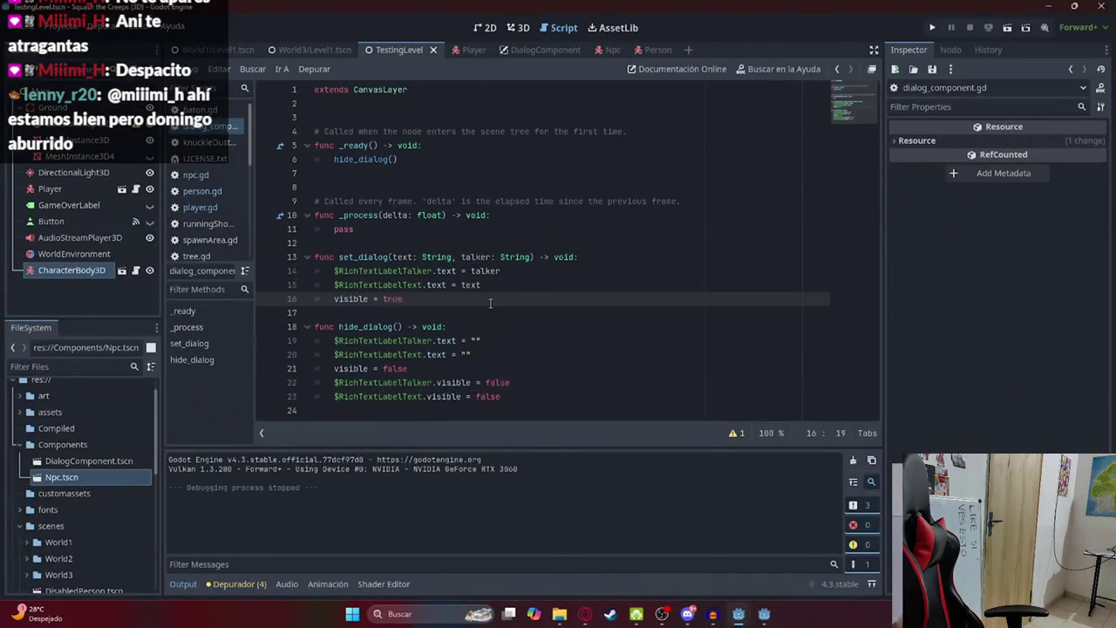
{"action": "key", "text": "F5"}
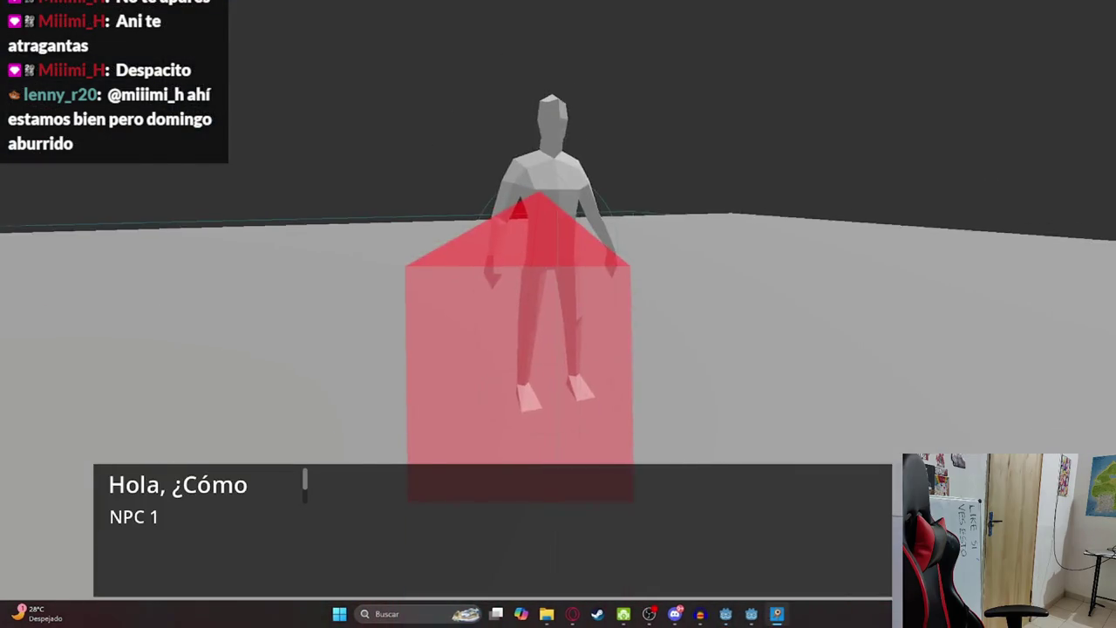
{"action": "key", "text": "F8"}
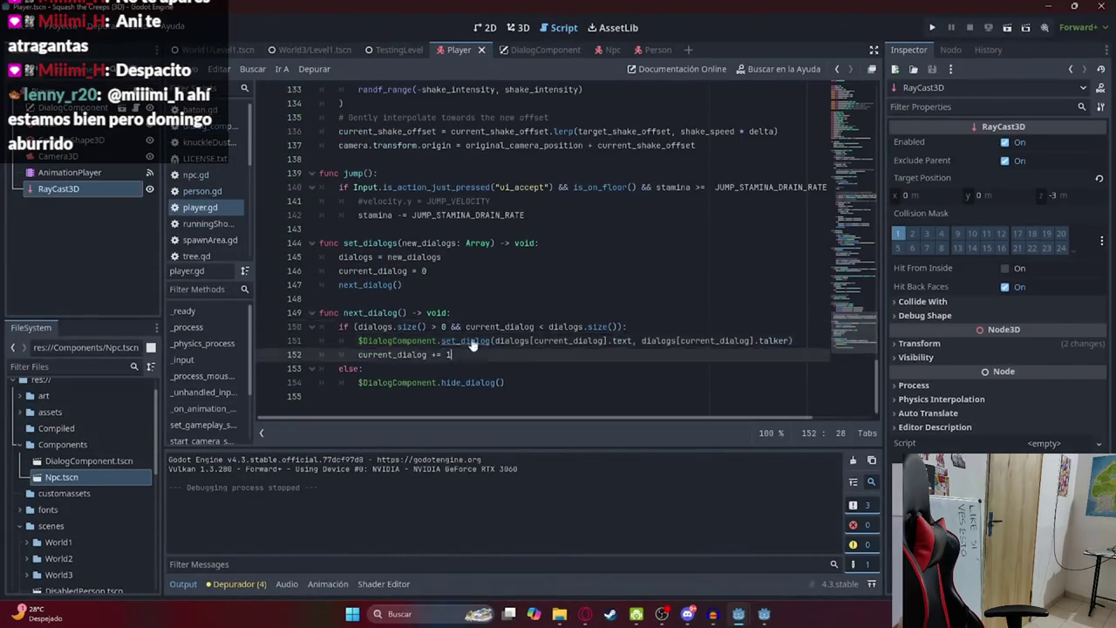
Check the set_dialog definition and DialogComponent scene, run the game again, and reopen the Player script
{"action": "left_click", "coordinate": [471, 344], "text": "ctrl"}
{"action": "left_click", "coordinate": [473, 267], "text": "ctrl"}
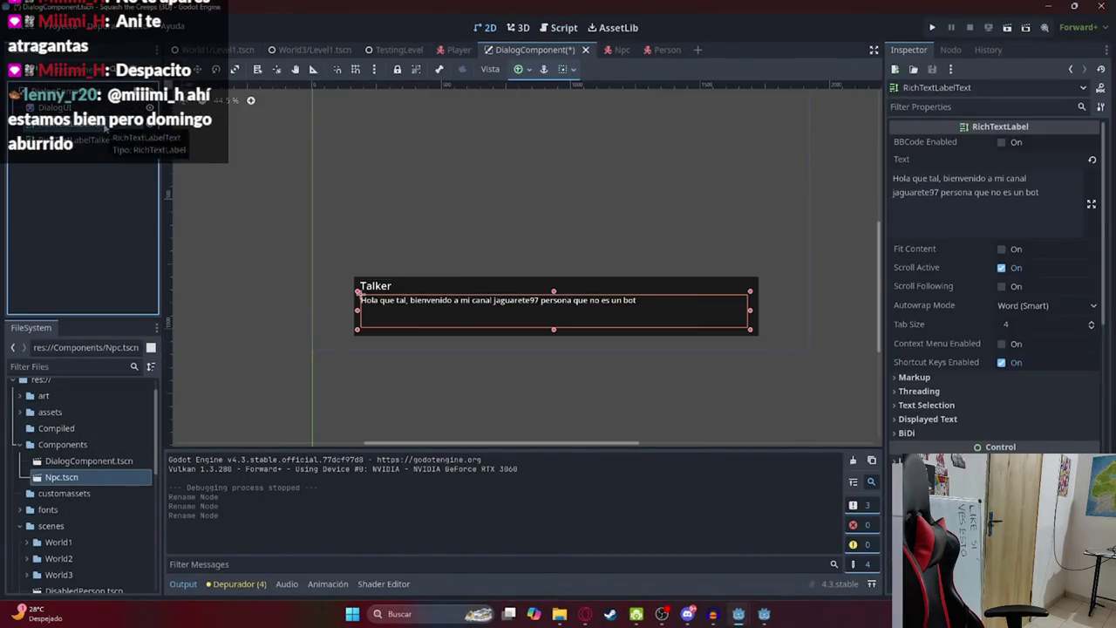
{"action": "key", "text": "F5"}
{"action": "key", "text": "F8"}
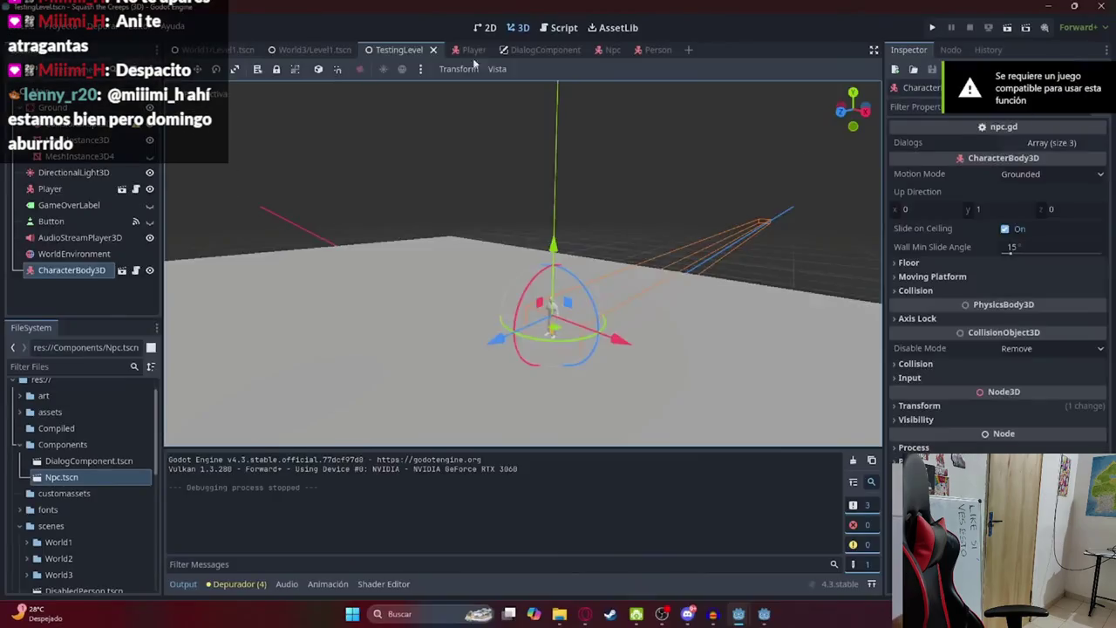
{"action": "left_click", "coordinate": [471, 51]}
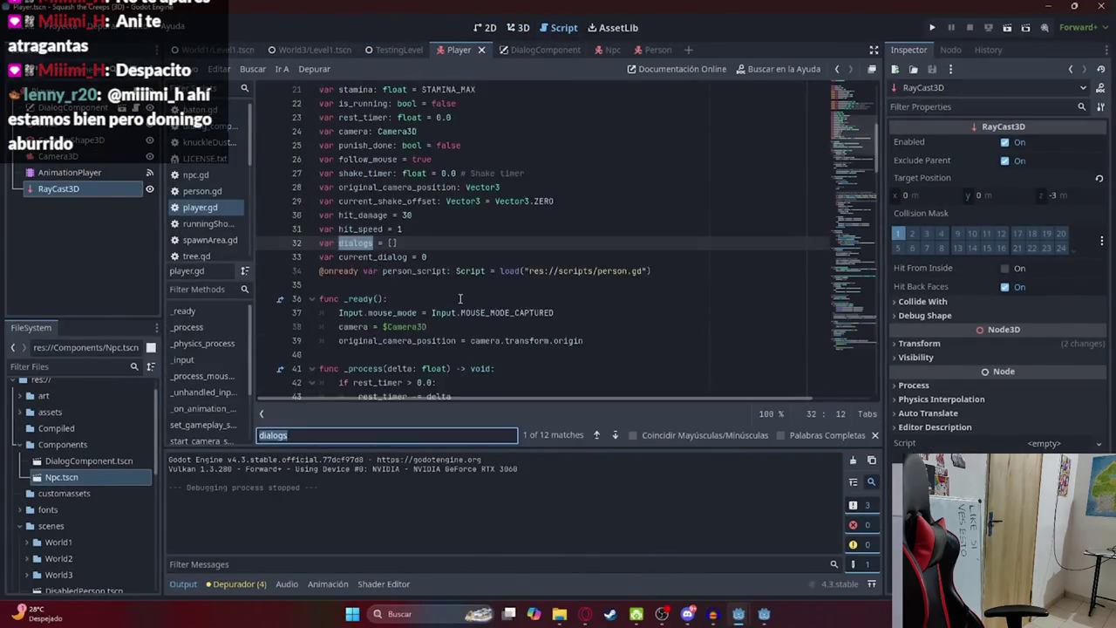
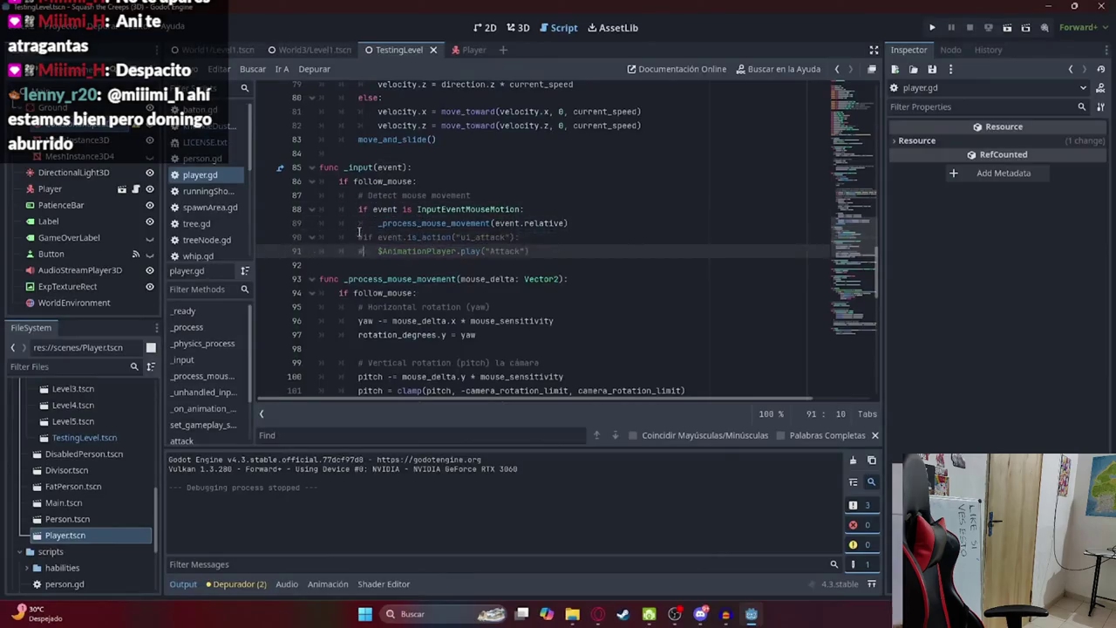
Run the project with F5 to test the TestingLevel scene
{"action": "key", "text": "F5"}
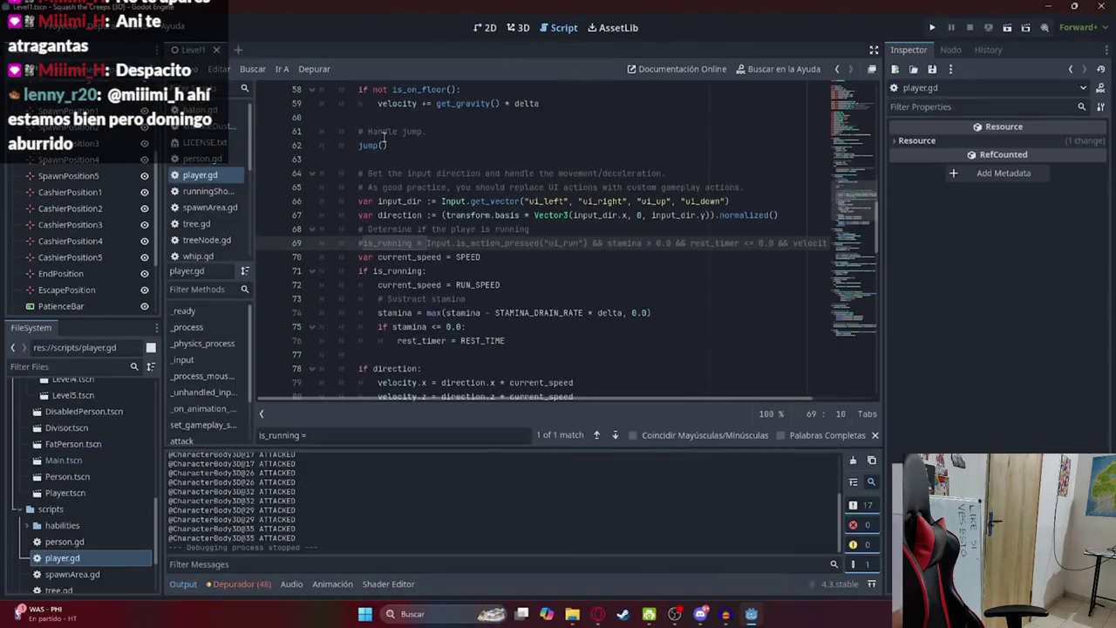
Launch the game with F5 to reach the NPC with the cyan detection cone
{"action": "key", "text": "F5"}
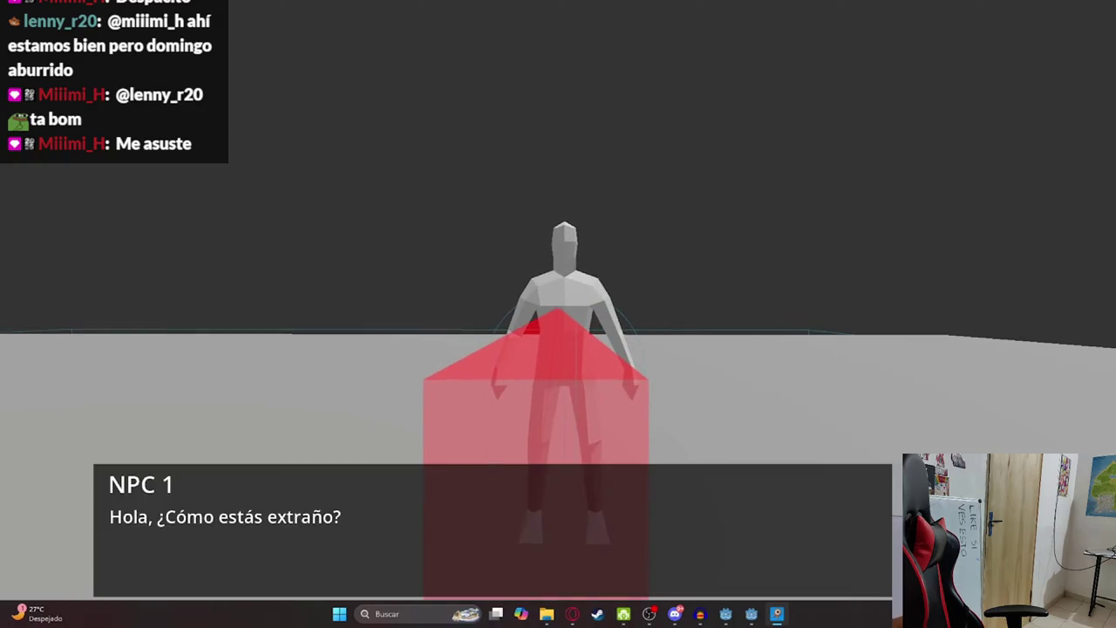
Dismiss the NPC and girlfriend dialogue lines, then follow the departing character past the cylinder
{"action": "key", "text": "Return"}
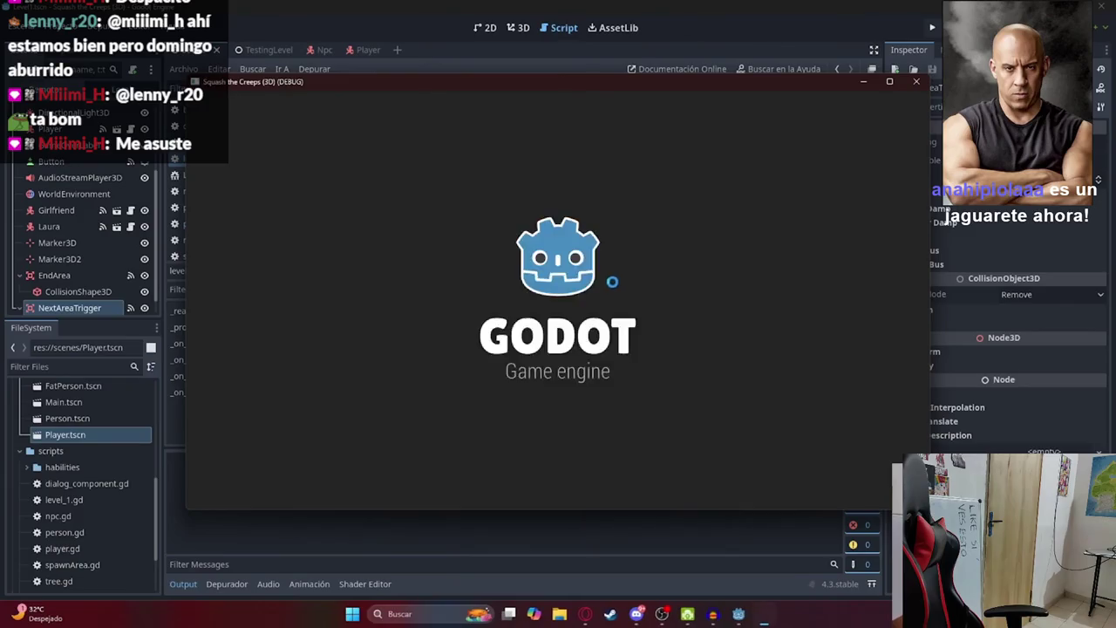
{"action": "key", "text": "Return"}
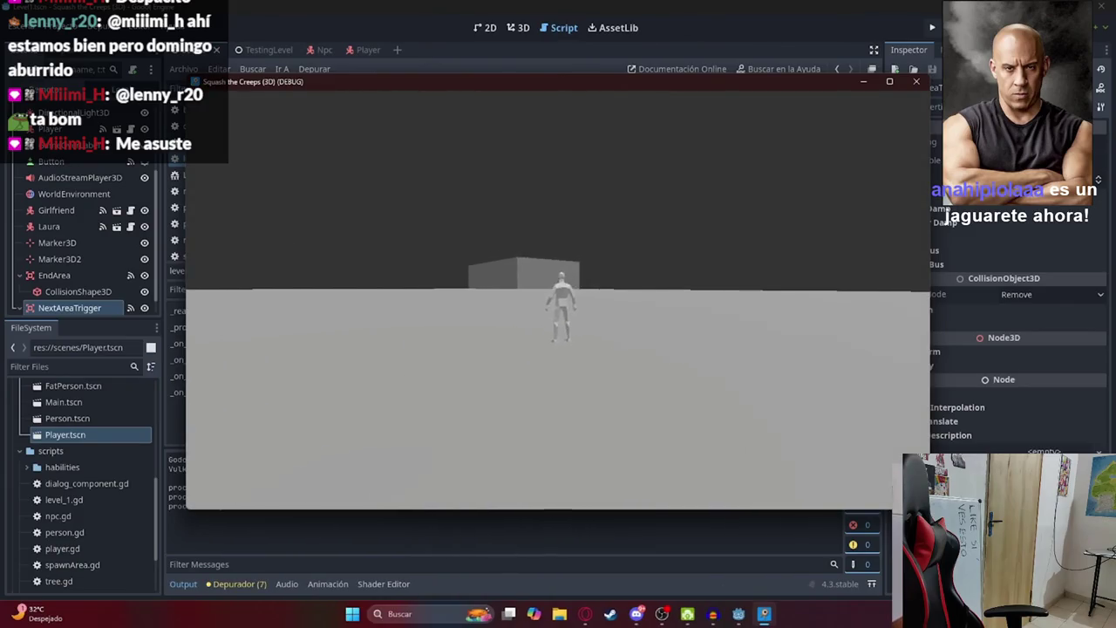
{"action": "key", "text": "a"}
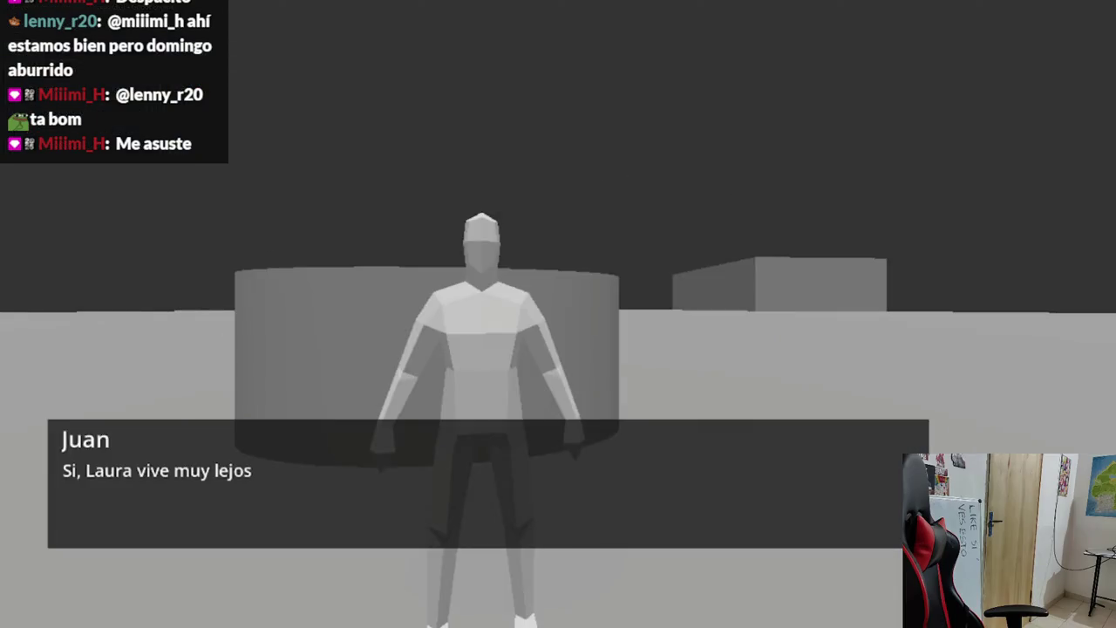
{"action": "key", "text": "Return"}
{"action": "key", "text": "d"}
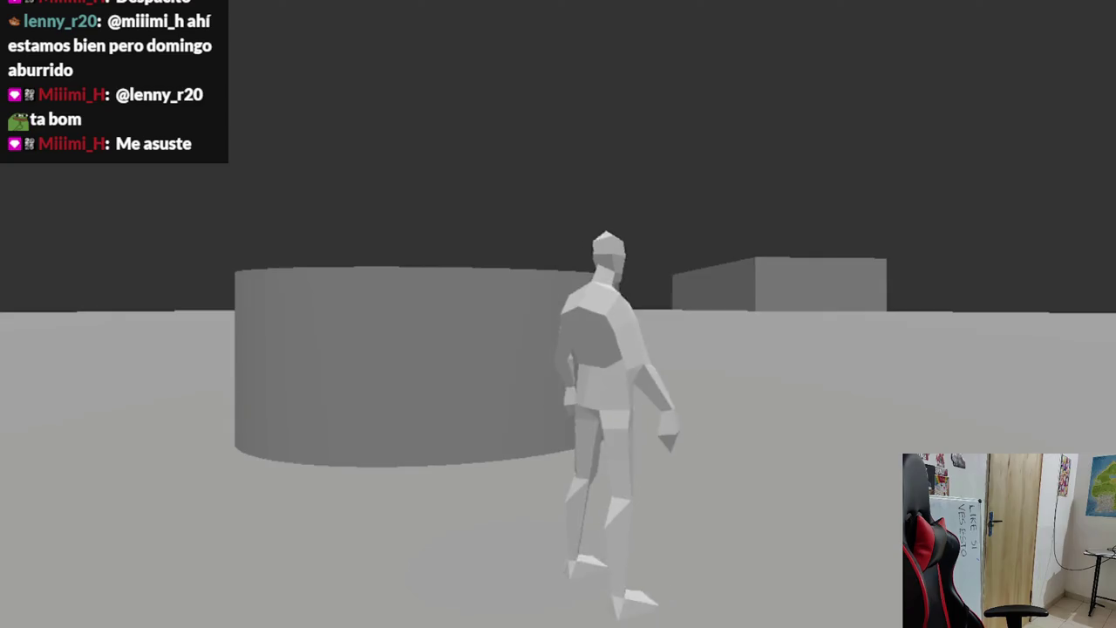
{"action": "key", "text": "w"}
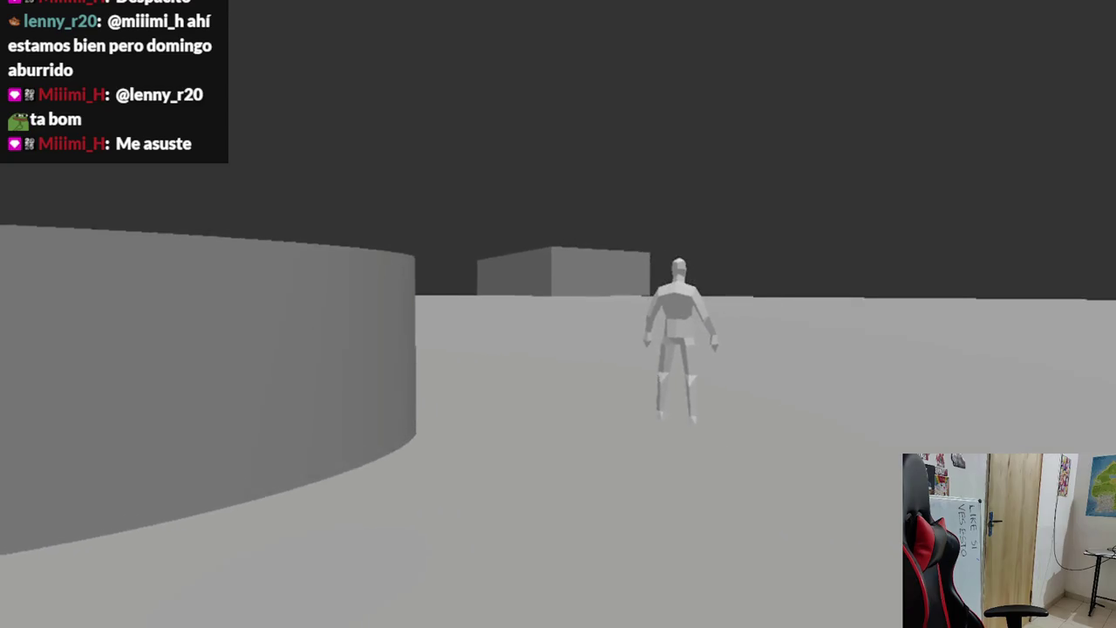
{"action": "key", "text": "w"}
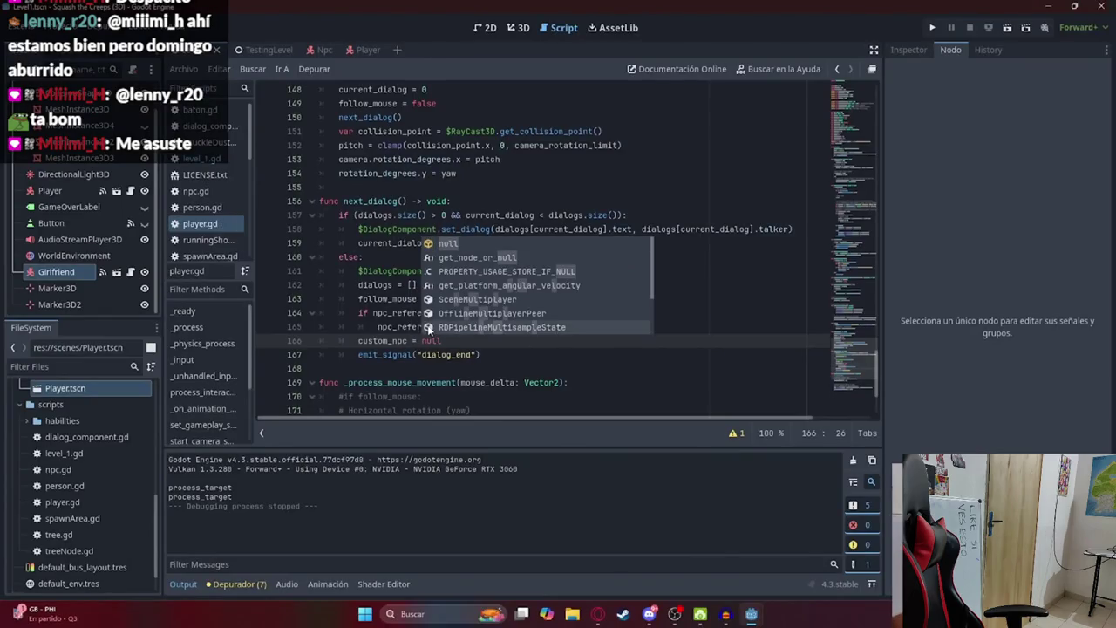
Edit line 164 of next_dialog() and run the scene with Reproducir Esta Escena
{"action": "left_click", "coordinate": [384, 312]}
{"action": "right_click", "coordinate": [193, 52]}
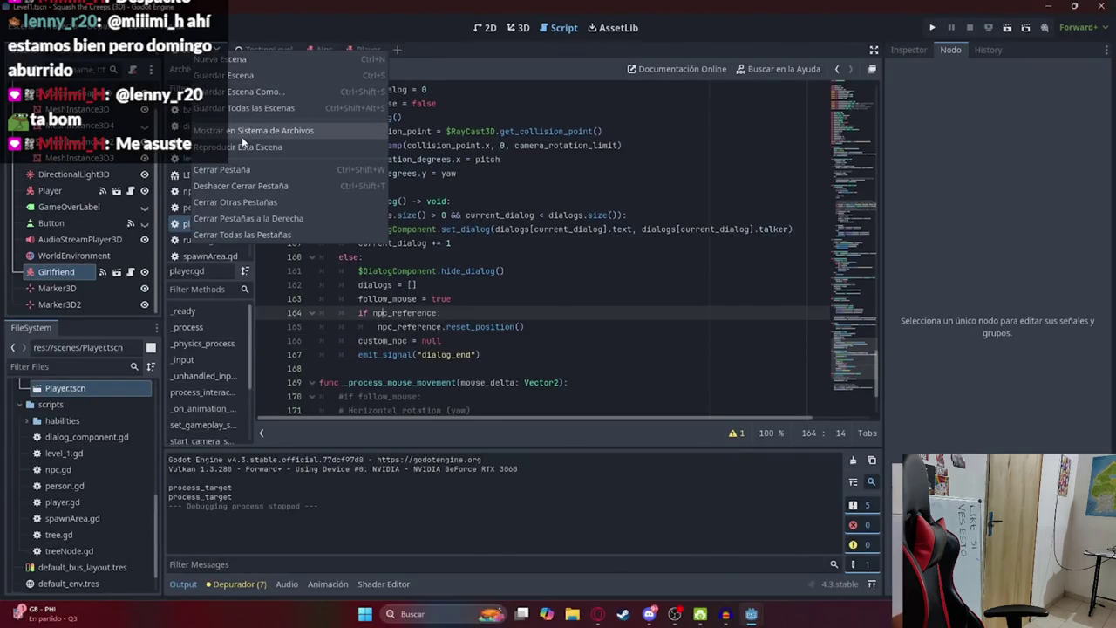
{"action": "right_click", "coordinate": [193, 52]}
{"action": "left_click", "coordinate": [277, 148]}
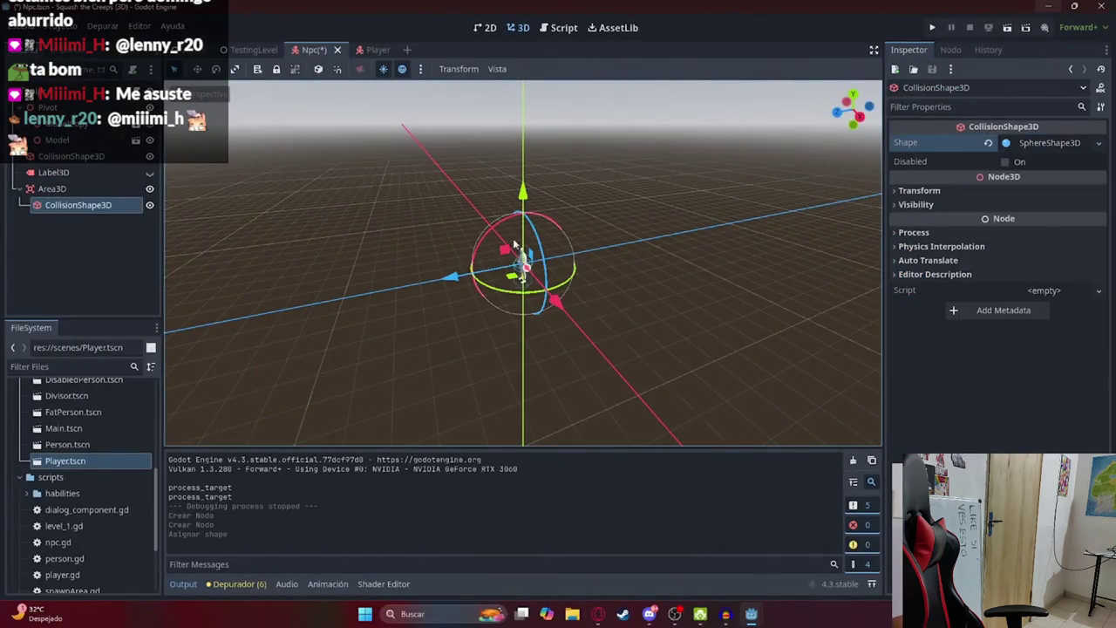
Set the collision shape's transform scale to 20, rename the Area3D node, and run the game
{"action": "left_click", "coordinate": [919, 190]}
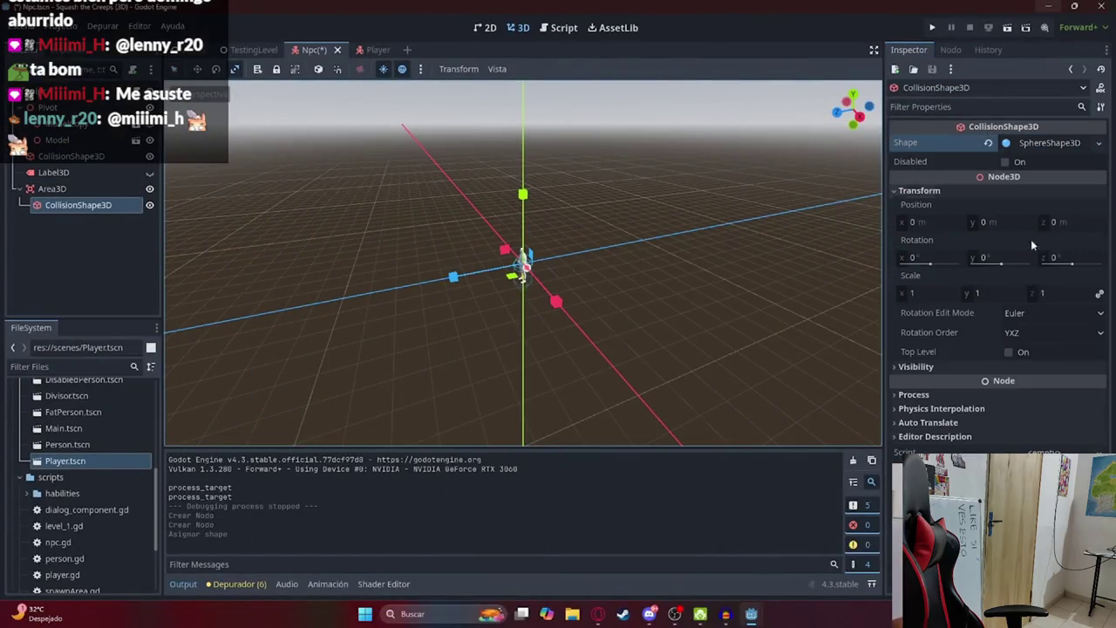
{"action": "left_click", "coordinate": [929, 293]}
{"action": "type", "text": "20"}
{"action": "key", "text": "Return"}
{"action": "double_click", "coordinate": [50, 188]}
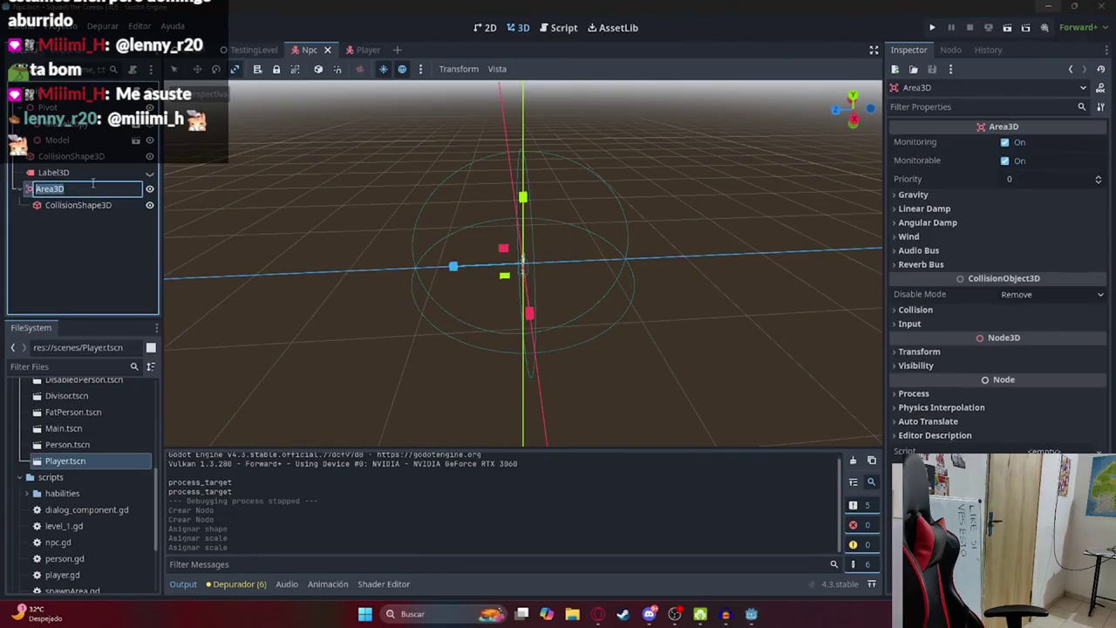
{"action": "key", "text": "F5"}
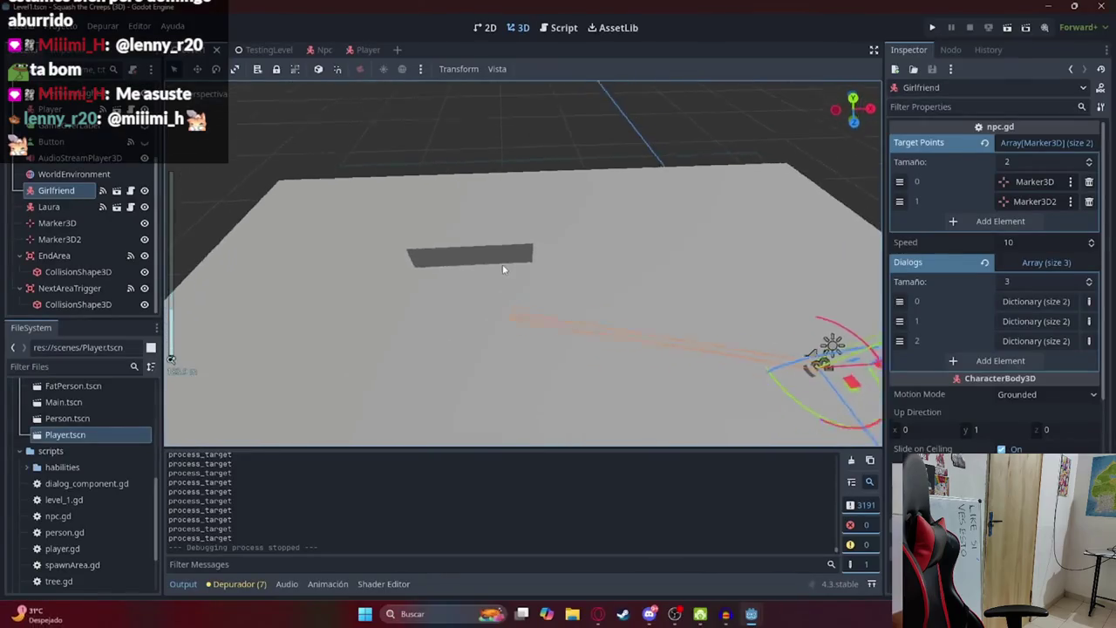
Widen the NextAreaTrigger box collision shape to the right and run the level
{"action": "left_click", "coordinate": [69, 272]}
{"action": "left_click", "coordinate": [80, 307]}
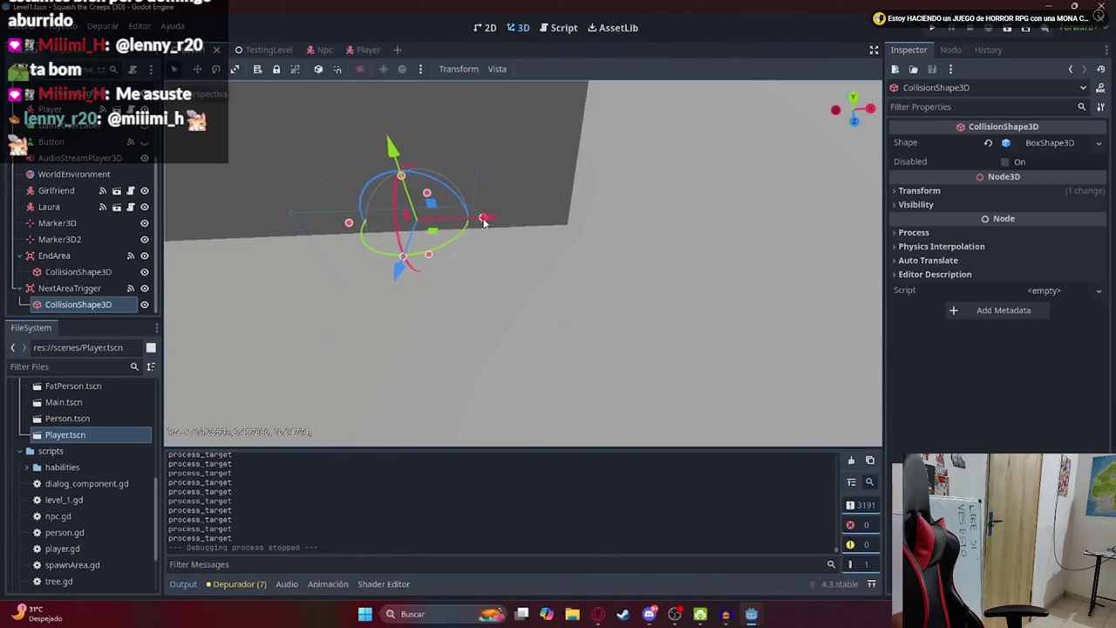
{"action": "left_click_drag", "start_coordinate": [426, 222], "coordinate": [430, 222]}
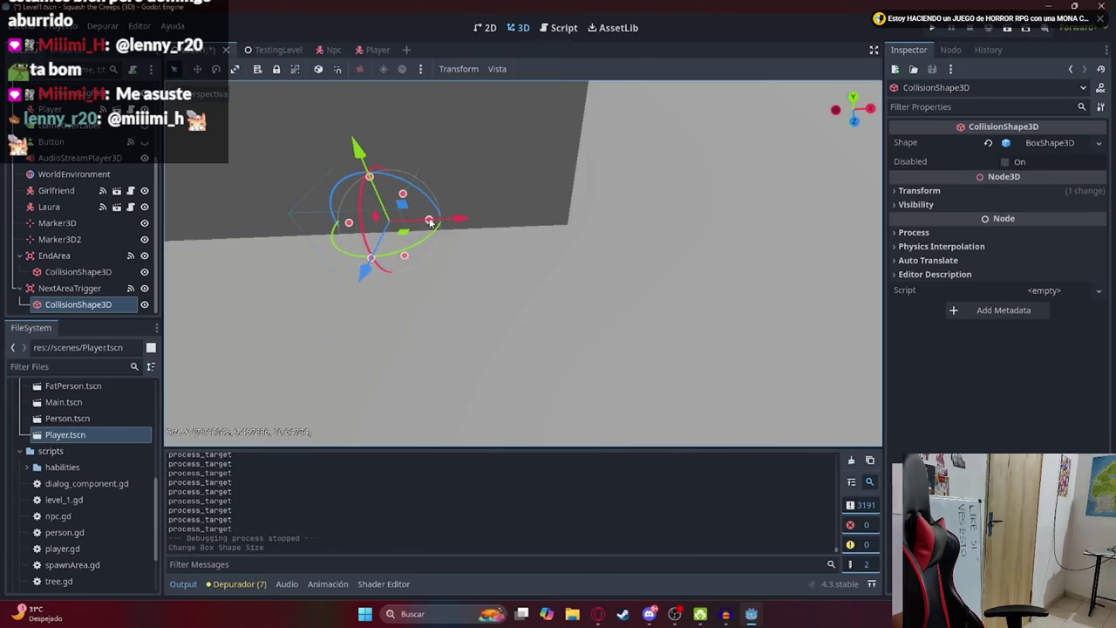
{"action": "left_click", "coordinate": [100, 269]}
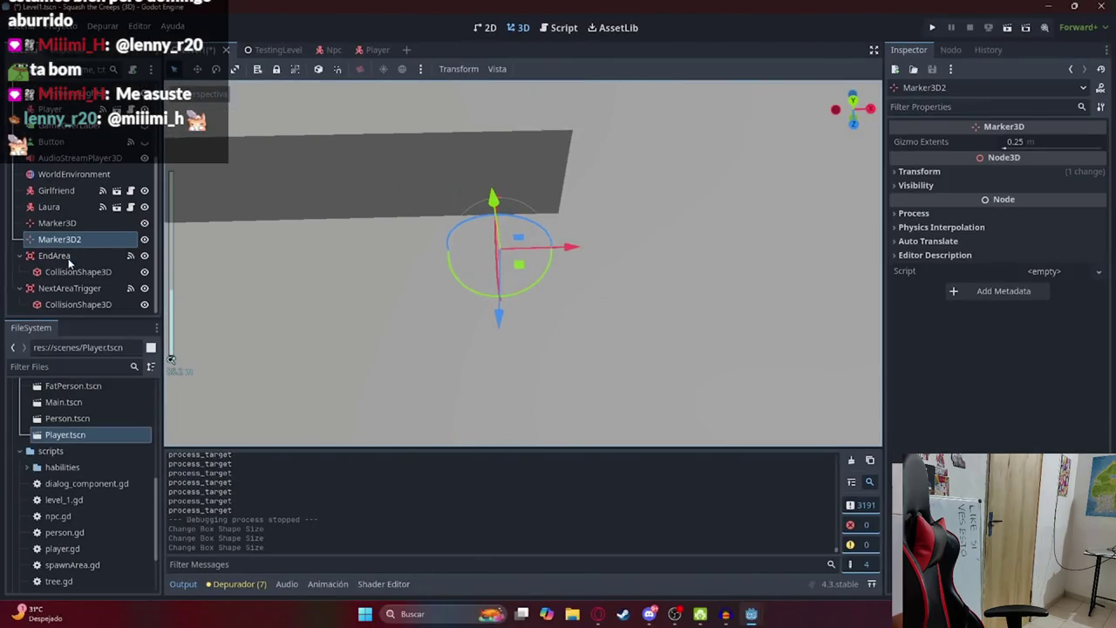
{"action": "left_click", "coordinate": [74, 301]}
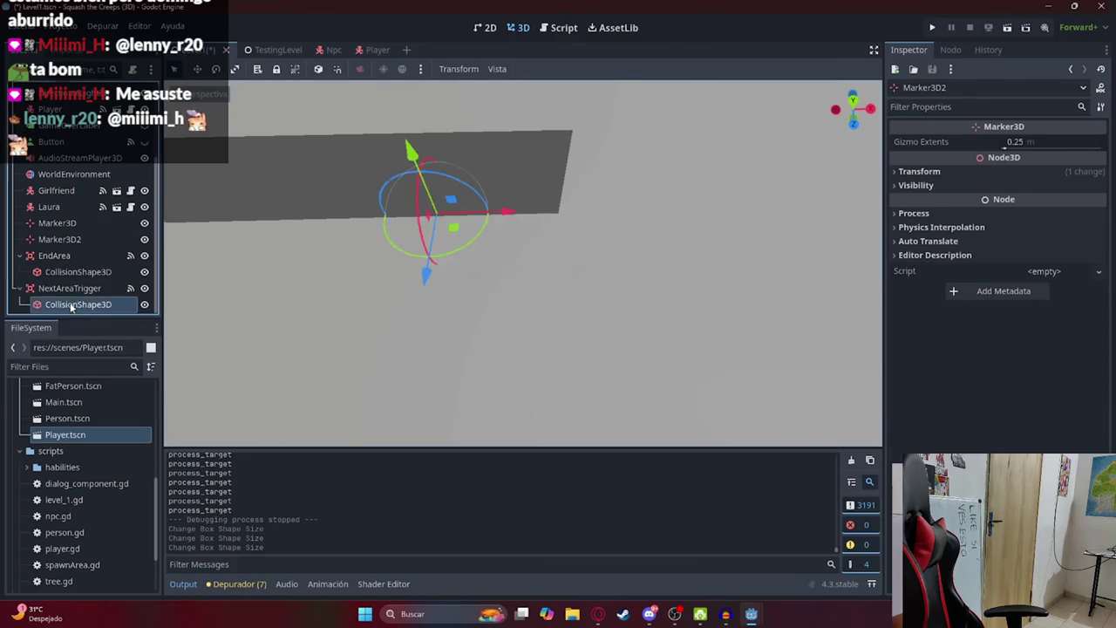
{"action": "left_click", "coordinate": [86, 273]}
{"action": "left_click", "coordinate": [89, 305]}
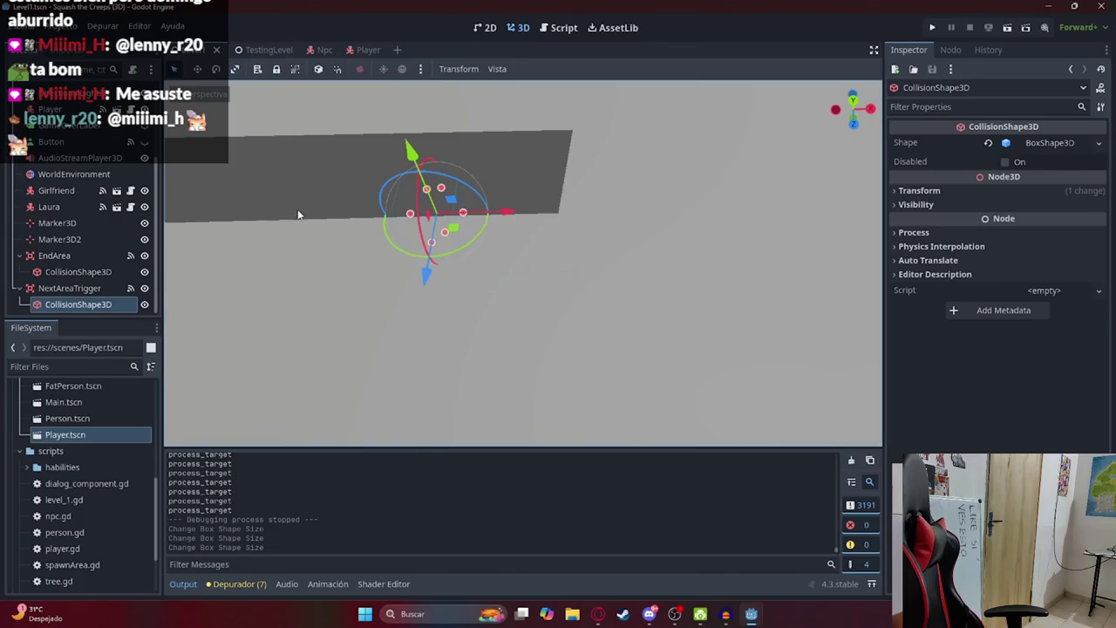
{"action": "key", "text": "F5"}
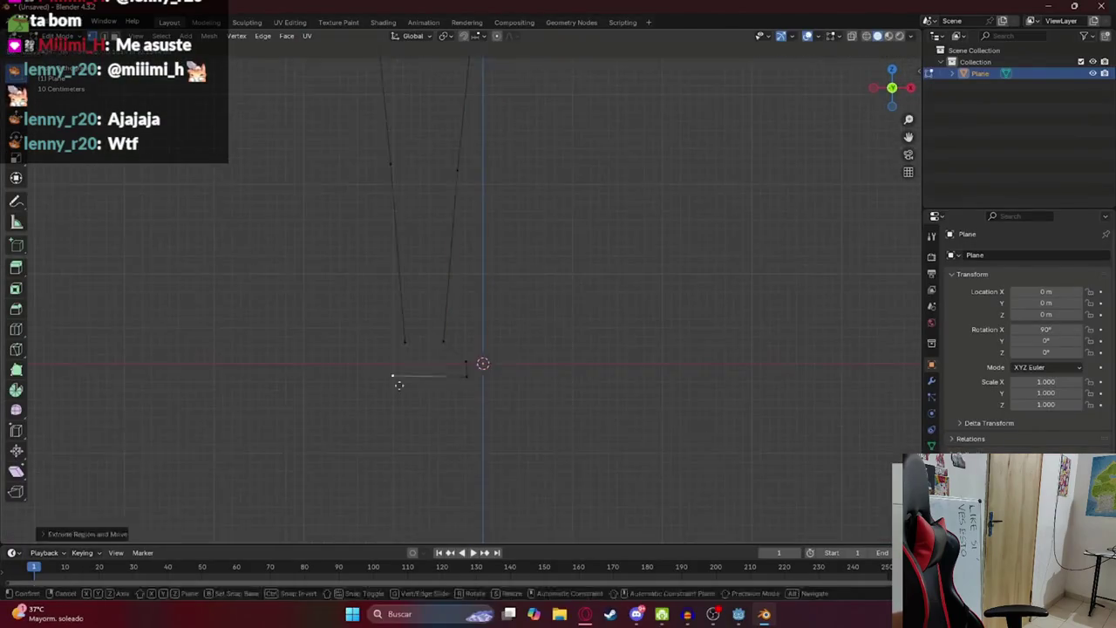
Zoom out the viewport while tracing the leg-and-foot silhouette
{"action": "scroll", "coordinate": [435, 276], "scroll_direction": "down", "scroll_amount": 5}
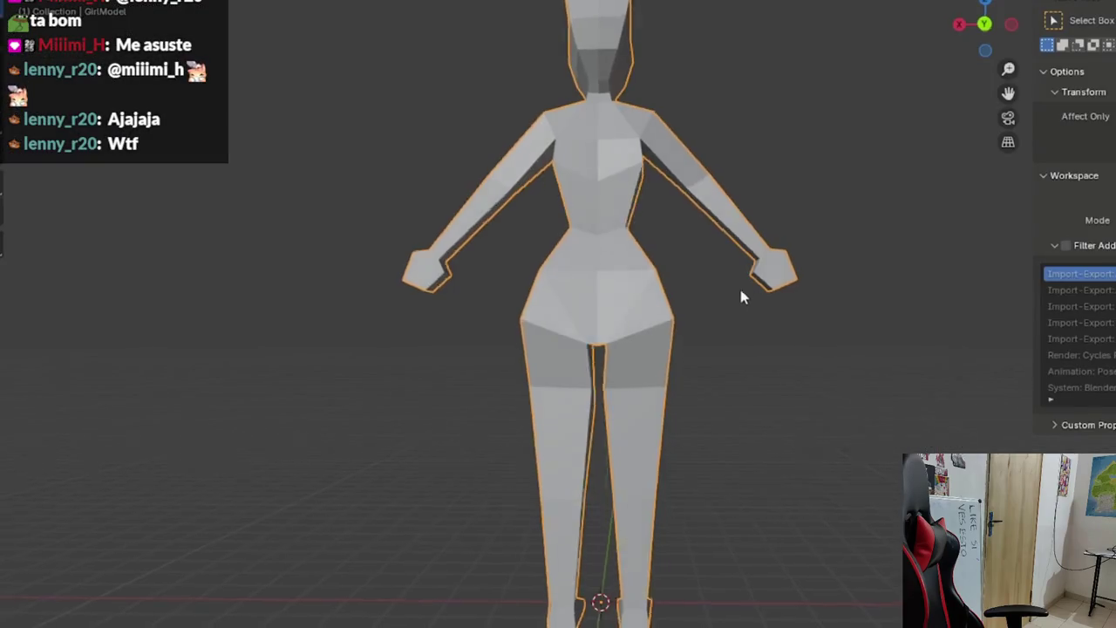
{"action": "mouse_move", "coordinate": [740, 297]}
{"action": "left_mouse_down"}
{"action": "mouse_move", "coordinate": [595, 283]}
{"action": "mouse_move", "coordinate": [522, 307]}
{"action": "left_mouse_up"}
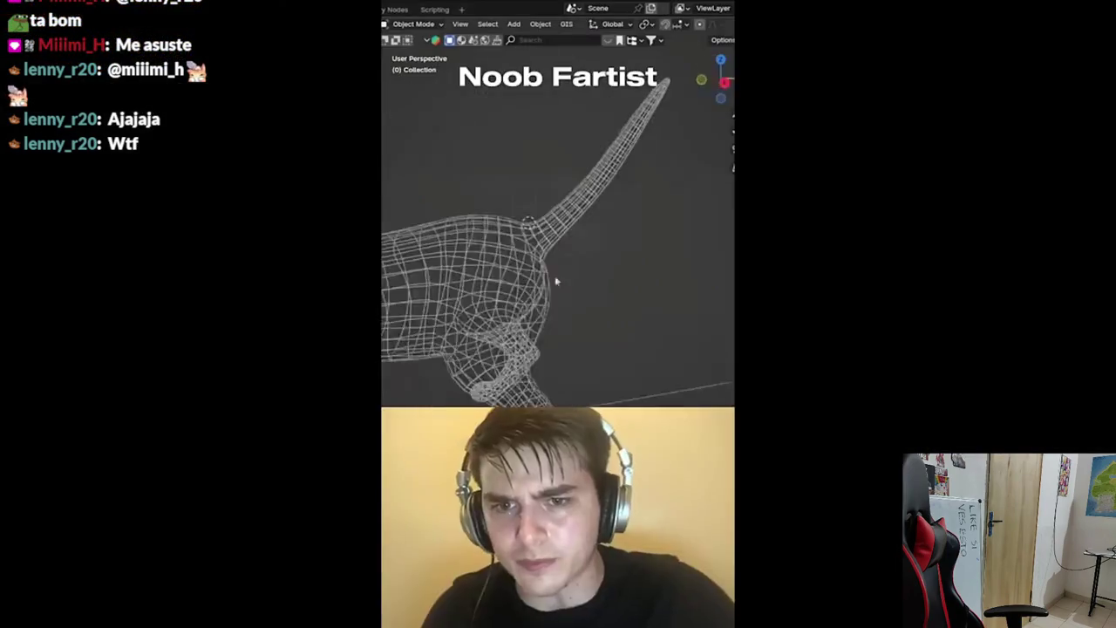
Confirm the tail bone in right side view and add a Basic Human armature
{"action": "key", "text": "KP_3"}
{"action": "left_click", "coordinate": [669, 119]}
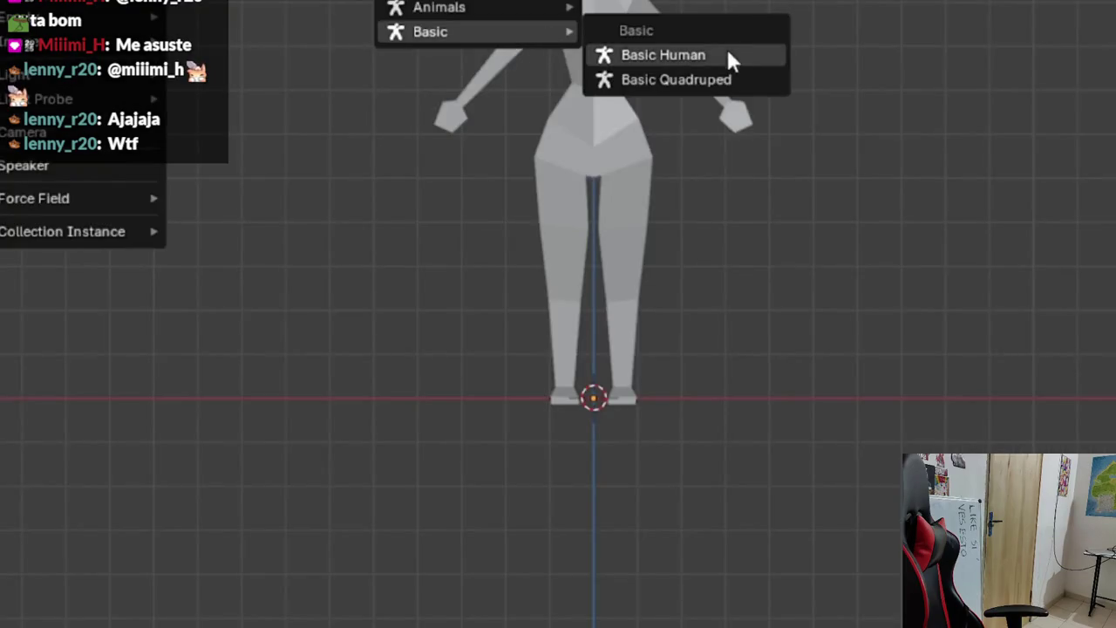
{"action": "left_click", "coordinate": [726, 50]}
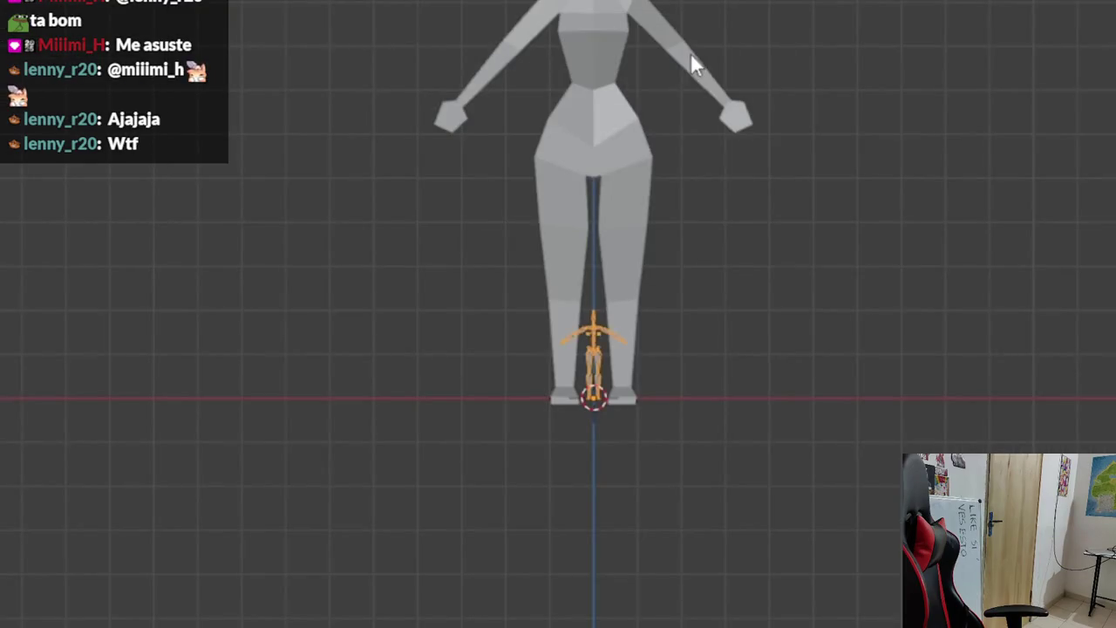
Test-swing a leg bone of the fitted rig, cancel it, and return to front view
{"action": "scroll", "coordinate": [523, 188], "scroll_direction": "up", "scroll_amount": 3}
{"action": "scroll", "coordinate": [506, 174], "scroll_direction": "down", "scroll_amount": 4}
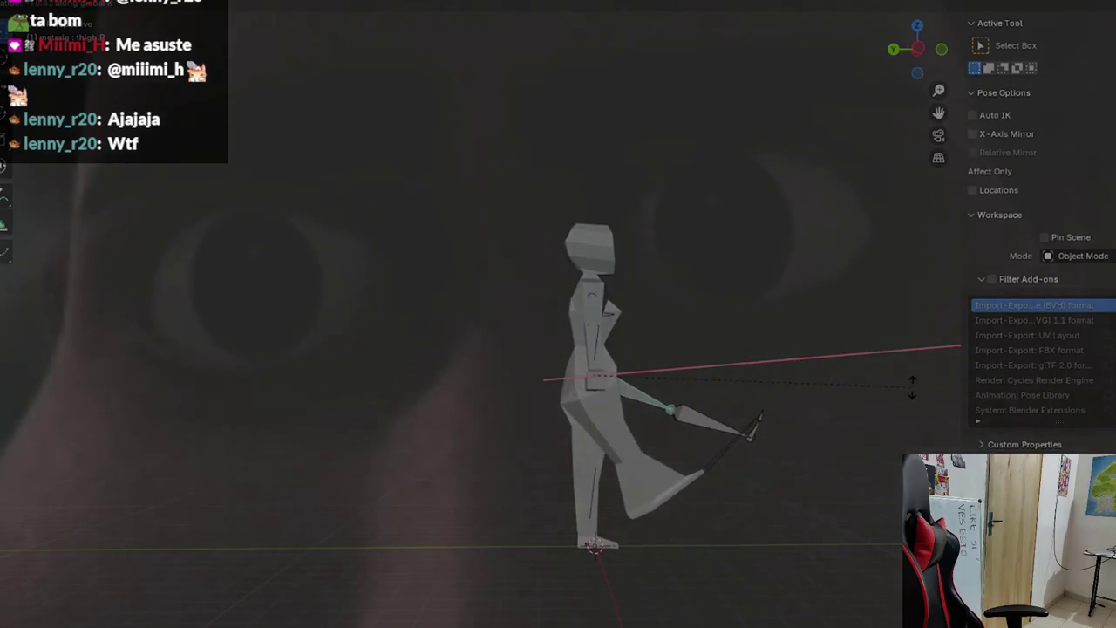
{"action": "key", "text": "Escape"}
{"action": "key", "text": "Escape"}
{"action": "key", "text": "KP_1"}
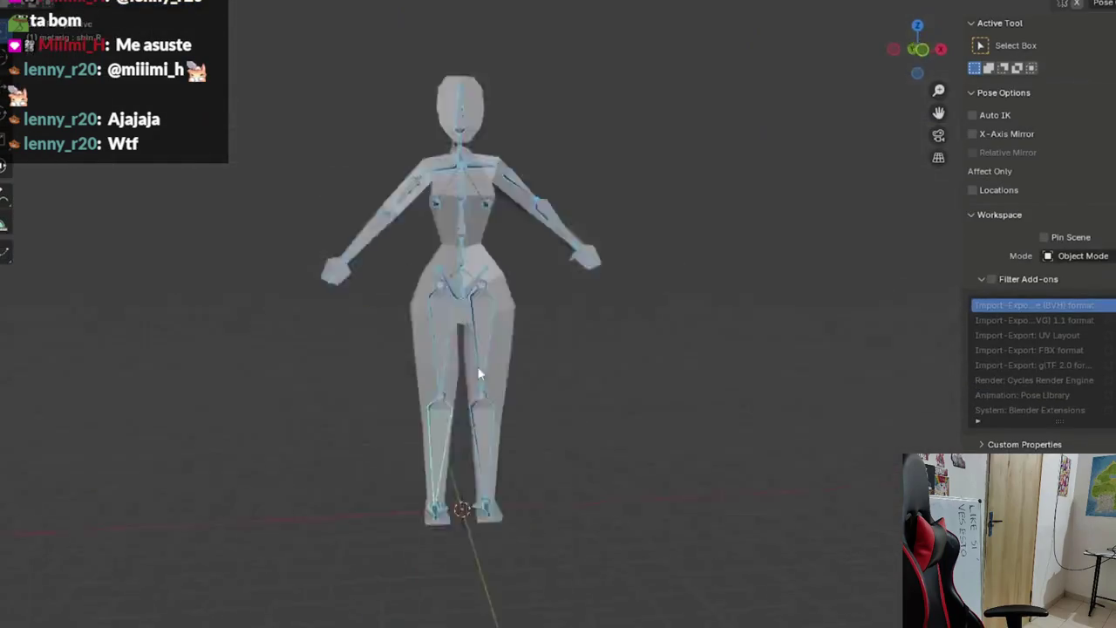
{"action": "scroll", "coordinate": [549, 275], "scroll_direction": "up", "scroll_amount": 2}
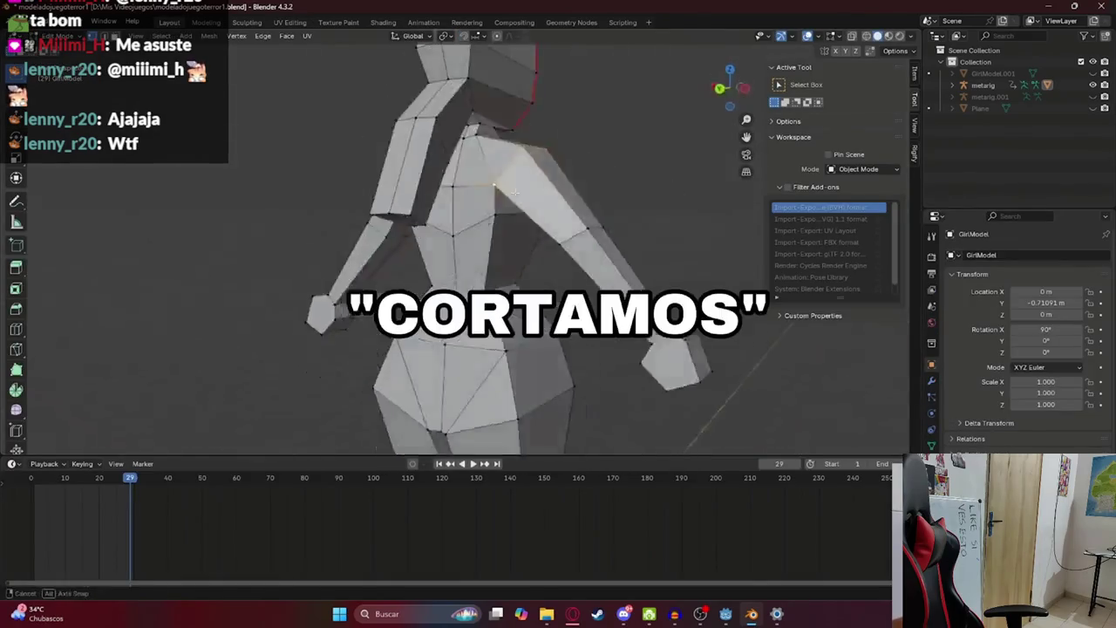
Save the Blender file and start the retro music playlist playing
{"action": "key", "text": "ctrl+e"}
{"action": "key", "text": "ctrl+s"}
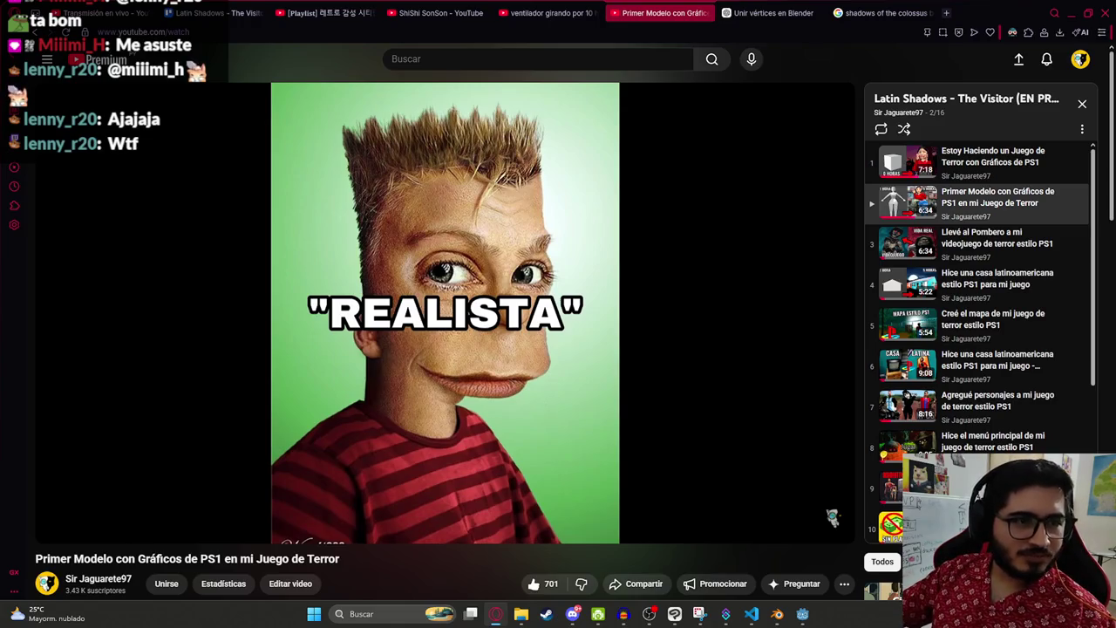
{"action": "left_click", "coordinate": [332, 12]}
{"action": "left_click", "coordinate": [407, 233]}
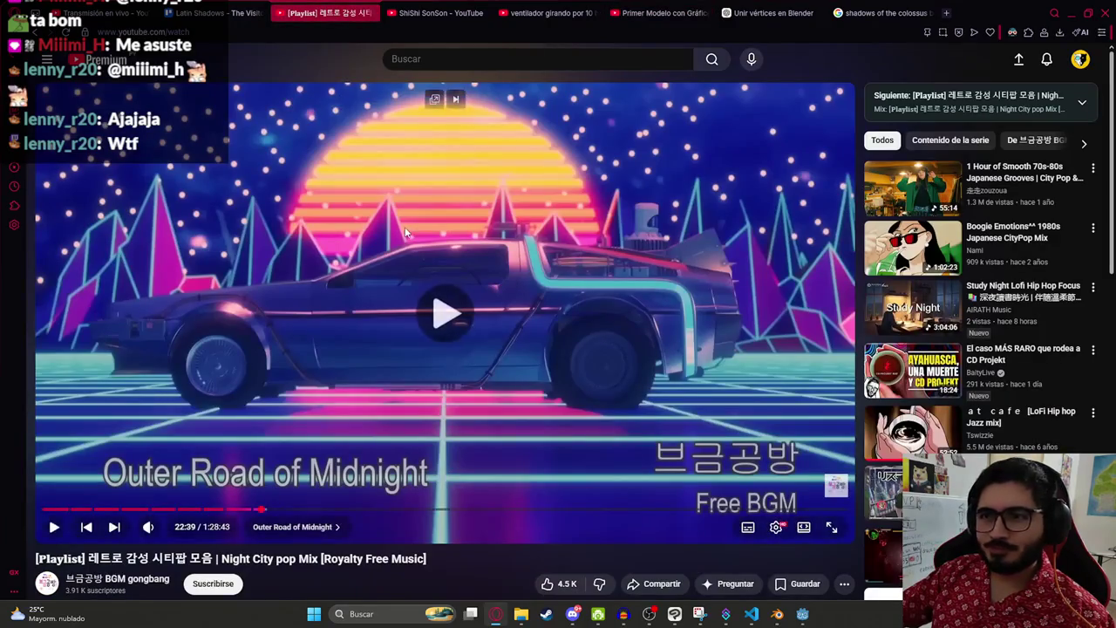
Switch from the code editor and Godot windows to the Blender project window
{"action": "left_click", "coordinate": [750, 614]}
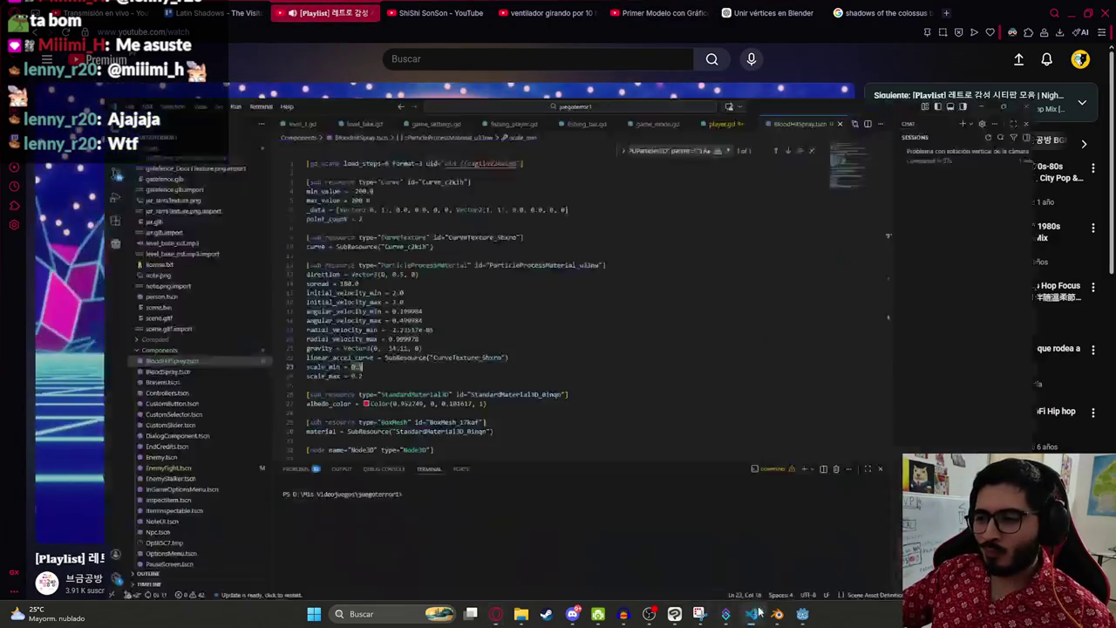
{"action": "left_click", "coordinate": [803, 614]}
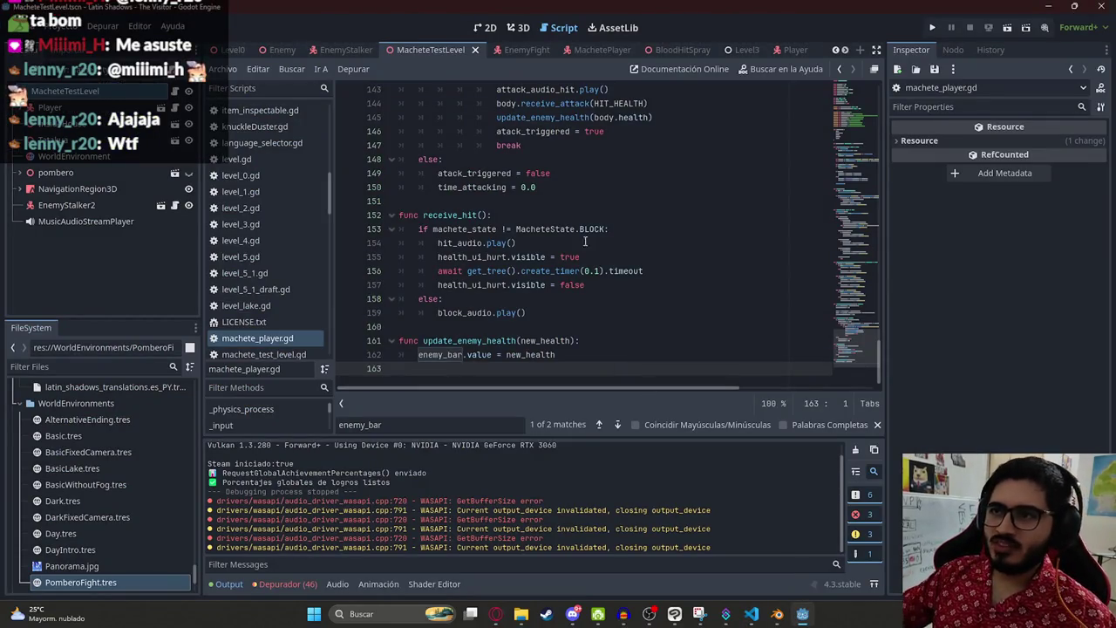
{"action": "right_click", "coordinate": [422, 54]}
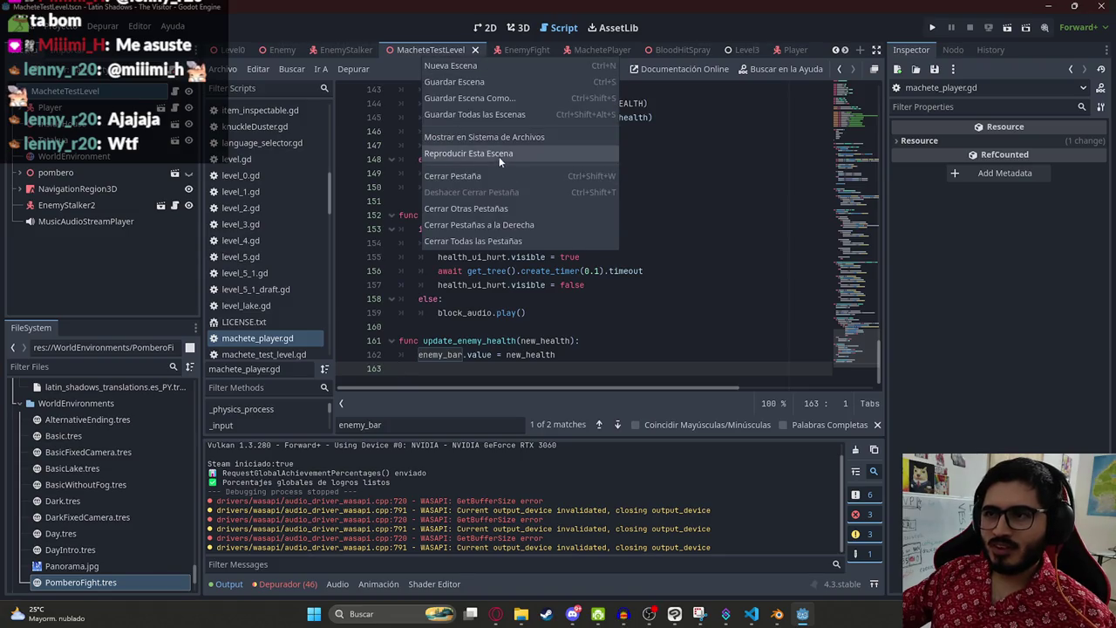
{"action": "left_click", "coordinate": [642, 285], "text": "shift"}
{"action": "mouse_move", "coordinate": [772, 613]}
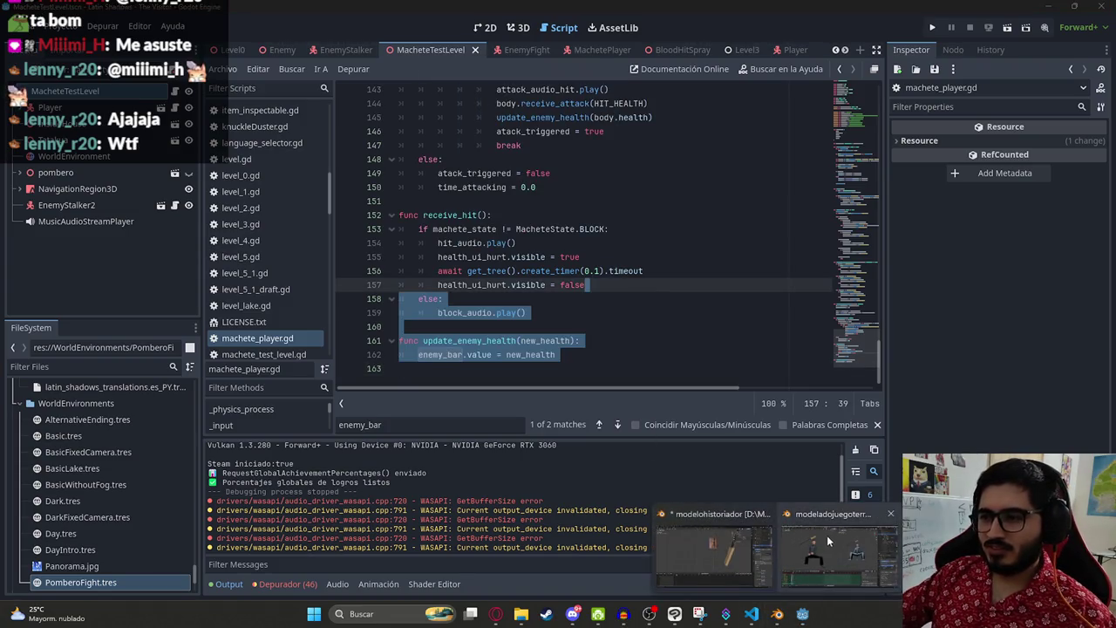
{"action": "left_click", "coordinate": [827, 535]}
At frame 3 of finalfight2, rotate forearm.L on its local Y axis to match the reference video
{"action": "left_click", "coordinate": [405, 456]}
{"action": "scroll", "coordinate": [726, 270], "scroll_direction": "up", "scroll_amount": 3}
{"action": "scroll", "coordinate": [361, 262], "scroll_direction": "up", "scroll_amount": 2}
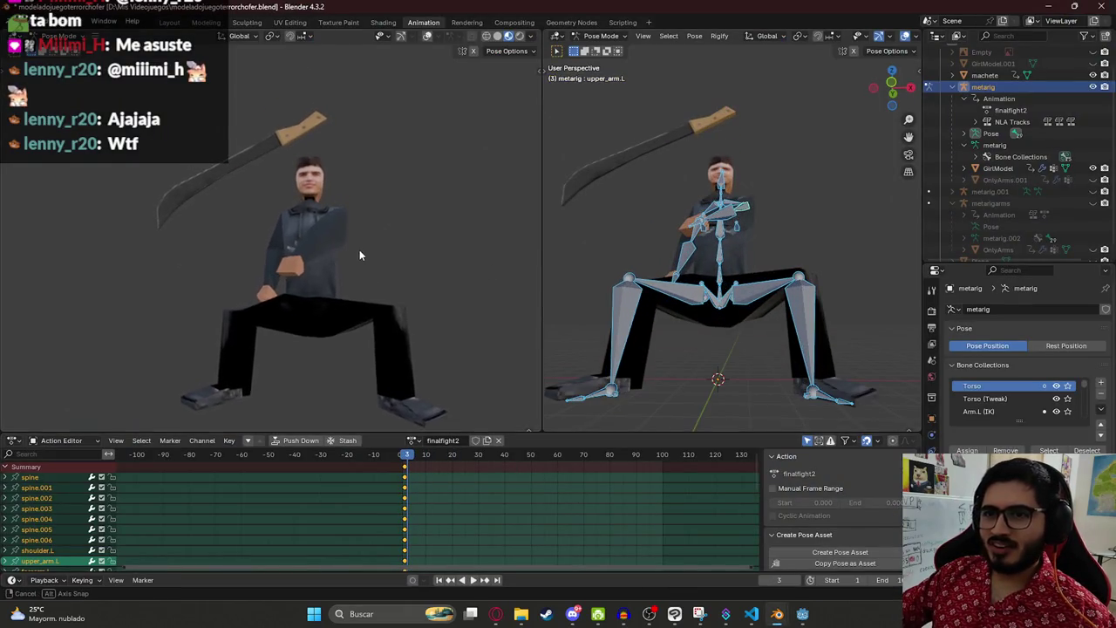
{"action": "left_click", "coordinate": [497, 613]}
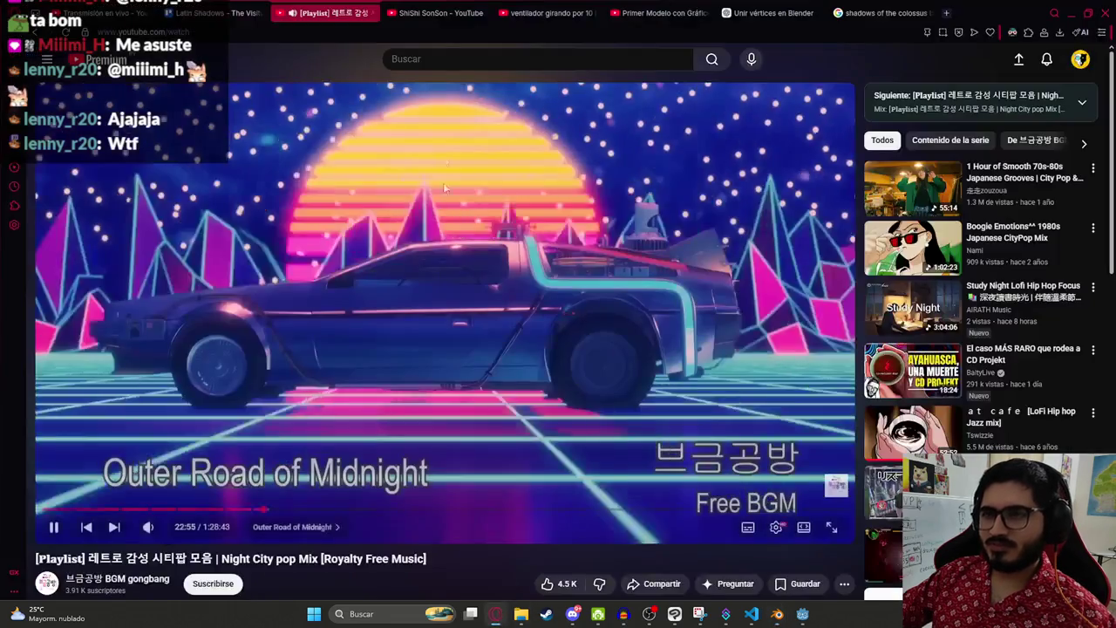
{"action": "key", "text": "ctrl+Tab"}
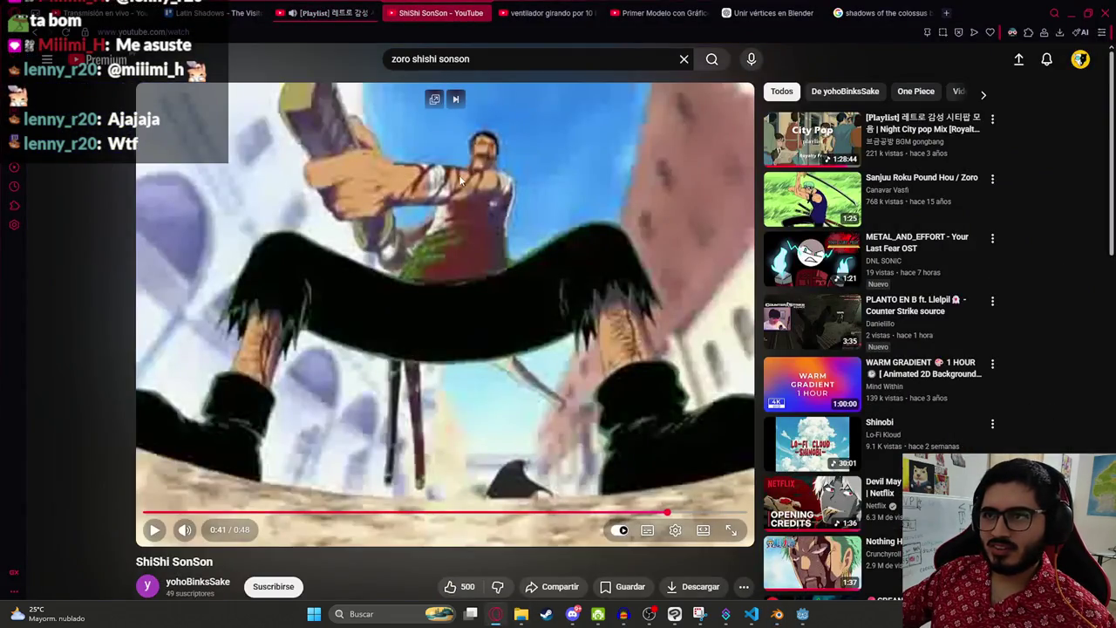
{"action": "key", "text": "alt+Tab"}
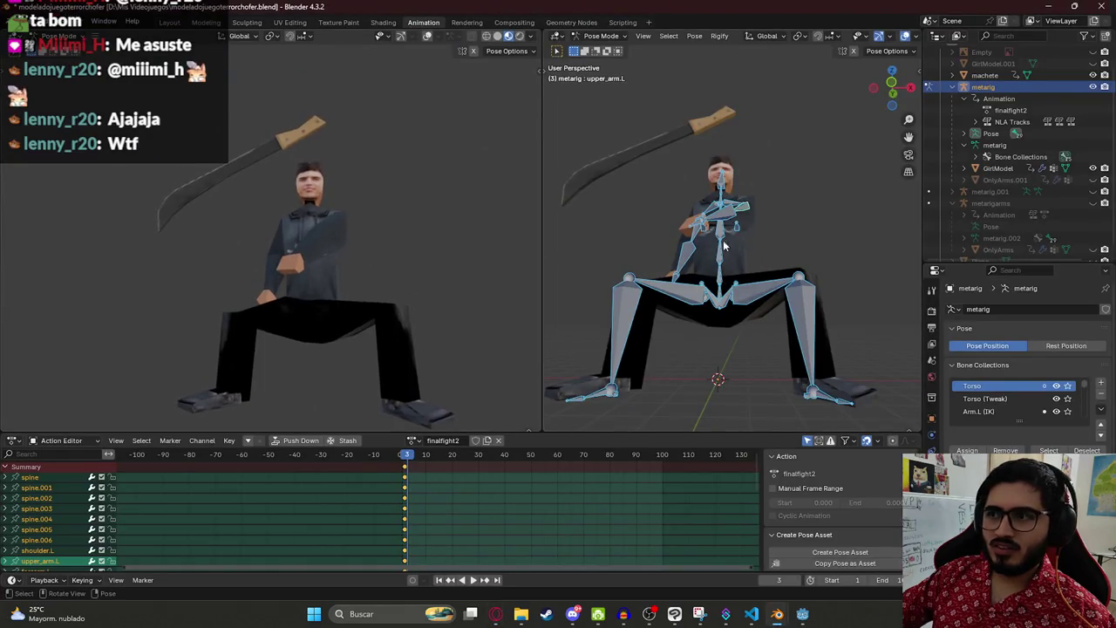
{"action": "left_click", "coordinate": [729, 224]}
{"action": "key", "text": "r"}
{"action": "key", "text": "y"}
{"action": "key", "text": "y"}
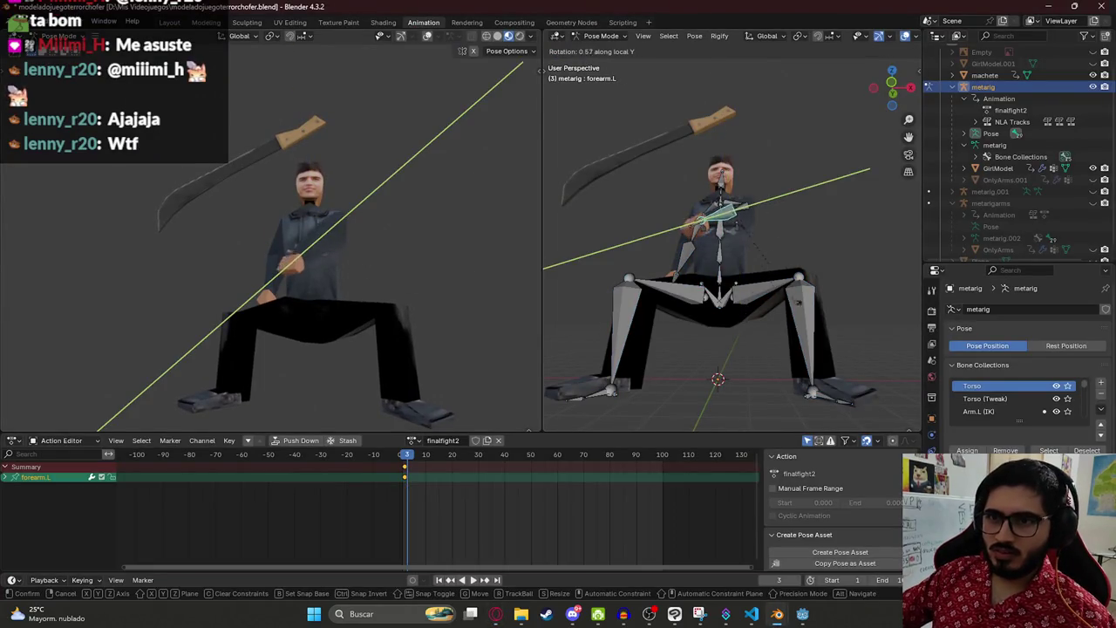
{"action": "key", "text": "alt+Tab"}
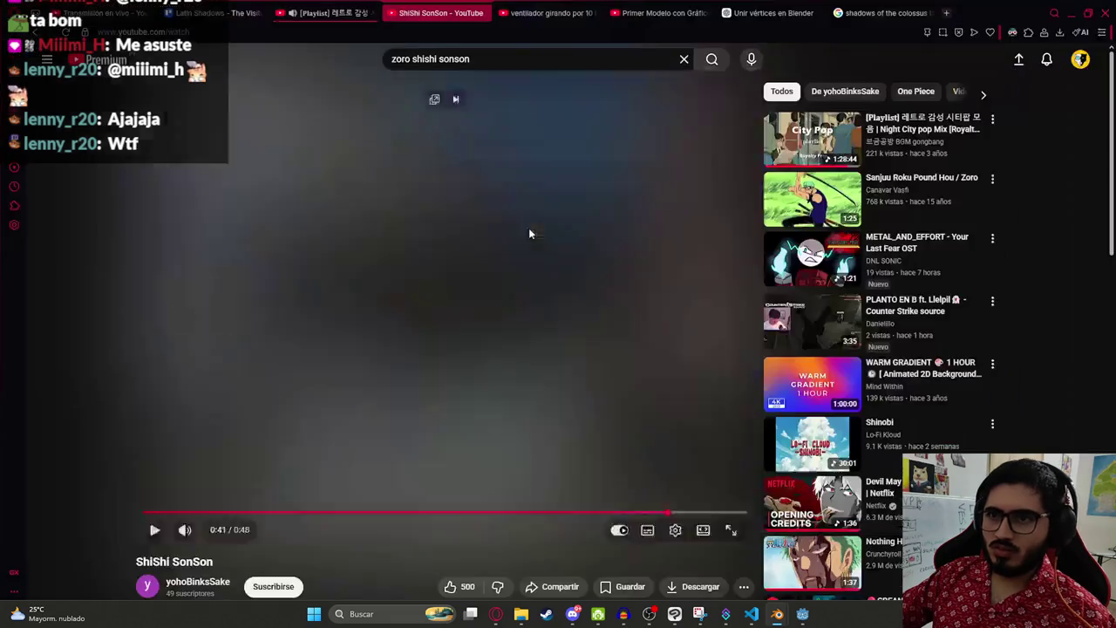
{"action": "key", "text": "alt+Tab"}
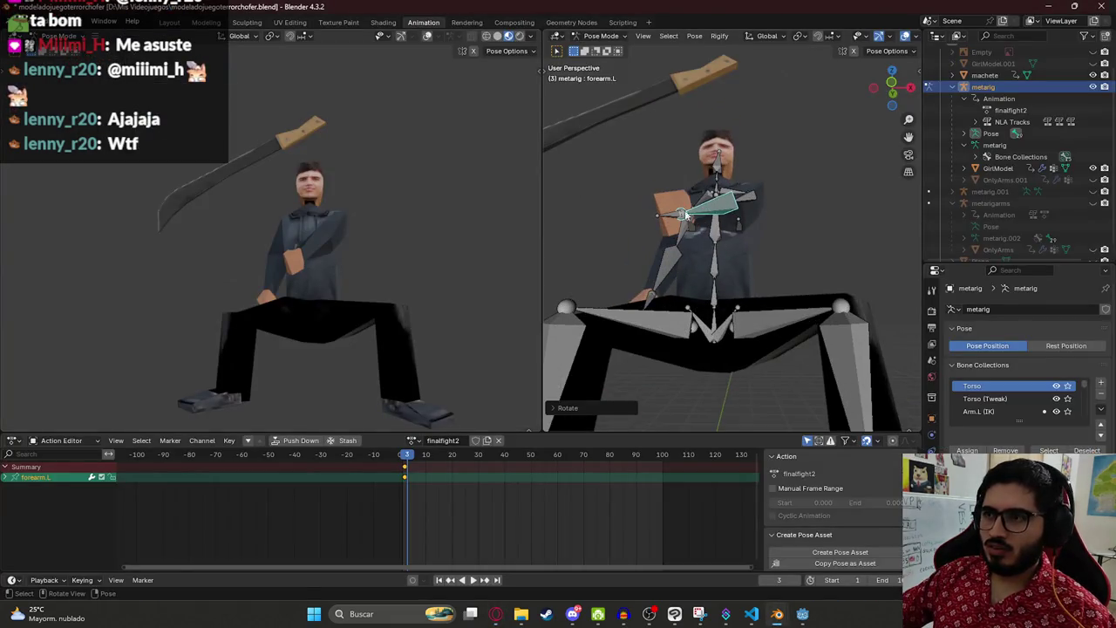
Rotate the hand.L bone around its X axis
{"action": "left_click", "coordinate": [671, 251]}
{"action": "key", "text": "r"}
{"action": "key", "text": "x"}
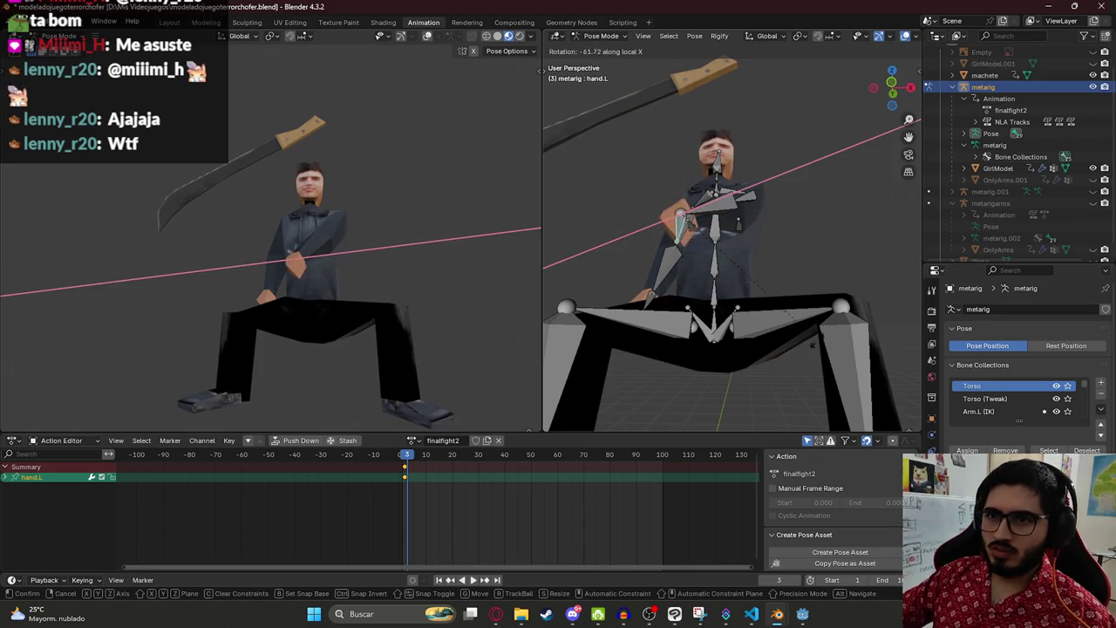
{"action": "left_click", "coordinate": [855, 208]}
{"action": "mouse_move", "coordinate": [318, 307]}
{"action": "left_mouse_down"}
{"action": "mouse_move", "coordinate": [290, 273]}
{"action": "mouse_move", "coordinate": [307, 321]}
{"action": "left_mouse_up"}
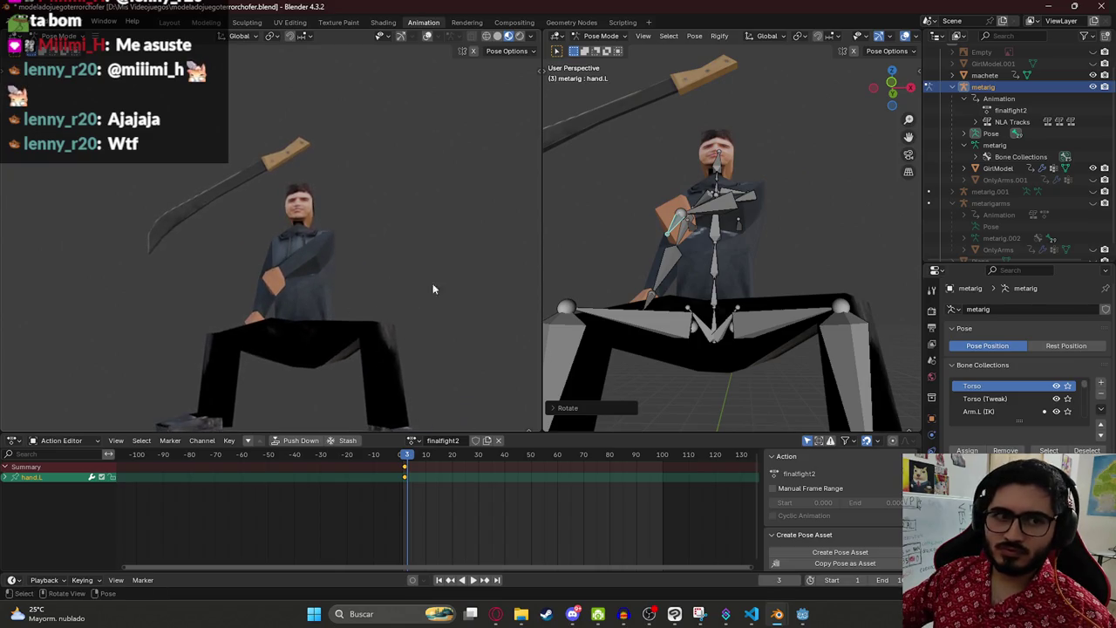
Rotate upper_arm.L about Z and upper_arm.R to cross the arms, then select all bones and copy the pose
{"action": "left_click", "coordinate": [743, 205]}
{"action": "key", "text": "r"}
{"action": "key", "text": "z"}
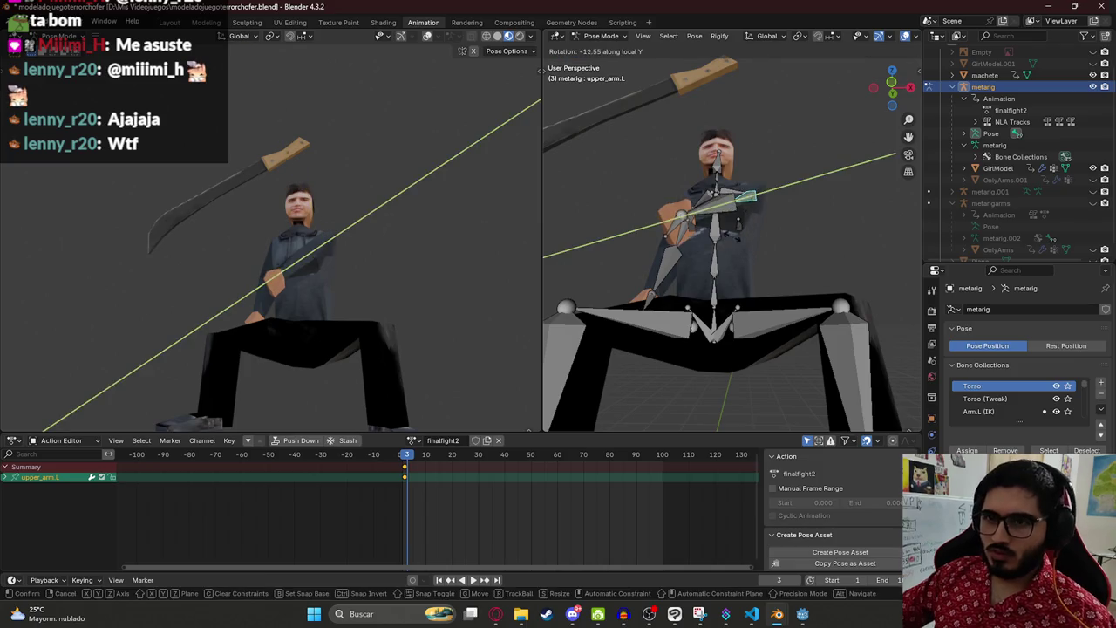
{"action": "key", "text": "z"}
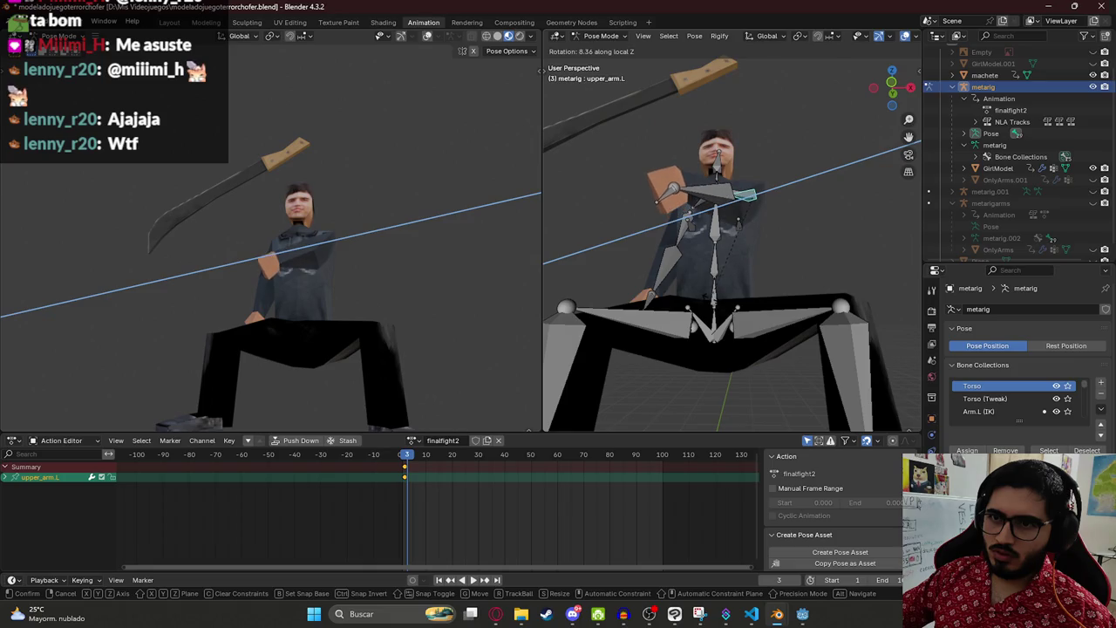
{"action": "key", "text": "z"}
{"action": "key", "text": "z"}
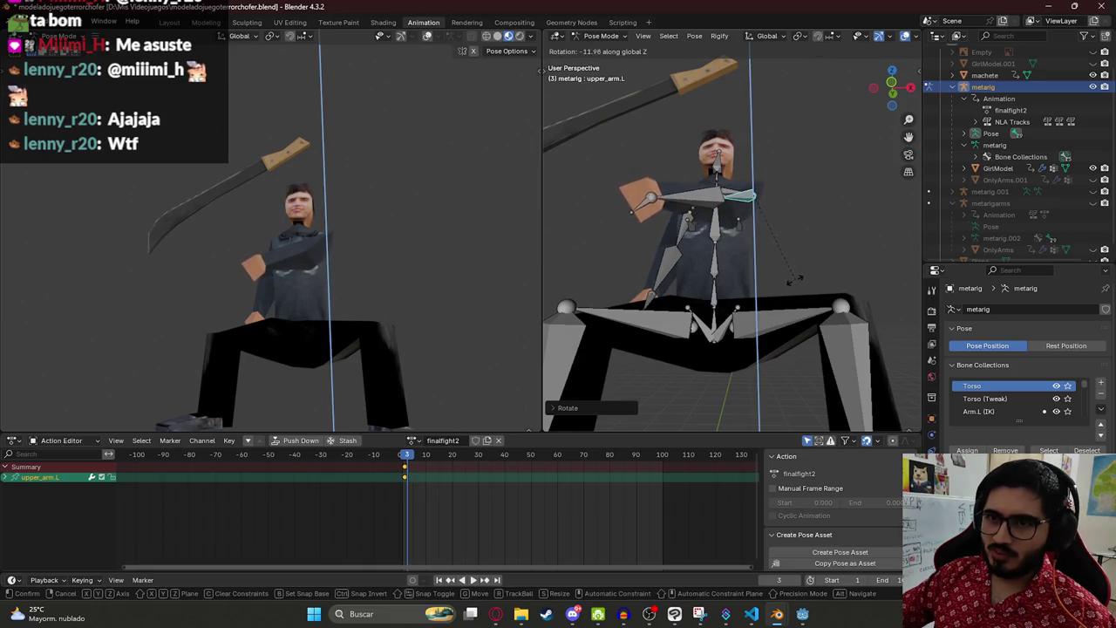
{"action": "left_click", "coordinate": [773, 279]}
{"action": "key", "text": "alt+Tab"}
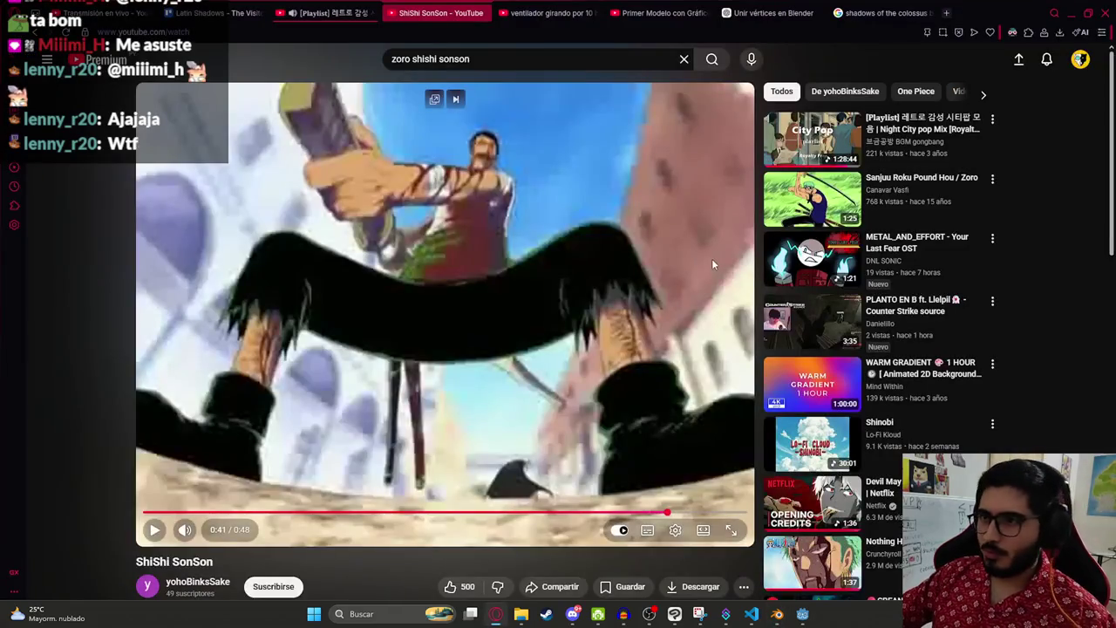
{"action": "key", "text": "alt+Tab"}
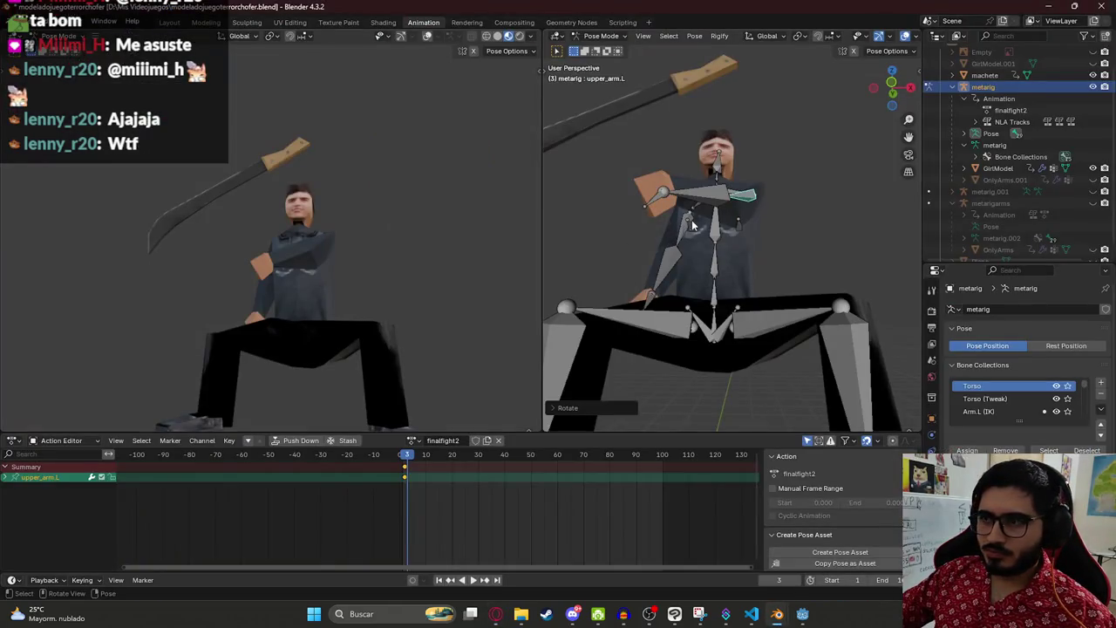
{"action": "key", "text": "r"}
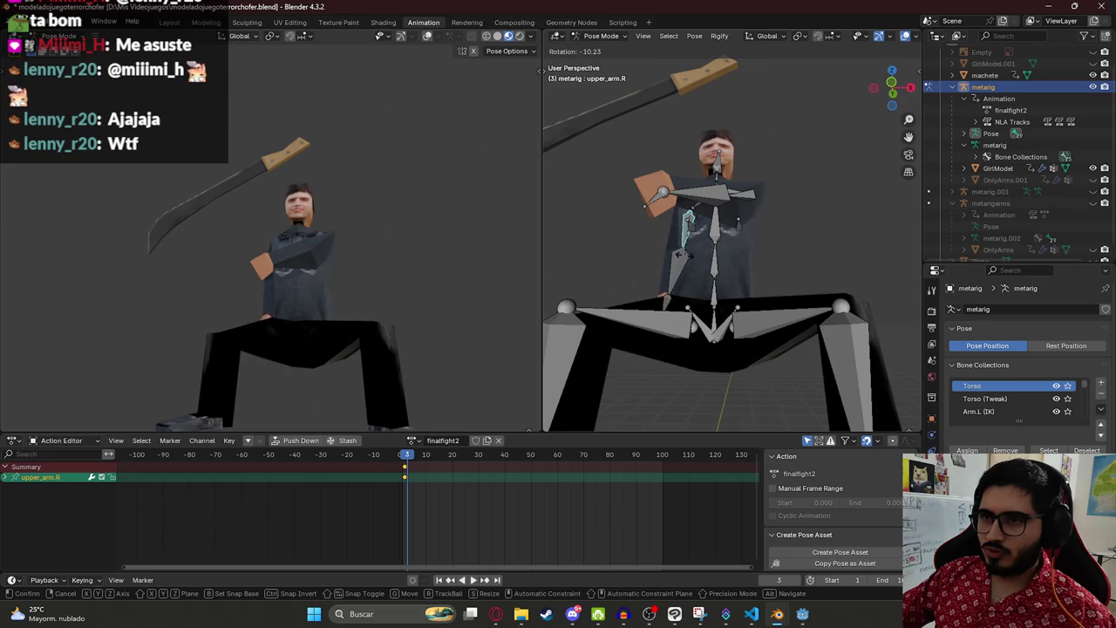
{"action": "left_click", "coordinate": [685, 255]}
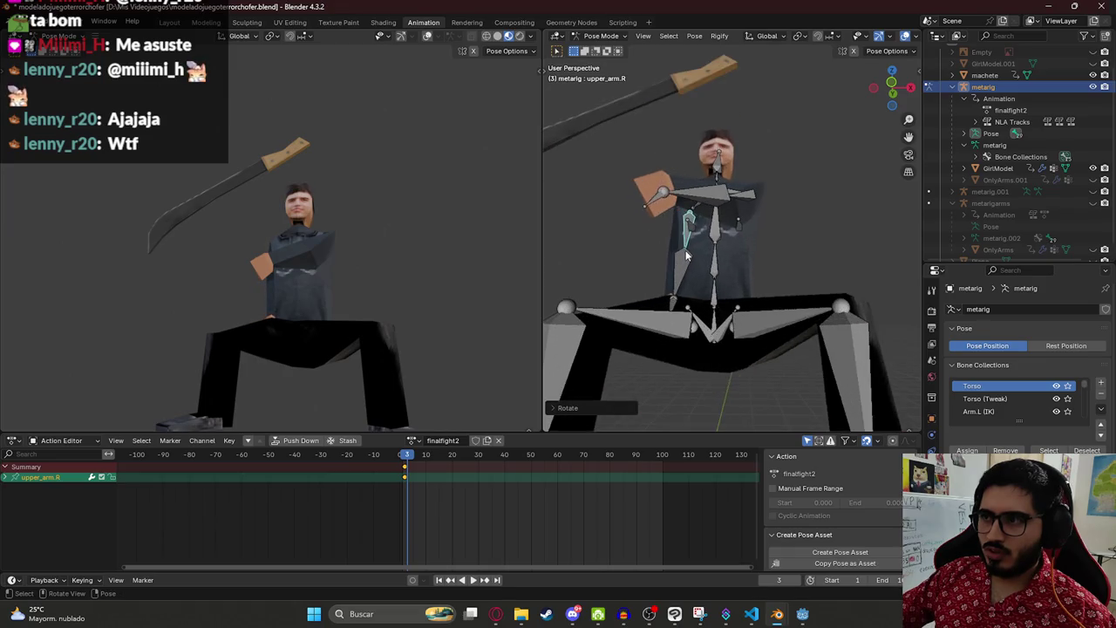
{"action": "key", "text": "a"}
{"action": "key", "text": "ctrl+c"}
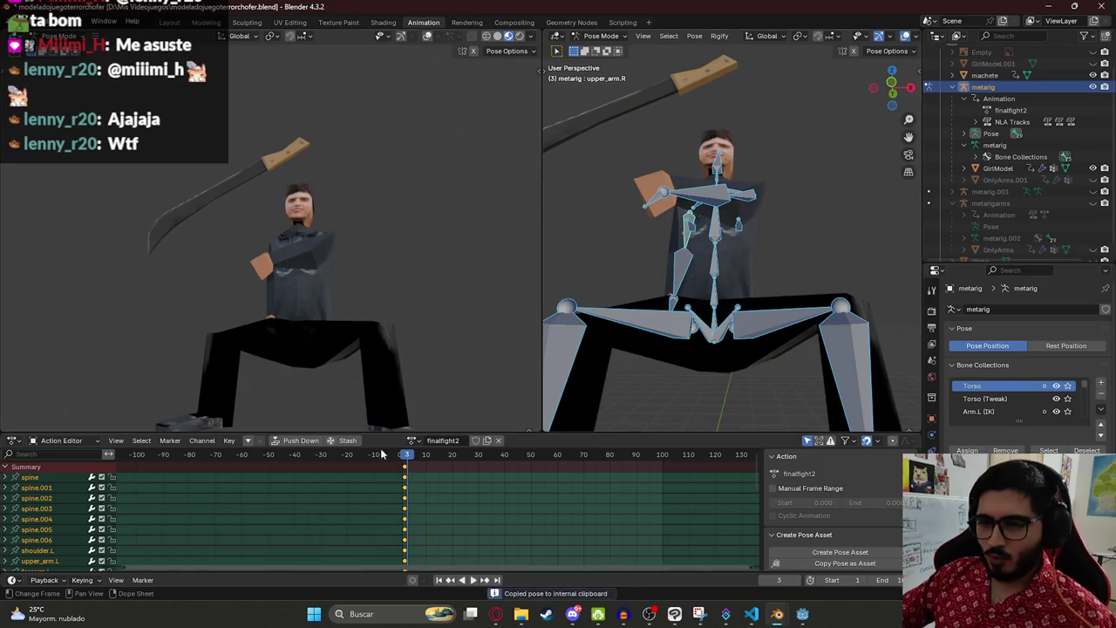
Paste the copied arm pose onto frame 2
{"action": "key", "text": "space"}
{"action": "left_click", "coordinate": [407, 457]}
{"action": "key", "text": "ctrl+v"}
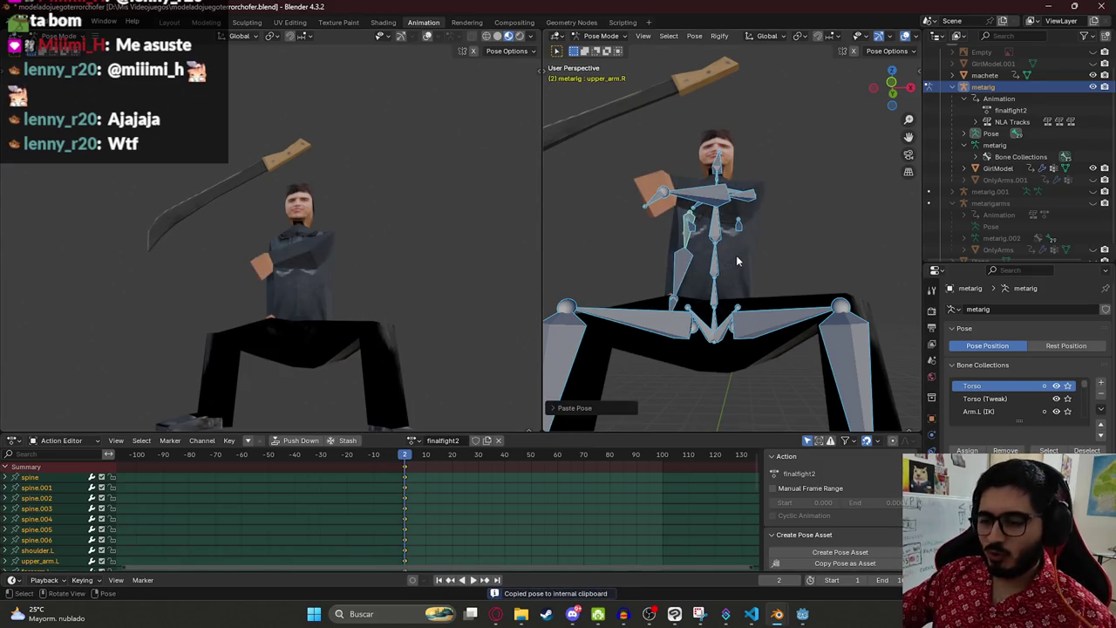
{"action": "key", "text": "ctrl+z"}
{"action": "scroll", "coordinate": [632, 194], "scroll_direction": "down", "scroll_amount": 3}
{"action": "mouse_move", "coordinate": [258, 302]}
{"action": "left_mouse_down"}
{"action": "mouse_move", "coordinate": [260, 268]}
{"action": "mouse_move", "coordinate": [300, 253]}
{"action": "mouse_move", "coordinate": [311, 262]}
{"action": "left_mouse_up"}
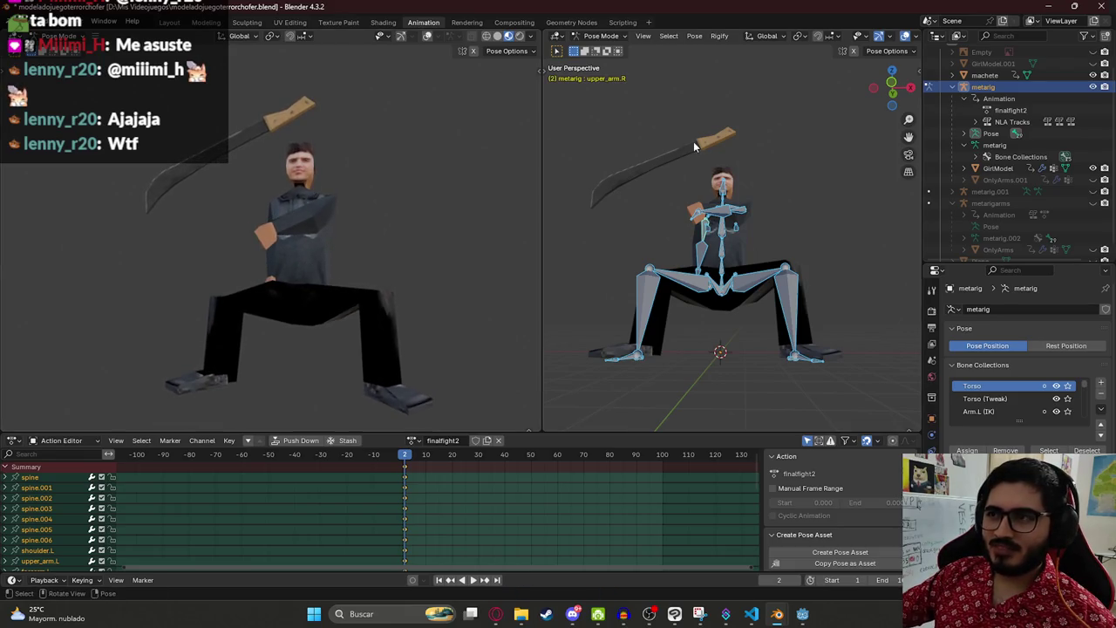
Switch to Object Mode, select the machete and show its actions in the Action Editor
{"action": "left_click", "coordinate": [601, 36]}
{"action": "left_click", "coordinate": [595, 51]}
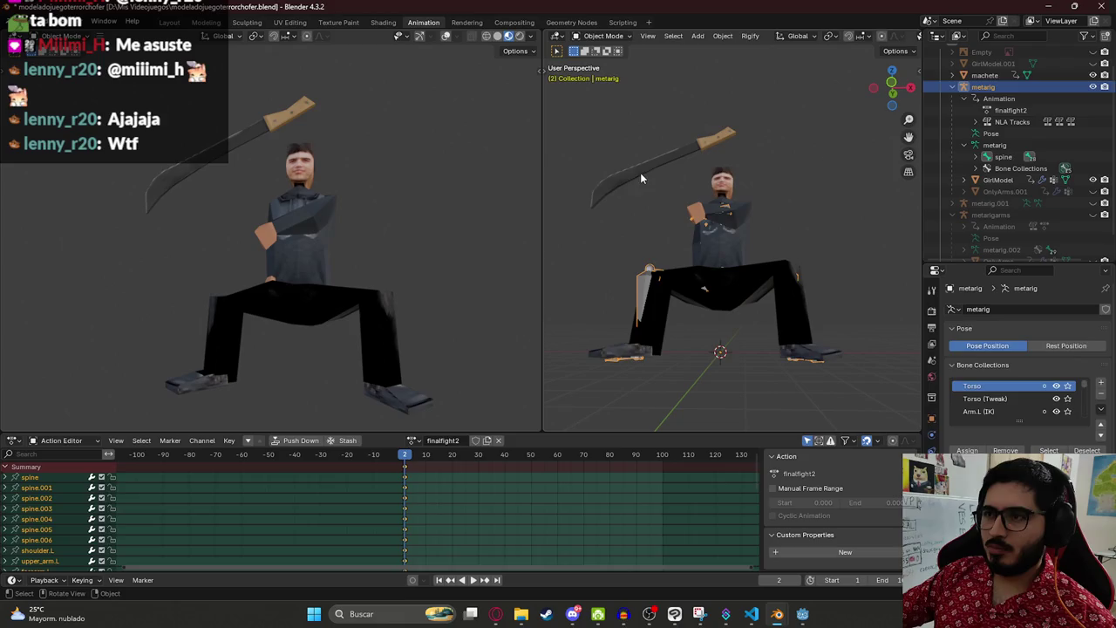
{"action": "left_click", "coordinate": [640, 177]}
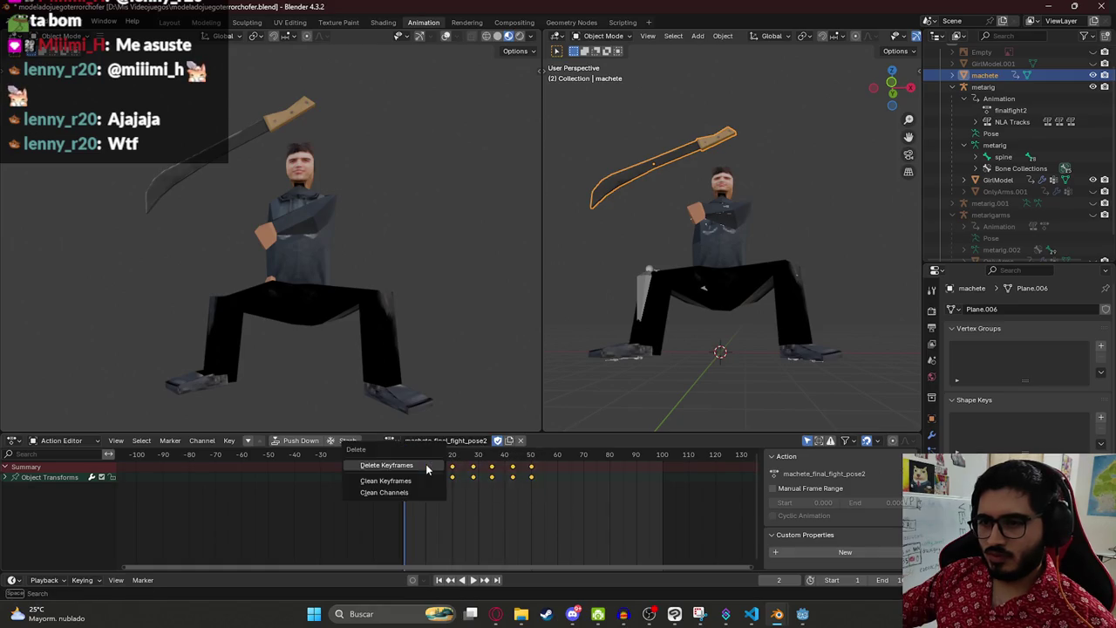
{"action": "left_click", "coordinate": [392, 441]}
Give the machete the machete_final_fight_pose2 action and clear its rotation, location and scale
{"action": "left_click", "coordinate": [480, 546]}
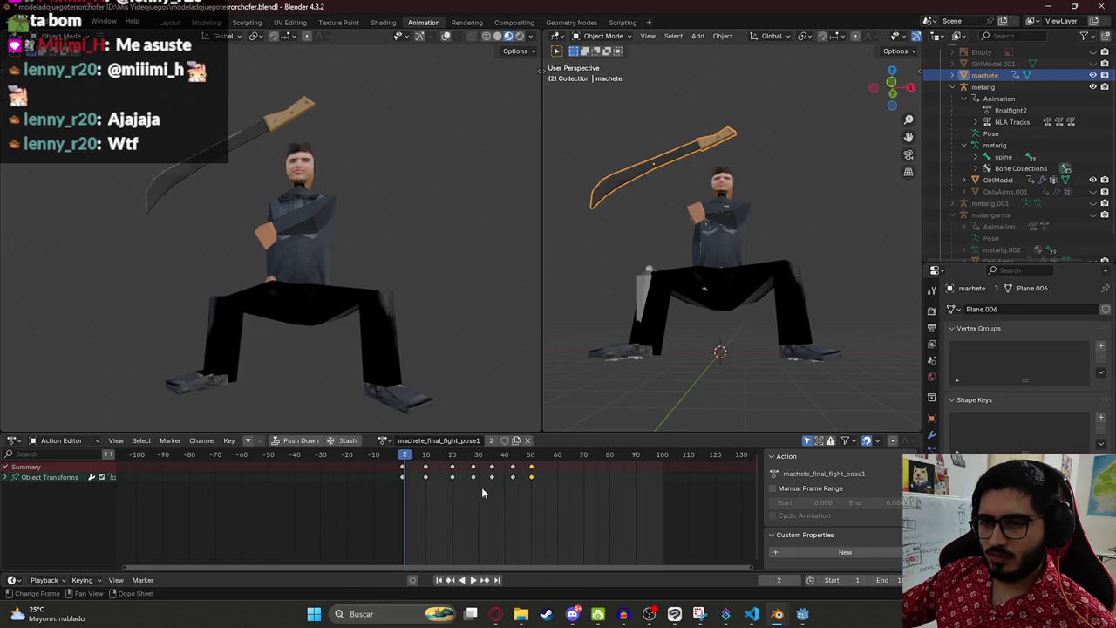
{"action": "left_click", "coordinate": [393, 440]}
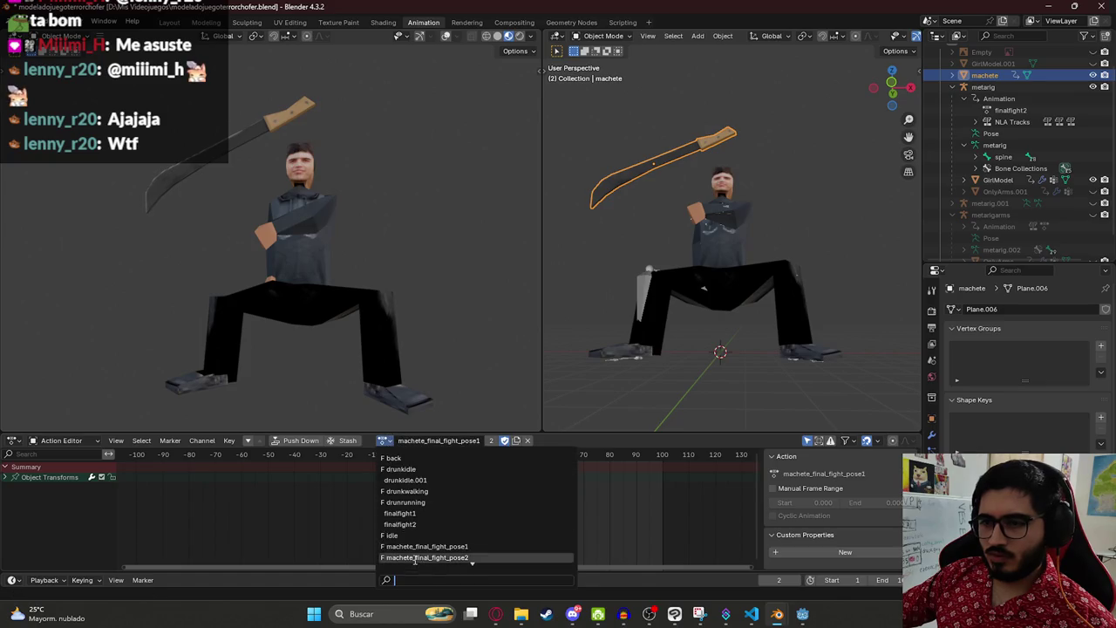
{"action": "left_click", "coordinate": [416, 558]}
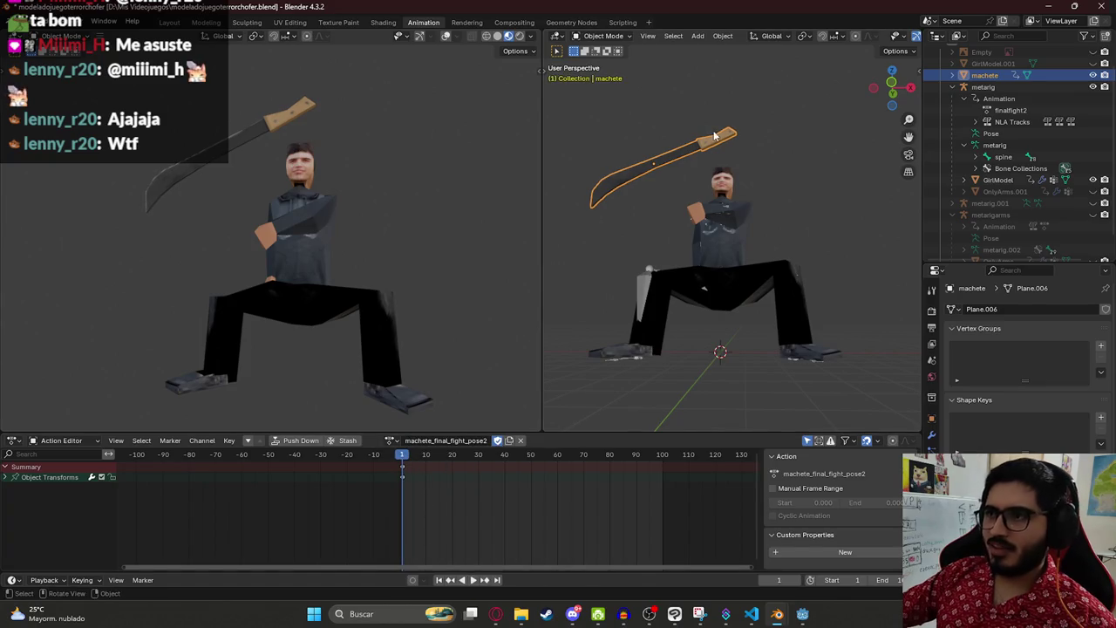
{"action": "key", "text": "alt+r"}
{"action": "key", "text": "alt+g"}
{"action": "key", "text": "alt+s"}
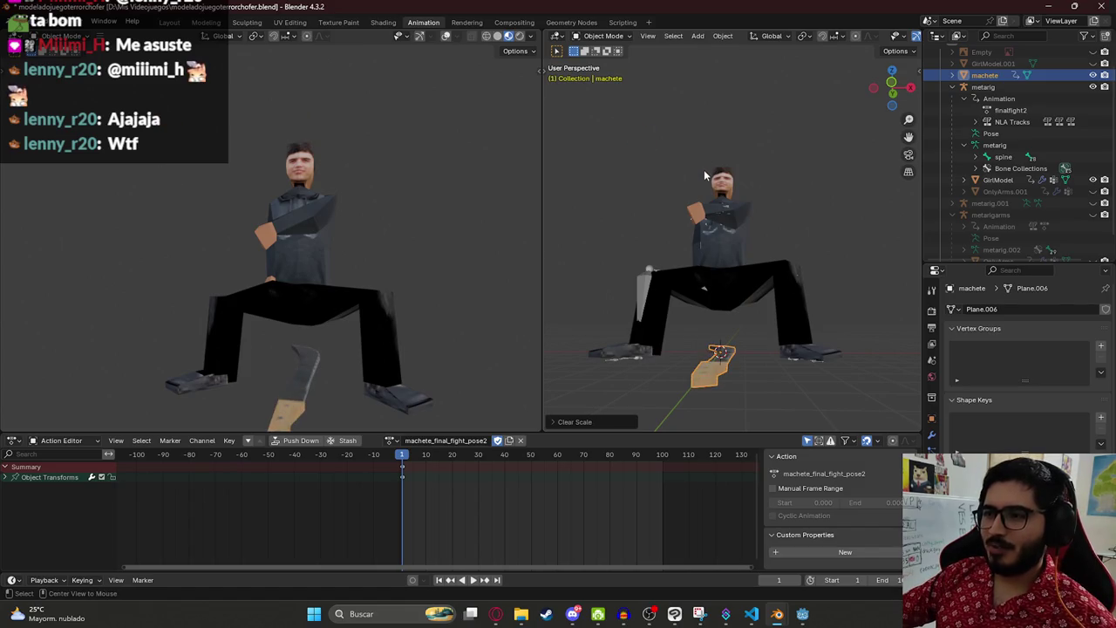
In front view, move the machete to the character's hand and tilt it upright
{"action": "key", "text": "KP_1"}
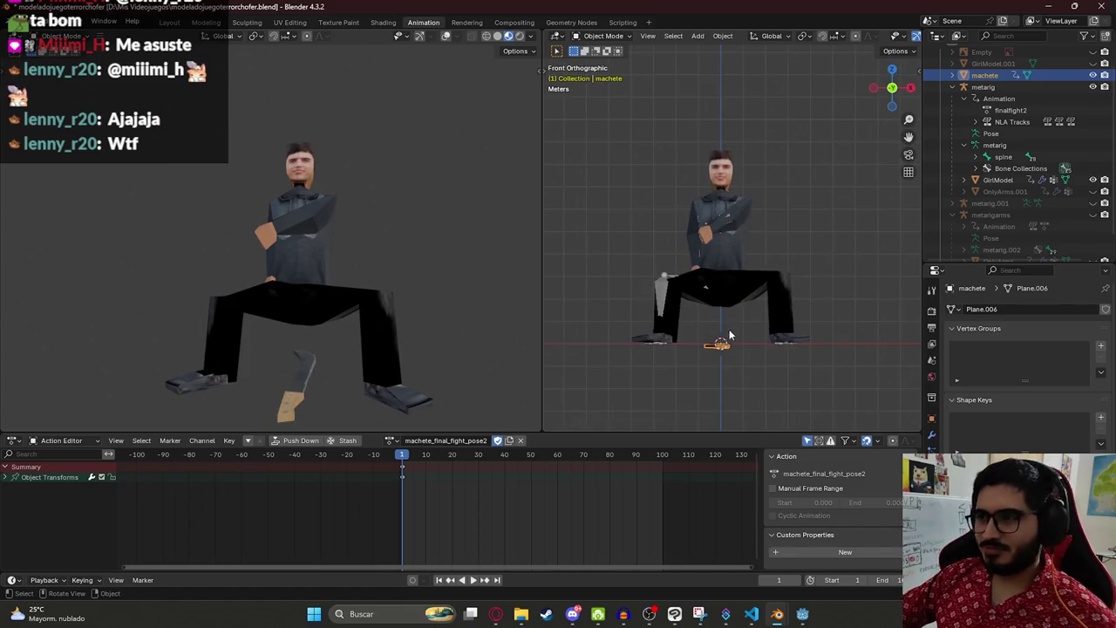
{"action": "key", "text": "g"}
{"action": "left_click", "coordinate": [700, 234]}
{"action": "scroll", "coordinate": [700, 234], "scroll_direction": "up", "scroll_amount": 3}
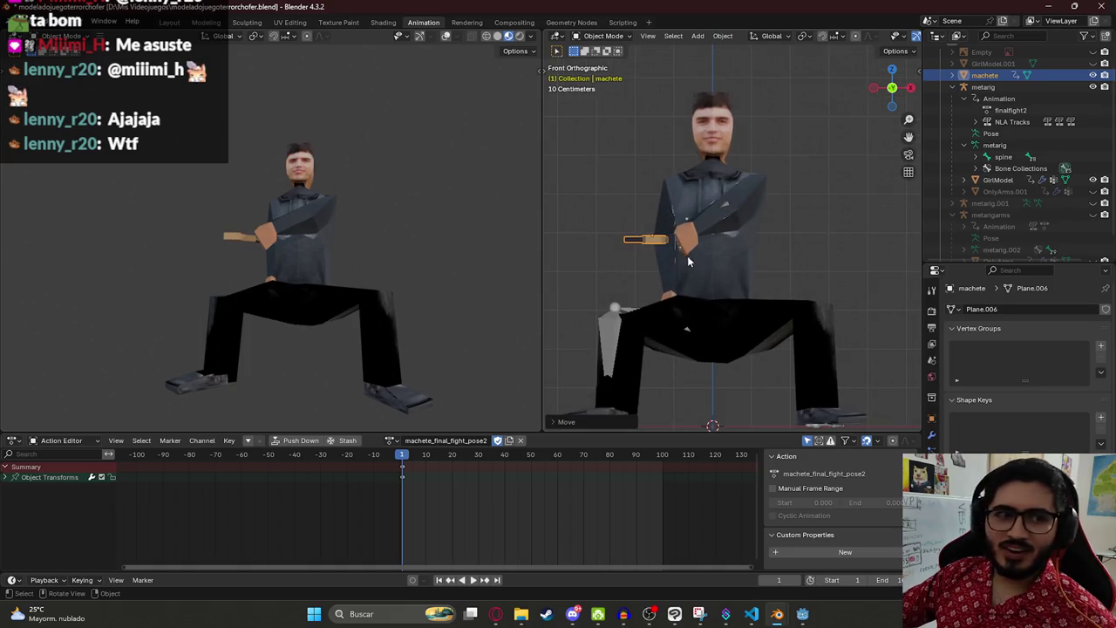
{"action": "key", "text": "r"}
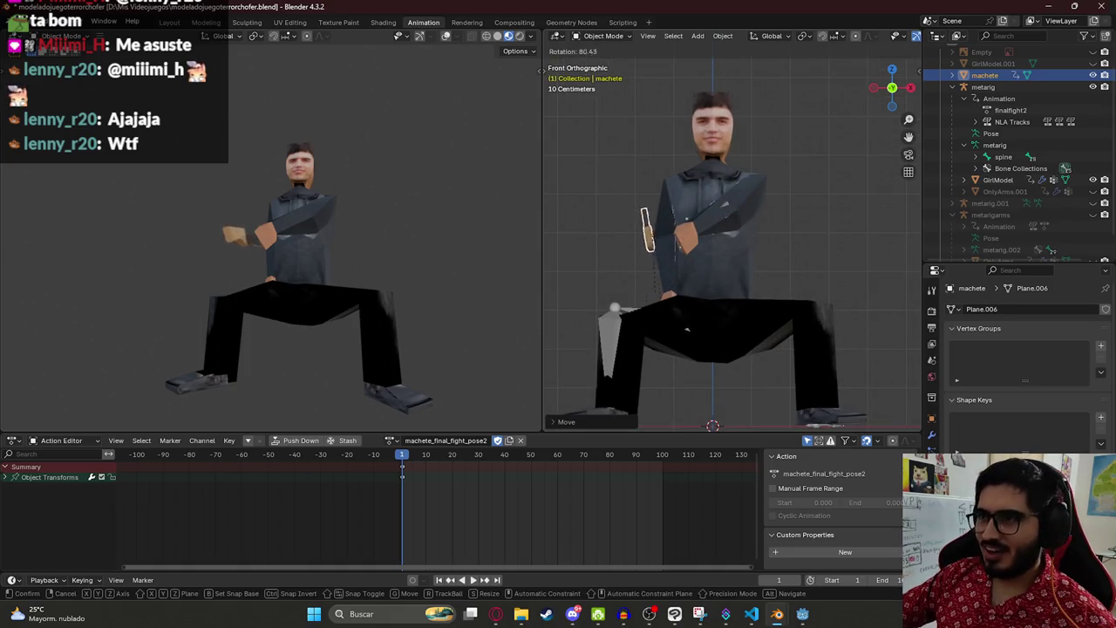
{"action": "left_click", "coordinate": [664, 158]}
{"action": "key", "text": "alt+Tab"}
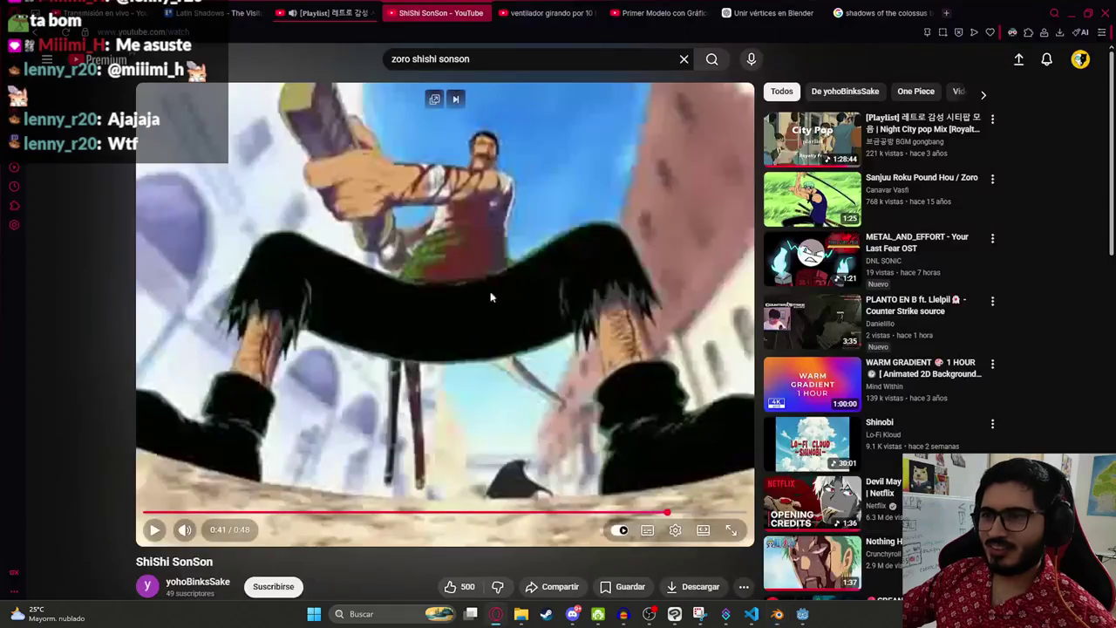
{"action": "key", "text": "alt+Tab"}
{"action": "key", "text": "g"}
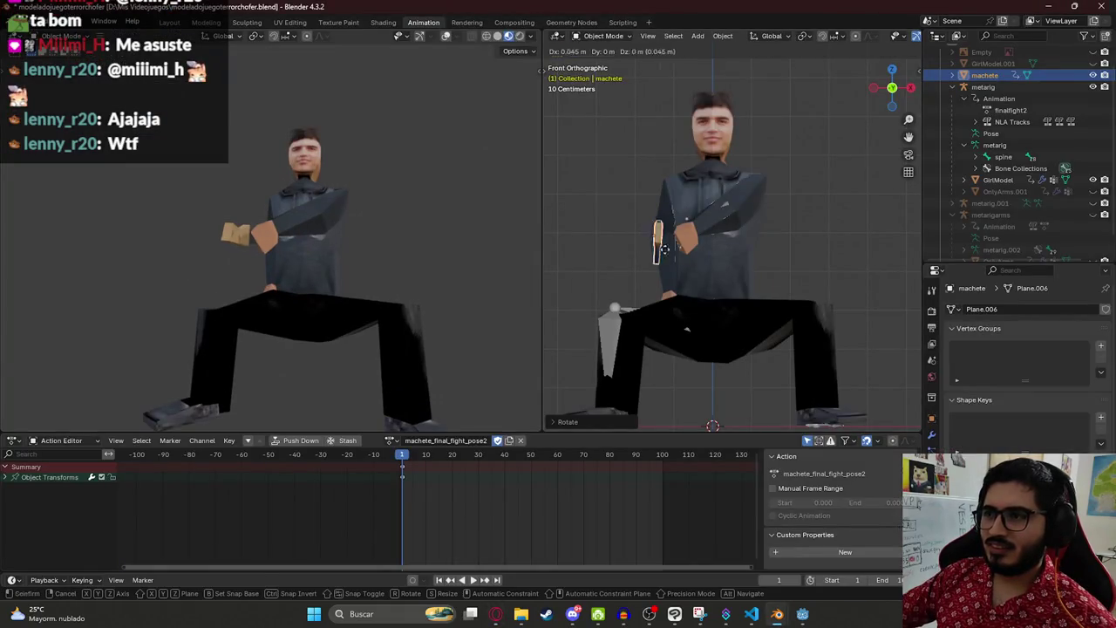
{"action": "left_click", "coordinate": [694, 252]}
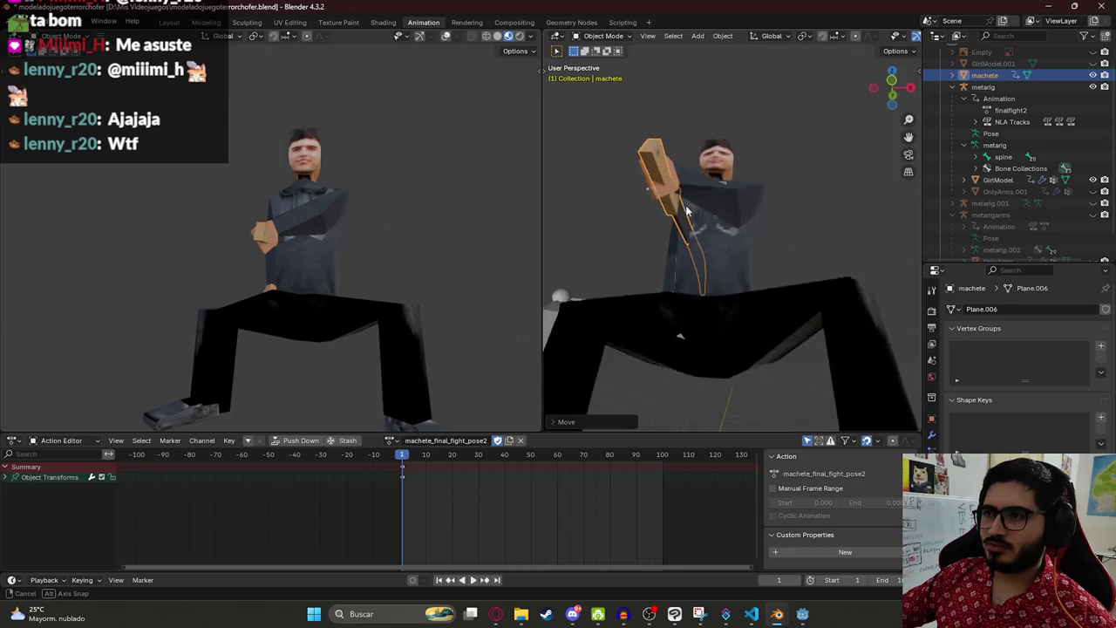
Rotate the machete about Z and move it toward the hand, shifting it along X
{"action": "key", "text": "r"}
{"action": "key", "text": "z"}
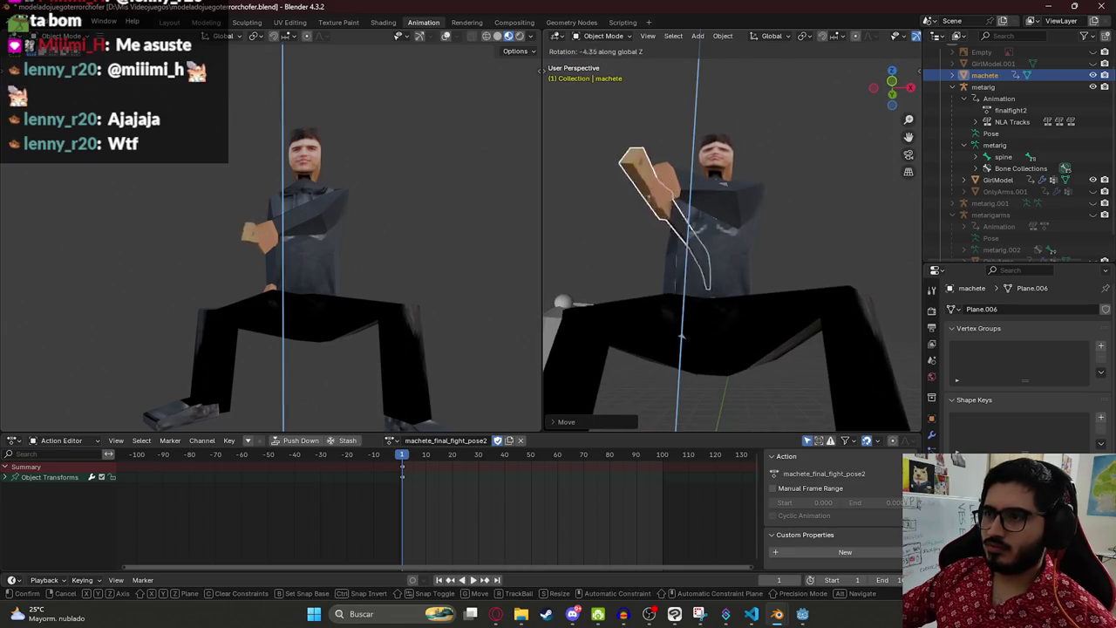
{"action": "left_click", "coordinate": [681, 334]}
{"action": "key", "text": "g"}
{"action": "left_click", "coordinate": [747, 296]}
{"action": "key", "text": "g"}
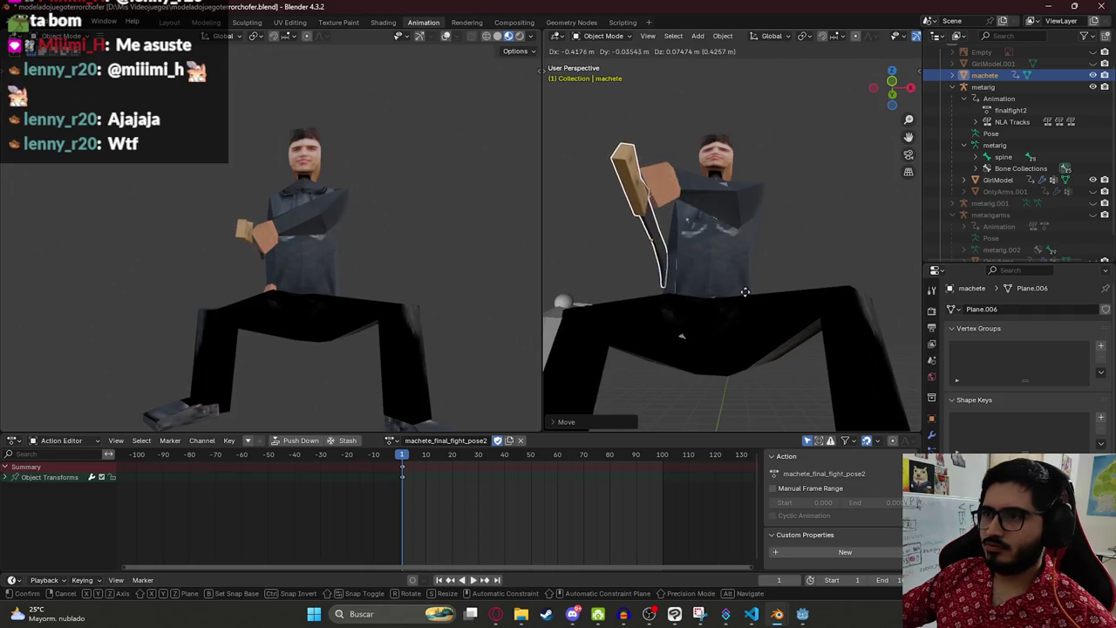
{"action": "left_click", "coordinate": [750, 296]}
{"action": "key", "text": "r"}
{"action": "key", "text": "z"}
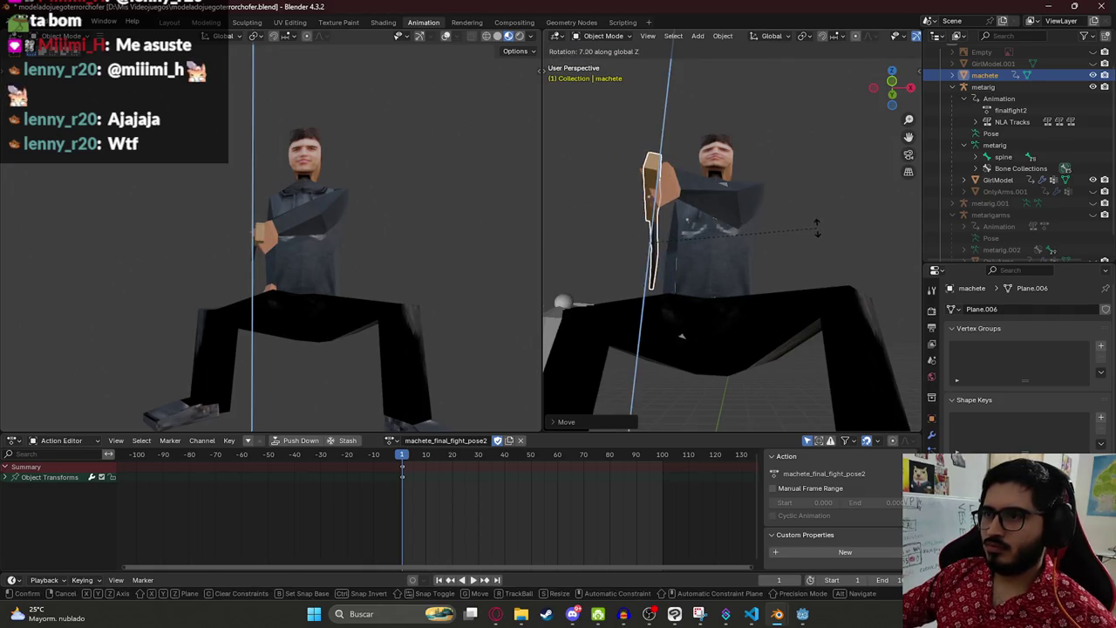
{"action": "left_click", "coordinate": [807, 224]}
{"action": "key", "text": "g"}
{"action": "key", "text": "x"}
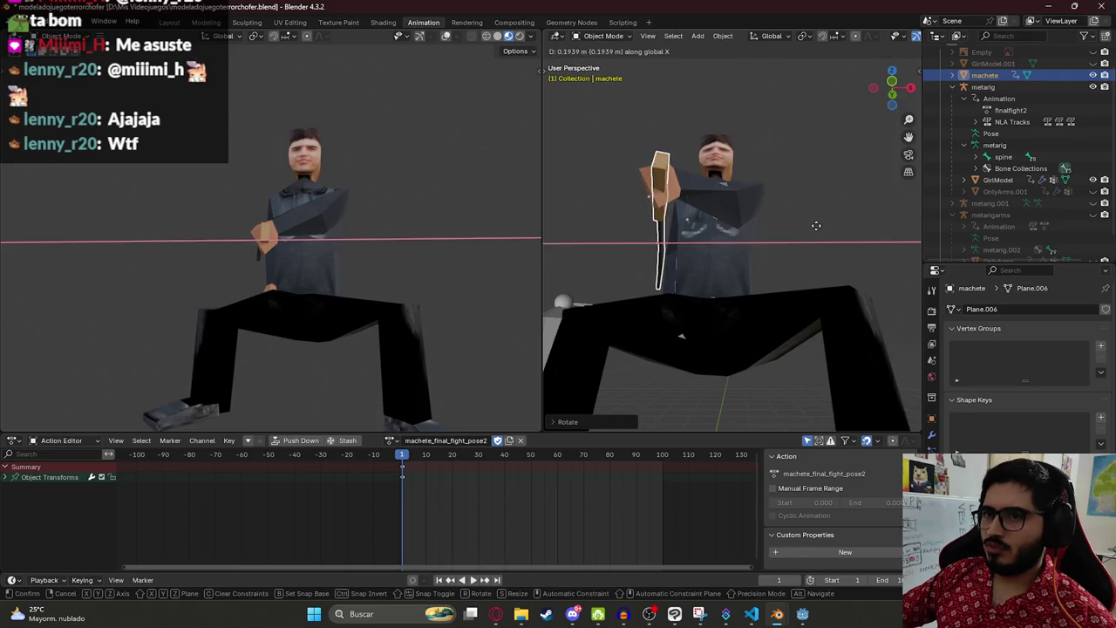
{"action": "left_click", "coordinate": [816, 225]}
Tilt the machete around its X axis and reposition it, checking from the orbited left view
{"action": "mouse_move", "coordinate": [436, 262]}
{"action": "left_mouse_down"}
{"action": "mouse_move", "coordinate": [356, 275]}
{"action": "mouse_move", "coordinate": [363, 262]}
{"action": "mouse_move", "coordinate": [357, 277]}
{"action": "left_mouse_up"}
{"action": "key", "text": "r"}
{"action": "key", "text": "z"}
{"action": "key", "text": "z"}
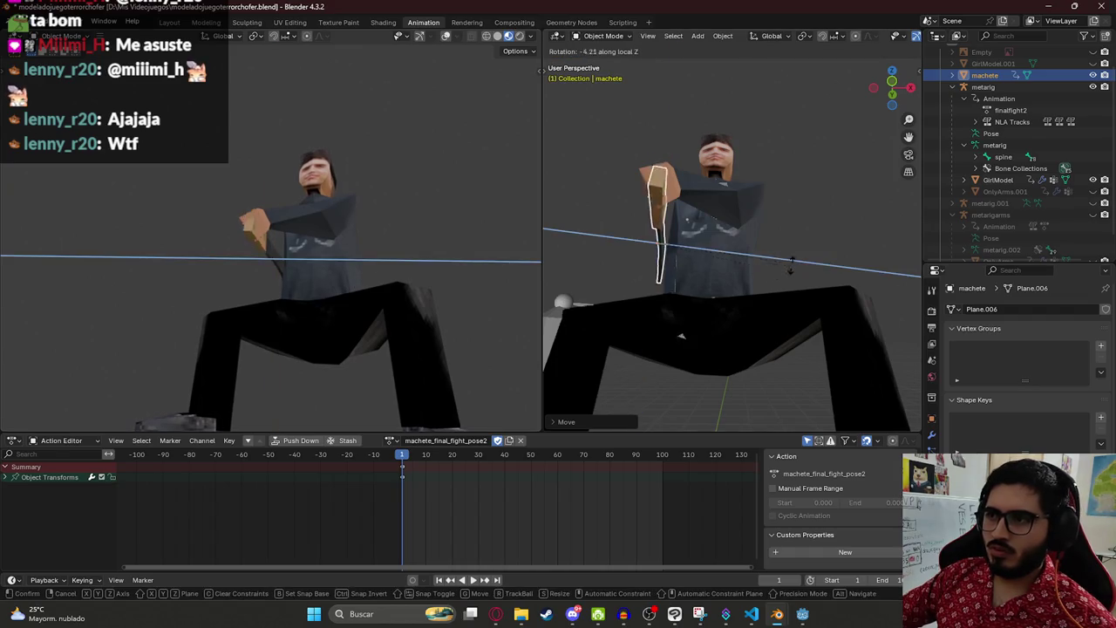
{"action": "key", "text": "x"}
{"action": "key", "text": "x"}
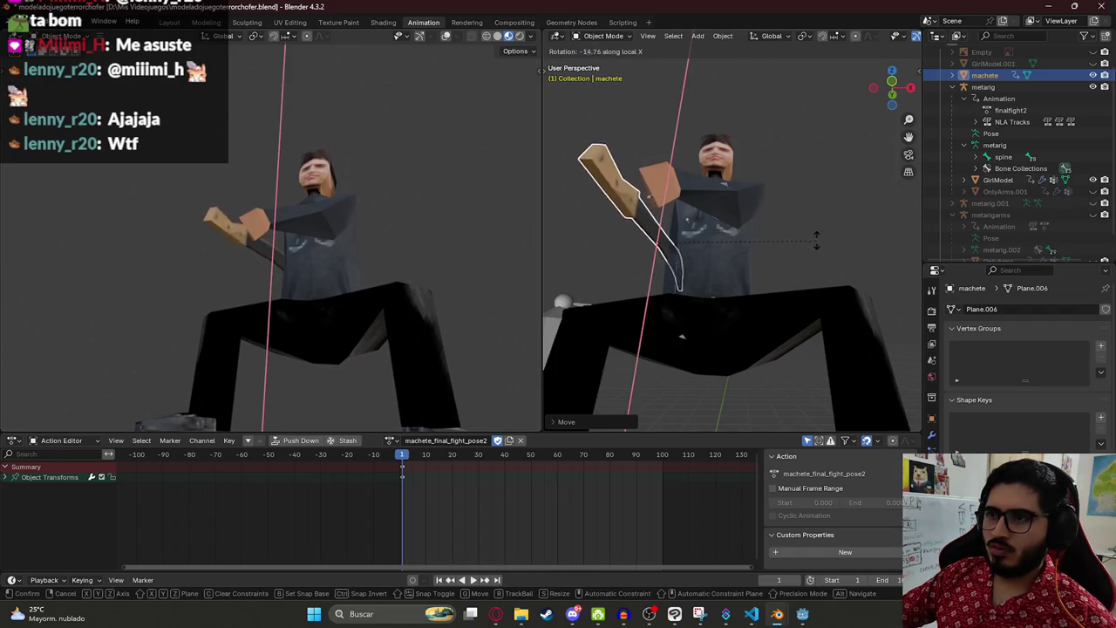
{"action": "left_click", "coordinate": [814, 253]}
{"action": "key", "text": "g"}
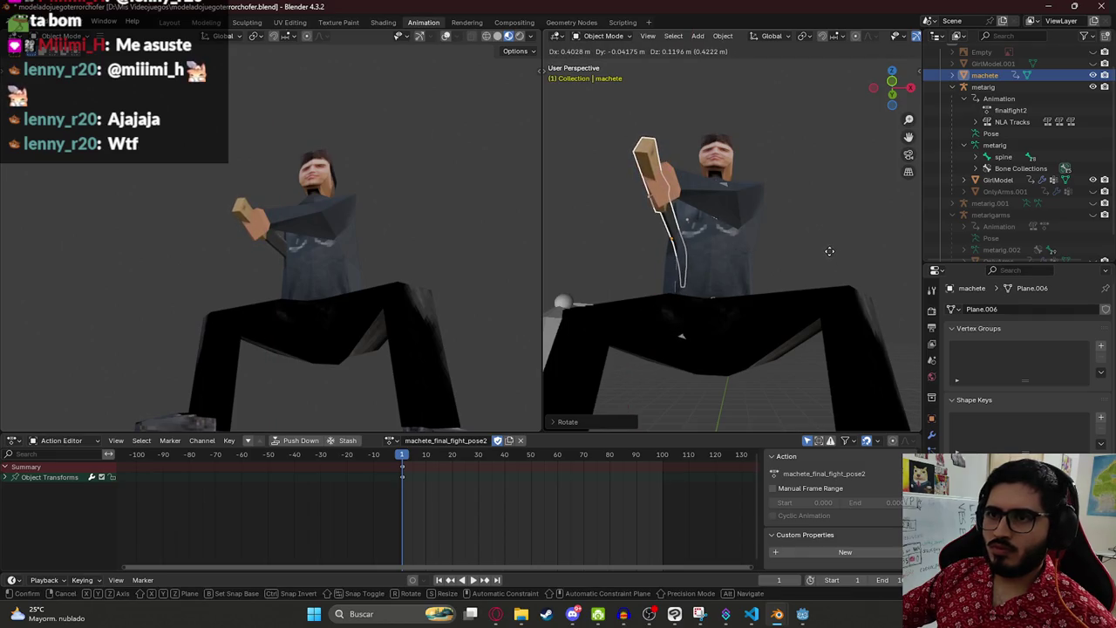
{"action": "left_click", "coordinate": [829, 251]}
{"action": "key", "text": "r"}
{"action": "key", "text": "z"}
{"action": "key", "text": "x"}
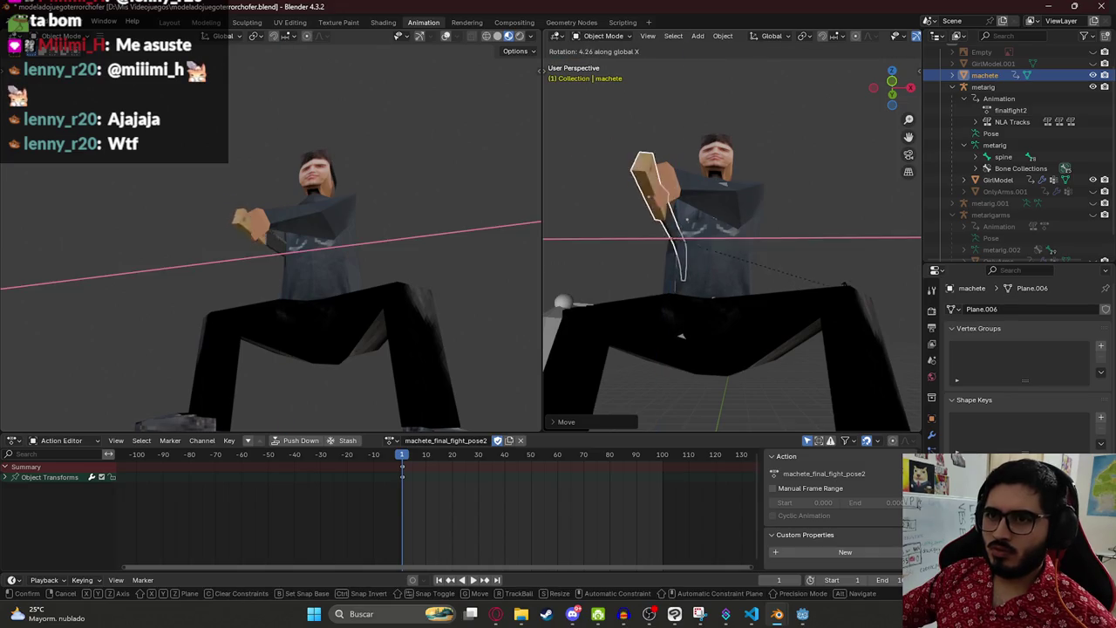
{"action": "left_click", "coordinate": [776, 278]}
Raise the machete along Z and rotate it so the blade stands vertically through the grip
{"action": "key", "text": "g"}
{"action": "key", "text": "z"}
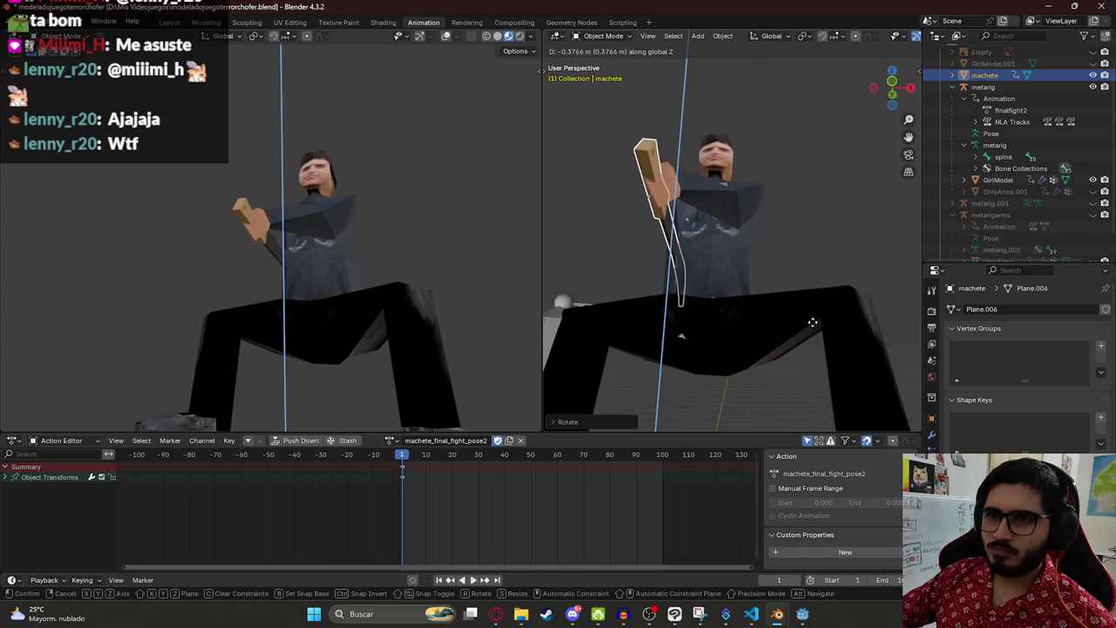
{"action": "left_click", "coordinate": [813, 324]}
{"action": "key", "text": "r"}
{"action": "key", "text": "x"}
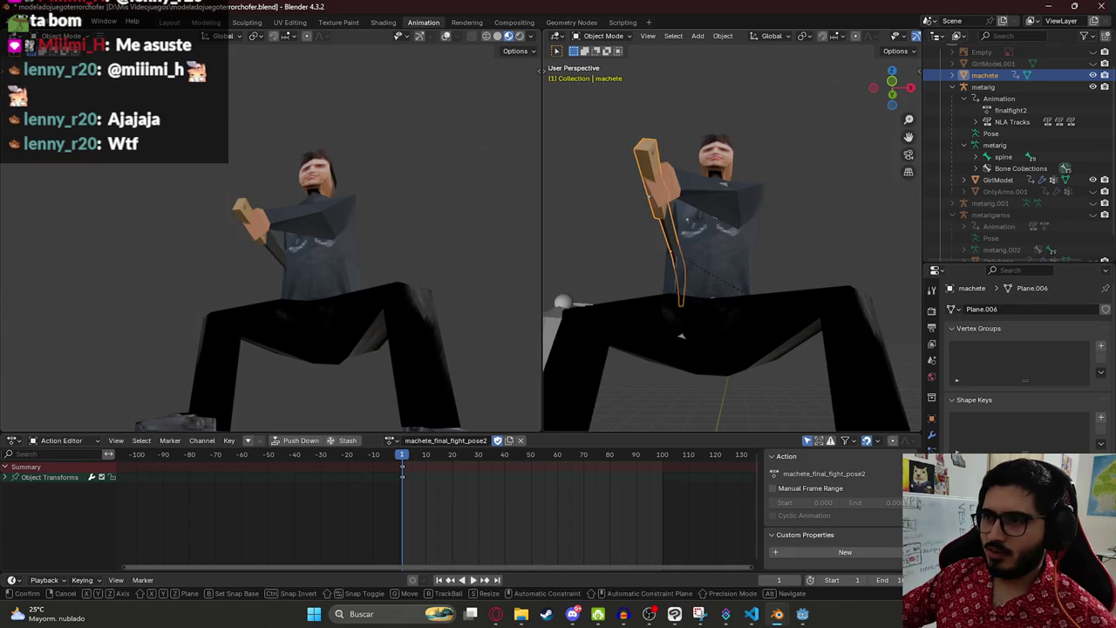
{"action": "key", "text": "z"}
{"action": "left_click", "coordinate": [724, 336]}
Nudge the machete along X and rotate it about the vertical Z axis
{"action": "key", "text": "g"}
{"action": "key", "text": "x"}
{"action": "left_click", "coordinate": [748, 339]}
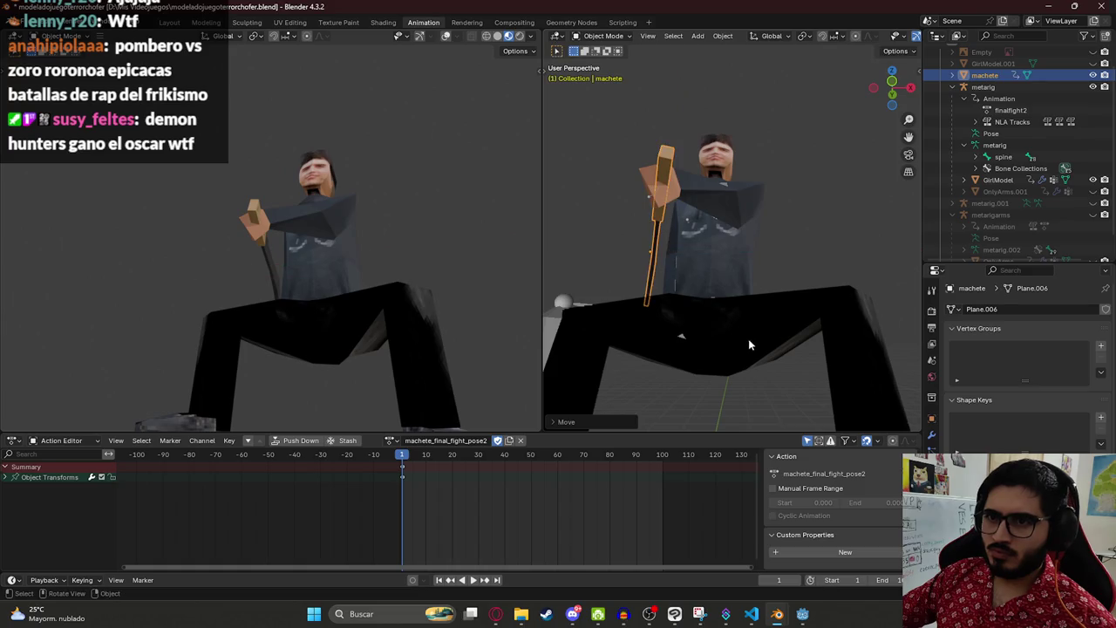
{"action": "key", "text": "r"}
{"action": "key", "text": "z"}
{"action": "left_click", "coordinate": [748, 340]}
{"action": "key", "text": "g"}
{"action": "key", "text": "x"}
{"action": "left_click", "coordinate": [793, 331]}
Stand the machete upright by rotating about its own Y and Z axes, then set its height
{"action": "key", "text": "r"}
{"action": "key", "text": "z"}
{"action": "key", "text": "y"}
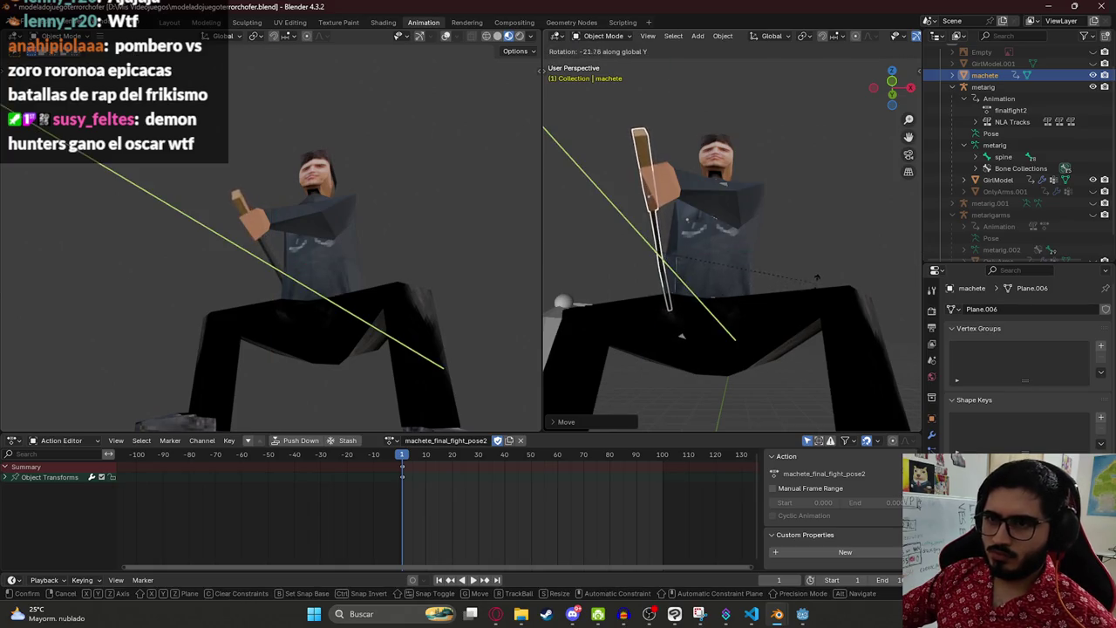
{"action": "key", "text": "y"}
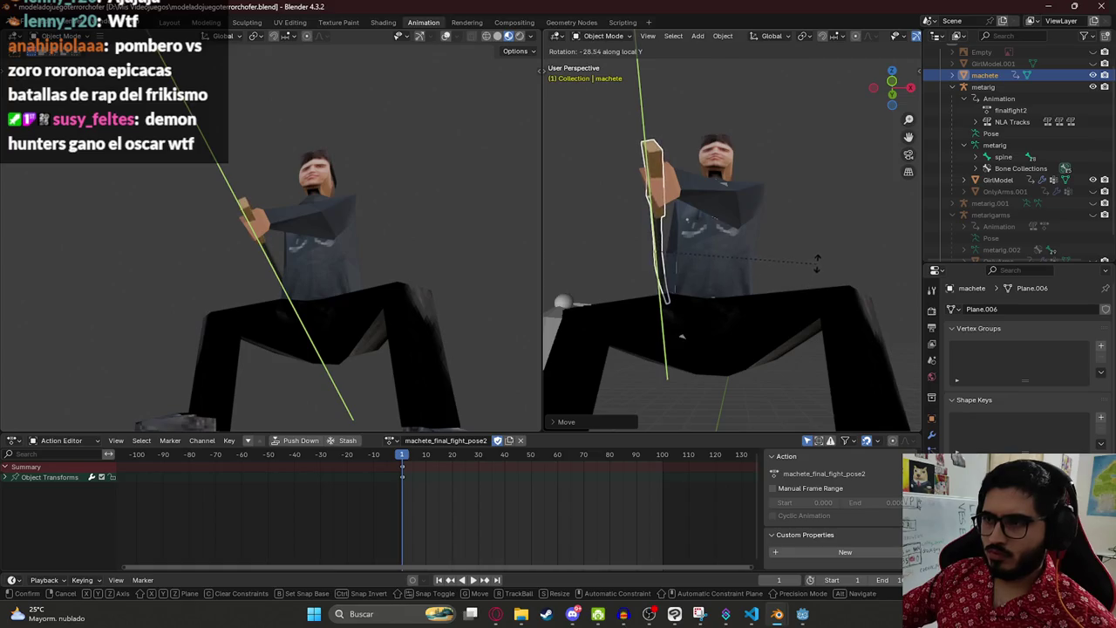
{"action": "key", "text": "y"}
{"action": "key", "text": "z"}
{"action": "key", "text": "z"}
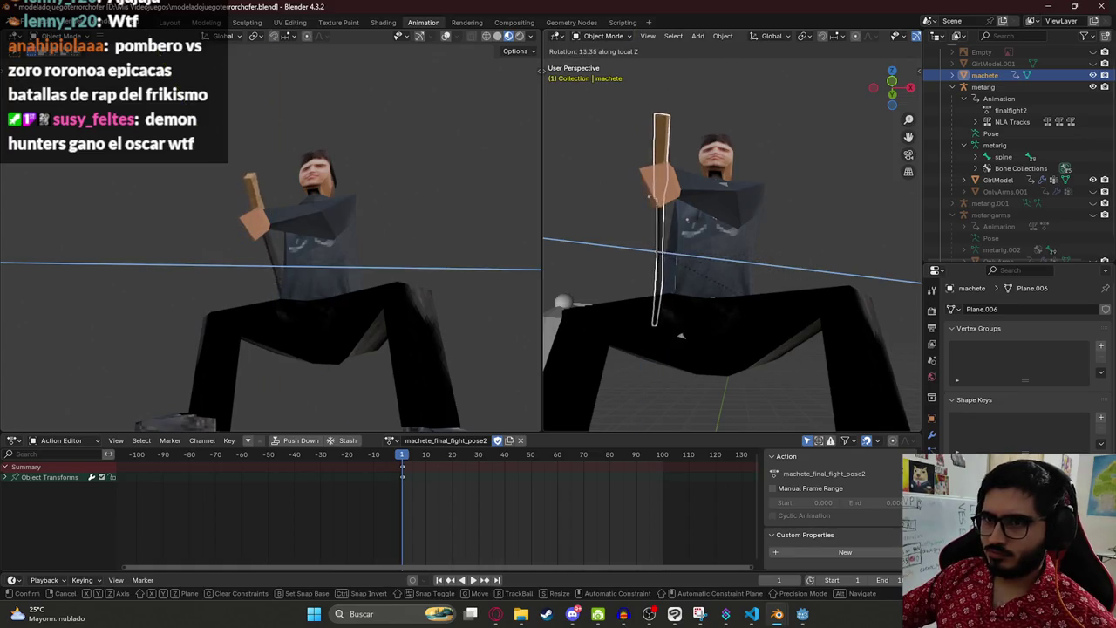
{"action": "left_click", "coordinate": [790, 321]}
{"action": "key", "text": "g"}
{"action": "key", "text": "z"}
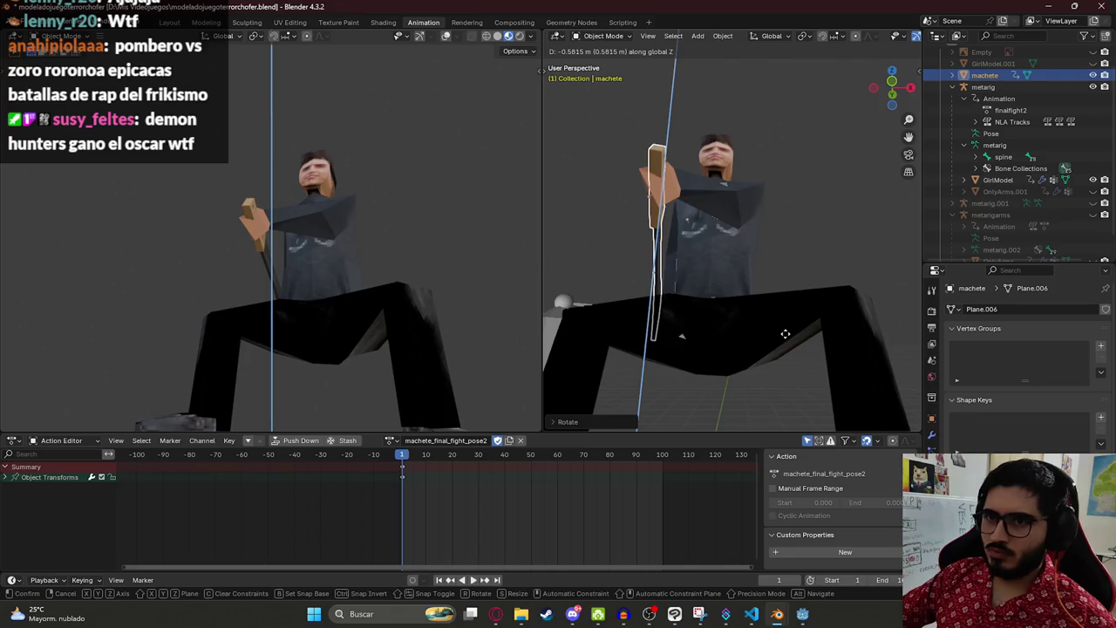
{"action": "left_click", "coordinate": [785, 334]}
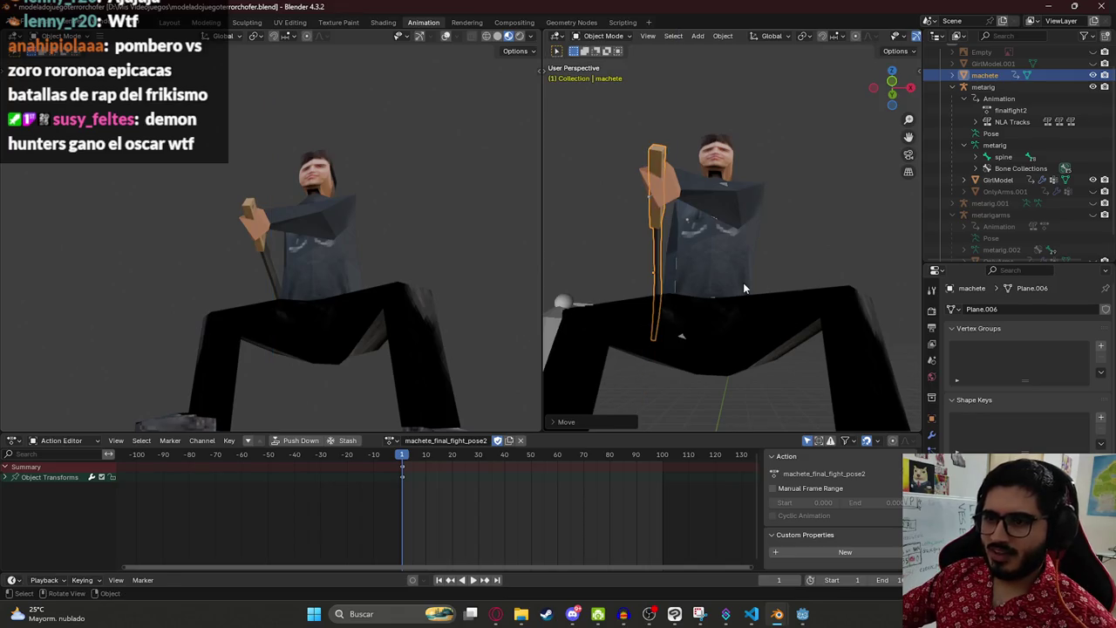
Save modeladojuegoterrorchofer.blend, then turn the machete about its own Z axis and adjust its height
{"action": "key", "text": "ctrl+s"}
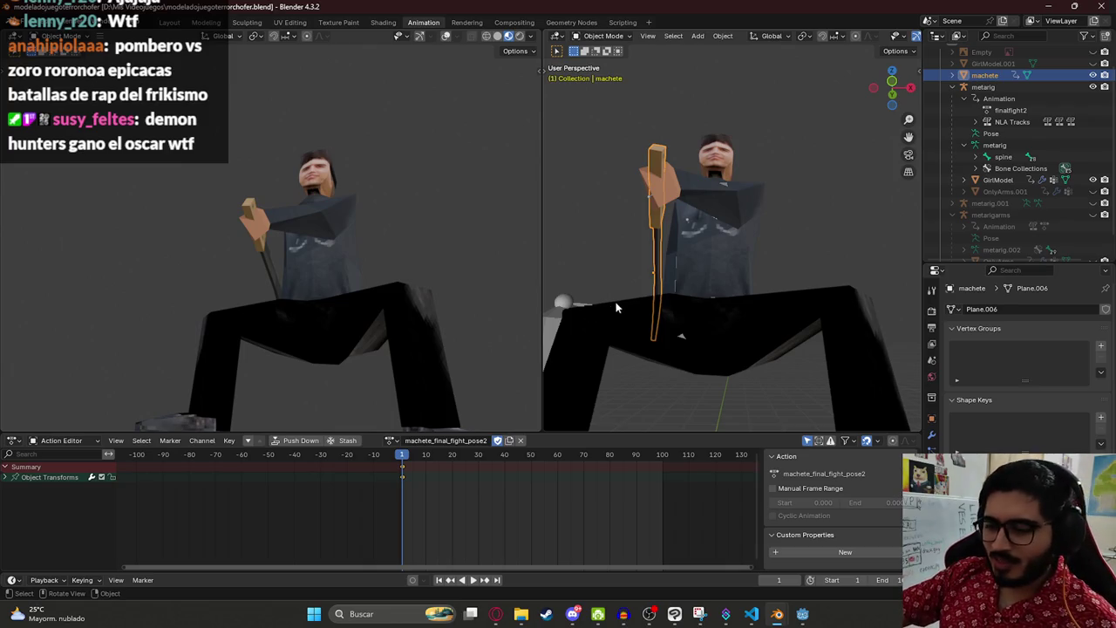
{"action": "mouse_move", "coordinate": [716, 278]}
{"action": "left_mouse_down"}
{"action": "mouse_move", "coordinate": [691, 278]}
{"action": "mouse_move", "coordinate": [689, 266]}
{"action": "mouse_move", "coordinate": [710, 258]}
{"action": "mouse_move", "coordinate": [704, 271]}
{"action": "mouse_move", "coordinate": [714, 271]}
{"action": "mouse_move", "coordinate": [680, 309]}
{"action": "mouse_move", "coordinate": [712, 259]}
{"action": "mouse_move", "coordinate": [726, 280]}
{"action": "mouse_move", "coordinate": [718, 293]}
{"action": "left_mouse_up"}
{"action": "key", "text": "ctrl+s"}
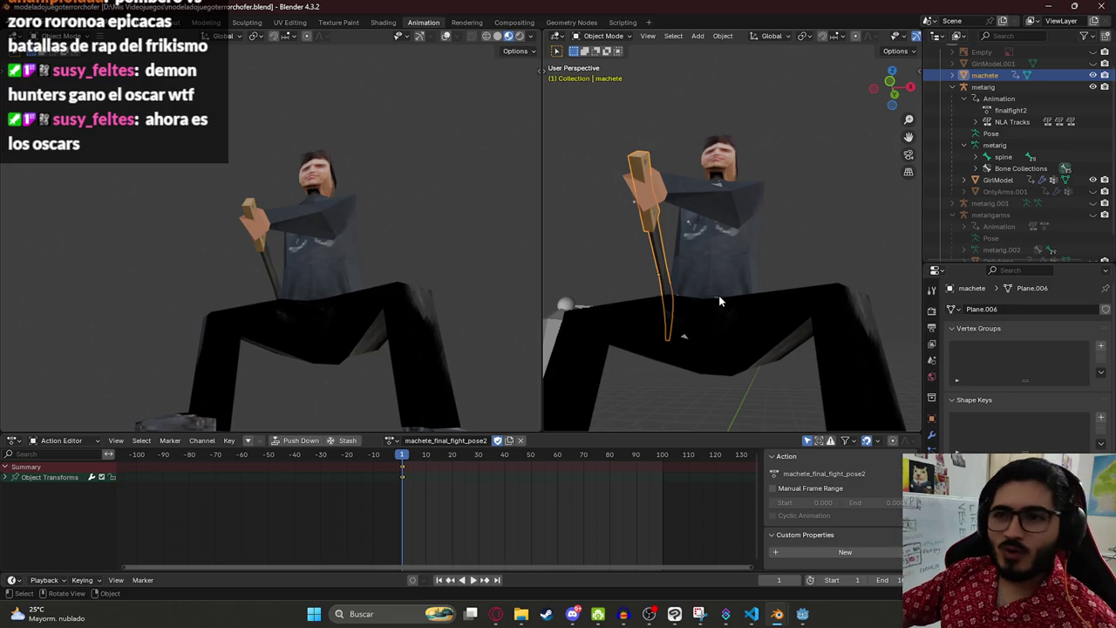
{"action": "key", "text": "r"}
{"action": "key", "text": "z"}
{"action": "key", "text": "z"}
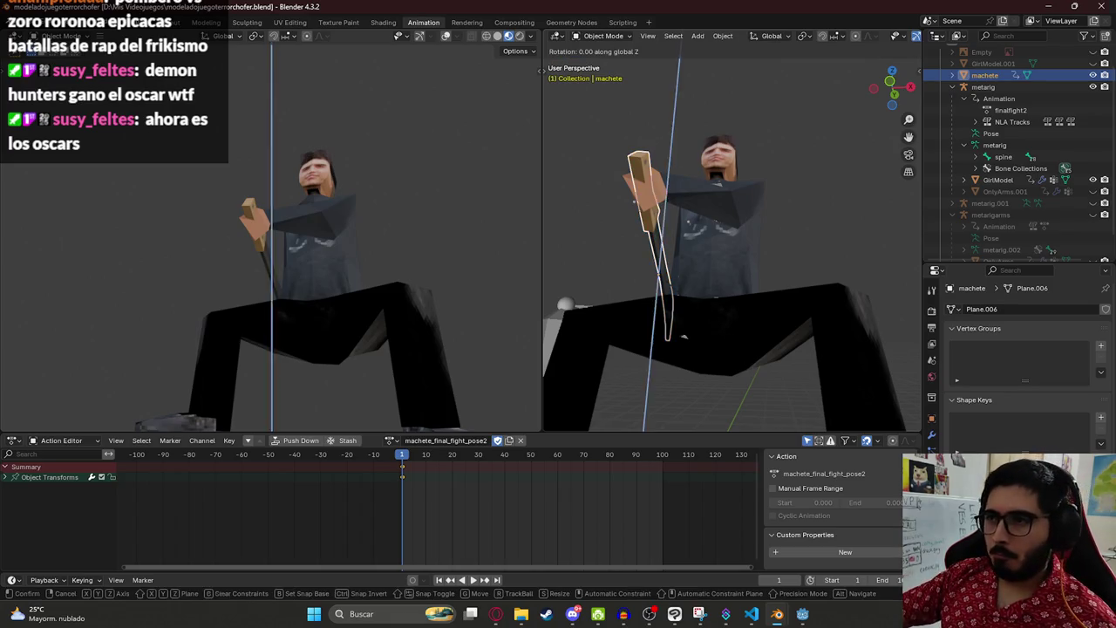
{"action": "key", "text": "Return"}
{"action": "key", "text": "g"}
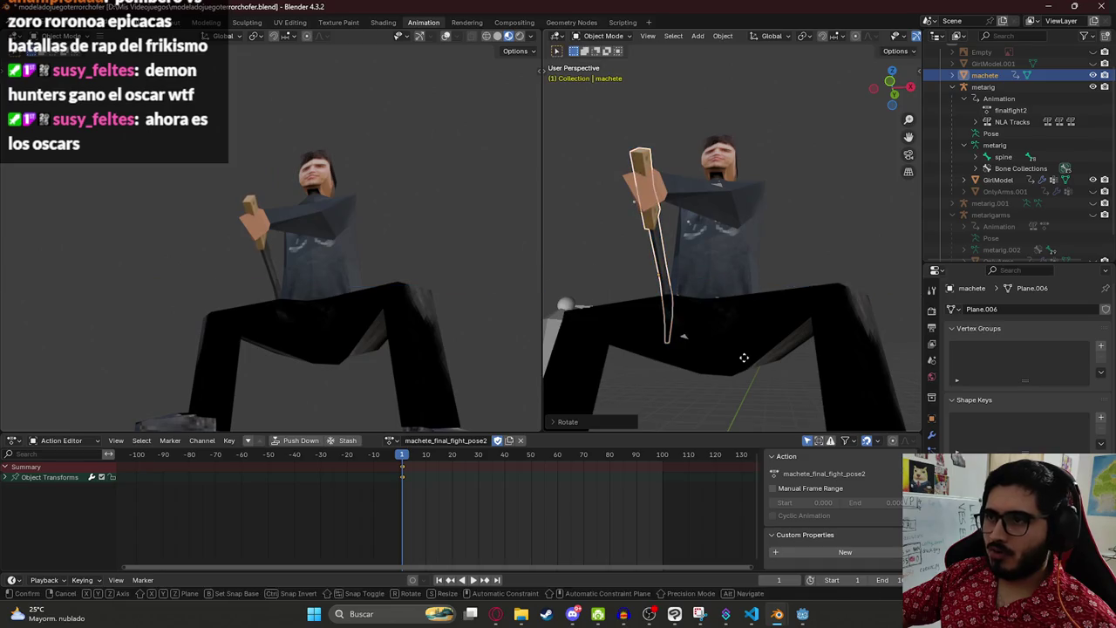
{"action": "key", "text": "z"}
{"action": "key", "text": "Return"}
Tilt the machete about X, refine its height and sideways position, and save again
{"action": "key", "text": "r"}
{"action": "key", "text": "z"}
{"action": "key", "text": "x"}
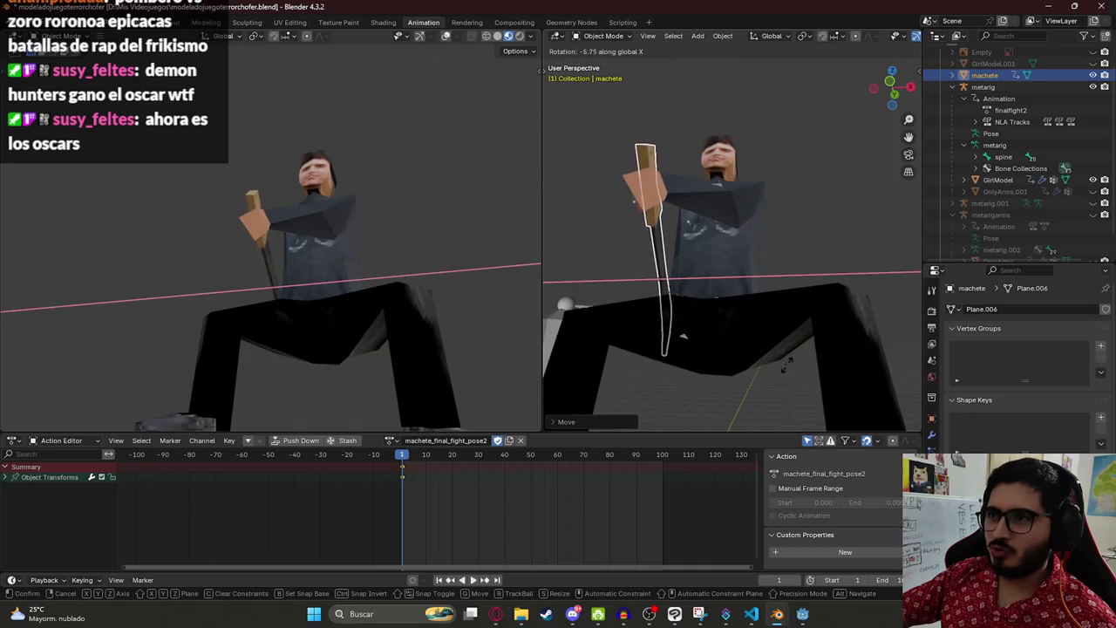
{"action": "key", "text": "Return"}
{"action": "key", "text": "g"}
{"action": "key", "text": "z"}
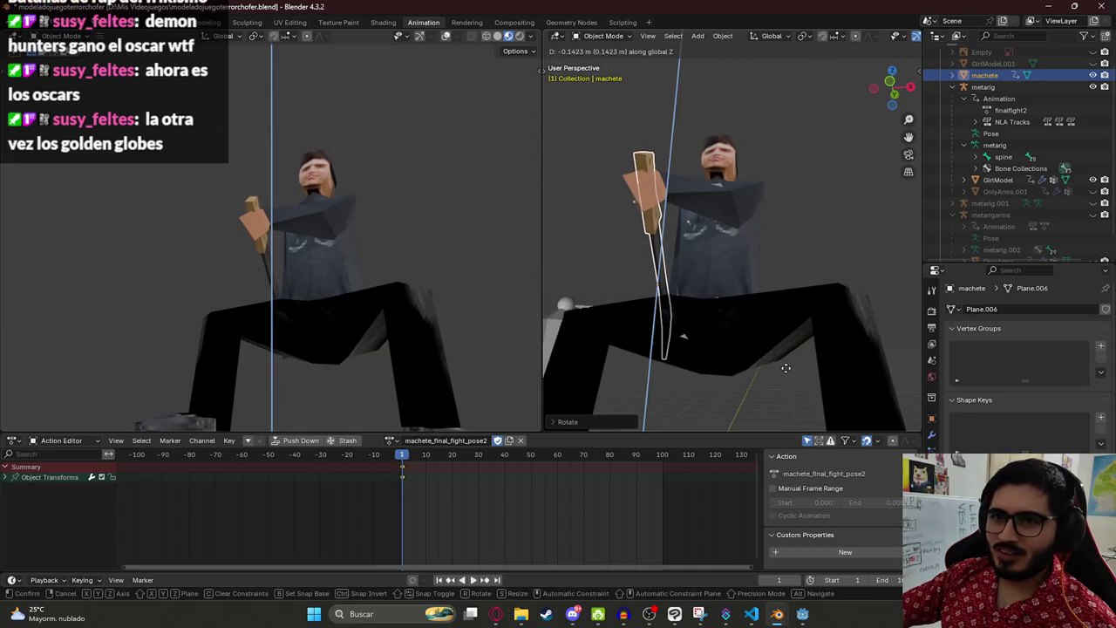
{"action": "key", "text": "Return"}
{"action": "key", "text": "g"}
{"action": "key", "text": "x"}
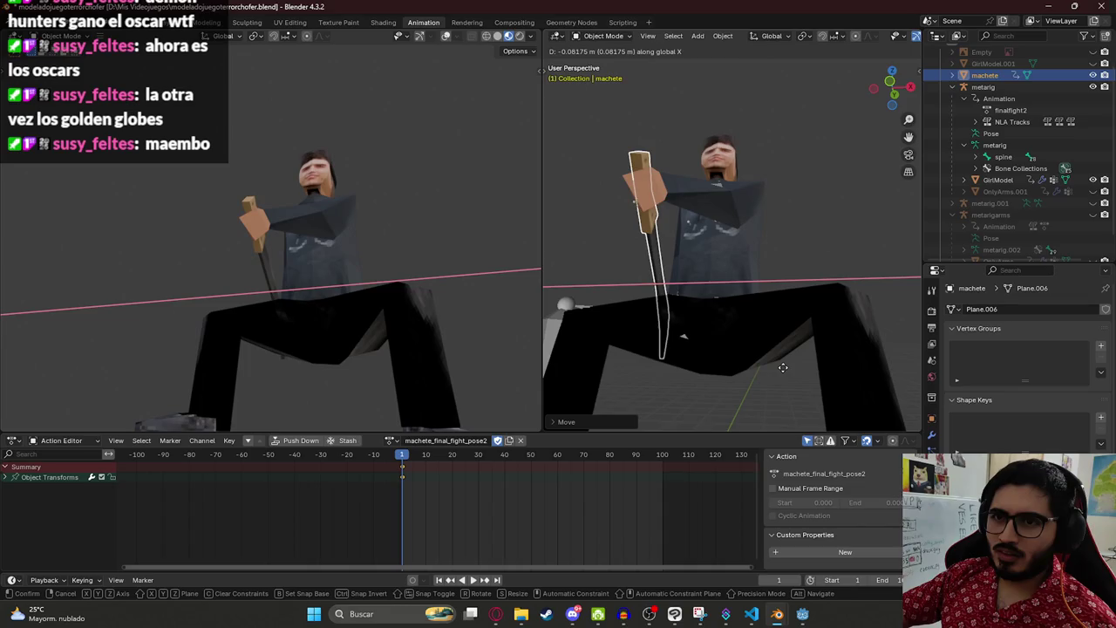
{"action": "key", "text": "Return"}
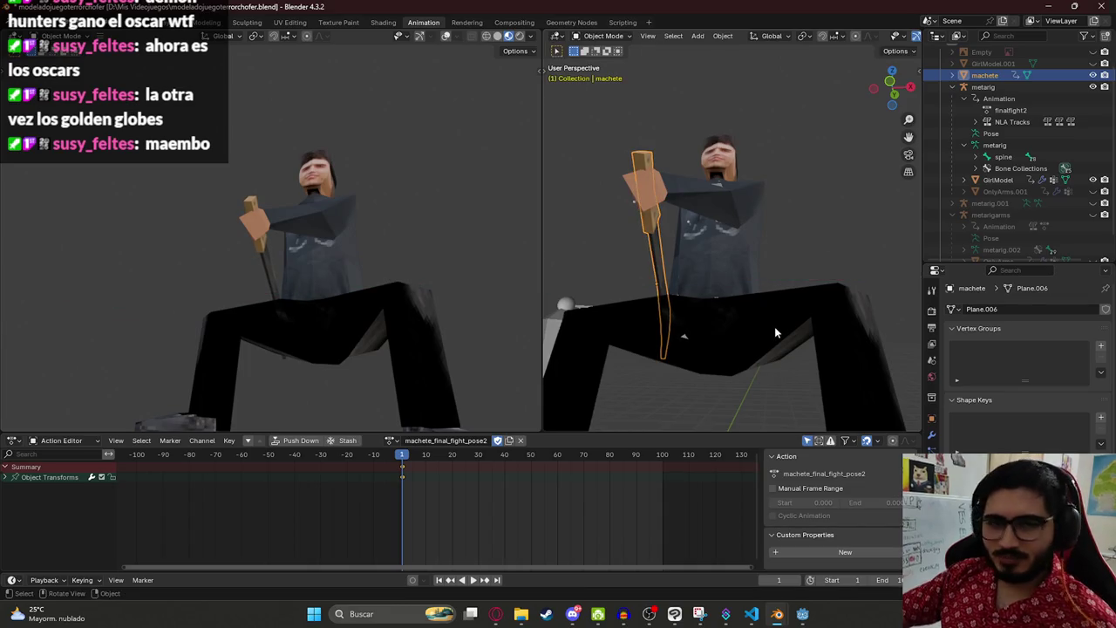
{"action": "key", "text": "ctrl+s"}
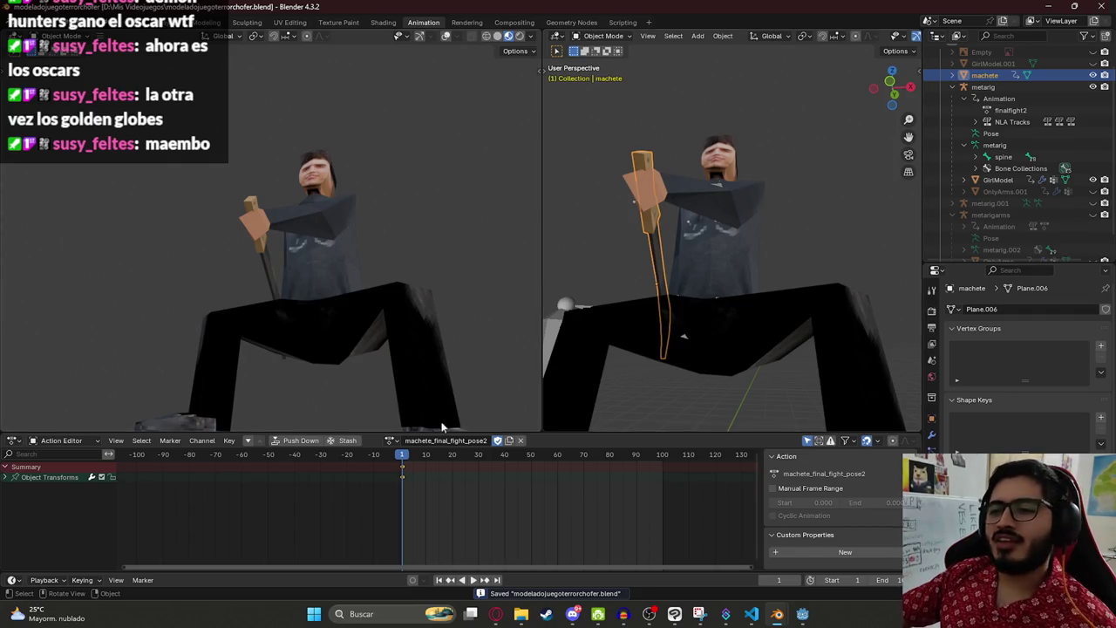
Orbit both viewports to check the grip, then make the metarig the active object
{"action": "mouse_move", "coordinate": [681, 250]}
{"action": "left_mouse_down"}
{"action": "mouse_move", "coordinate": [753, 275]}
{"action": "mouse_move", "coordinate": [702, 261]}
{"action": "left_mouse_up"}
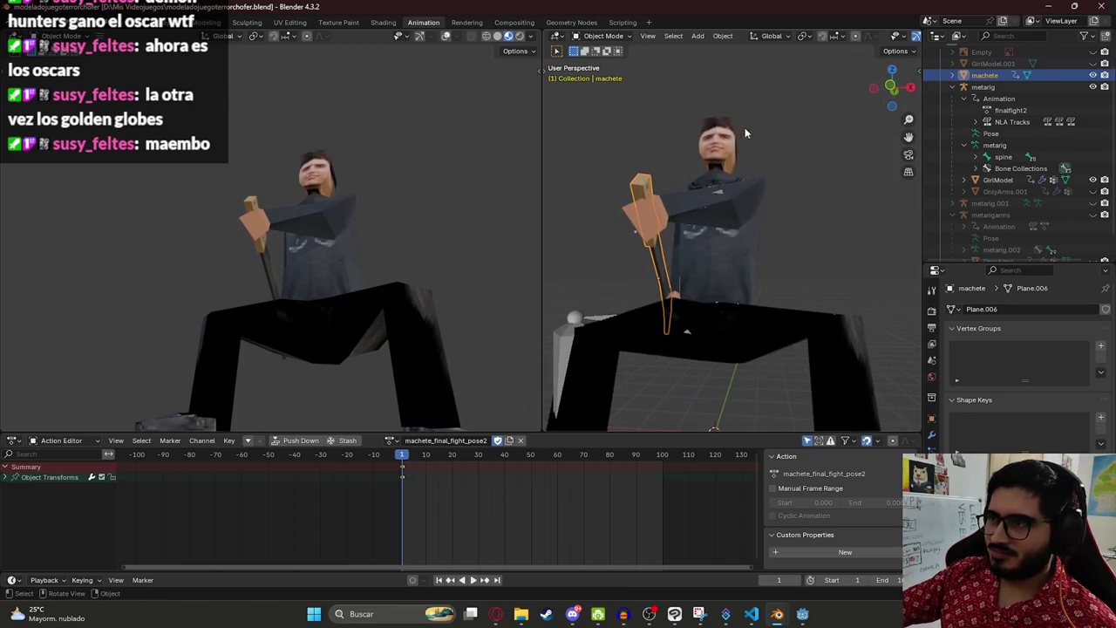
{"action": "mouse_move", "coordinate": [402, 325]}
{"action": "left_mouse_down"}
{"action": "mouse_move", "coordinate": [369, 330]}
{"action": "mouse_move", "coordinate": [403, 257]}
{"action": "left_mouse_up"}
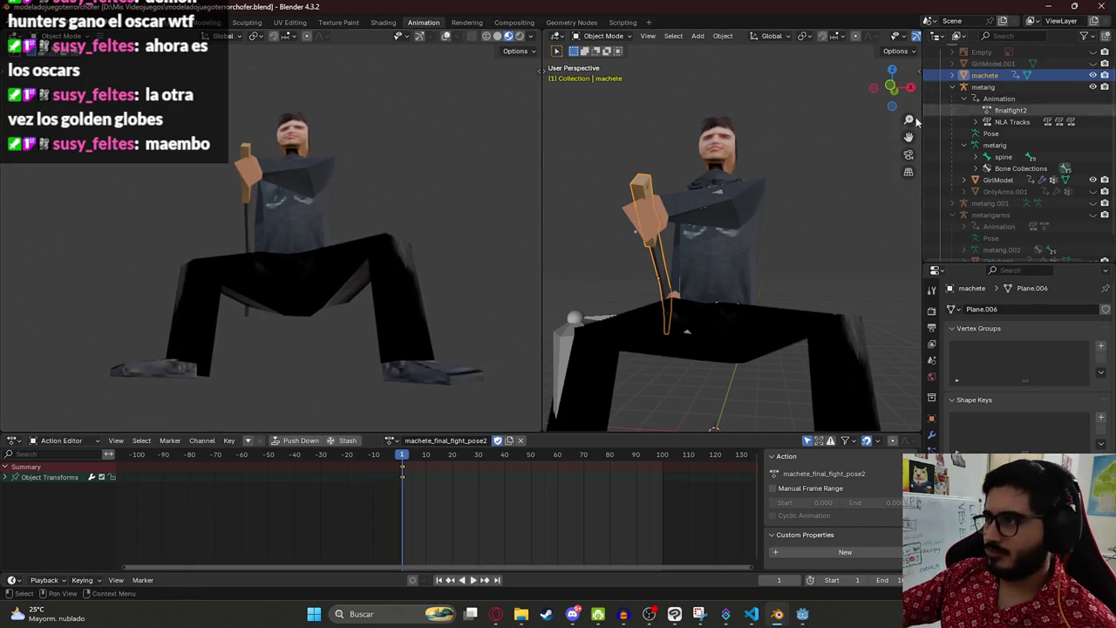
{"action": "left_click", "coordinate": [982, 87]}
Switch the metarig into Pose Mode and browse its stored actions
{"action": "left_click", "coordinate": [589, 37]}
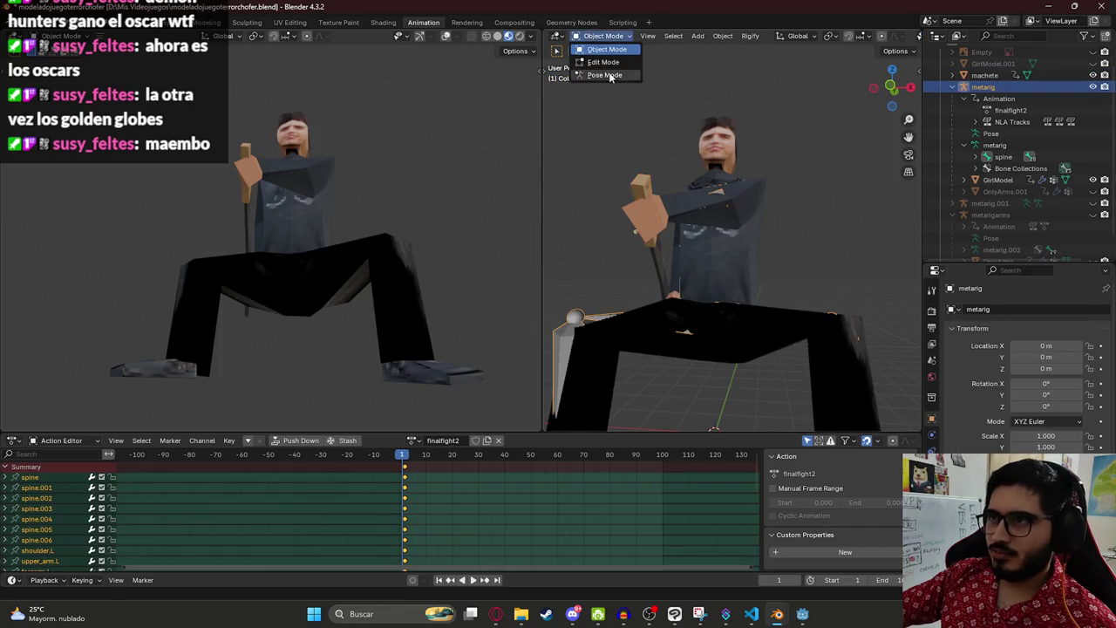
{"action": "left_click", "coordinate": [602, 77]}
{"action": "left_click", "coordinate": [415, 440]}
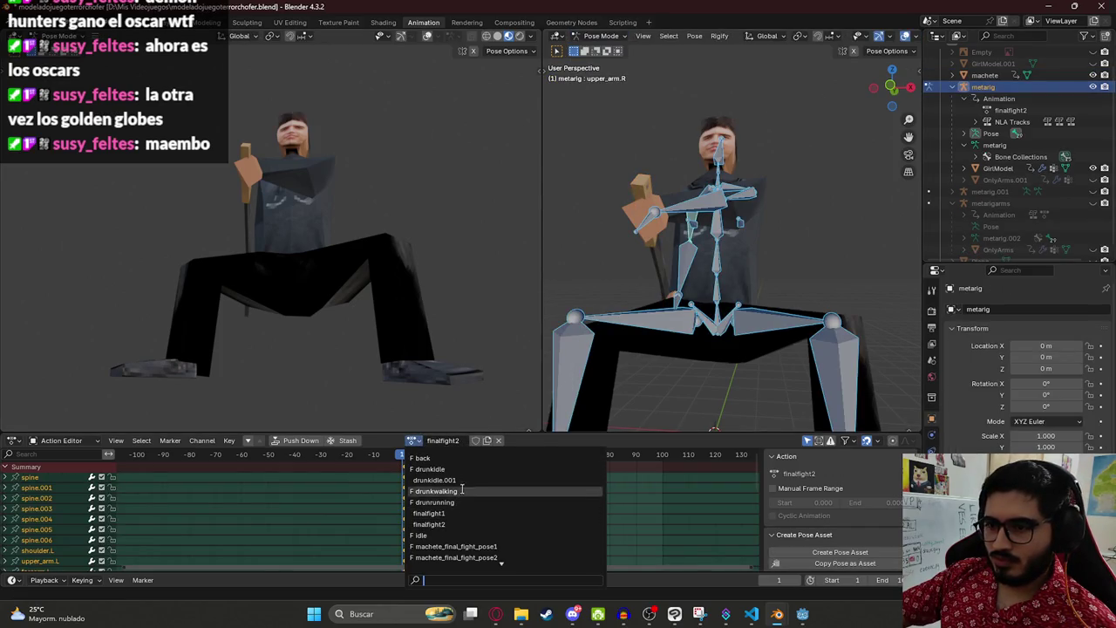
{"action": "left_click", "coordinate": [476, 443]}
Assign the finalfight1 action and preview it, checking the pose at frame 50
{"action": "left_click", "coordinate": [411, 441]}
{"action": "left_click", "coordinate": [449, 460]}
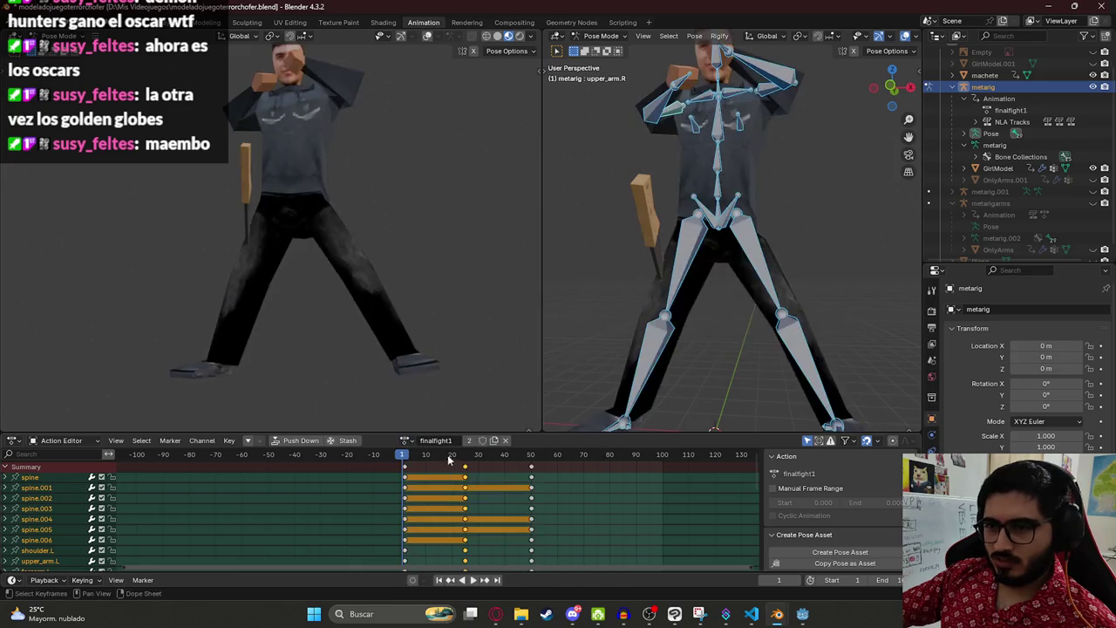
{"action": "left_click_drag", "start_coordinate": [406, 458], "coordinate": [531, 458]}
{"action": "key", "text": "space"}
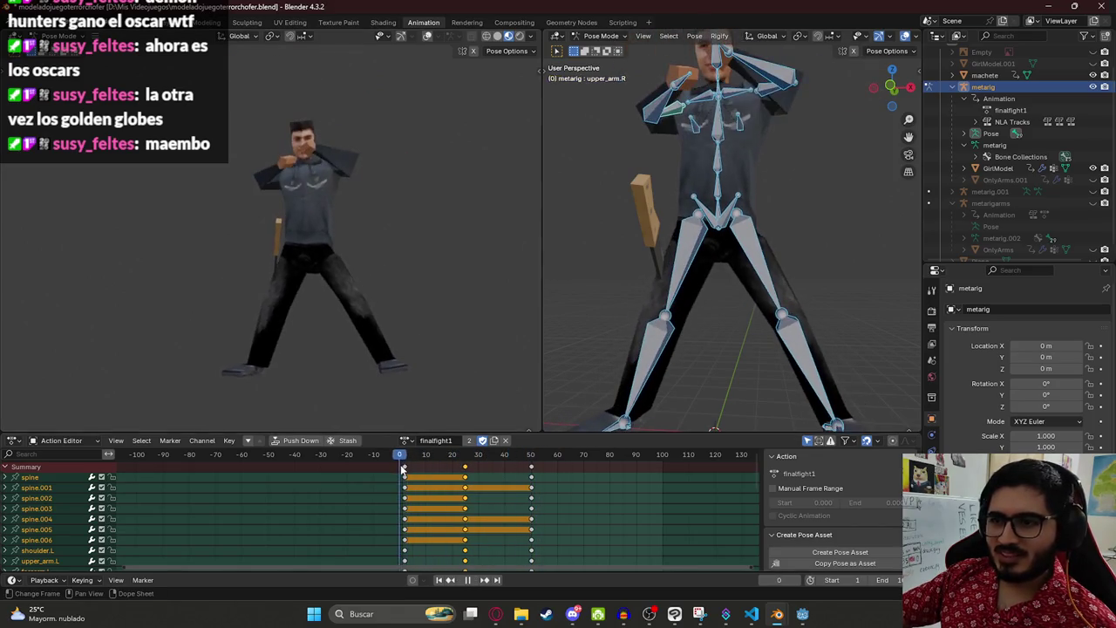
{"action": "left_click", "coordinate": [532, 456]}
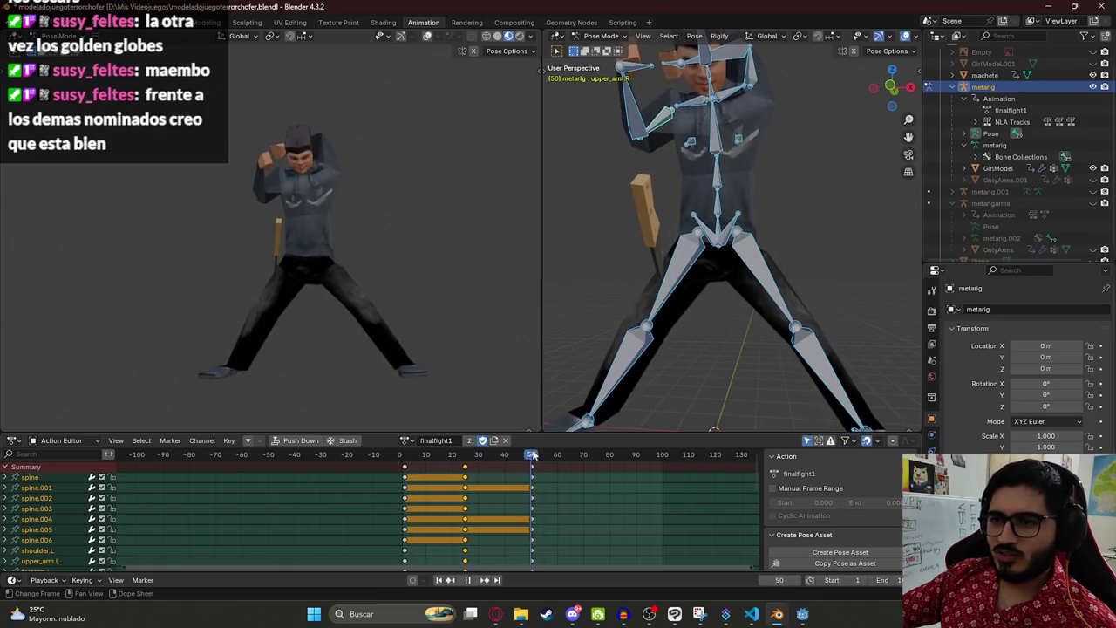
{"action": "key", "text": "space"}
Save the blend file, then replay and scrub through finalfight1 to inspect its poses
{"action": "key", "text": "ctrl+s"}
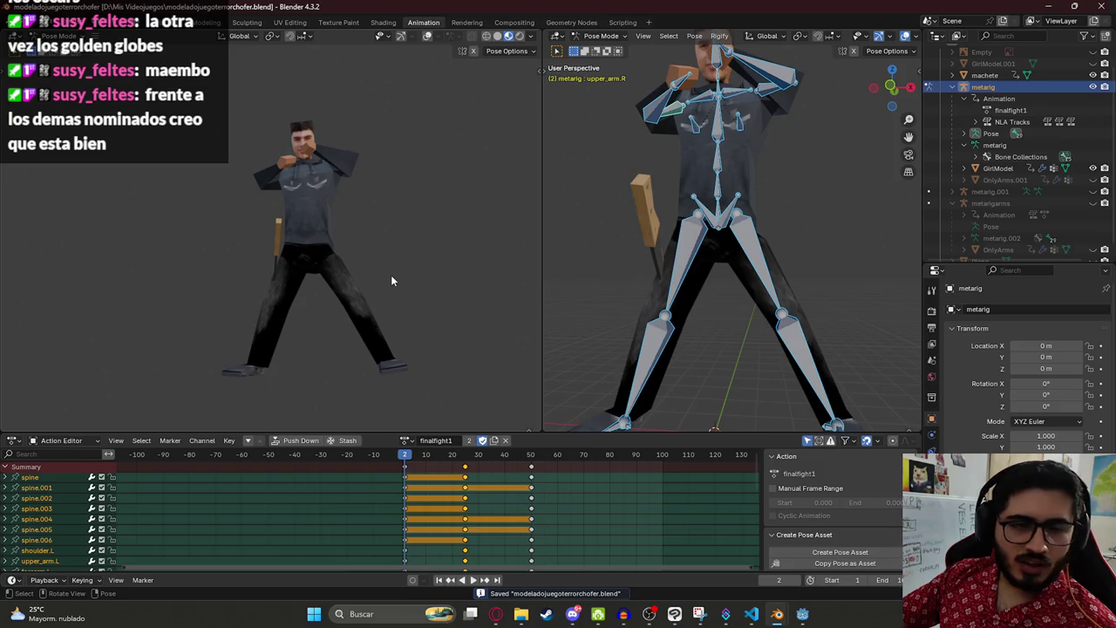
{"action": "key", "text": "space"}
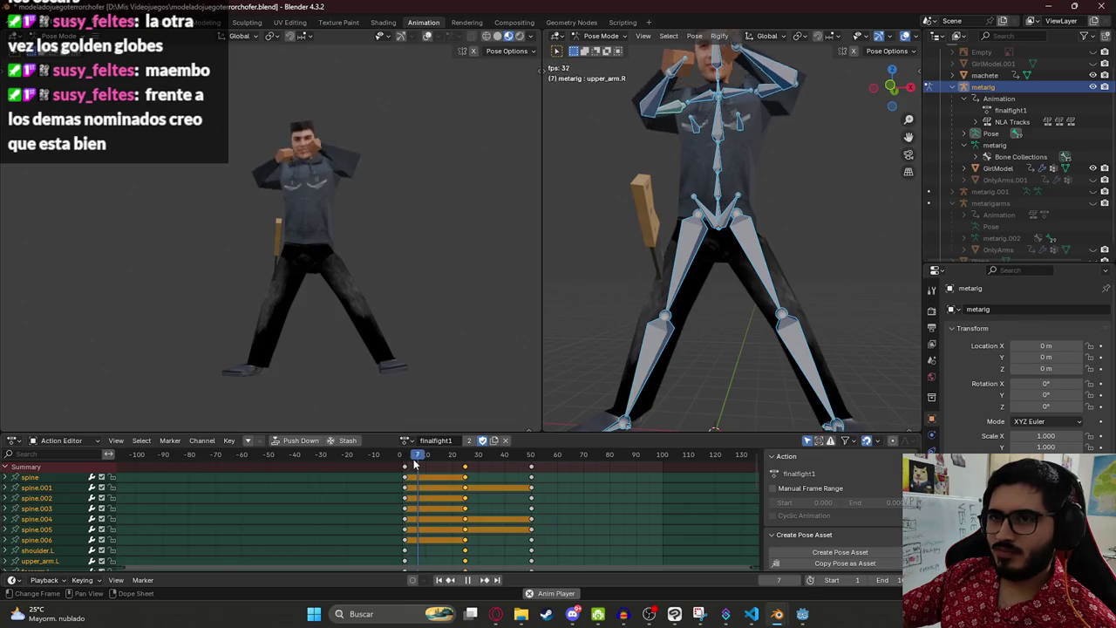
{"action": "key", "text": "space"}
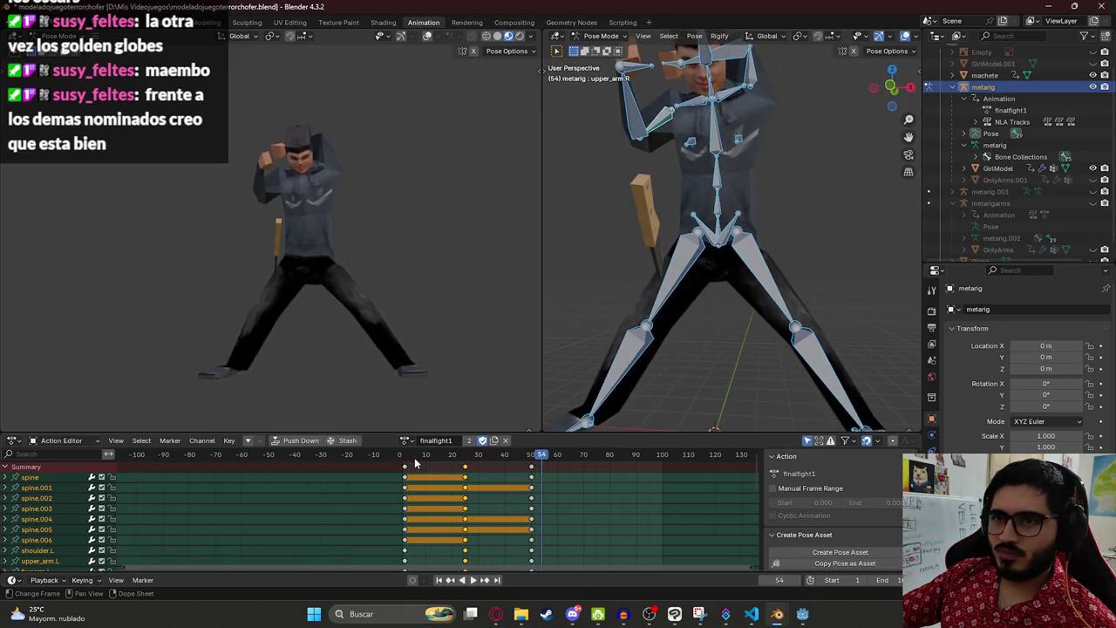
{"action": "key", "text": "space"}
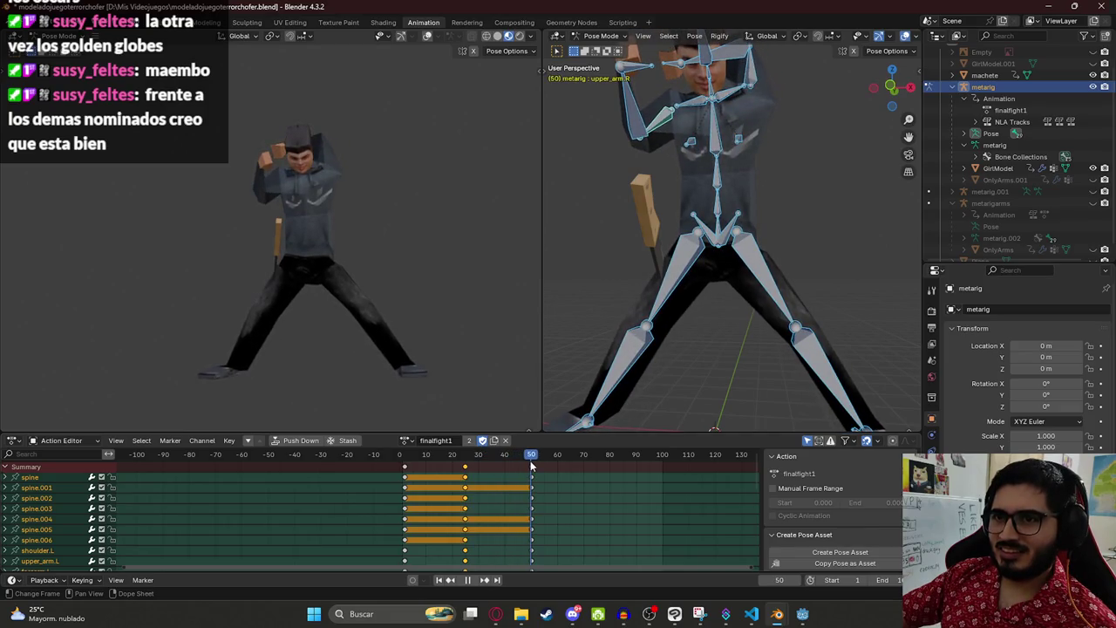
{"action": "mouse_move", "coordinate": [531, 467]}
{"action": "left_mouse_down"}
{"action": "mouse_move", "coordinate": [407, 467]}
{"action": "mouse_move", "coordinate": [476, 463]}
{"action": "left_mouse_up"}
{"action": "key", "text": "space"}
Assign and play the back action from the side, then replace it with the idle action
{"action": "left_click", "coordinate": [406, 440]}
{"action": "left_click", "coordinate": [430, 459]}
{"action": "key", "text": "space"}
{"action": "mouse_move", "coordinate": [425, 219]}
{"action": "left_mouse_down"}
{"action": "mouse_move", "coordinate": [262, 231]}
{"action": "mouse_move", "coordinate": [341, 316]}
{"action": "mouse_move", "coordinate": [425, 292]}
{"action": "mouse_move", "coordinate": [363, 241]}
{"action": "mouse_move", "coordinate": [280, 219]}
{"action": "left_mouse_up"}
{"action": "scroll", "coordinate": [280, 226], "scroll_direction": "up", "scroll_amount": 3}
{"action": "left_click_drag", "start_coordinate": [475, 455], "coordinate": [410, 454]}
{"action": "left_click", "coordinate": [409, 441]}
{"action": "left_click", "coordinate": [436, 482]}
Play the idle action, then assign drunkidle and scrub to frame 35
{"action": "key", "text": "space"}
{"action": "key", "text": "space"}
{"action": "left_click_drag", "start_coordinate": [495, 455], "coordinate": [443, 450]}
{"action": "left_click", "coordinate": [404, 440]}
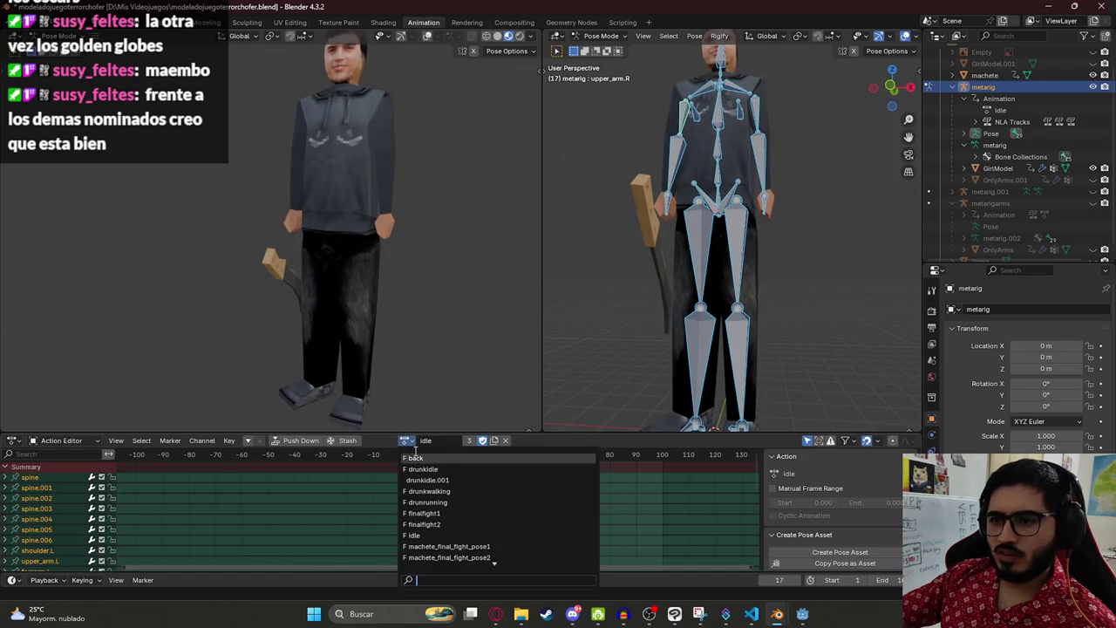
{"action": "left_click", "coordinate": [436, 468]}
{"action": "key", "text": "b"}
{"action": "mouse_move", "coordinate": [541, 454]}
{"action": "left_mouse_down"}
{"action": "mouse_move", "coordinate": [635, 455]}
{"action": "mouse_move", "coordinate": [491, 455]}
{"action": "left_mouse_up"}
Play the walking action, then assign running, orbit around it, and switch to the Layout workspace
{"action": "left_click", "coordinate": [403, 440]}
{"action": "scroll", "coordinate": [451, 541], "scroll_direction": "down", "scroll_amount": 5}
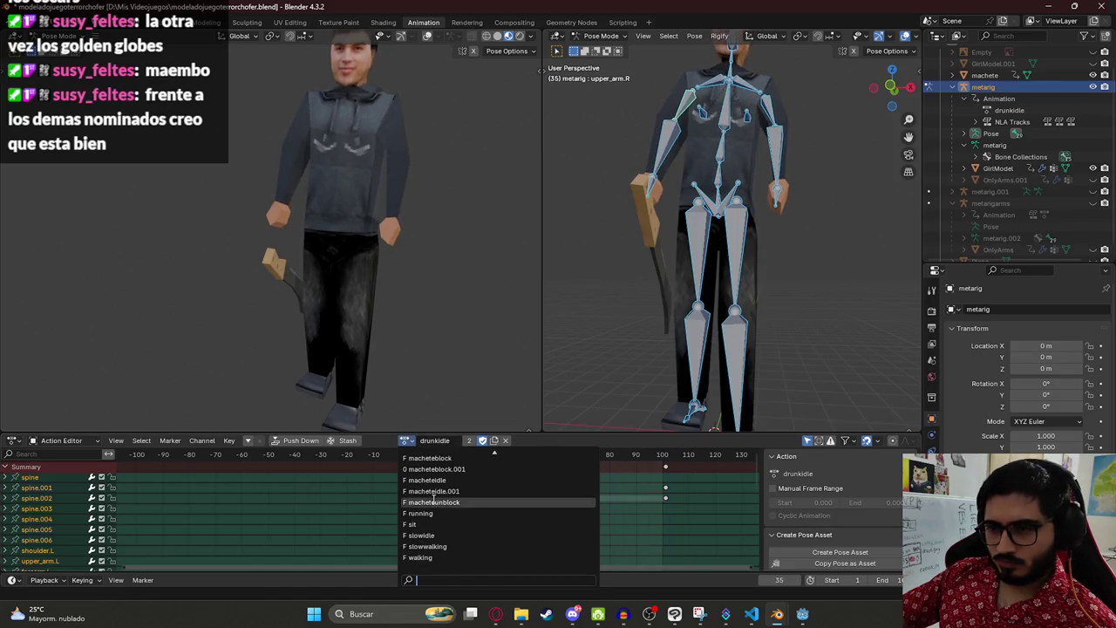
{"action": "left_click", "coordinate": [418, 557]}
{"action": "key", "text": "space"}
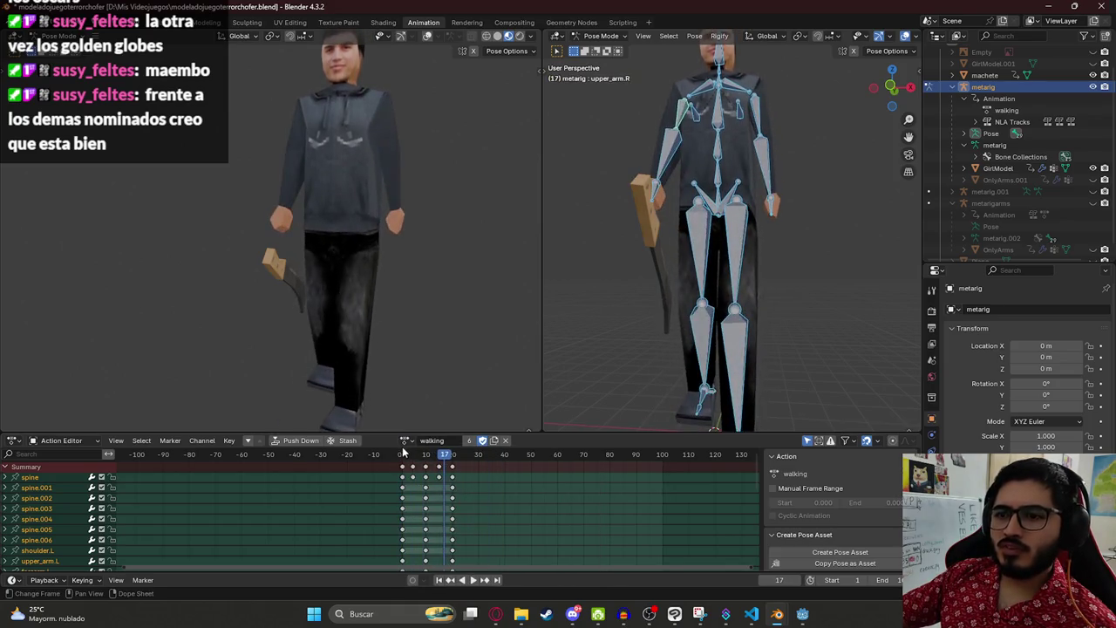
{"action": "left_click", "coordinate": [407, 440]}
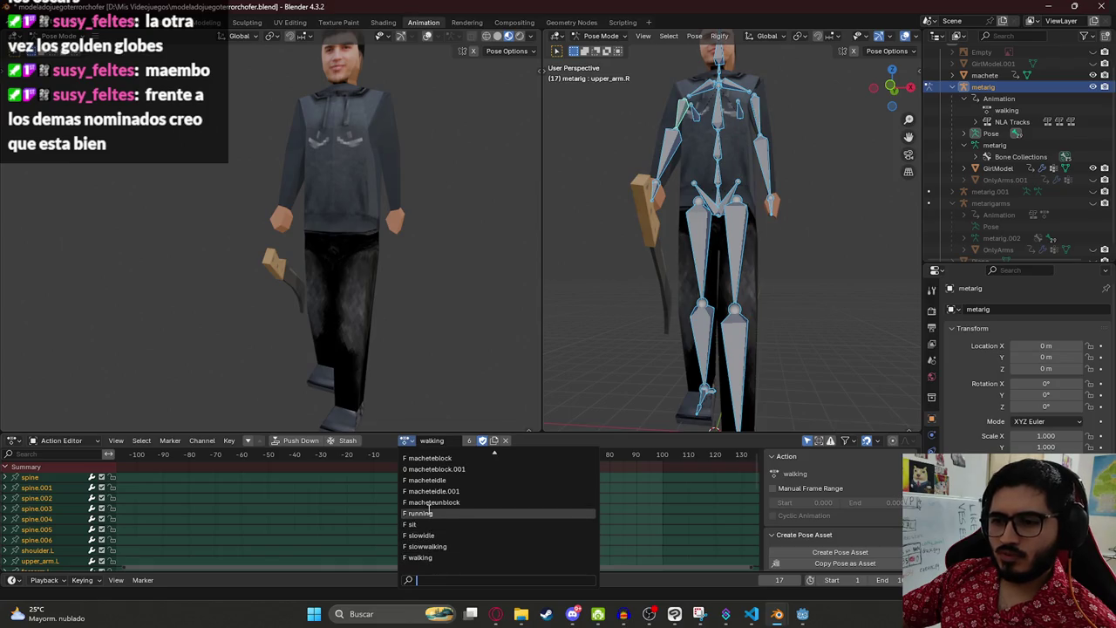
{"action": "left_click", "coordinate": [422, 513]}
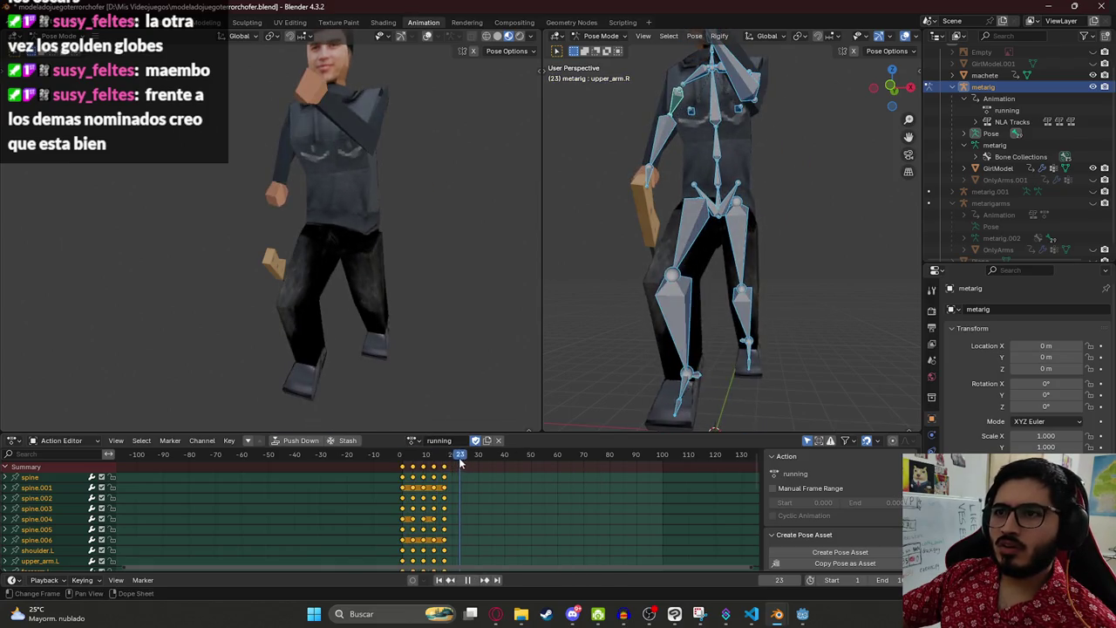
{"action": "mouse_move", "coordinate": [388, 236]}
{"action": "left_mouse_down"}
{"action": "mouse_move", "coordinate": [416, 267]}
{"action": "mouse_move", "coordinate": [416, 244]}
{"action": "mouse_move", "coordinate": [14, 200]}
{"action": "mouse_move", "coordinate": [501, 219]}
{"action": "mouse_move", "coordinate": [502, 52]}
{"action": "left_mouse_up"}
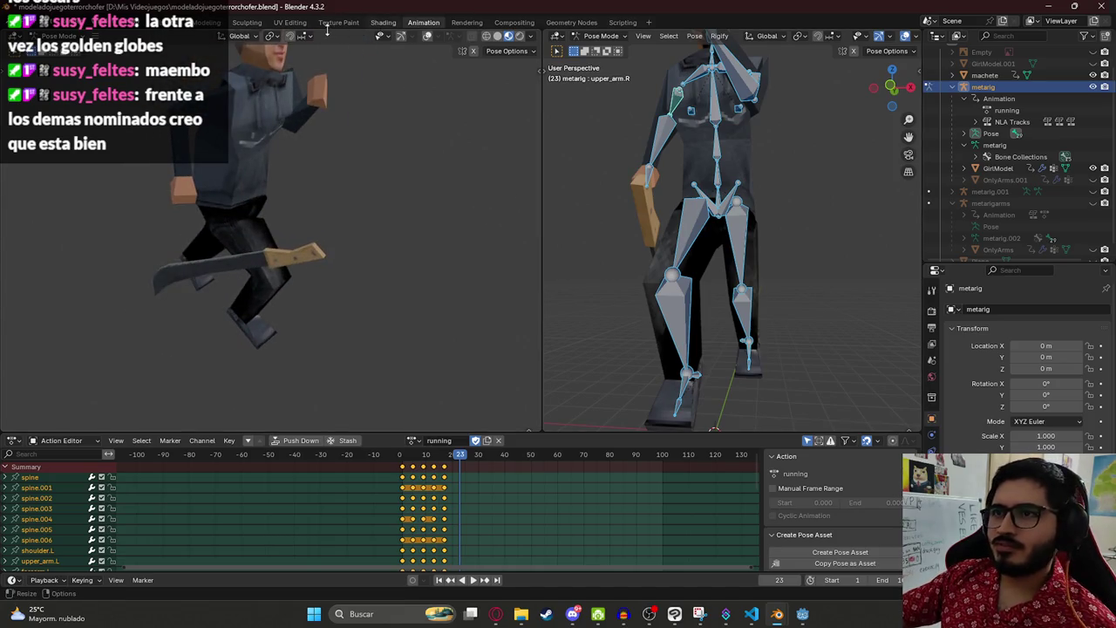
{"action": "left_click", "coordinate": [176, 24]}
Put GirlModel into Edit Mode with wireframe display and merge the first shoulder vertices
{"action": "left_click", "coordinate": [501, 164]}
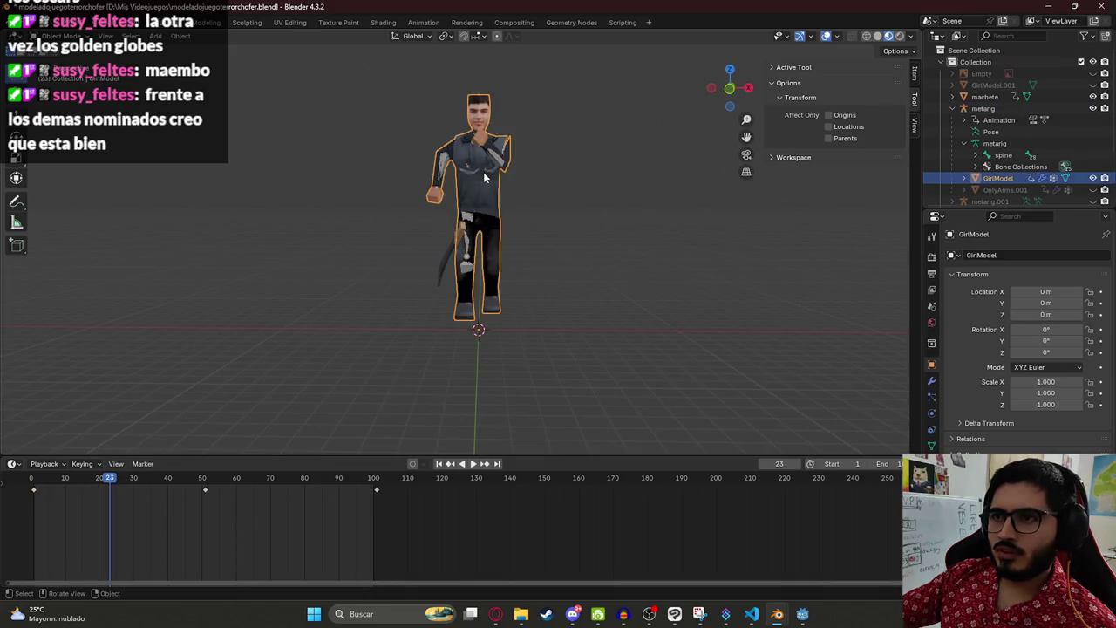
{"action": "key", "text": "Tab"}
{"action": "scroll", "coordinate": [523, 218], "scroll_direction": "up", "scroll_amount": 4}
{"action": "mouse_move", "coordinate": [523, 218]}
{"action": "left_mouse_down"}
{"action": "mouse_move", "coordinate": [559, 272]}
{"action": "mouse_move", "coordinate": [657, 319]}
{"action": "mouse_move", "coordinate": [627, 323]}
{"action": "mouse_move", "coordinate": [571, 250]}
{"action": "mouse_move", "coordinate": [672, 300]}
{"action": "mouse_move", "coordinate": [664, 316]}
{"action": "left_mouse_up"}
{"action": "key", "text": "shift+z"}
{"action": "left_click_drag", "start_coordinate": [664, 316], "coordinate": [689, 353]}
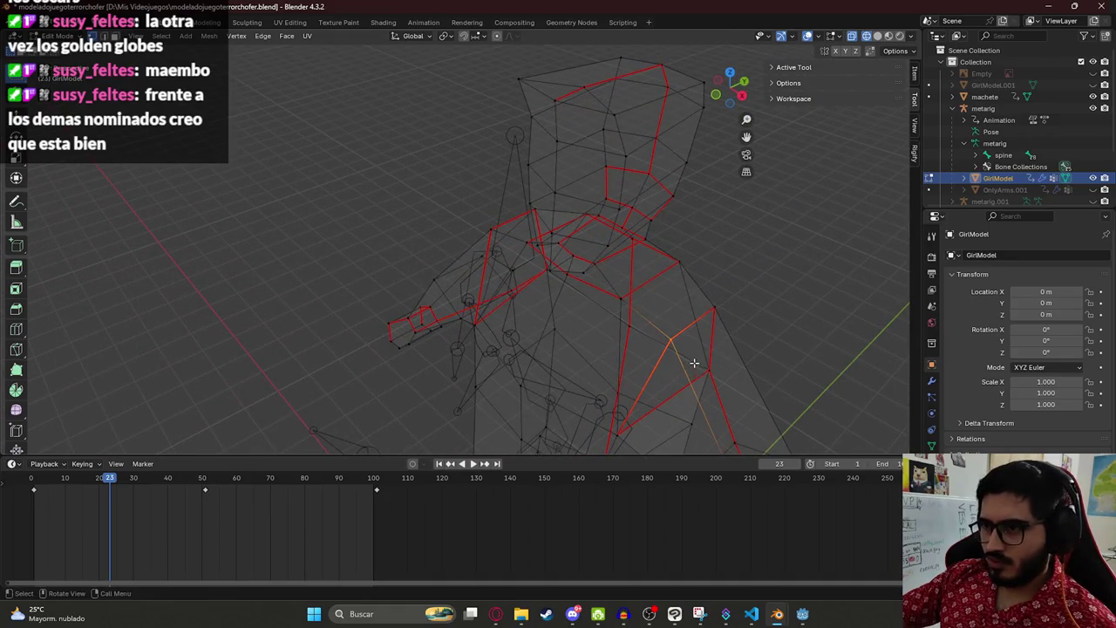
{"action": "key", "text": "m"}
{"action": "left_click", "coordinate": [659, 351]}
Merge another shoulder vertex at centre, then switch to the front view
{"action": "left_click", "coordinate": [713, 306], "text": "shift"}
{"action": "key", "text": "m"}
{"action": "left_click", "coordinate": [748, 327]}
{"action": "key", "text": "KP_1"}
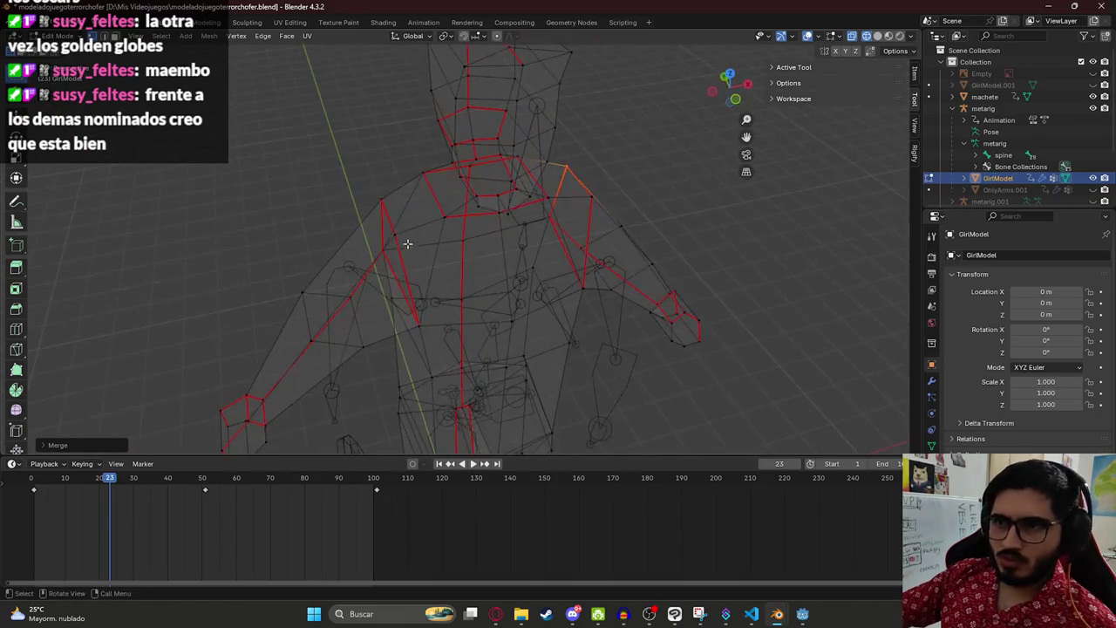
{"action": "left_click_drag", "start_coordinate": [386, 210], "coordinate": [363, 218]}
Select the other shoulder's vertices and merge them at centre
{"action": "left_click", "coordinate": [441, 241]}
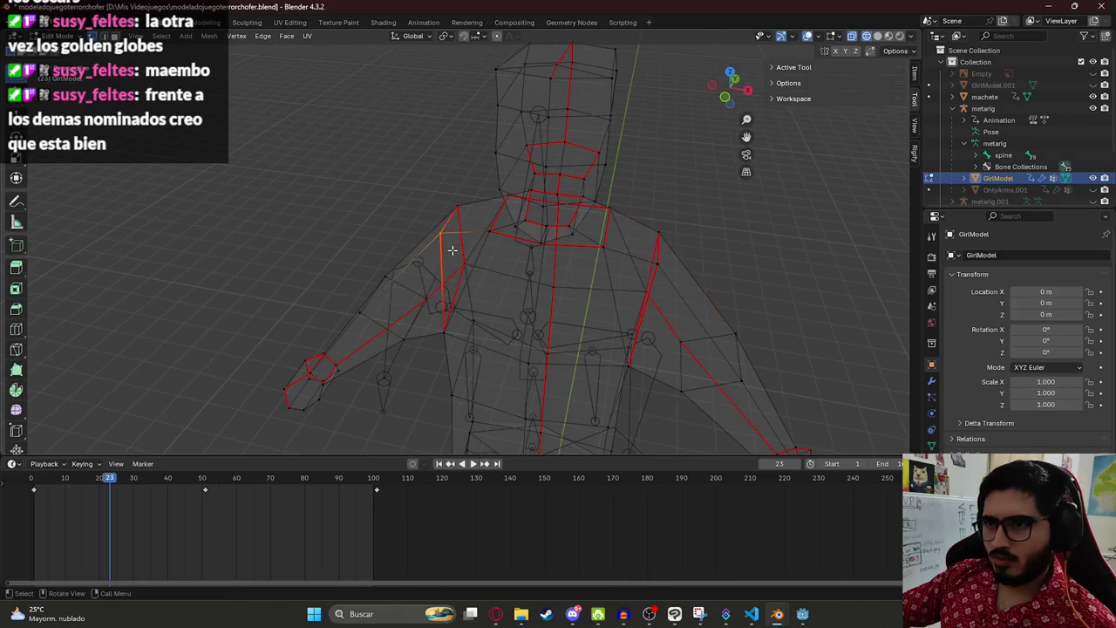
{"action": "key", "text": "n"}
{"action": "key", "text": "n"}
{"action": "key", "text": "m"}
{"action": "left_click", "coordinate": [424, 208]}
{"action": "left_click", "coordinate": [462, 207]}
{"action": "key", "text": "m"}
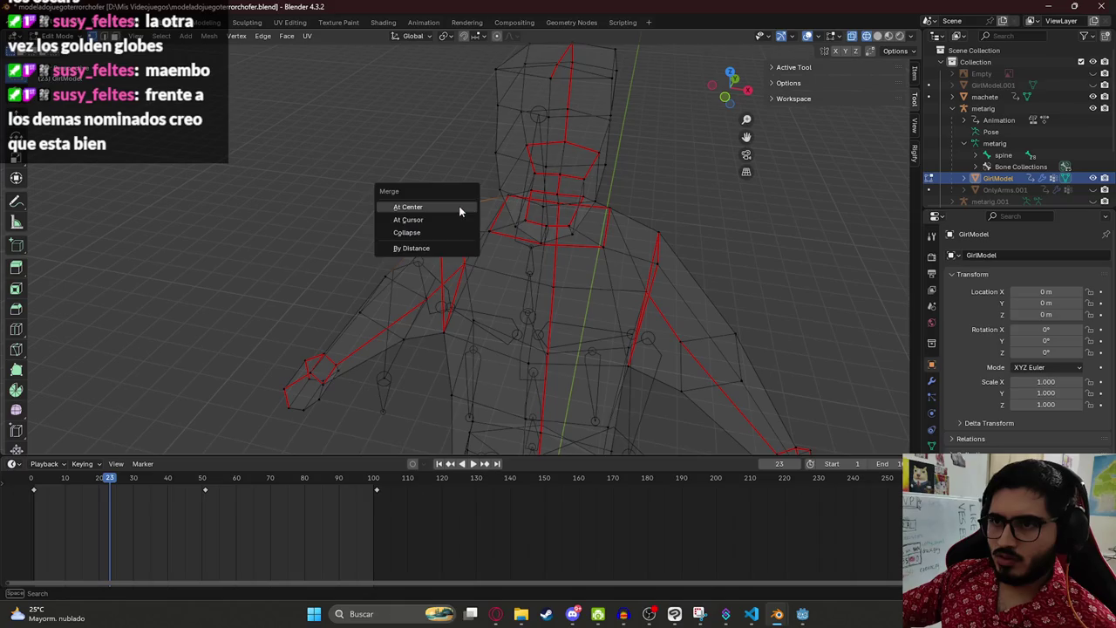
{"action": "left_click", "coordinate": [459, 205]}
{"action": "scroll", "coordinate": [484, 202], "scroll_direction": "down", "scroll_amount": 2}
Return to the Animation workspace, play the animation, and leave Edit Mode to check the mesh
{"action": "left_click", "coordinate": [424, 22]}
{"action": "key", "text": "space"}
{"action": "key", "text": "Tab"}
{"action": "key", "text": "space"}
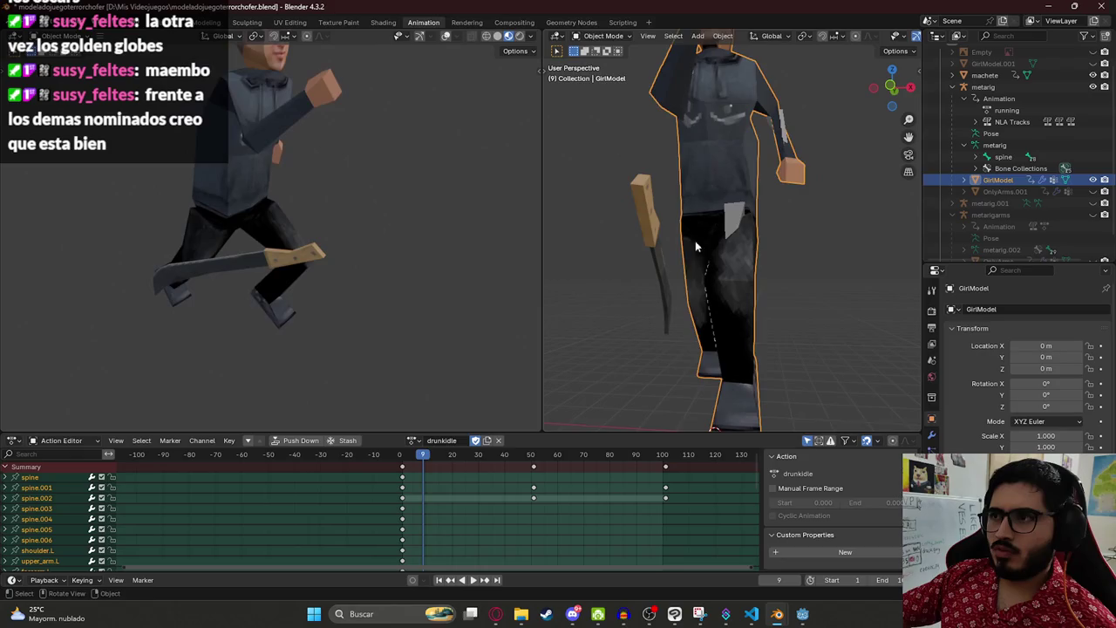
Set the timeline end frame to 200 and scrub along the longer range
{"action": "left_click_drag", "start_coordinate": [425, 458], "coordinate": [486, 462]}
{"action": "mouse_move", "coordinate": [558, 460]}
{"action": "left_mouse_down"}
{"action": "mouse_move", "coordinate": [660, 459]}
{"action": "mouse_move", "coordinate": [493, 454]}
{"action": "mouse_move", "coordinate": [513, 451]}
{"action": "left_mouse_up"}
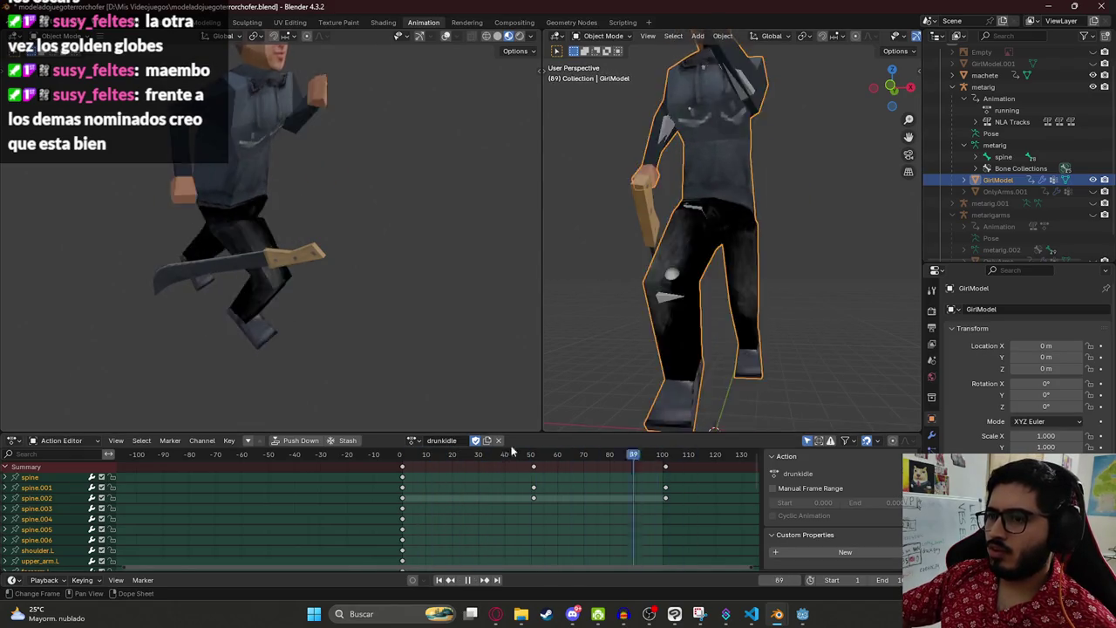
{"action": "type", "text": "200"}
{"action": "key", "text": "Return"}
{"action": "left_click_drag", "start_coordinate": [411, 454], "coordinate": [698, 465]}
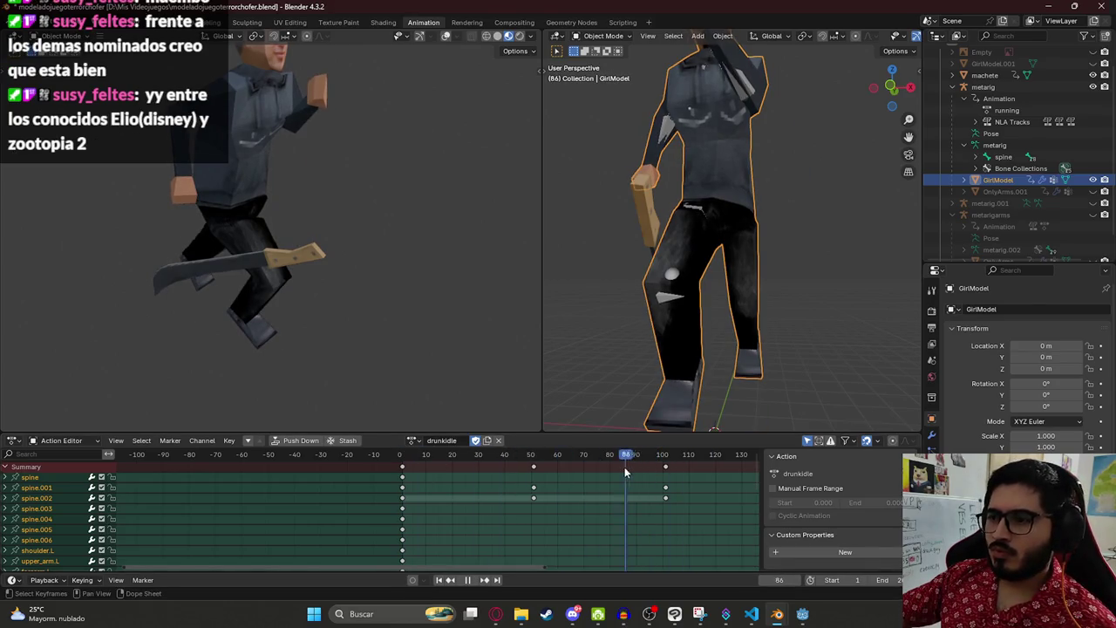
Select the metarig in Pose Mode, deselect all keys, and play the running animation
{"action": "left_click", "coordinate": [668, 129]}
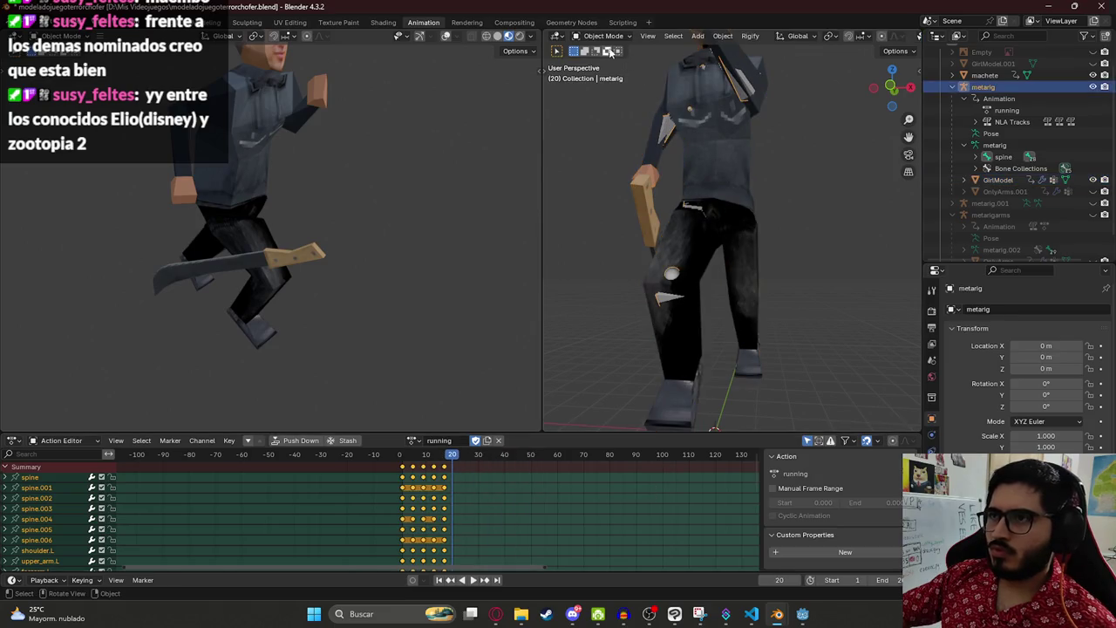
{"action": "left_click", "coordinate": [602, 36]}
{"action": "left_click", "coordinate": [602, 75]}
{"action": "key", "text": "alt+a"}
{"action": "key", "text": "space"}
{"action": "key", "text": "space"}
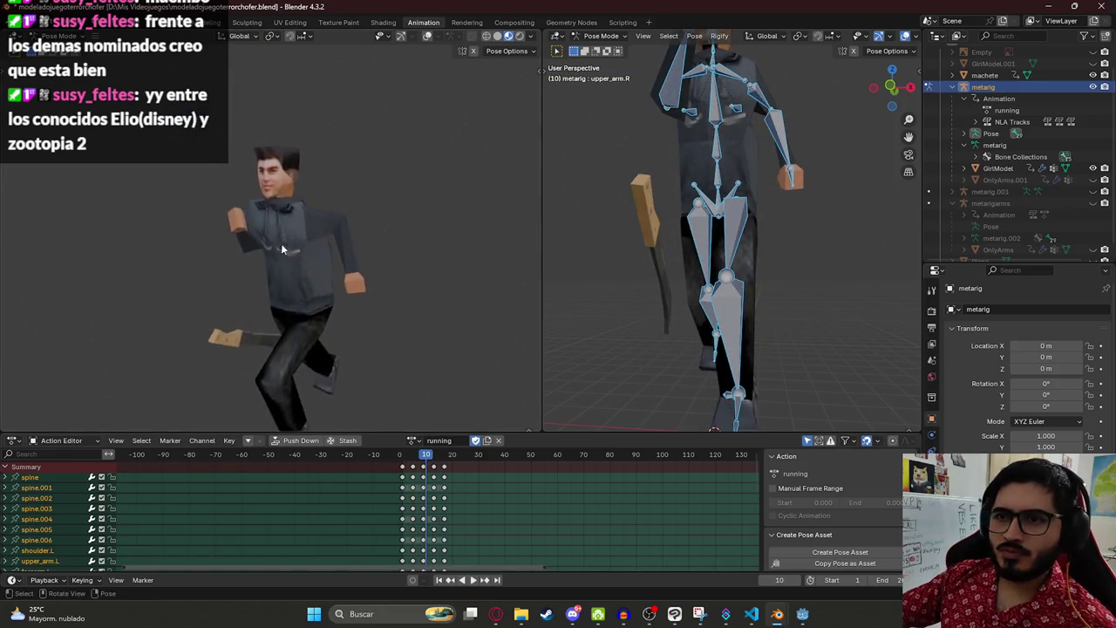
Try the macheteunblock action, then assign and play machete_scene_1 from its start
{"action": "left_click", "coordinate": [415, 440]}
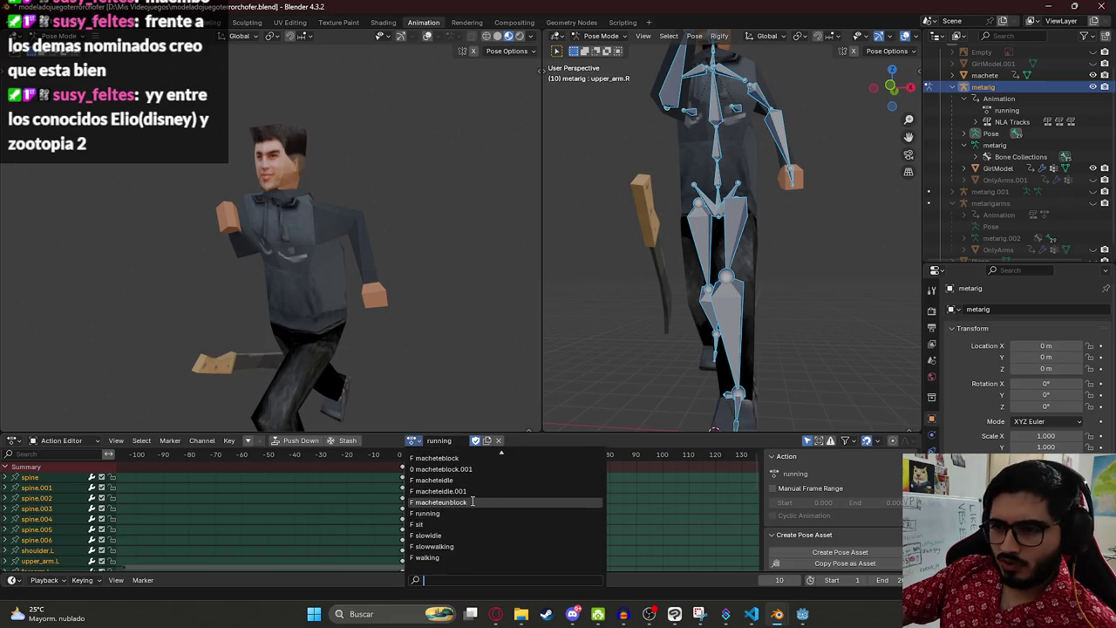
{"action": "left_click", "coordinate": [472, 502]}
{"action": "left_click", "coordinate": [403, 442]}
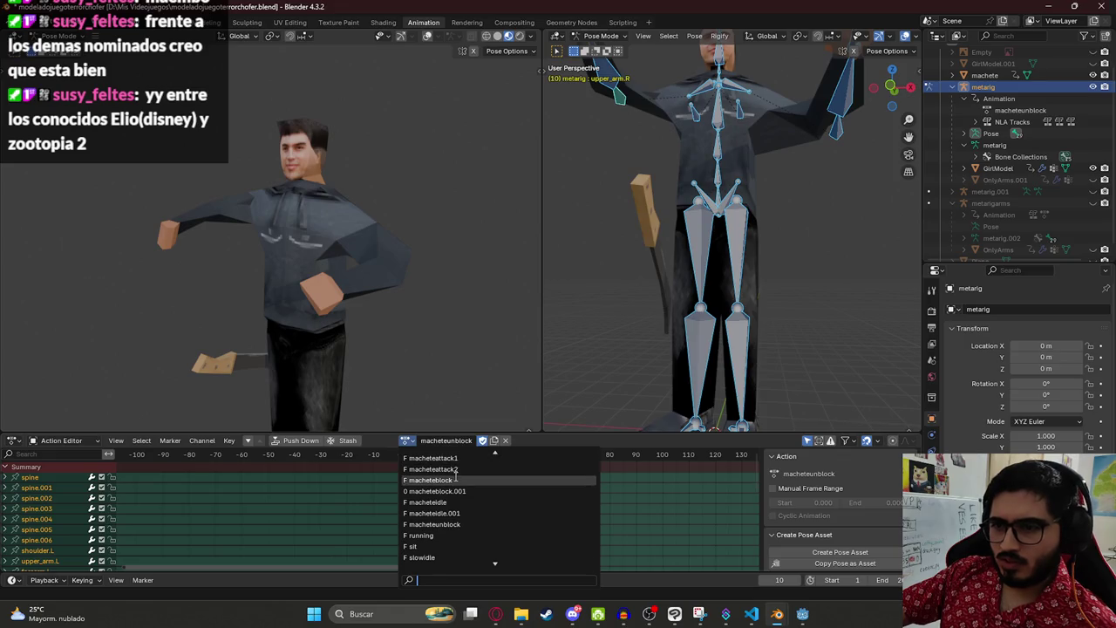
{"action": "scroll", "coordinate": [457, 475], "scroll_direction": "up", "scroll_amount": 2}
{"action": "scroll", "coordinate": [469, 468], "scroll_direction": "up", "scroll_amount": 3}
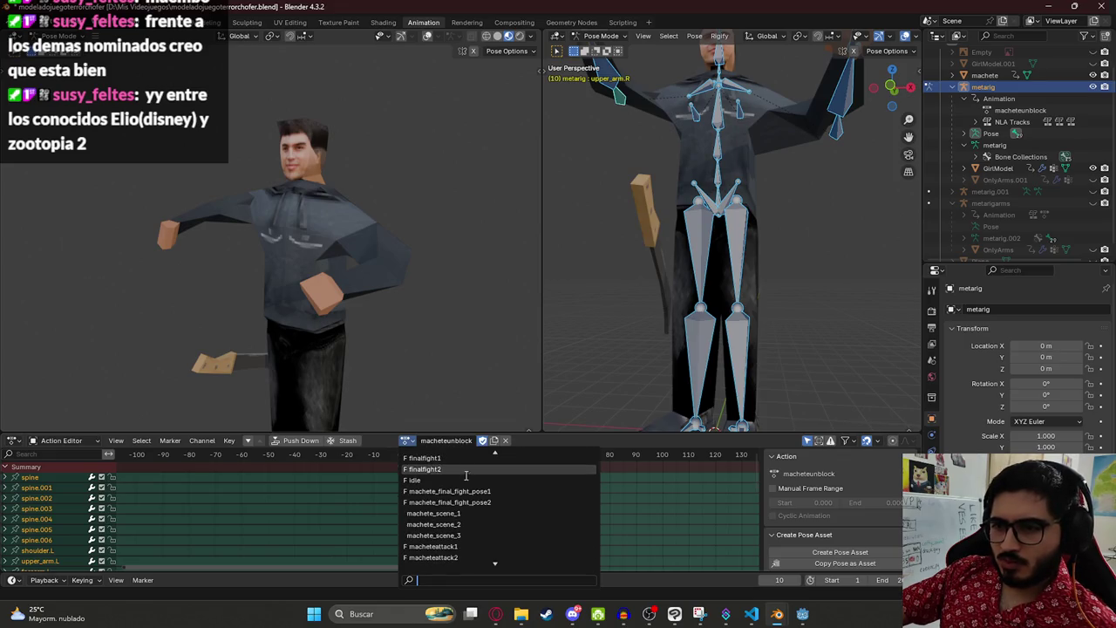
{"action": "left_click", "coordinate": [463, 515]}
{"action": "key", "text": "space"}
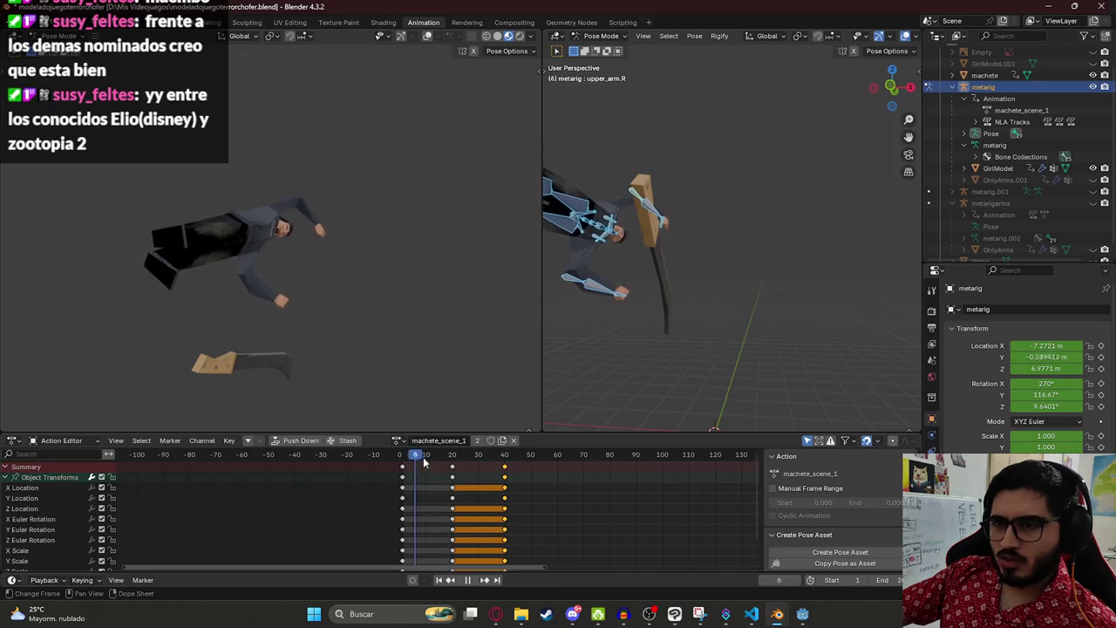
{"action": "left_click_drag", "start_coordinate": [456, 458], "coordinate": [399, 463]}
Assign idle at frame 0, then finalfight2, and orbit the view around the rig
{"action": "left_click", "coordinate": [398, 440]}
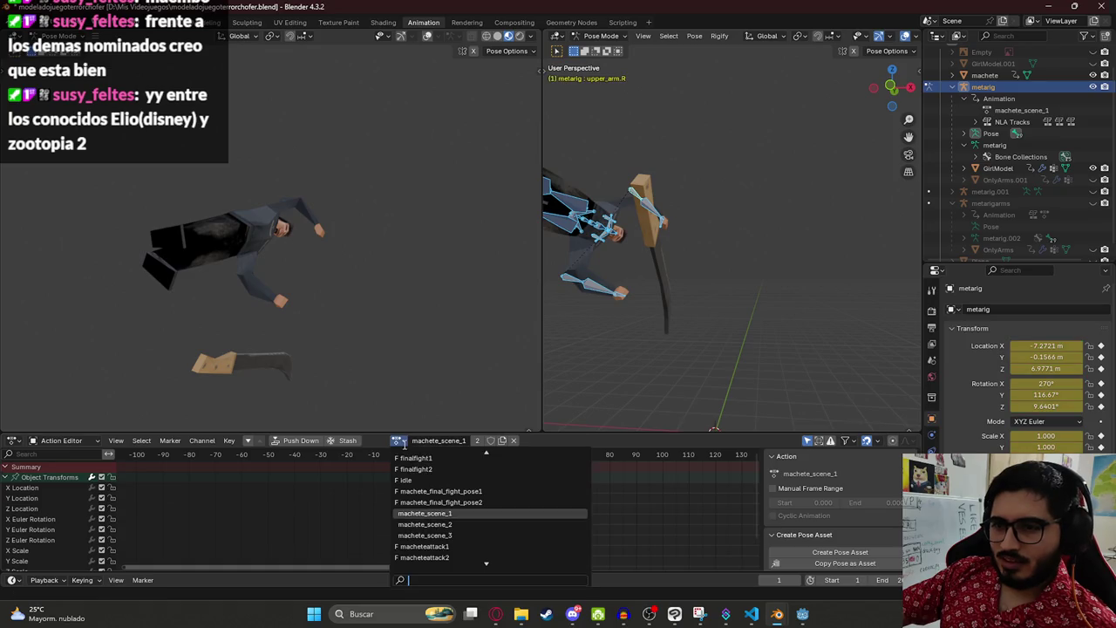
{"action": "left_click", "coordinate": [430, 482]}
{"action": "left_click", "coordinate": [398, 462]}
{"action": "left_click", "coordinate": [406, 440]}
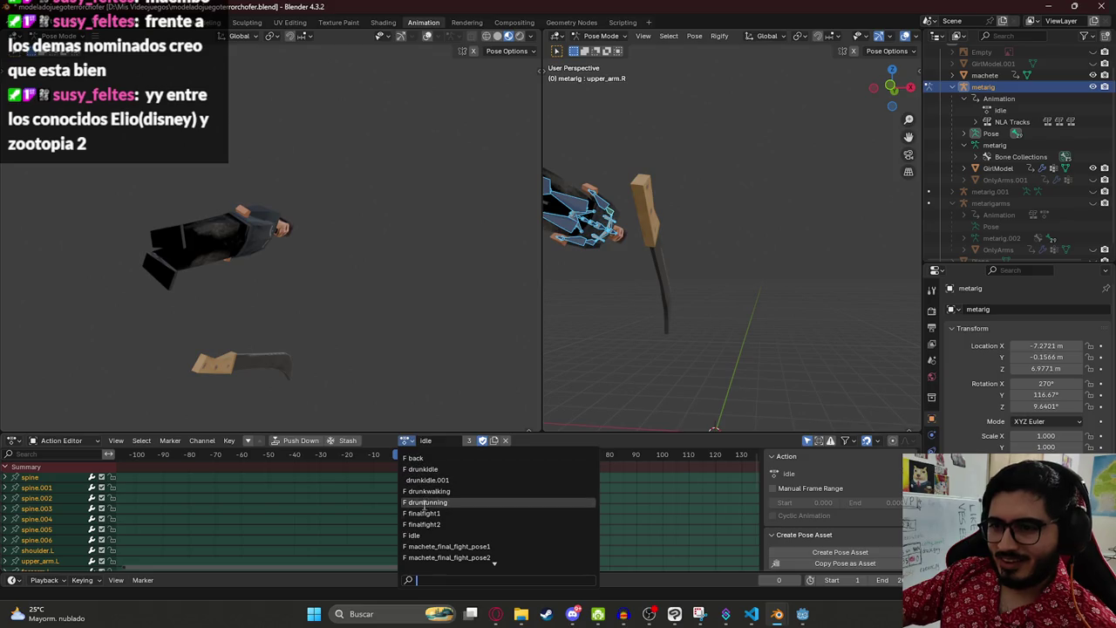
{"action": "left_click", "coordinate": [430, 512]}
{"action": "key", "text": "space"}
{"action": "scroll", "coordinate": [652, 245], "scroll_direction": "down", "scroll_amount": 3}
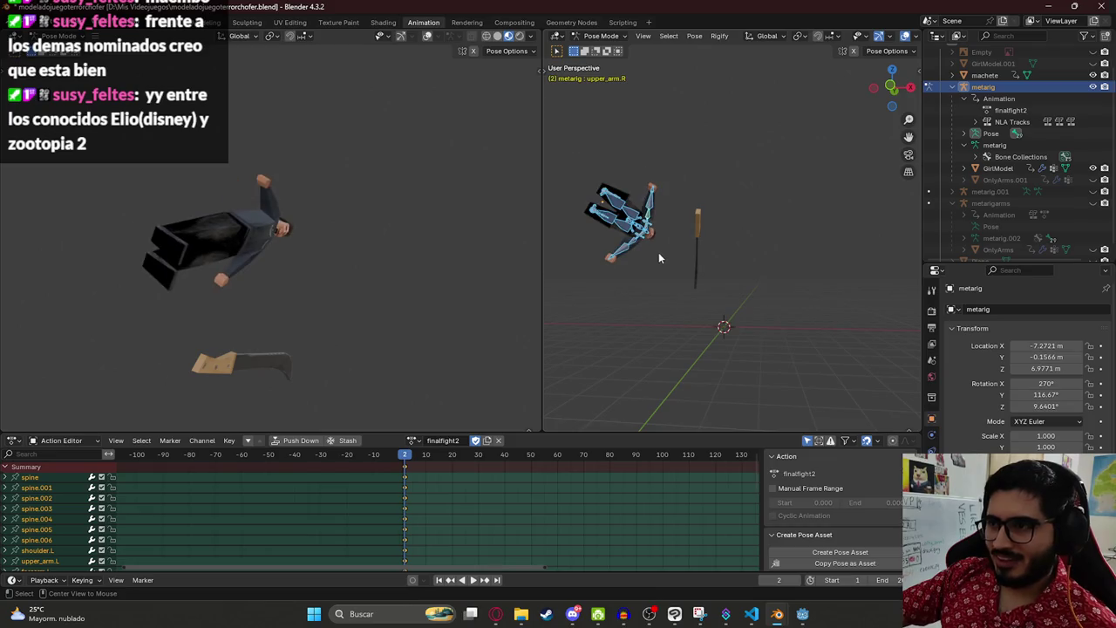
{"action": "mouse_move", "coordinate": [672, 251]}
{"action": "left_mouse_down"}
{"action": "mouse_move", "coordinate": [713, 289]}
{"action": "mouse_move", "coordinate": [640, 229]}
{"action": "left_mouse_up"}
Toggle the armature to Edit Mode and back, undoing to macheteunblock at frame 2
{"action": "key", "text": "Tab"}
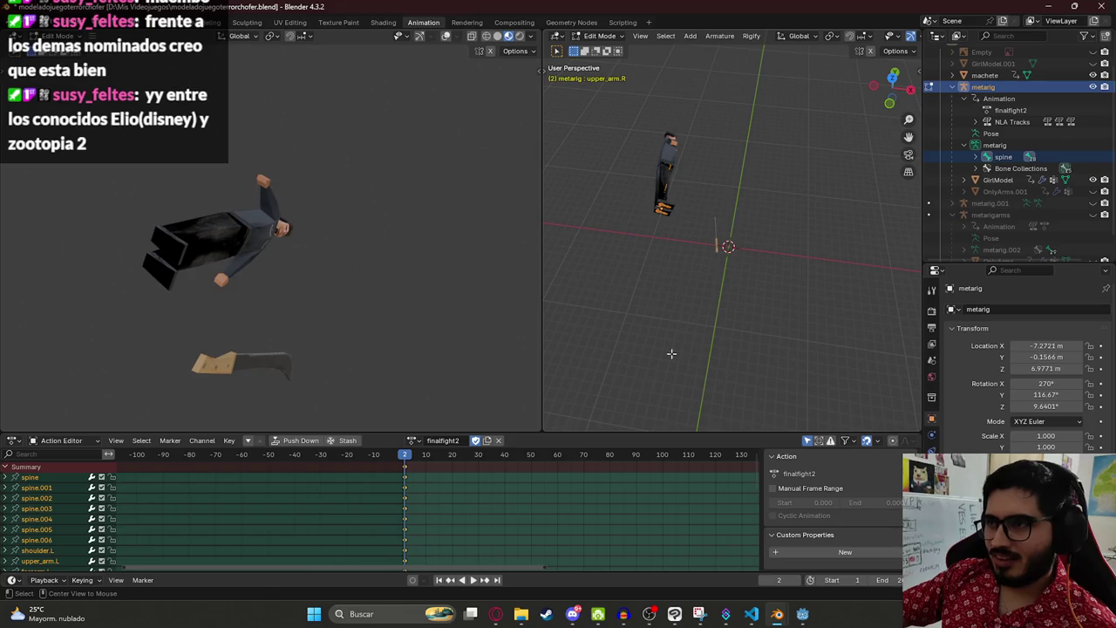
{"action": "key", "text": "ctrl+Tab"}
{"action": "key", "text": "ctrl+z"}
{"action": "key", "text": "ctrl+z"}
{"action": "key", "text": "ctrl+z"}
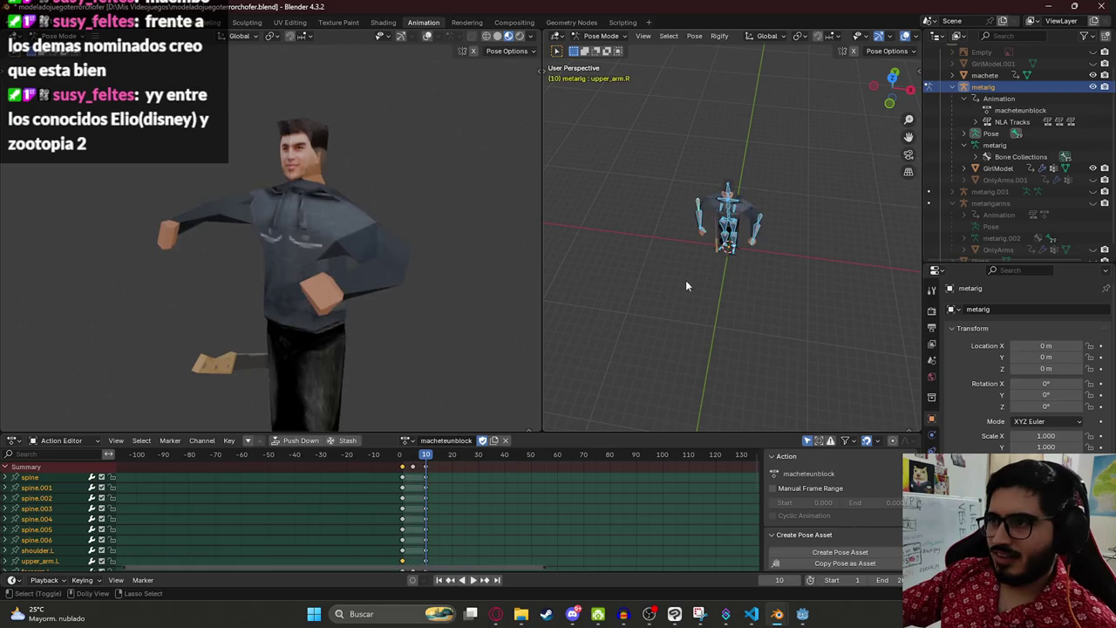
{"action": "left_click", "coordinate": [405, 454]}
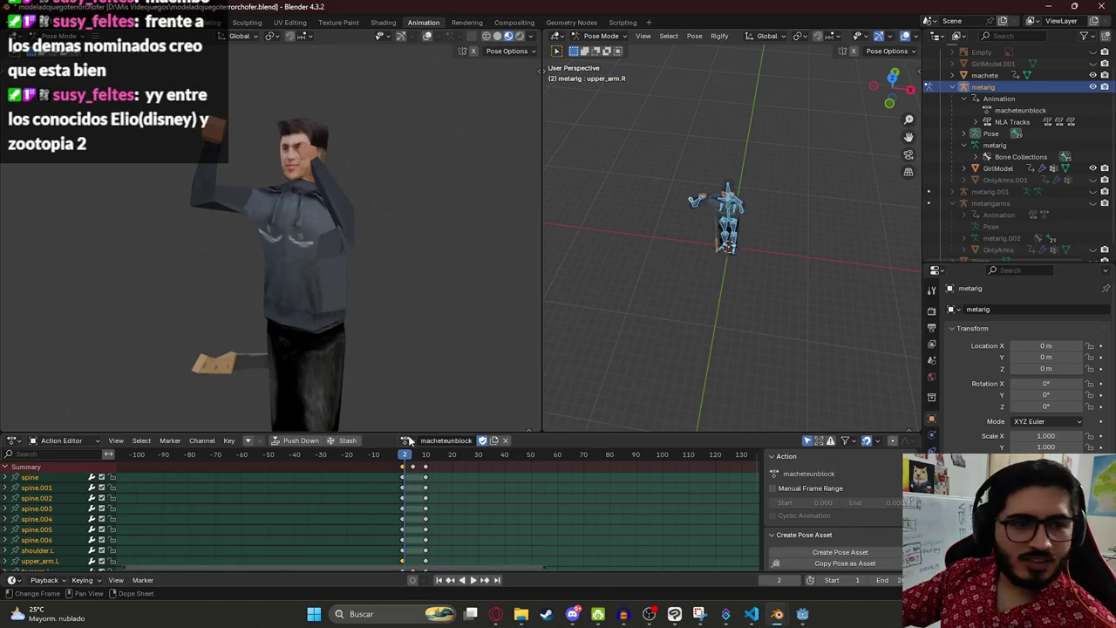
Assign and play the drunkidle action, returning to frame 2
{"action": "left_click", "coordinate": [407, 440]}
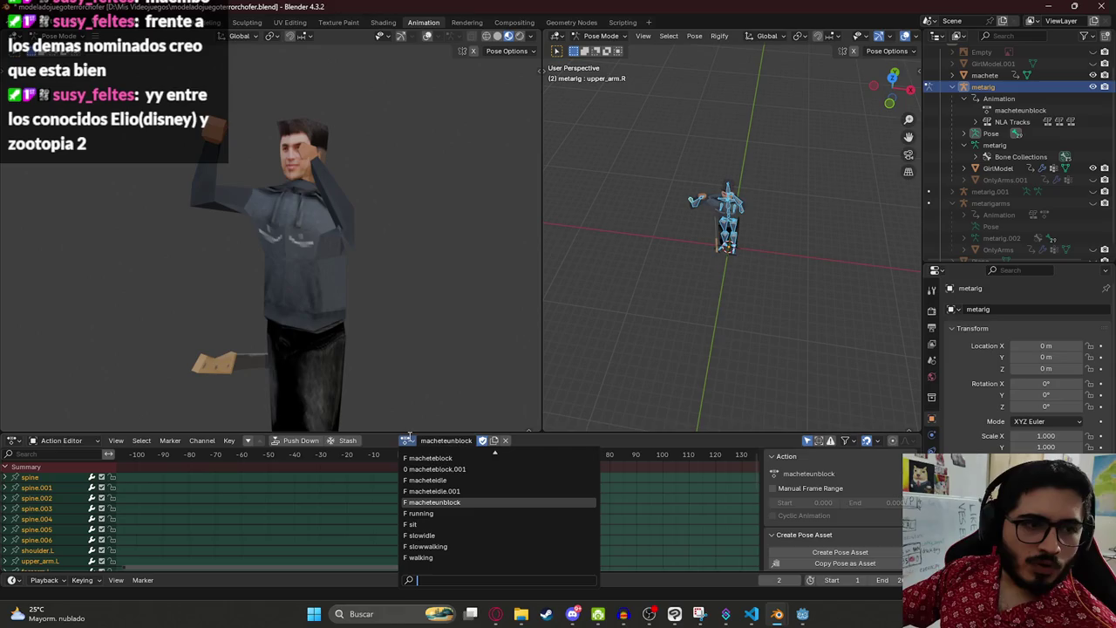
{"action": "scroll", "coordinate": [491, 479], "scroll_direction": "up", "scroll_amount": 10}
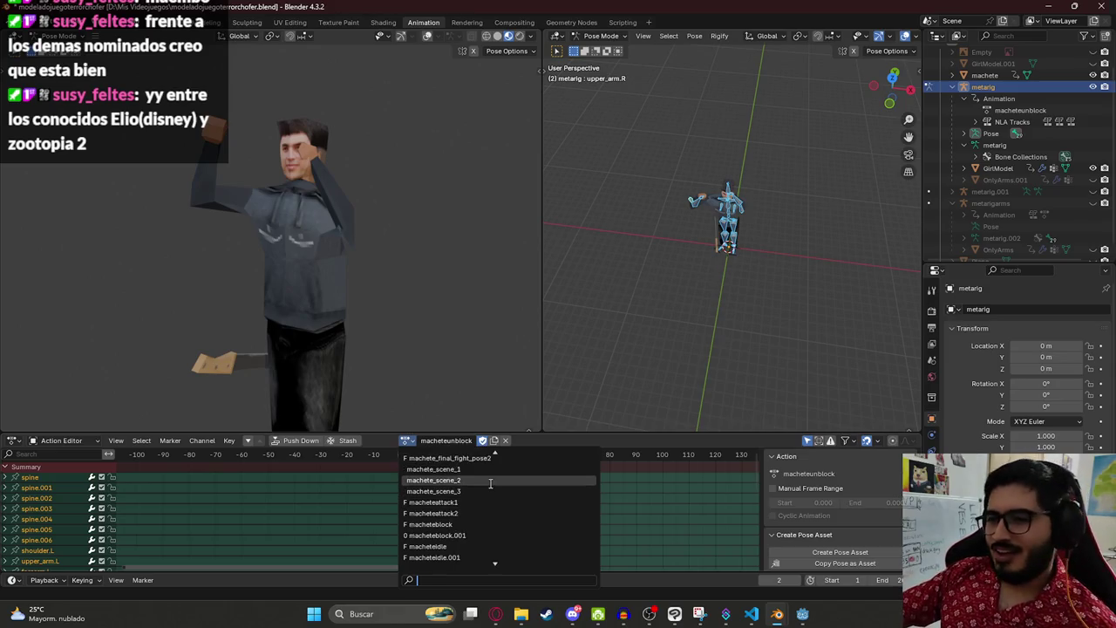
{"action": "scroll", "coordinate": [510, 463], "scroll_direction": "up", "scroll_amount": 2}
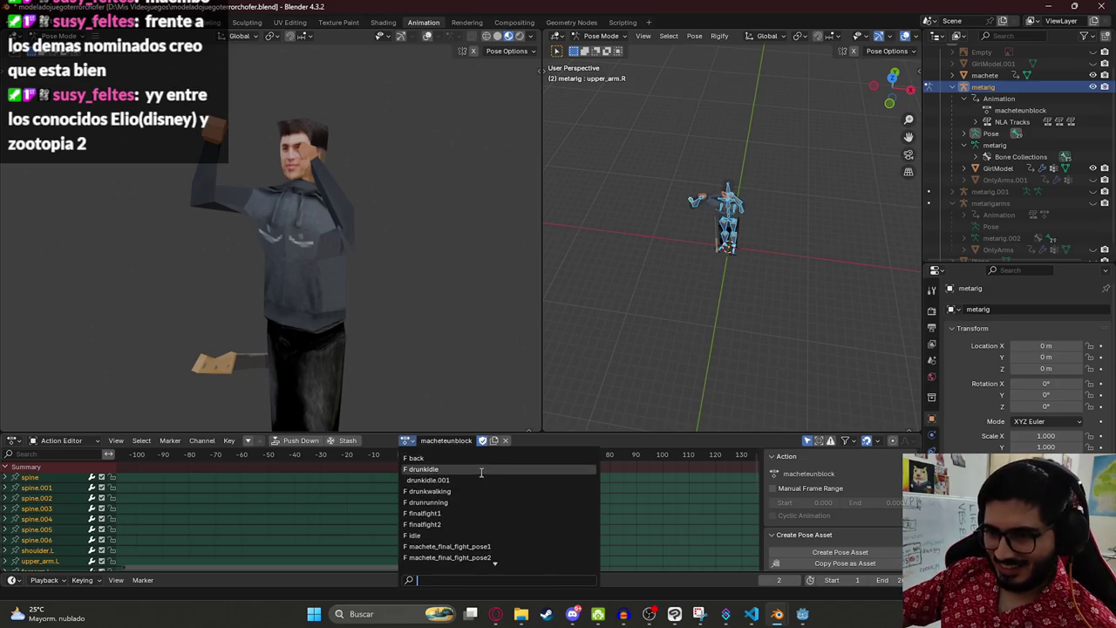
{"action": "left_click", "coordinate": [483, 469]}
{"action": "key", "text": "space"}
{"action": "left_click_drag", "start_coordinate": [502, 467], "coordinate": [405, 467]}
Assign and play the drunkwalking action, orbiting to view the character's back
{"action": "left_click", "coordinate": [407, 442]}
{"action": "left_click", "coordinate": [406, 445]}
{"action": "left_click", "coordinate": [404, 441]}
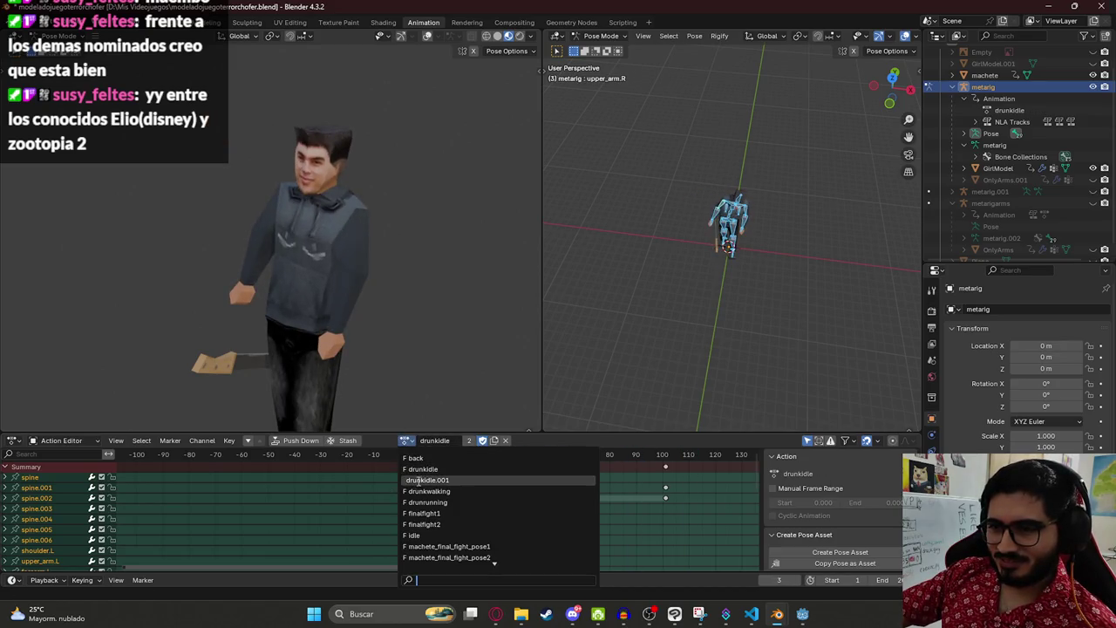
{"action": "left_click", "coordinate": [420, 489]}
{"action": "key", "text": "space"}
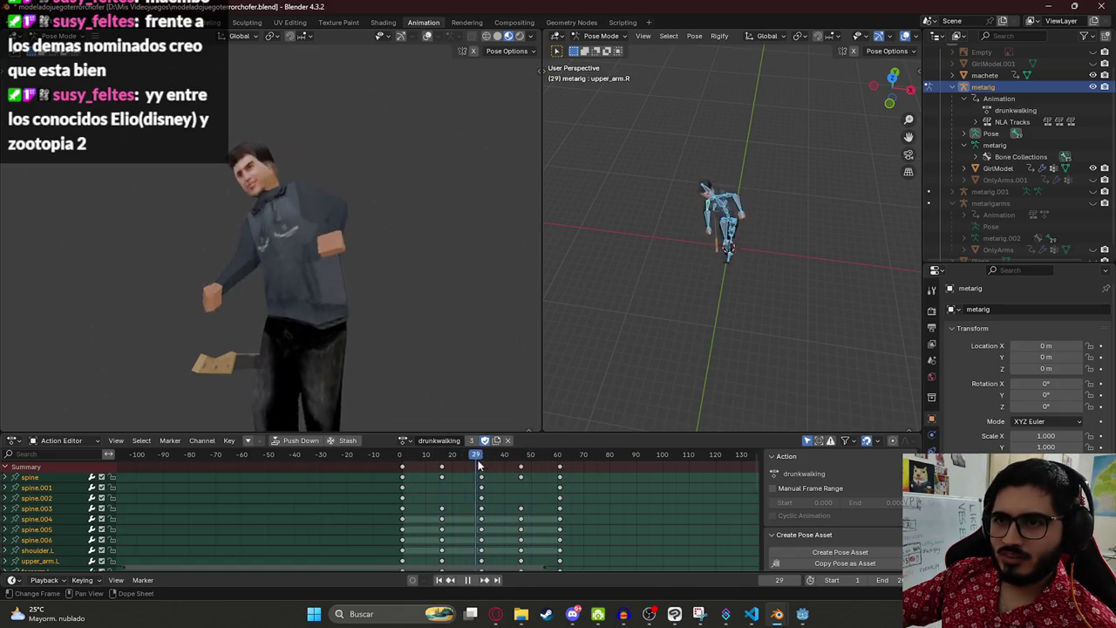
{"action": "key", "text": "space"}
{"action": "mouse_move", "coordinate": [517, 367]}
{"action": "left_mouse_down"}
{"action": "mouse_move", "coordinate": [305, 334]}
{"action": "mouse_move", "coordinate": [265, 276]}
{"action": "mouse_move", "coordinate": [466, 446]}
{"action": "left_mouse_up"}
Preview the drunrunning action, then switch to the back action
{"action": "left_click", "coordinate": [405, 442]}
{"action": "left_click", "coordinate": [433, 492]}
{"action": "key", "text": "space"}
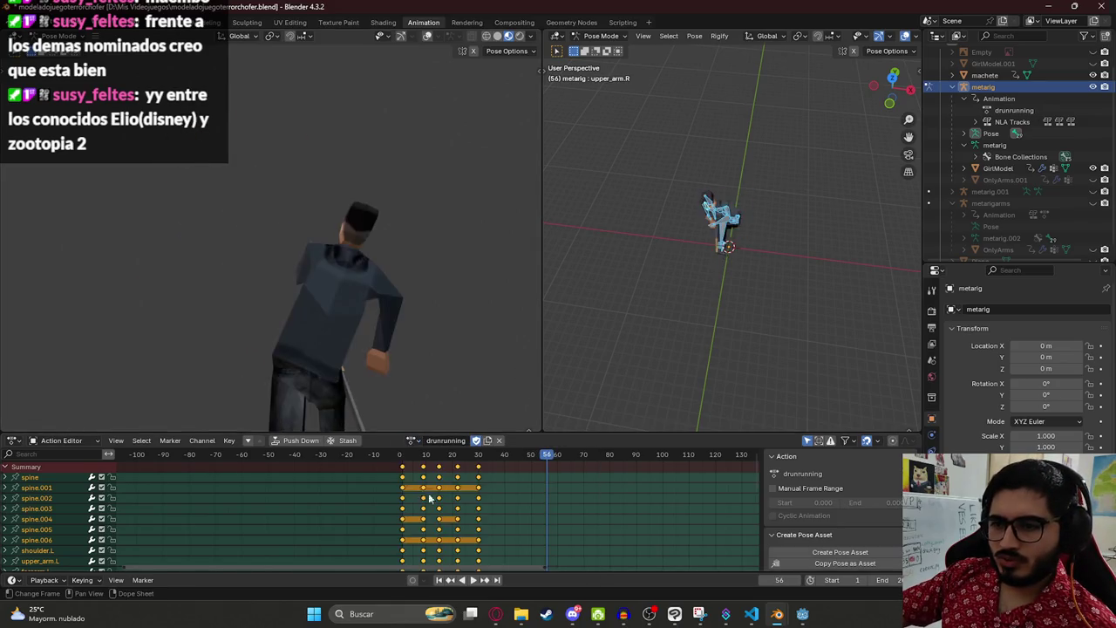
{"action": "left_click", "coordinate": [414, 442]}
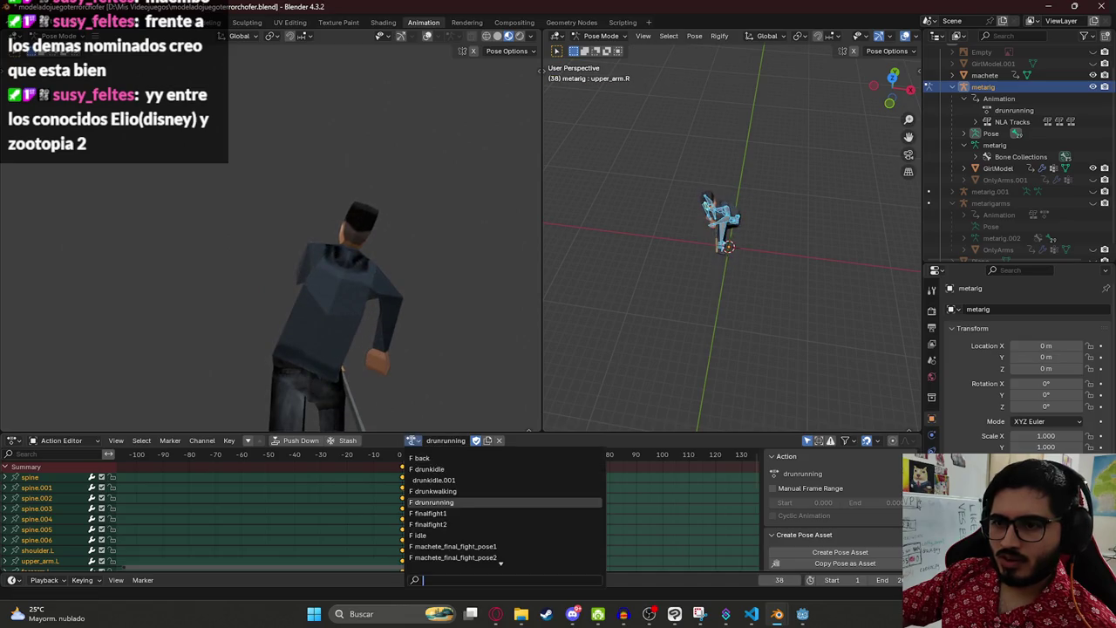
{"action": "left_click", "coordinate": [421, 458]}
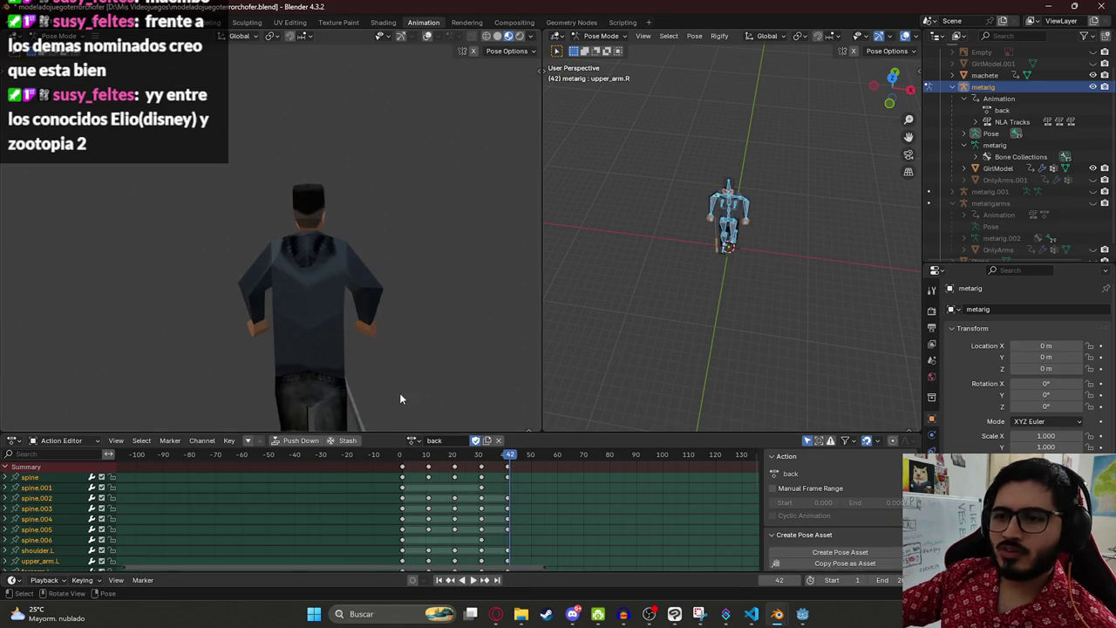
Scrub through machete_final_fight_pose1, then undo back to the back action
{"action": "left_click", "coordinate": [413, 440]}
{"action": "scroll", "coordinate": [474, 514], "scroll_direction": "down", "scroll_amount": 5}
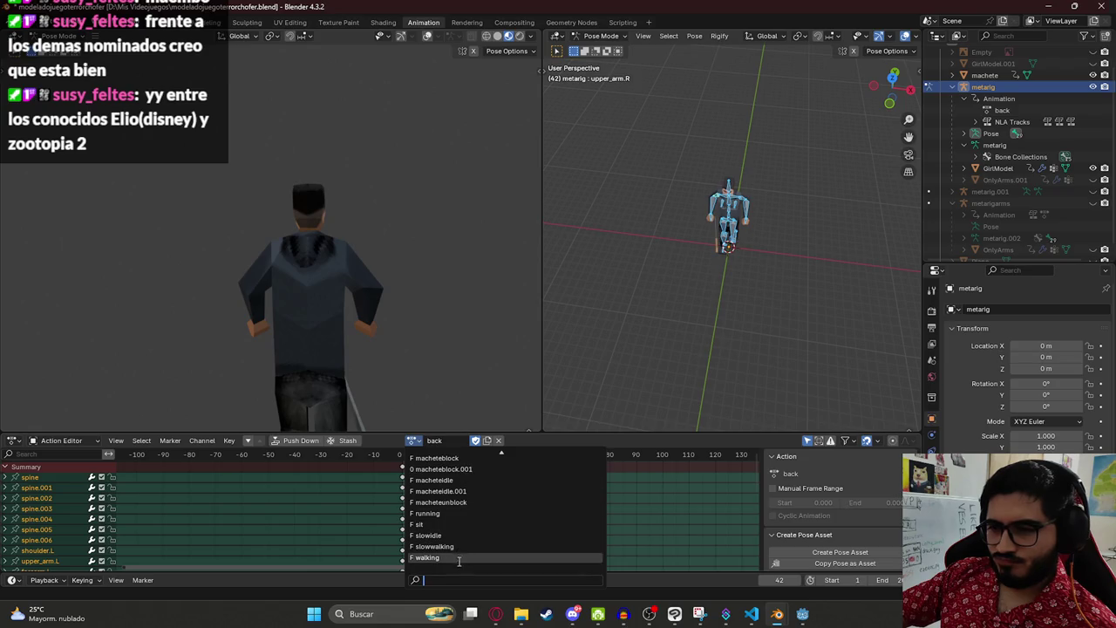
{"action": "scroll", "coordinate": [459, 523], "scroll_direction": "up", "scroll_amount": 5}
{"action": "left_click", "coordinate": [450, 486]}
{"action": "mouse_move", "coordinate": [420, 459]}
{"action": "left_mouse_down"}
{"action": "mouse_move", "coordinate": [411, 459]}
{"action": "mouse_move", "coordinate": [534, 459]}
{"action": "left_mouse_up"}
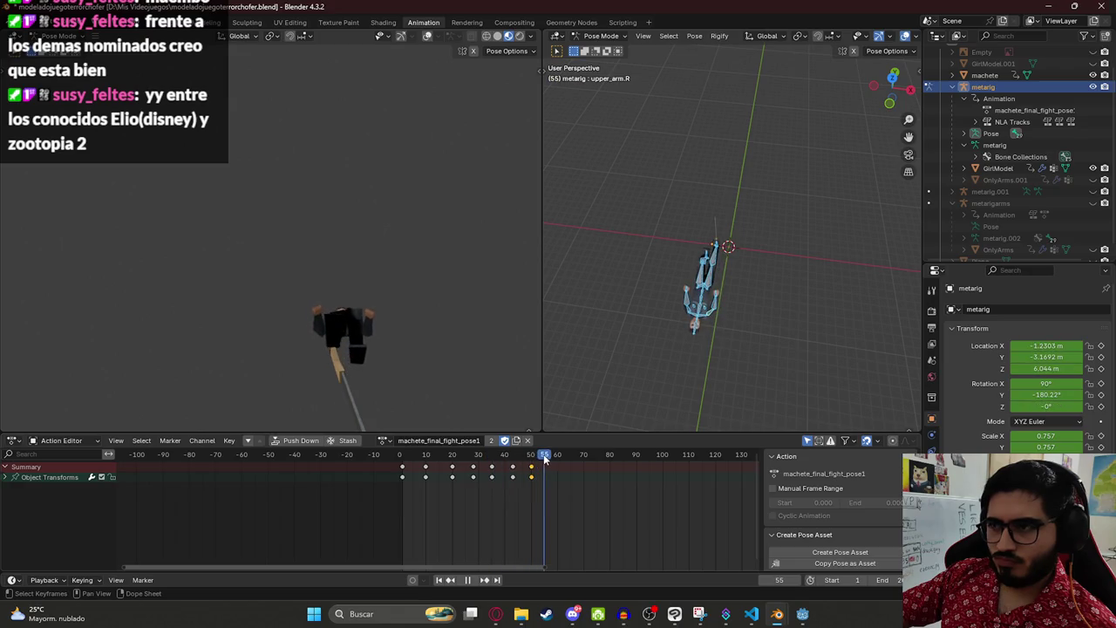
{"action": "key", "text": "ctrl+z"}
Assign and play finalfight1, rewind to the start, and select the frame 1 keyframes
{"action": "left_click", "coordinate": [413, 440]}
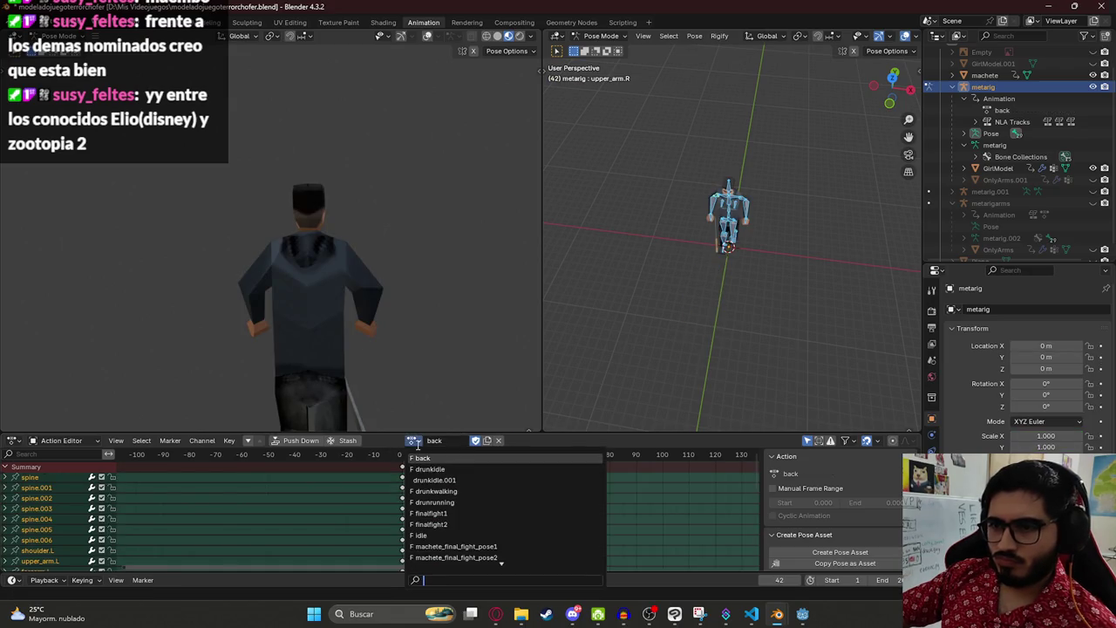
{"action": "scroll", "coordinate": [467, 528], "scroll_direction": "down", "scroll_amount": 4}
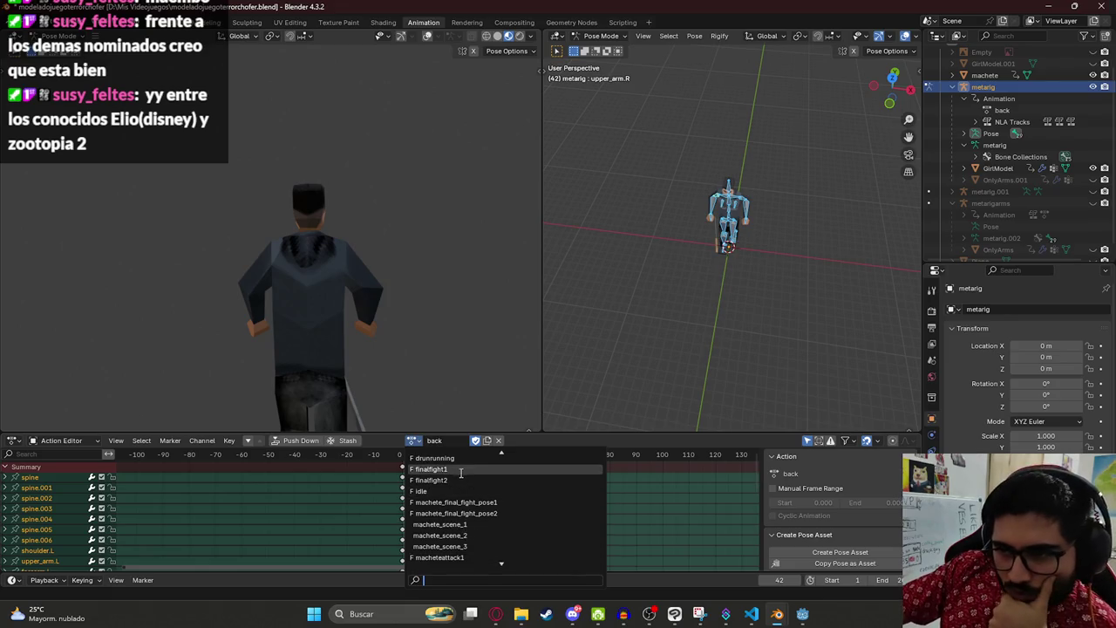
{"action": "left_click", "coordinate": [461, 472]}
{"action": "key", "text": "space"}
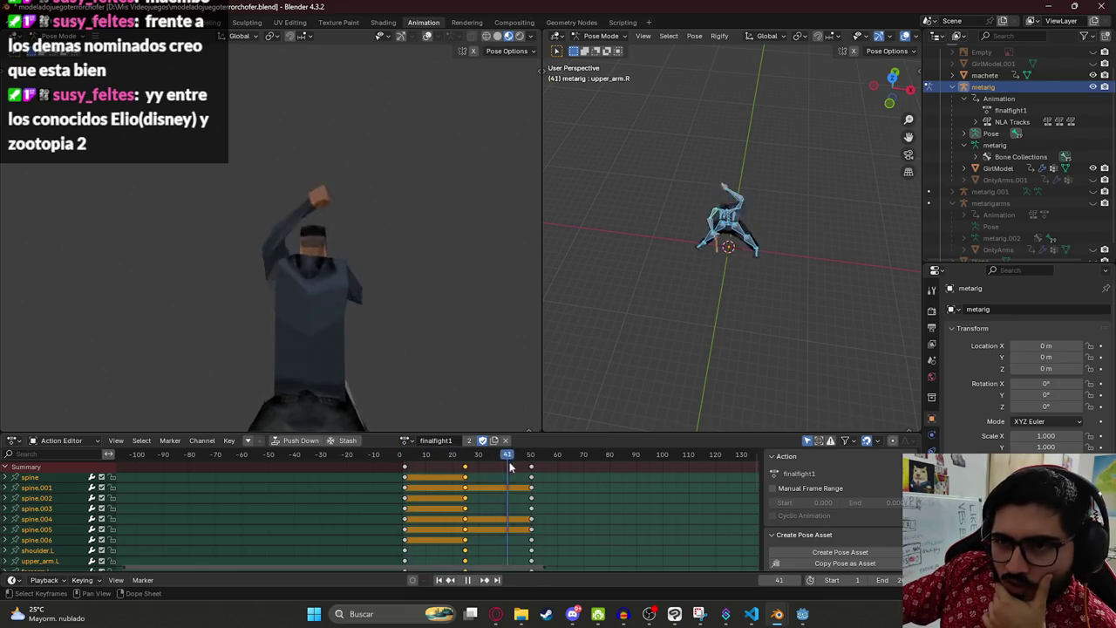
{"action": "left_click_drag", "start_coordinate": [532, 471], "coordinate": [400, 471]}
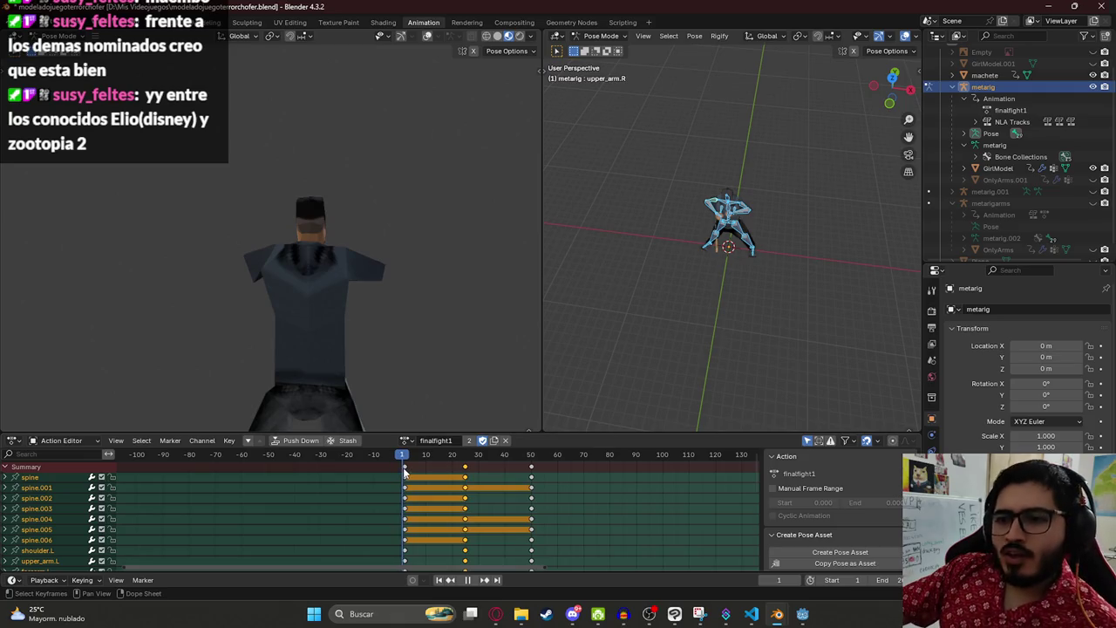
{"action": "left_click", "coordinate": [404, 471]}
{"action": "key", "text": "space"}
Save the blend file and export the selected rig over prota.glb in assets/characters
{"action": "left_click", "coordinate": [172, 22]}
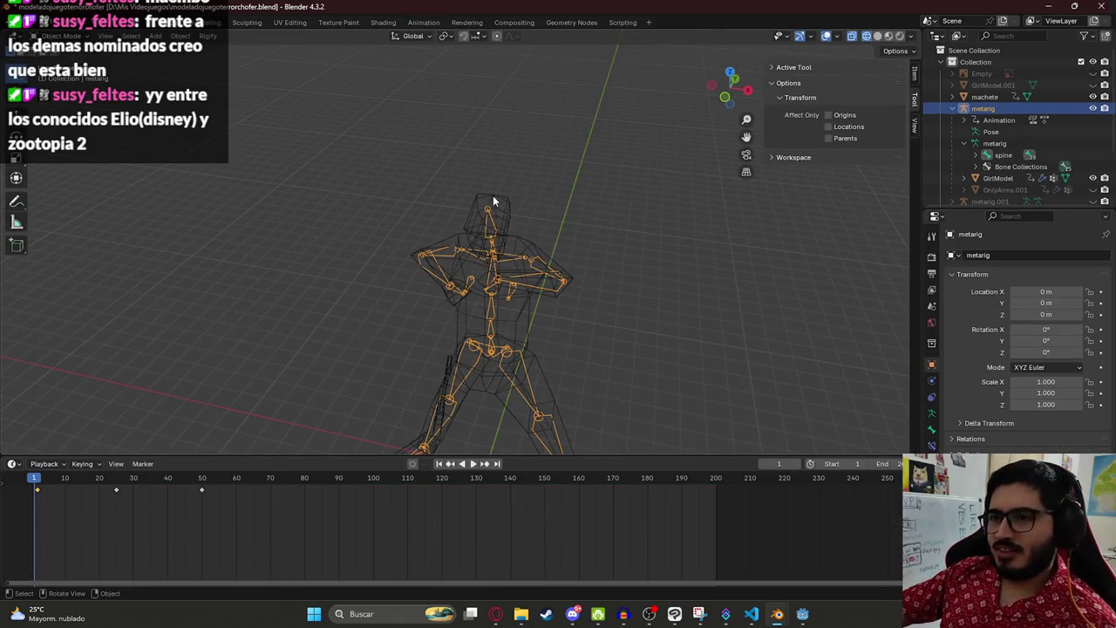
{"action": "key", "text": "ctrl+s"}
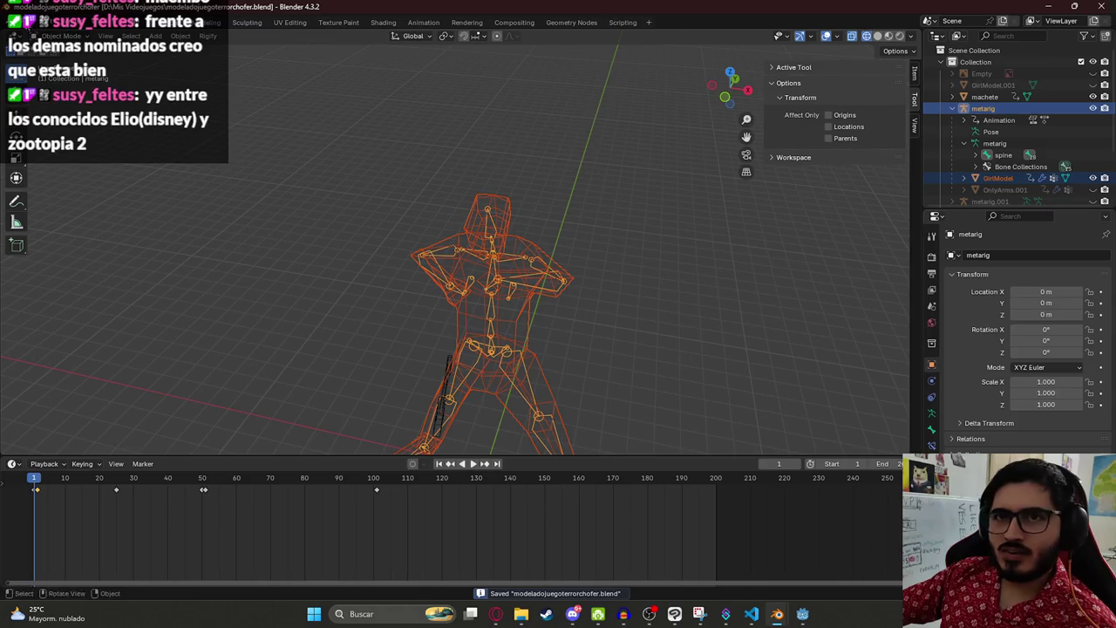
{"action": "left_click", "coordinate": [31, 21]}
{"action": "mouse_move", "coordinate": [96, 197]}
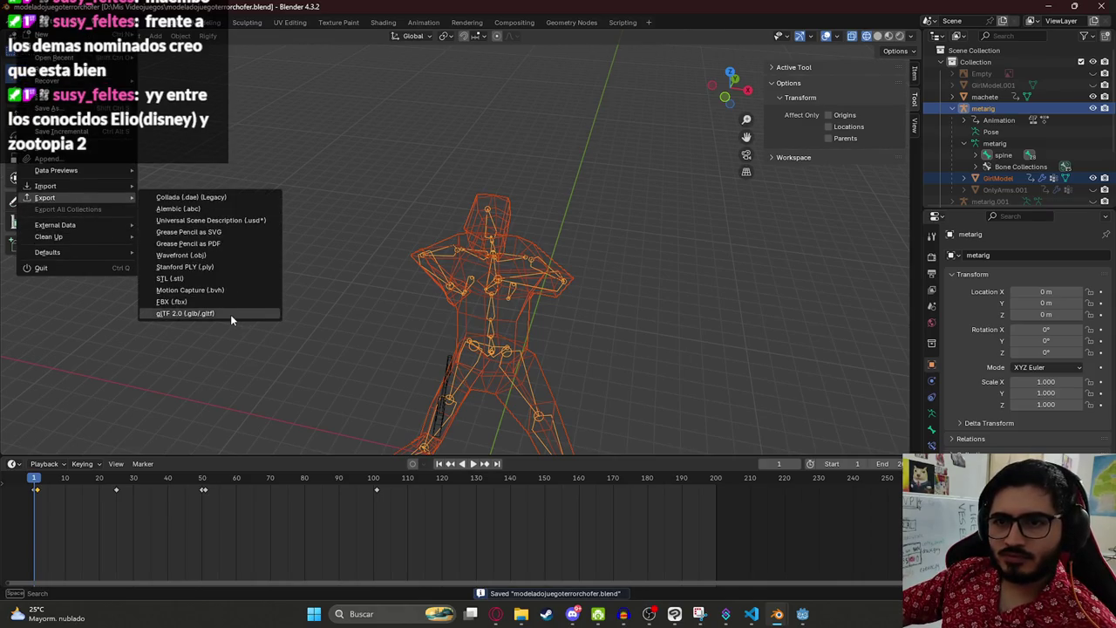
{"action": "left_click", "coordinate": [230, 316]}
{"action": "left_click", "coordinate": [898, 259]}
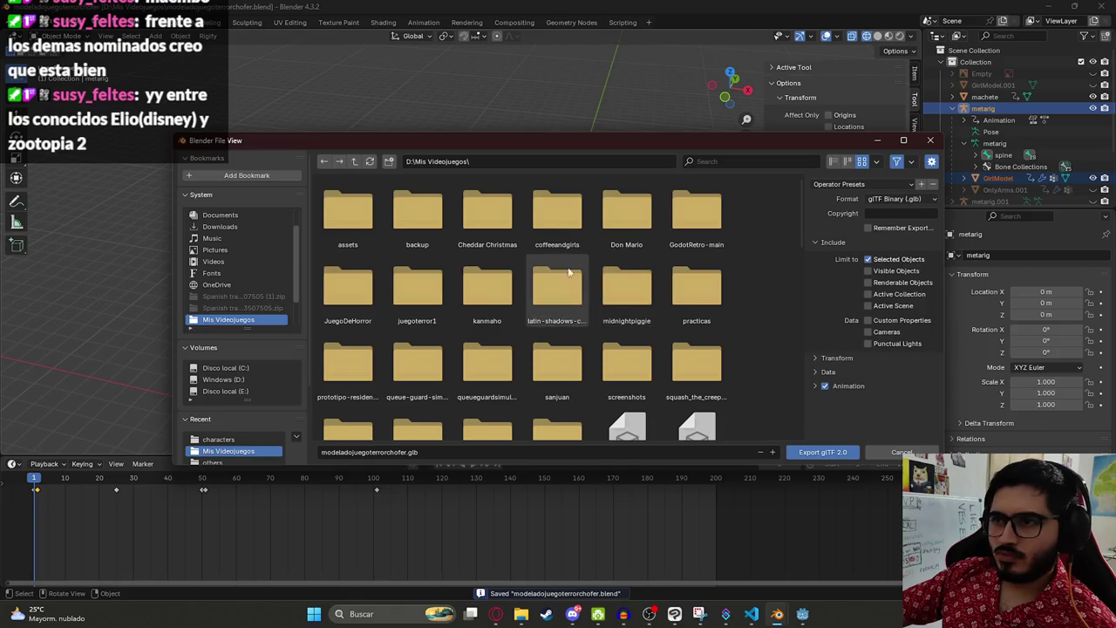
{"action": "double_click", "coordinate": [415, 290]}
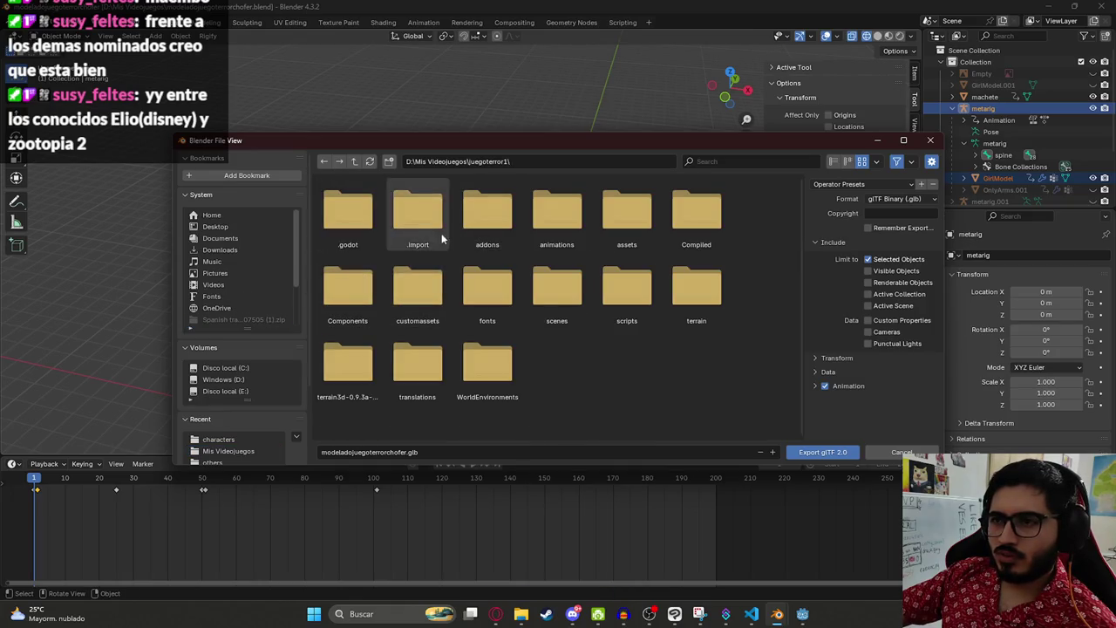
{"action": "double_click", "coordinate": [627, 217]}
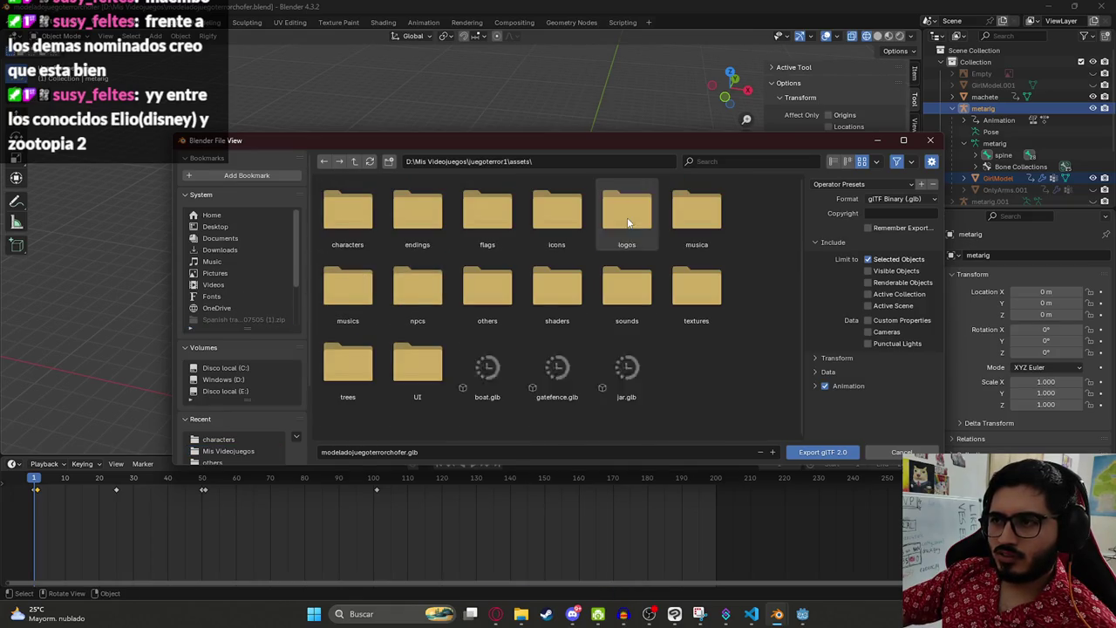
{"action": "double_click", "coordinate": [341, 228]}
{"action": "double_click", "coordinate": [557, 216]}
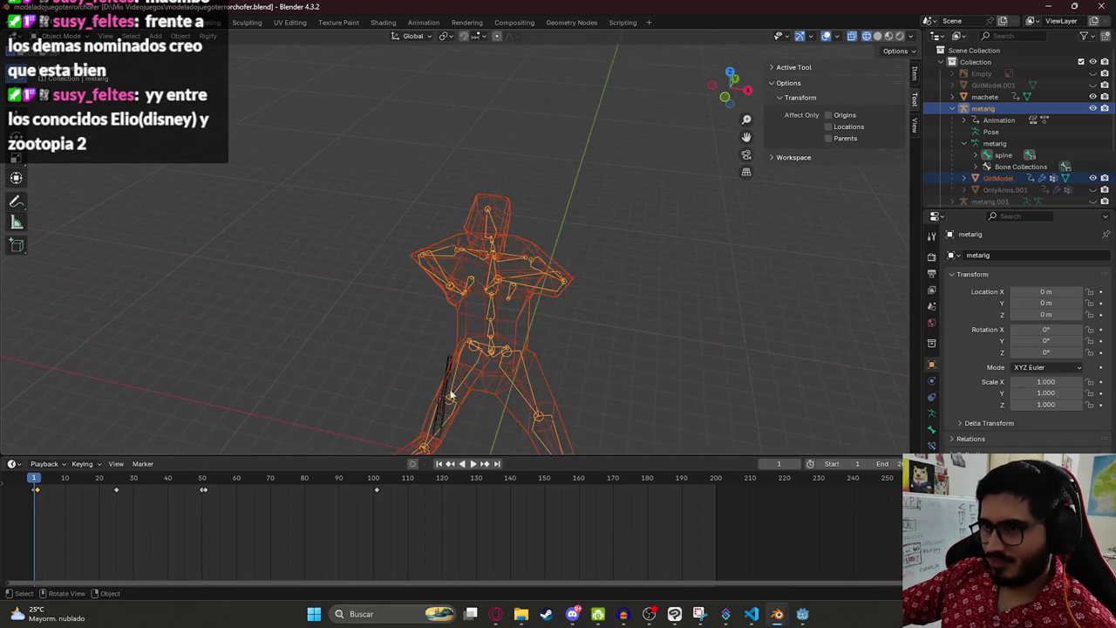
Export only the selected machete, with Actions animation mode, as machete.glb to the characters folder
{"action": "left_click", "coordinate": [436, 407]}
{"action": "left_click", "coordinate": [31, 22]}
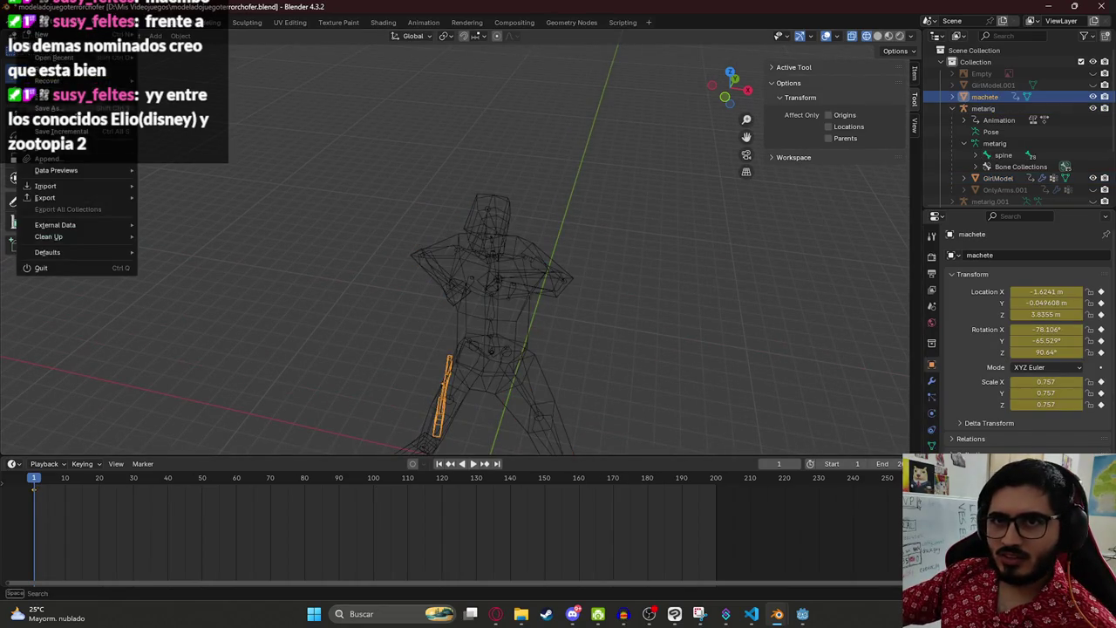
{"action": "mouse_move", "coordinate": [100, 198]}
{"action": "left_click", "coordinate": [228, 319]}
{"action": "left_click", "coordinate": [830, 242]}
{"action": "left_click", "coordinate": [903, 261]}
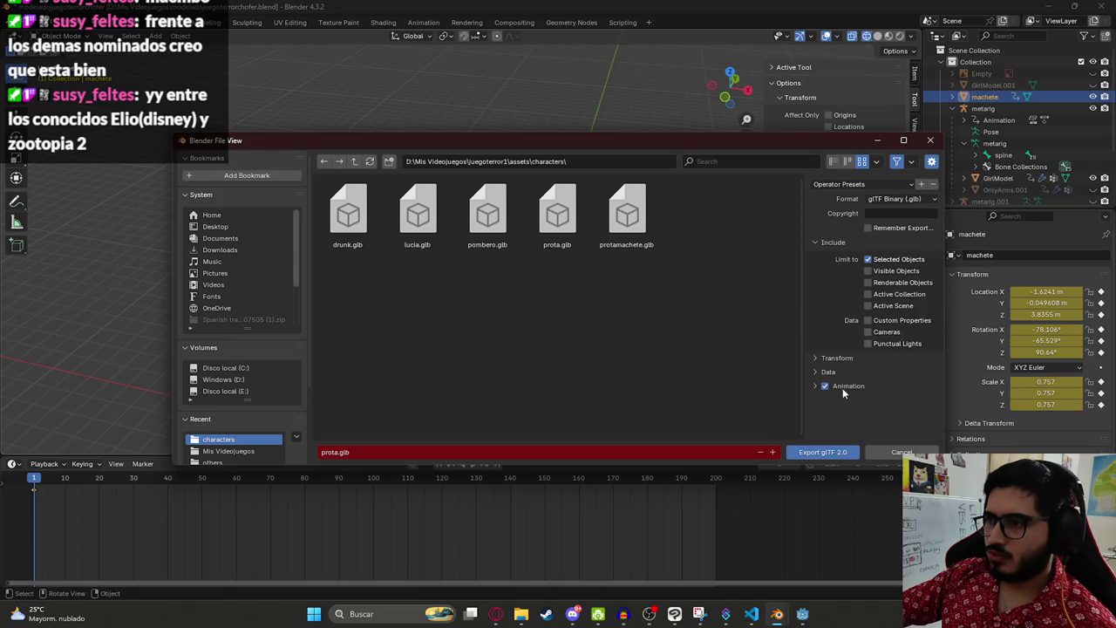
{"action": "left_click", "coordinate": [816, 386]}
{"action": "scroll", "coordinate": [862, 403], "scroll_direction": "down", "scroll_amount": 2}
{"action": "left_click", "coordinate": [883, 357]}
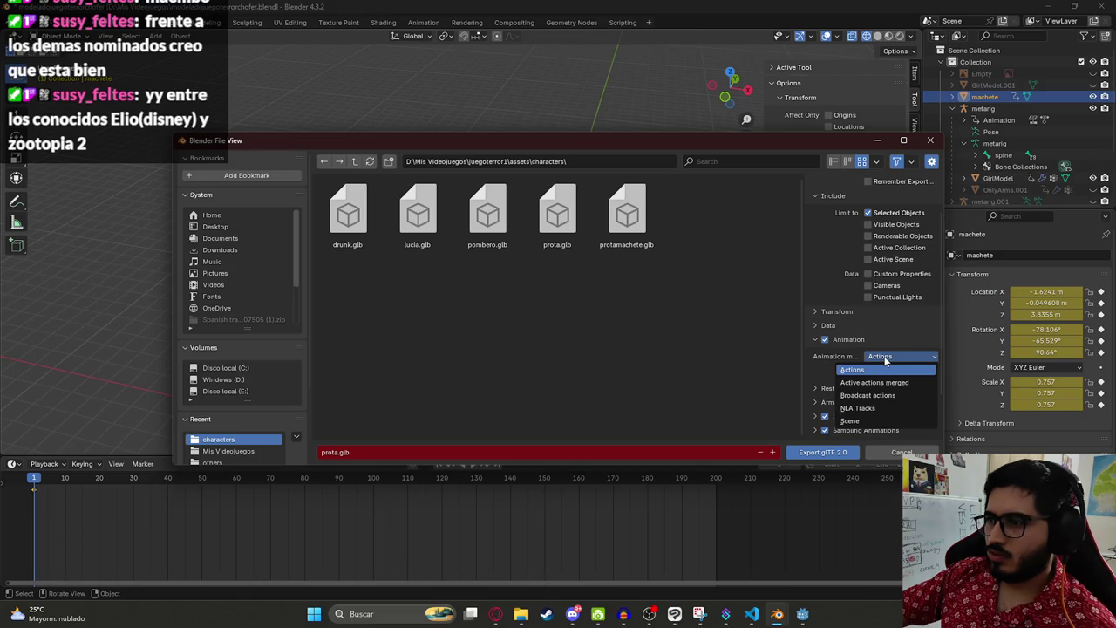
{"action": "left_click", "coordinate": [888, 369]}
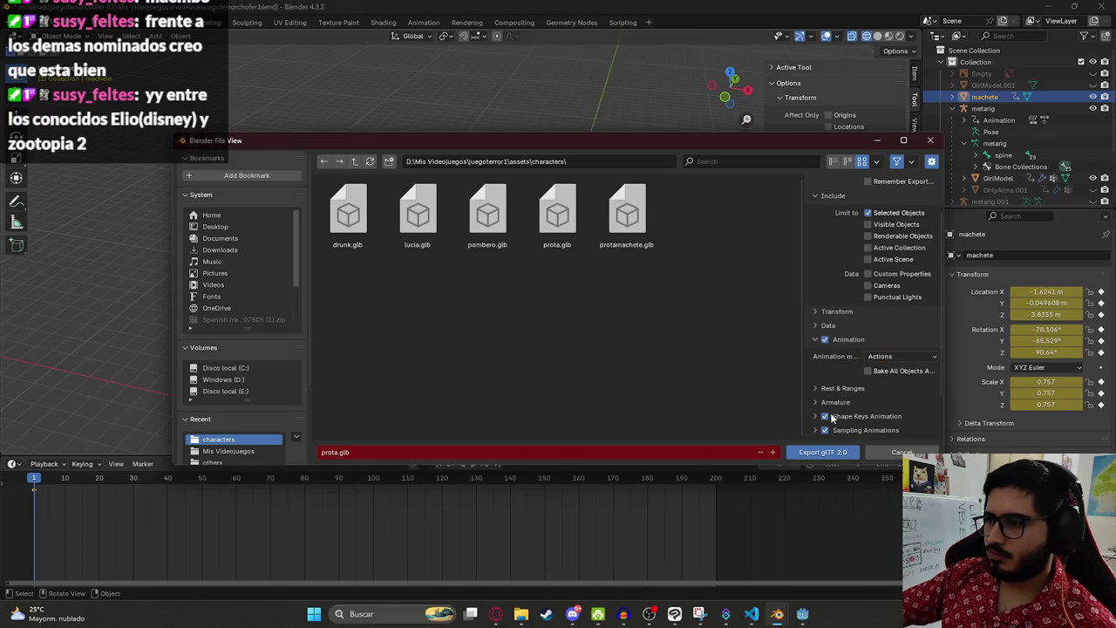
{"action": "left_click", "coordinate": [861, 386]}
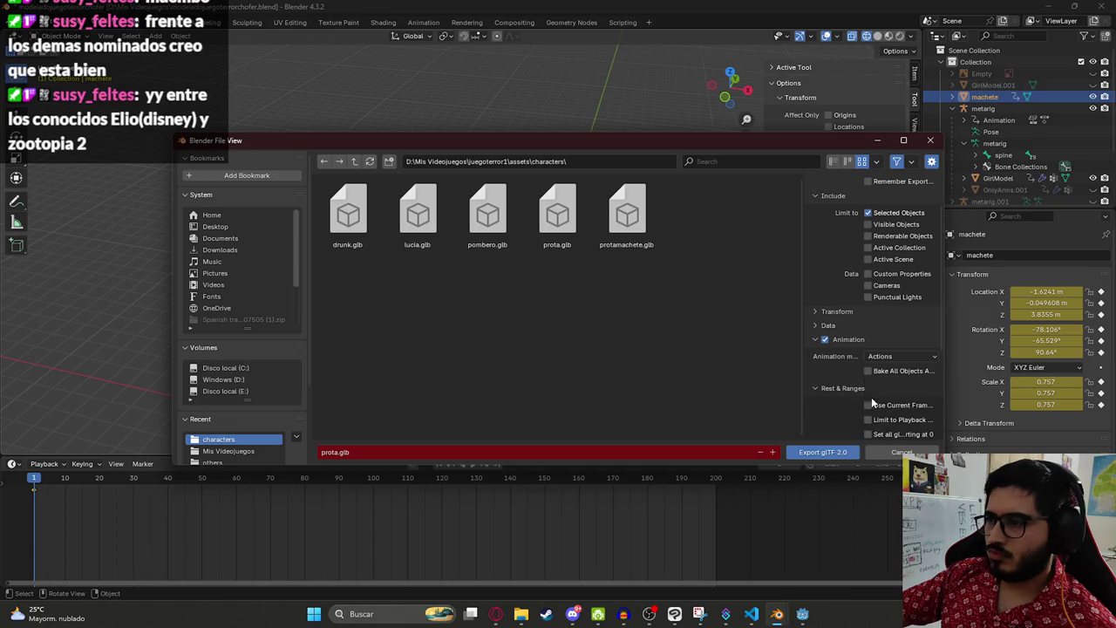
{"action": "scroll", "coordinate": [875, 402], "scroll_direction": "down", "scroll_amount": 2}
{"action": "left_click", "coordinate": [887, 287]}
{"action": "left_click", "coordinate": [889, 289]}
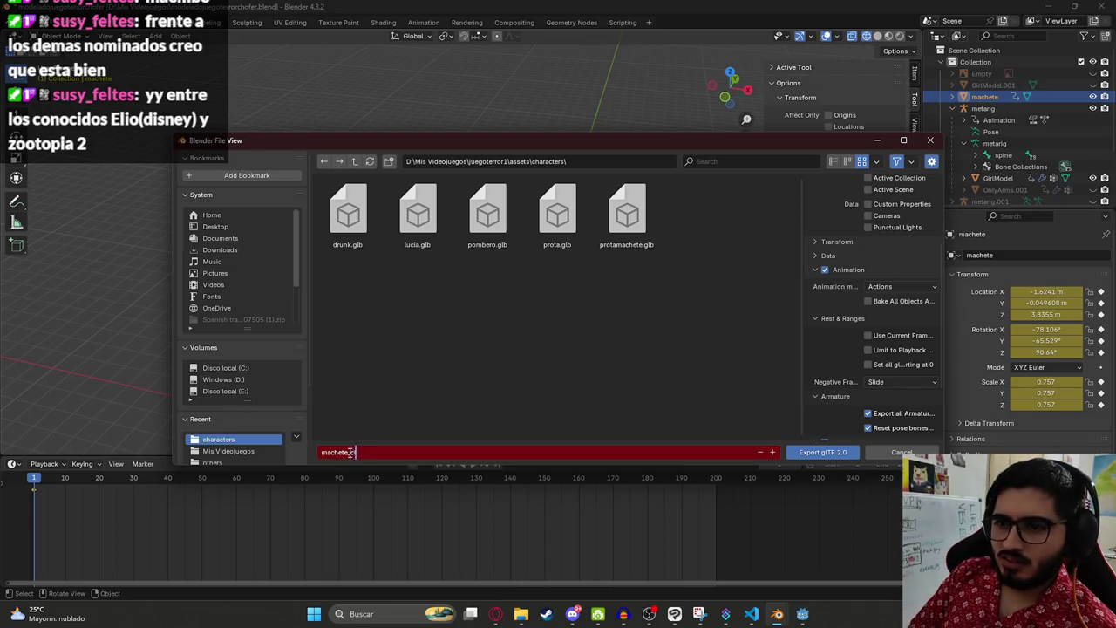
{"action": "left_click", "coordinate": [822, 451]}
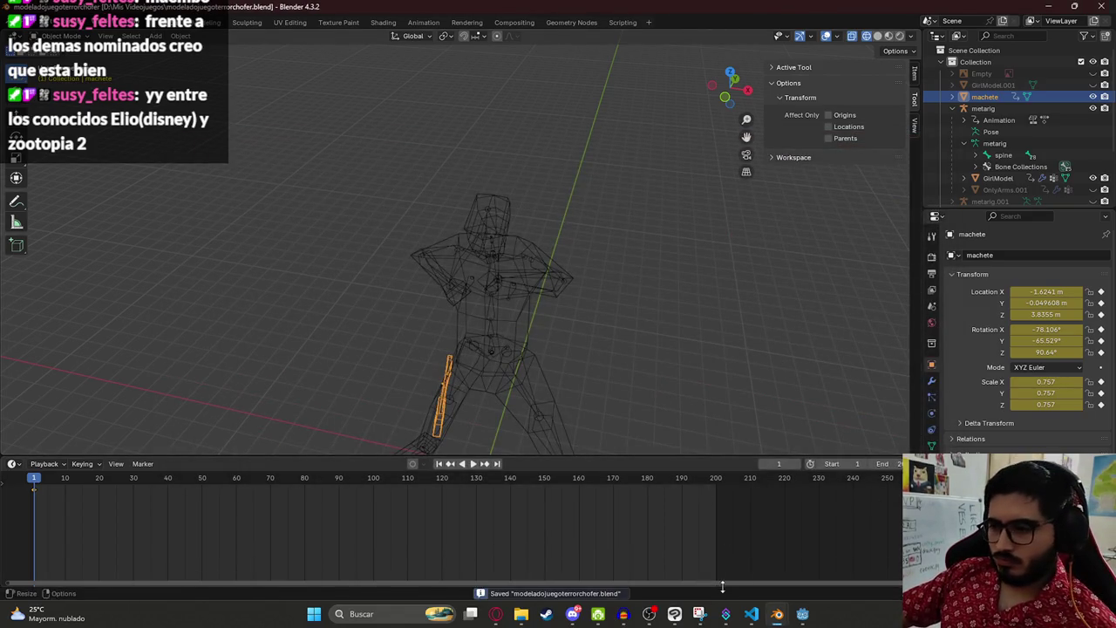
{"action": "left_click", "coordinate": [803, 613]}
Look over the Player scene in the 3D view from the side
{"action": "left_click", "coordinate": [550, 218]}
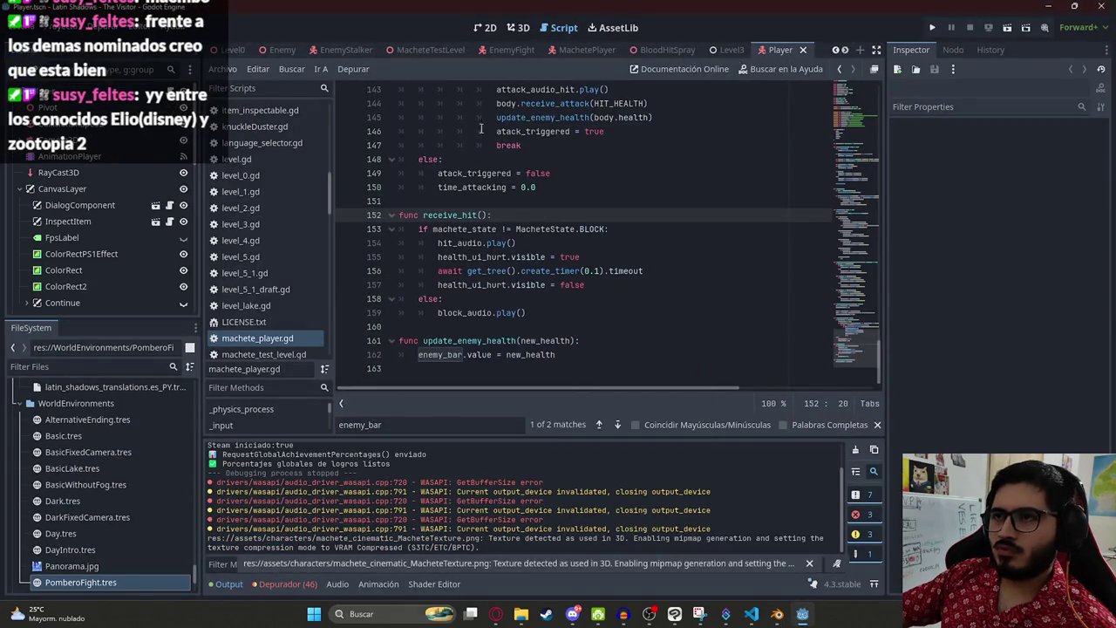
{"action": "left_click", "coordinate": [518, 28]}
{"action": "mouse_move", "coordinate": [572, 223]}
{"action": "left_mouse_down"}
{"action": "mouse_move", "coordinate": [544, 307]}
{"action": "mouse_move", "coordinate": [765, 146]}
{"action": "mouse_move", "coordinate": [595, 198]}
{"action": "mouse_move", "coordinate": [647, 223]}
{"action": "left_mouse_up"}
{"action": "scroll", "coordinate": [544, 307], "scroll_direction": "up", "scroll_amount": 5}
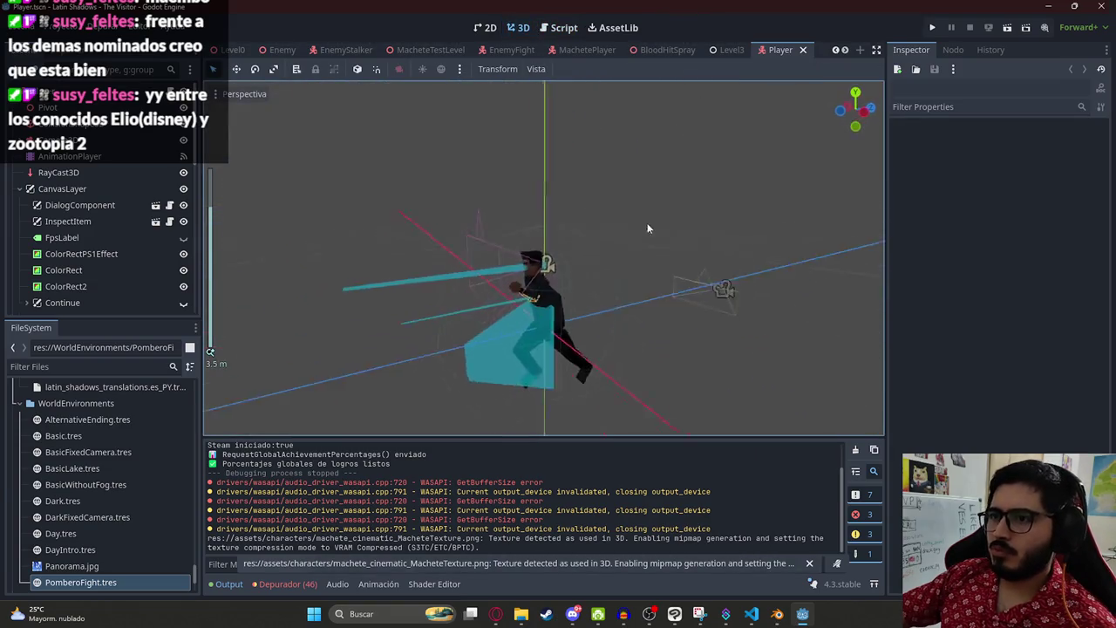
{"action": "scroll", "coordinate": [647, 222], "scroll_direction": "up", "scroll_amount": 3}
{"action": "left_click", "coordinate": [657, 52]}
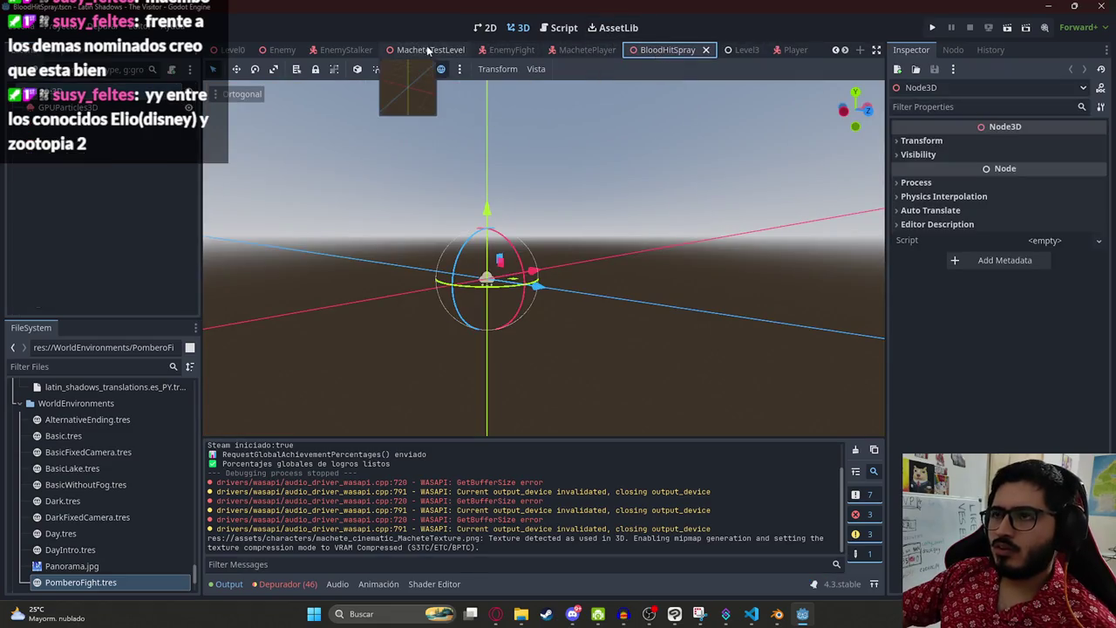
Open MacheteTestLevel and clear its WorldEnvironment node's Environment resource
{"action": "left_click", "coordinate": [428, 50]}
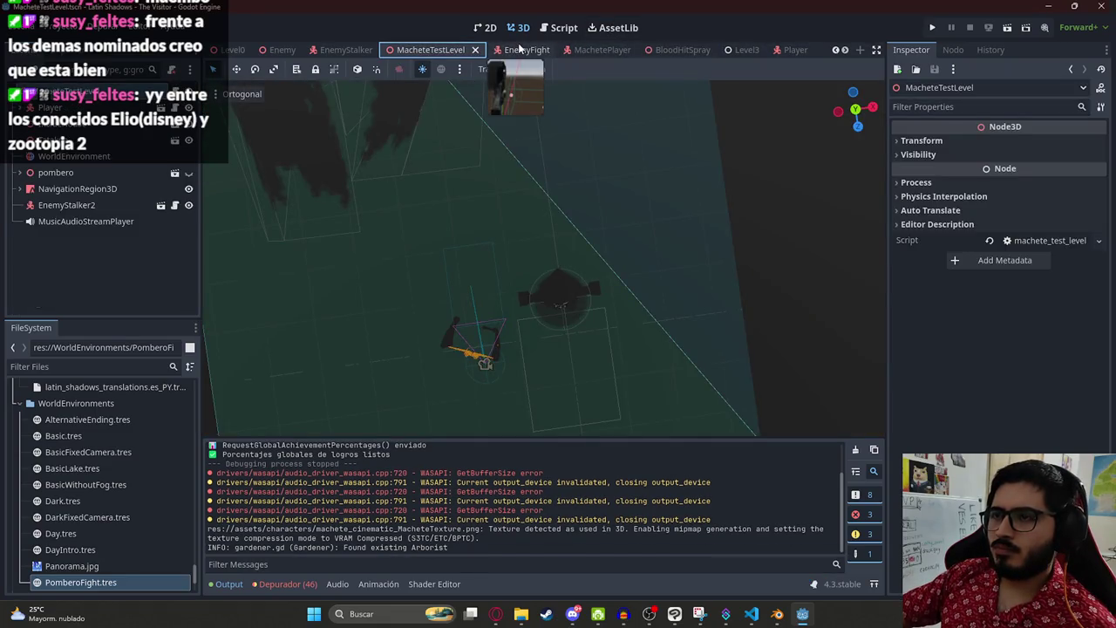
{"action": "scroll", "coordinate": [606, 287], "scroll_direction": "down", "scroll_amount": 5}
{"action": "left_click", "coordinate": [125, 160]}
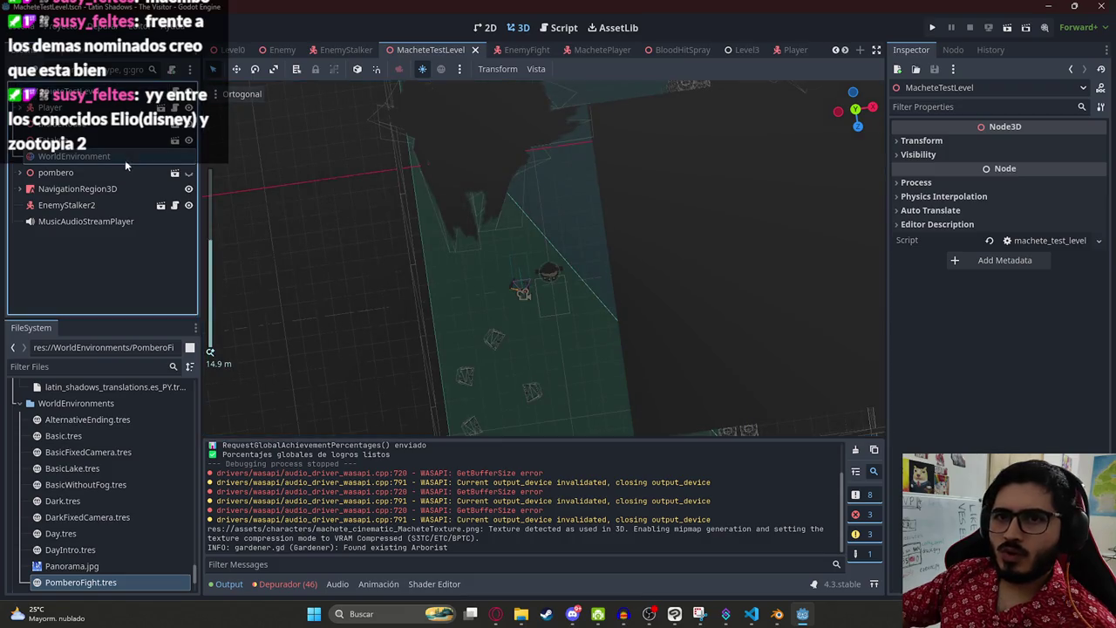
{"action": "left_click", "coordinate": [987, 143]}
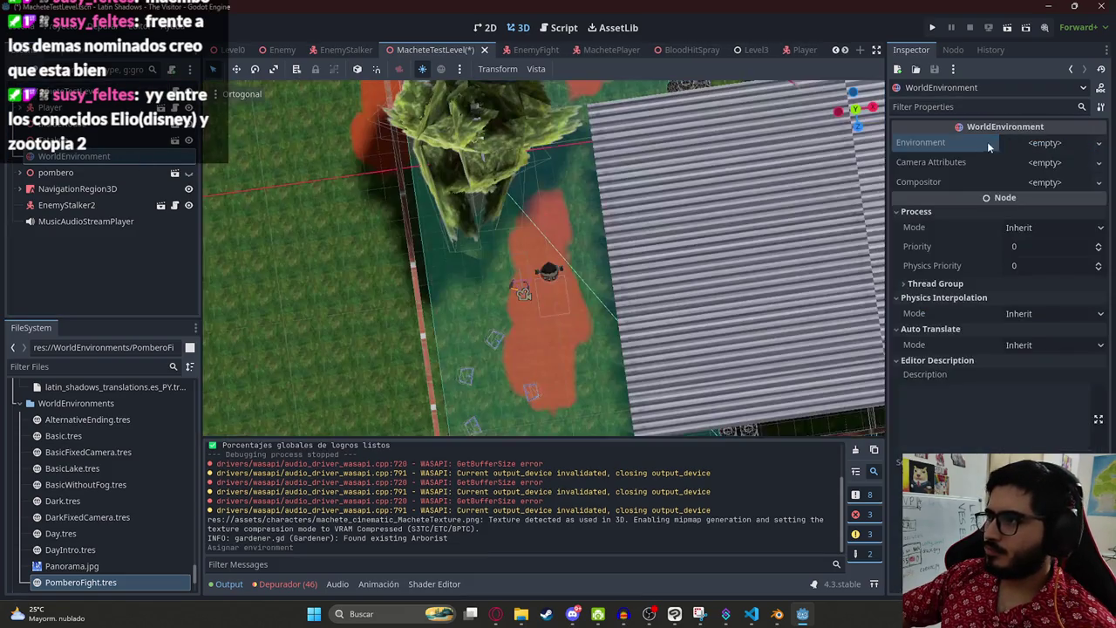
{"action": "scroll", "coordinate": [498, 274], "scroll_direction": "up", "scroll_amount": 5}
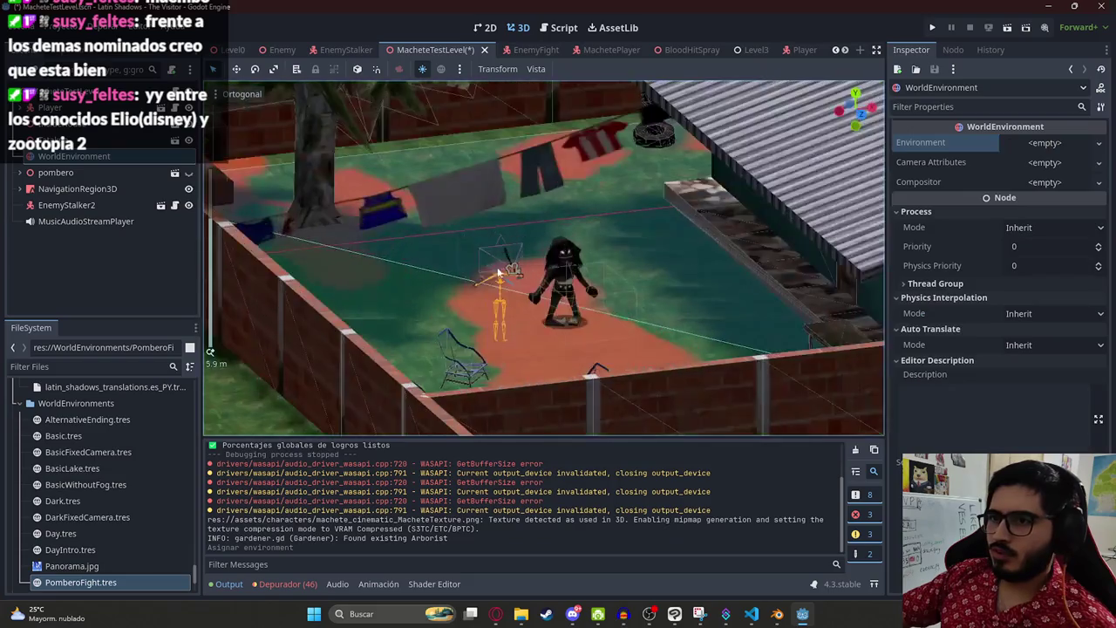
{"action": "mouse_move", "coordinate": [497, 274]}
{"action": "left_mouse_down"}
{"action": "mouse_move", "coordinate": [598, 278]}
{"action": "mouse_move", "coordinate": [488, 271]}
{"action": "left_mouse_up"}
Drop prota.glb into the level, set its scale to 0.17, and enable Editable Children
{"action": "scroll", "coordinate": [320, 234], "scroll_direction": "up", "scroll_amount": 2}
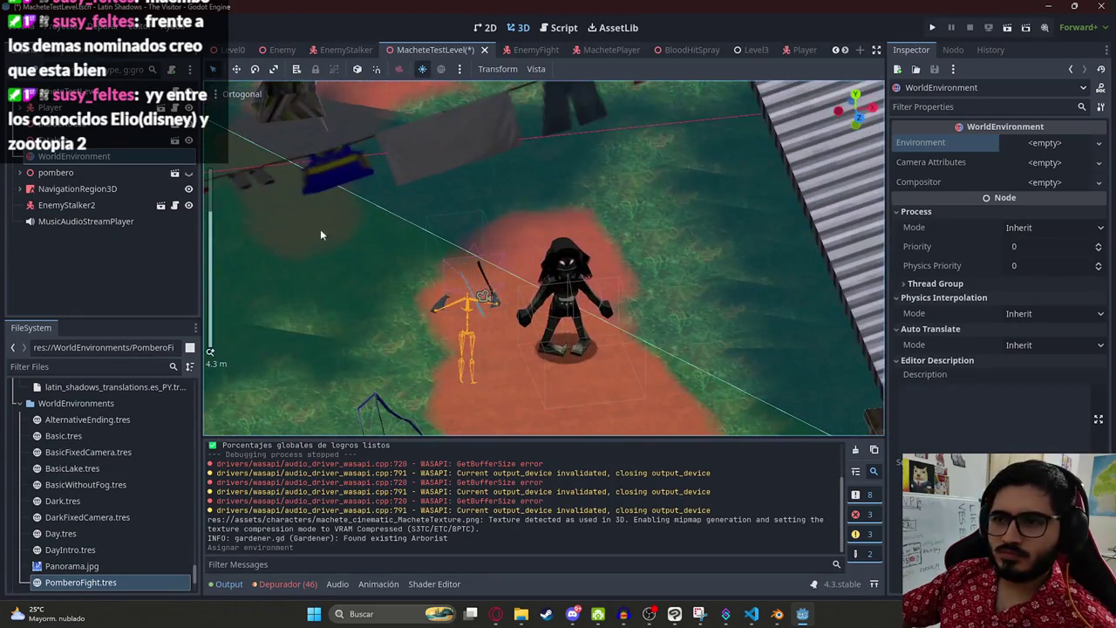
{"action": "left_click", "coordinate": [91, 370]}
{"action": "type", "text": "prota"}
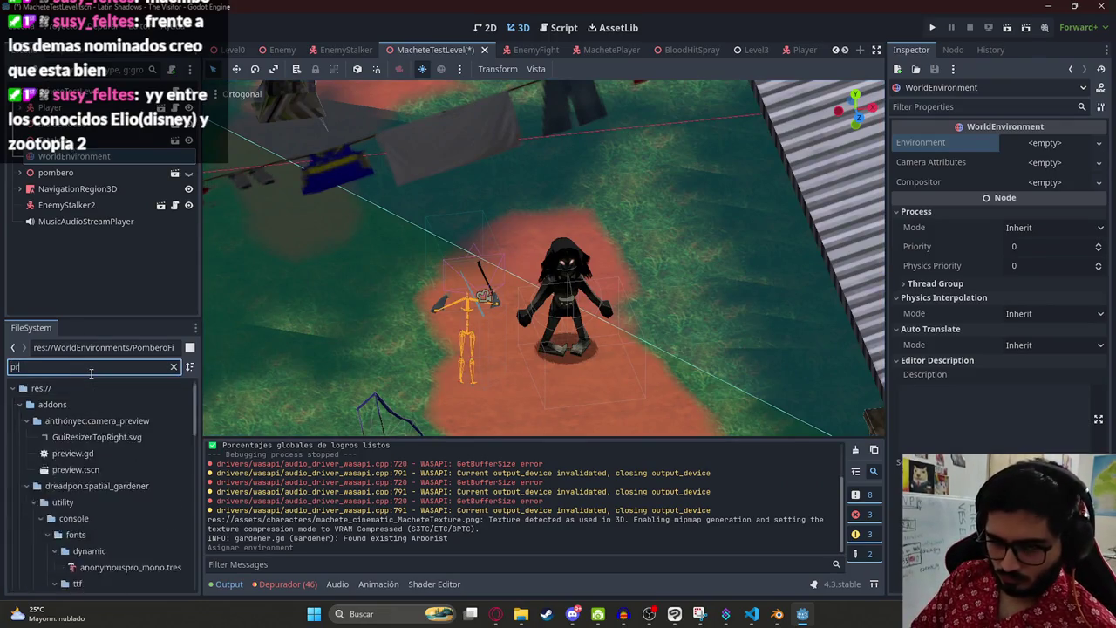
{"action": "scroll", "coordinate": [238, 408], "scroll_direction": "down", "scroll_amount": 6}
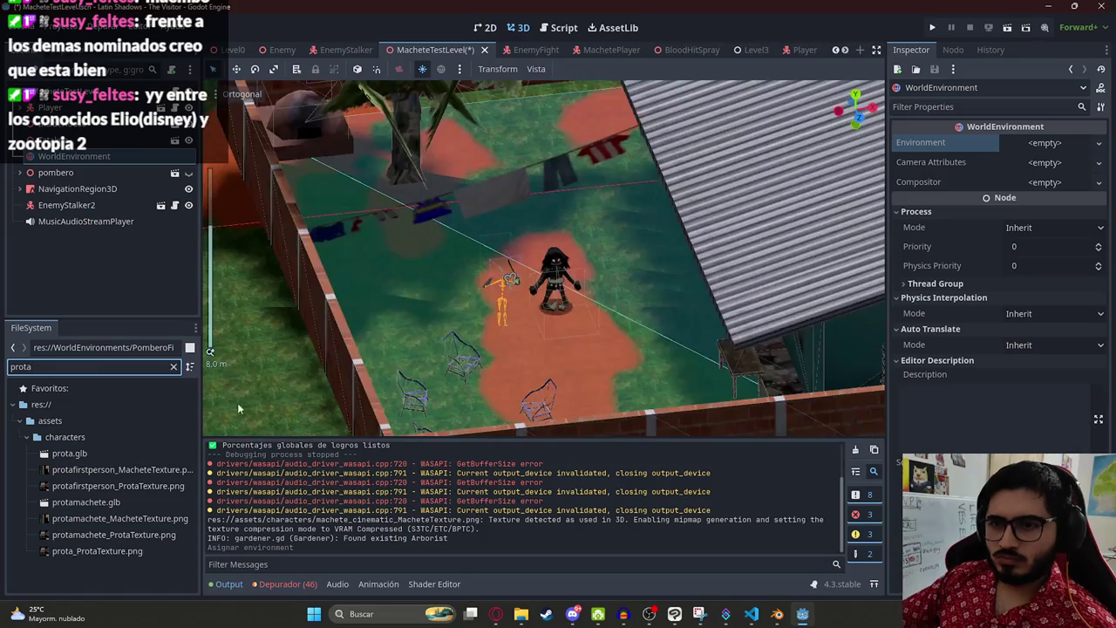
{"action": "mouse_move", "coordinate": [100, 458]}
{"action": "left_mouse_down"}
{"action": "mouse_move", "coordinate": [593, 358]}
{"action": "mouse_move", "coordinate": [573, 353]}
{"action": "left_mouse_up"}
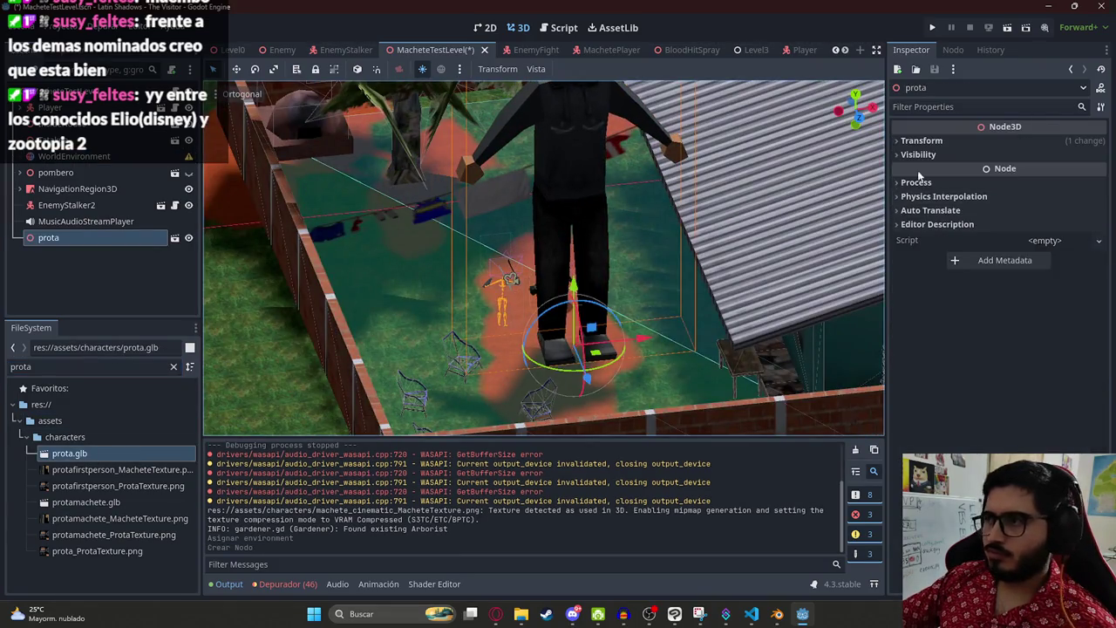
{"action": "left_click", "coordinate": [920, 140]}
{"action": "left_click", "coordinate": [936, 244]}
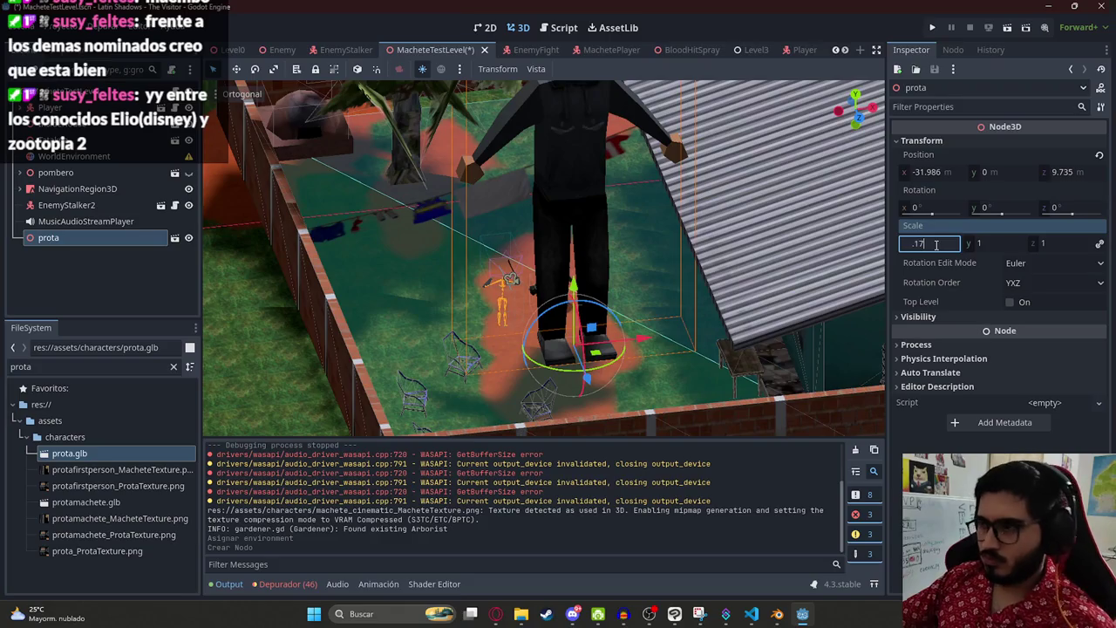
{"action": "key", "text": "Return"}
{"action": "scroll", "coordinate": [478, 289], "scroll_direction": "up", "scroll_amount": 5}
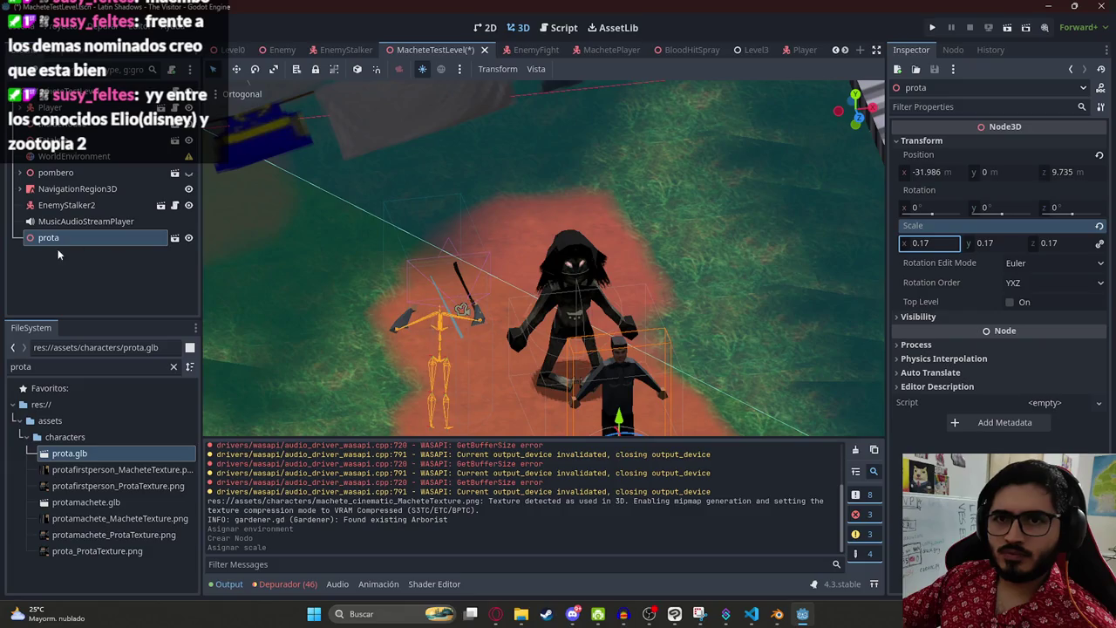
{"action": "right_click", "coordinate": [60, 243]}
{"action": "left_click", "coordinate": [126, 477]}
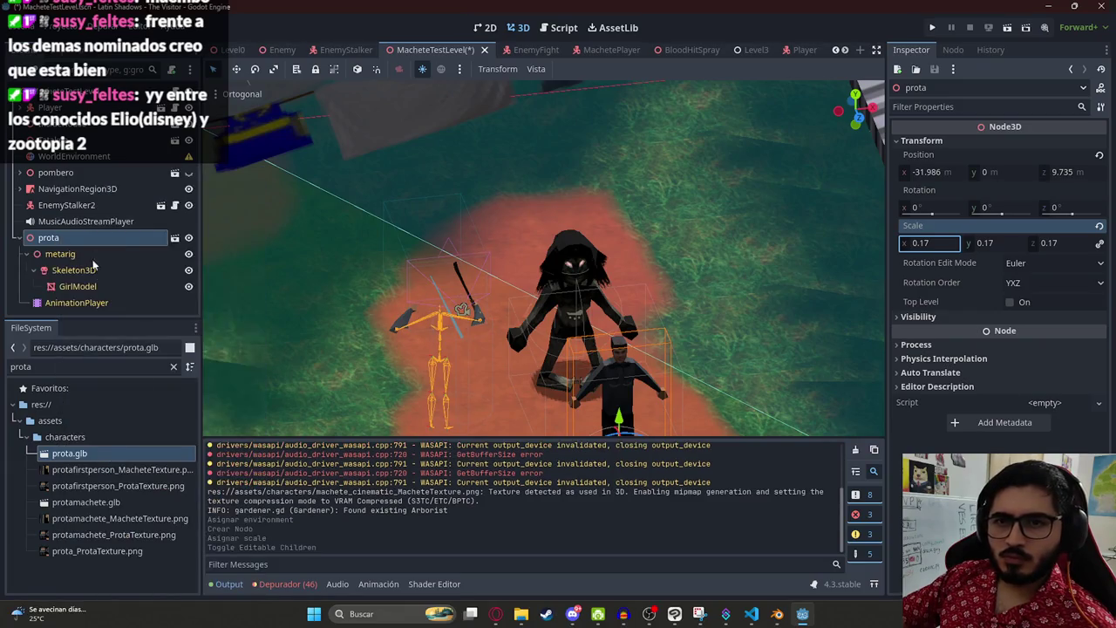
Check which animations prota's AnimationPlayer currently offers
{"action": "left_click", "coordinate": [95, 302]}
{"action": "left_click", "coordinate": [1042, 143]}
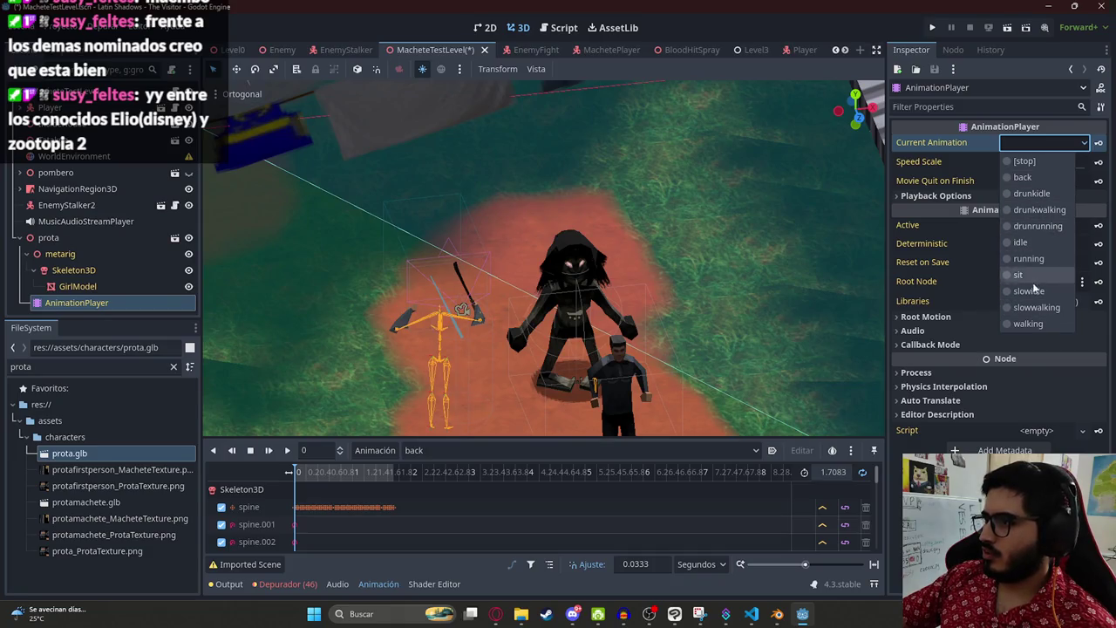
{"action": "left_click", "coordinate": [1035, 150]}
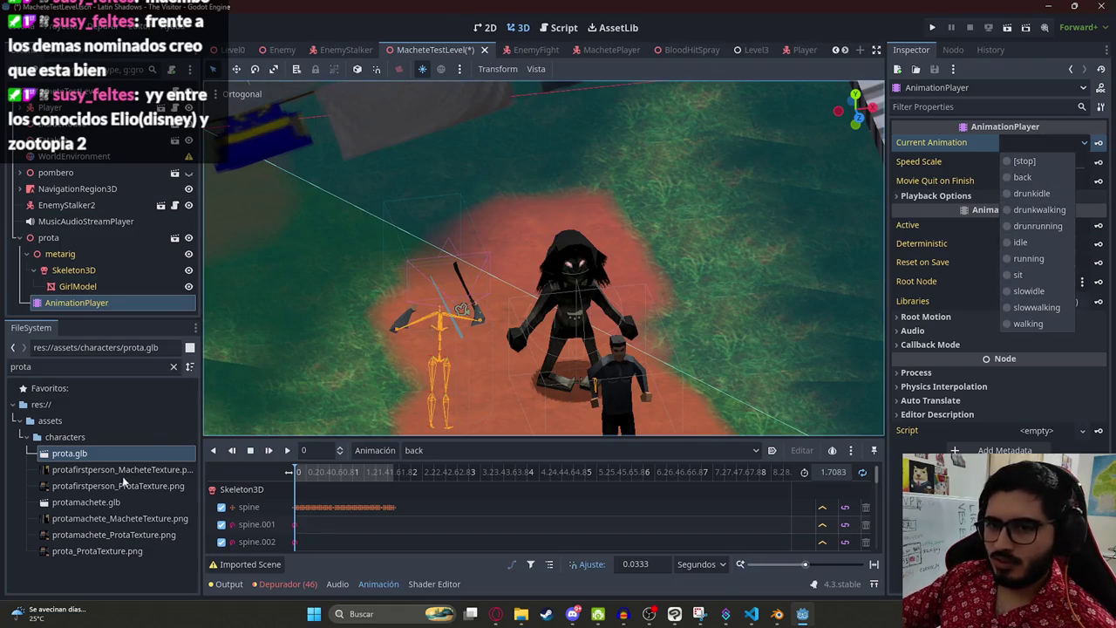
{"action": "left_click", "coordinate": [85, 452]}
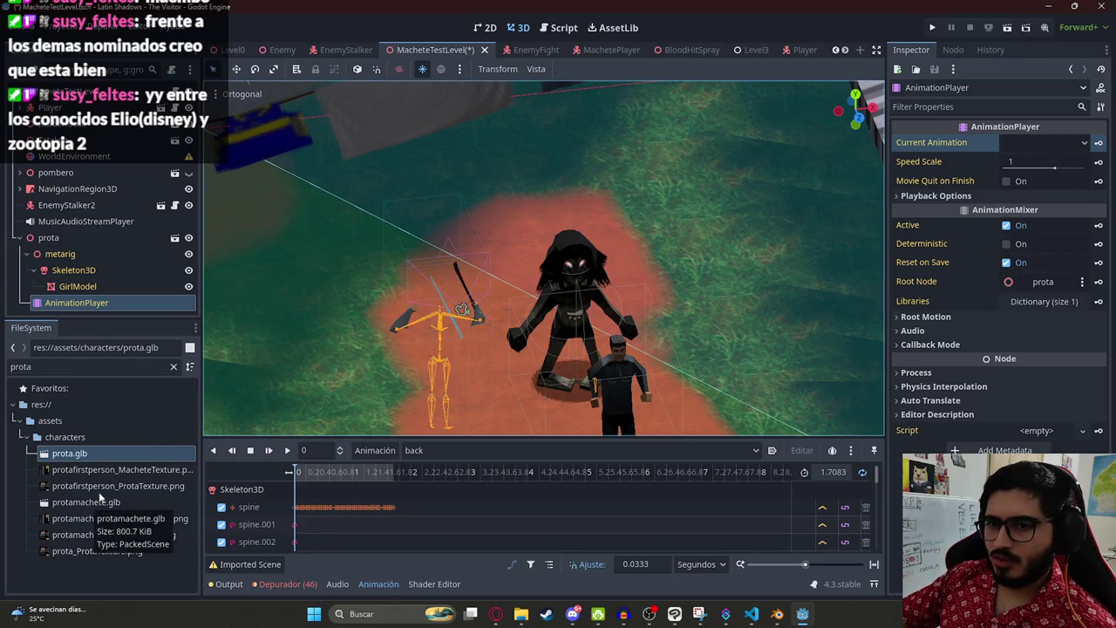
Reimport prota.glb from its Advanced Import Settings to pull in the new animations
{"action": "double_click", "coordinate": [140, 449]}
{"action": "scroll", "coordinate": [186, 420], "scroll_direction": "down", "scroll_amount": 1}
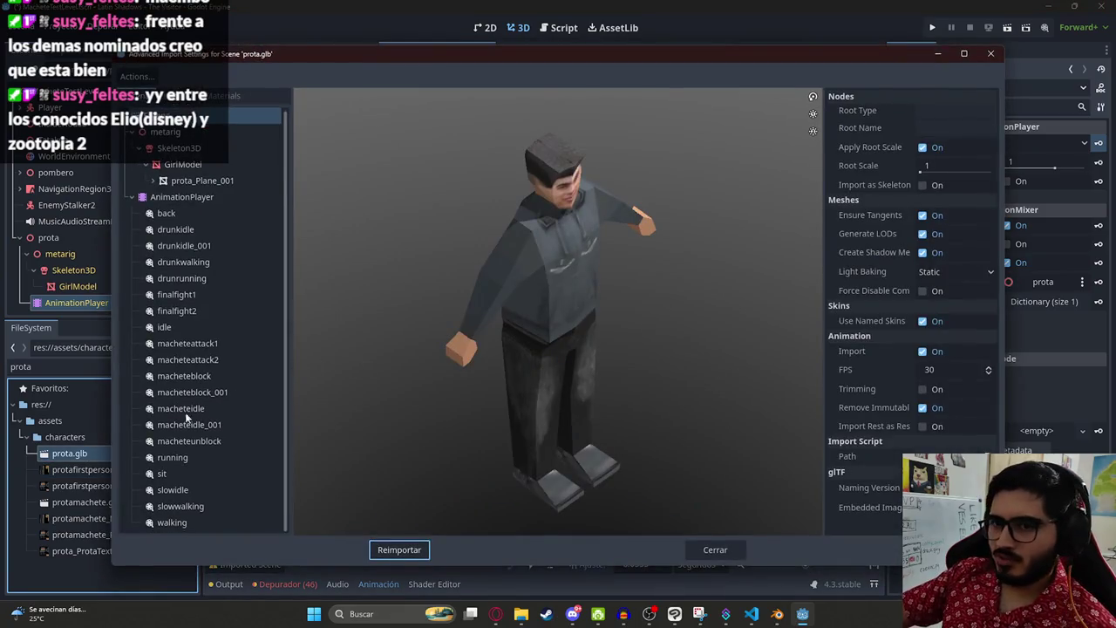
{"action": "scroll", "coordinate": [175, 389], "scroll_direction": "up", "scroll_amount": 1}
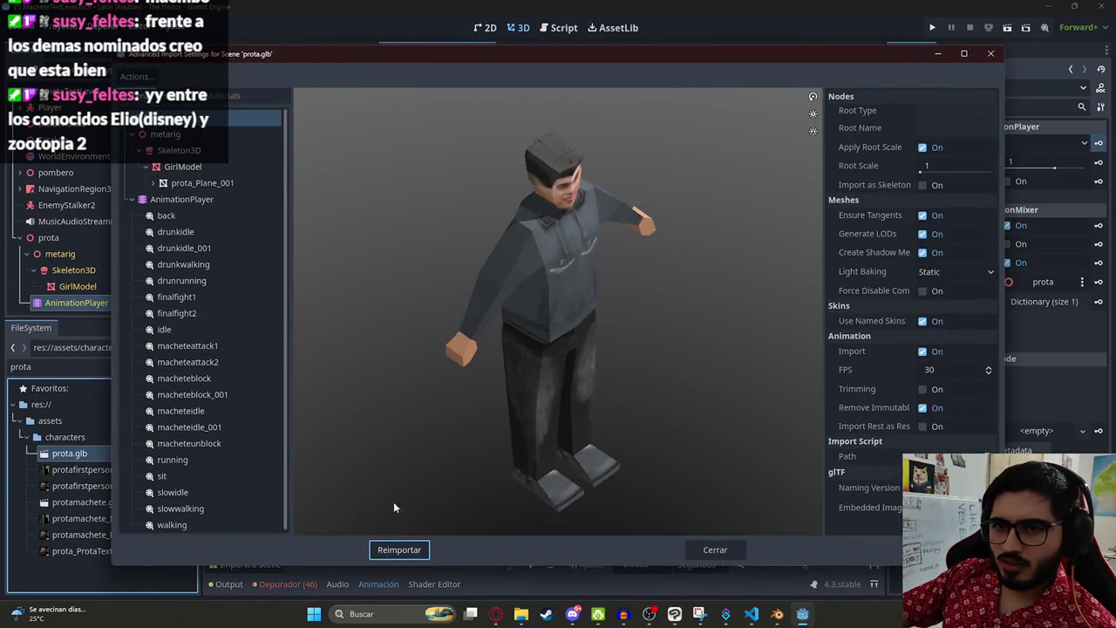
{"action": "left_click", "coordinate": [723, 552]}
{"action": "left_click", "coordinate": [1043, 142]}
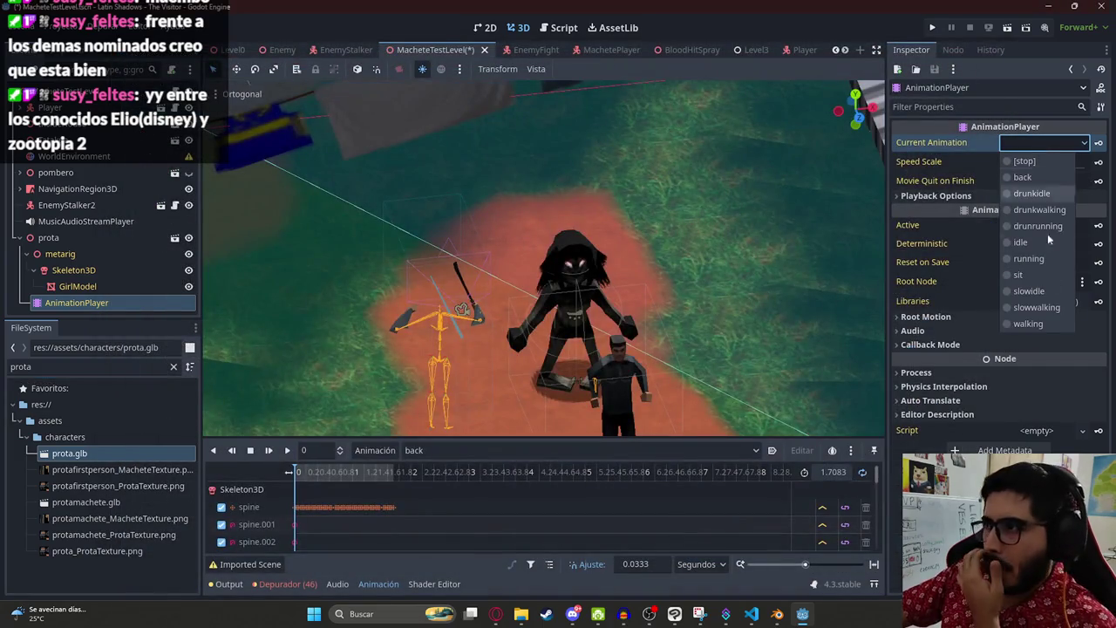
{"action": "left_click", "coordinate": [98, 454]}
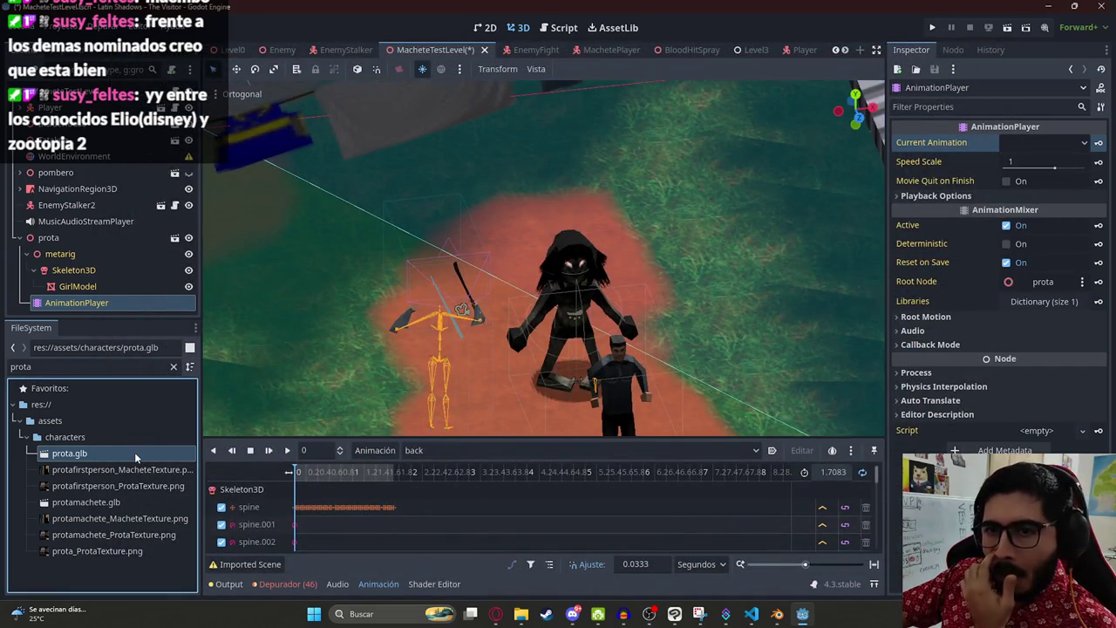
{"action": "double_click", "coordinate": [134, 452]}
{"action": "left_click", "coordinate": [399, 550]}
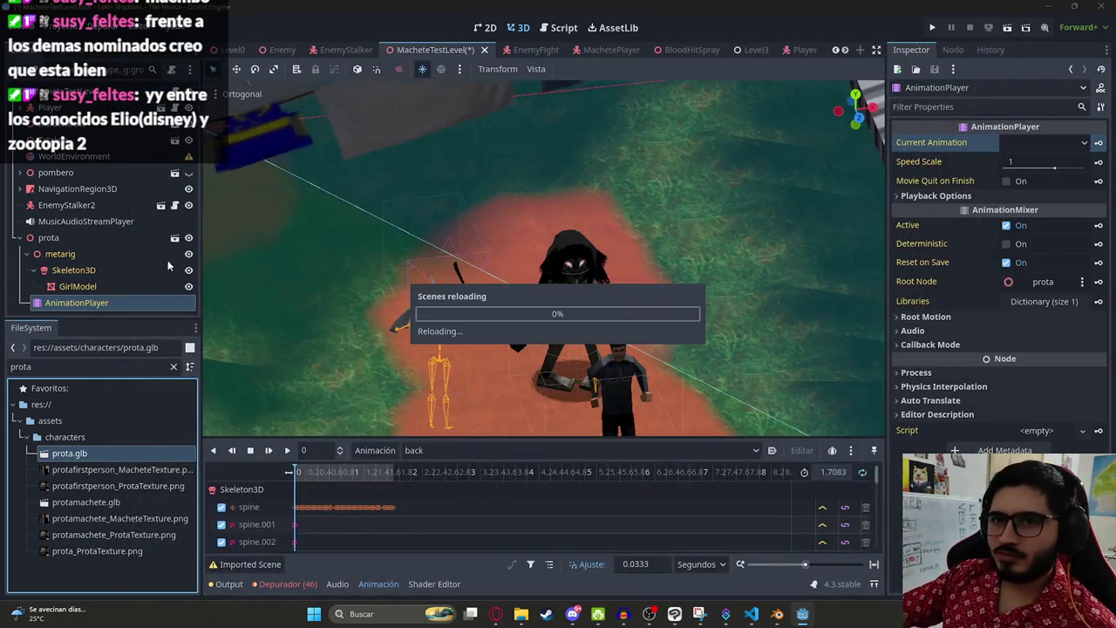
Load finalfight1 on prota's AnimationPlayer, scrub to its final pose, and frame prota
{"action": "left_click", "coordinate": [1042, 143]}
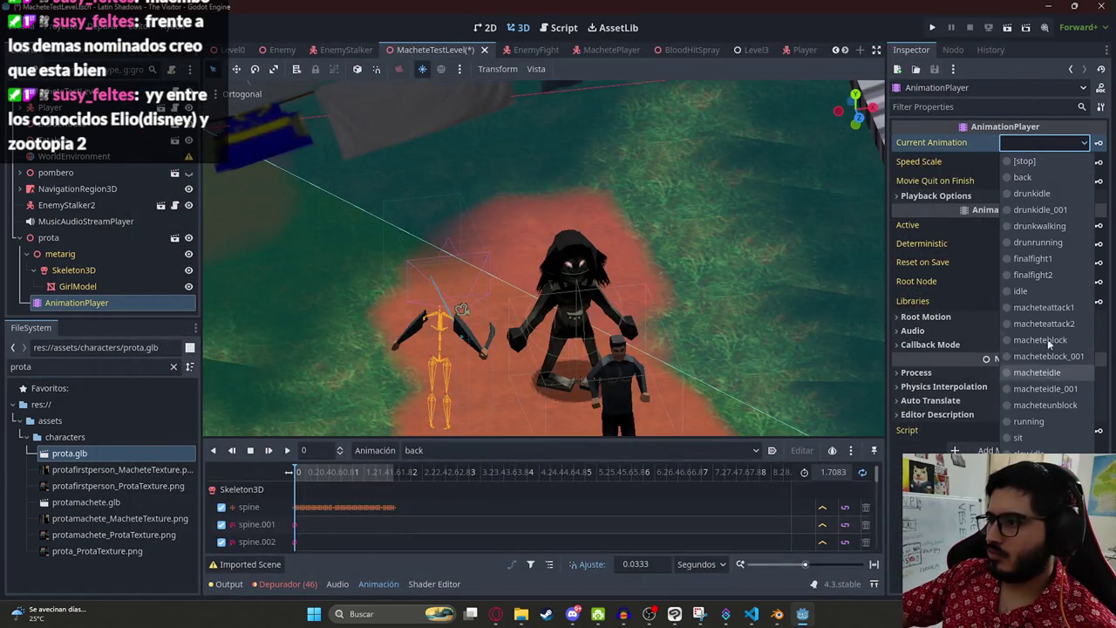
{"action": "left_click", "coordinate": [1033, 258]}
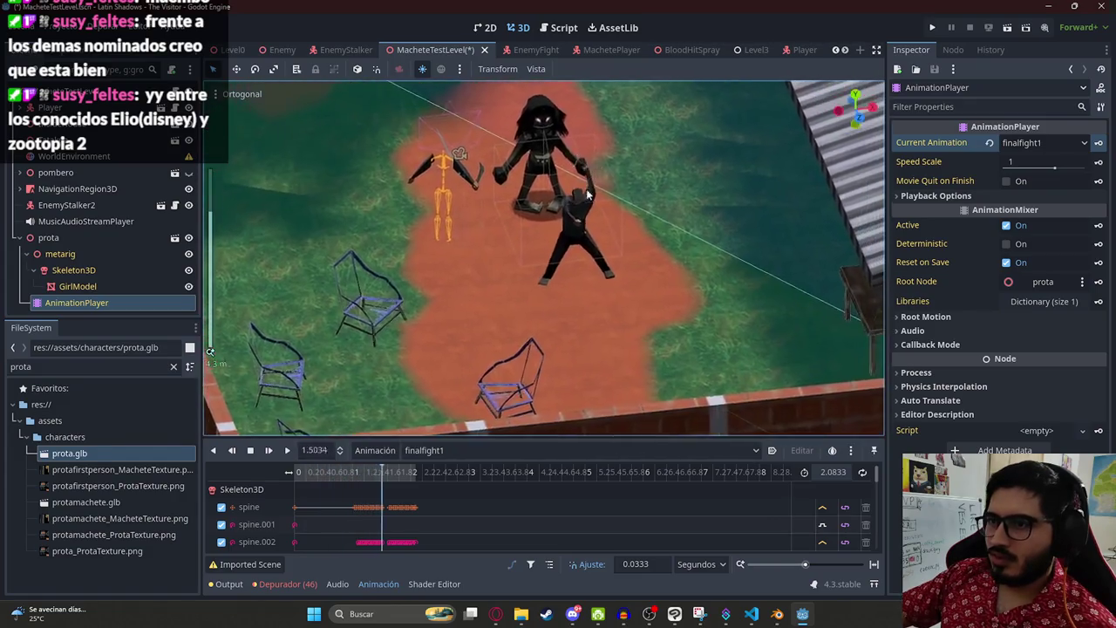
{"action": "scroll", "coordinate": [624, 192], "scroll_direction": "up", "scroll_amount": 5}
{"action": "left_click_drag", "start_coordinate": [303, 476], "coordinate": [429, 478]}
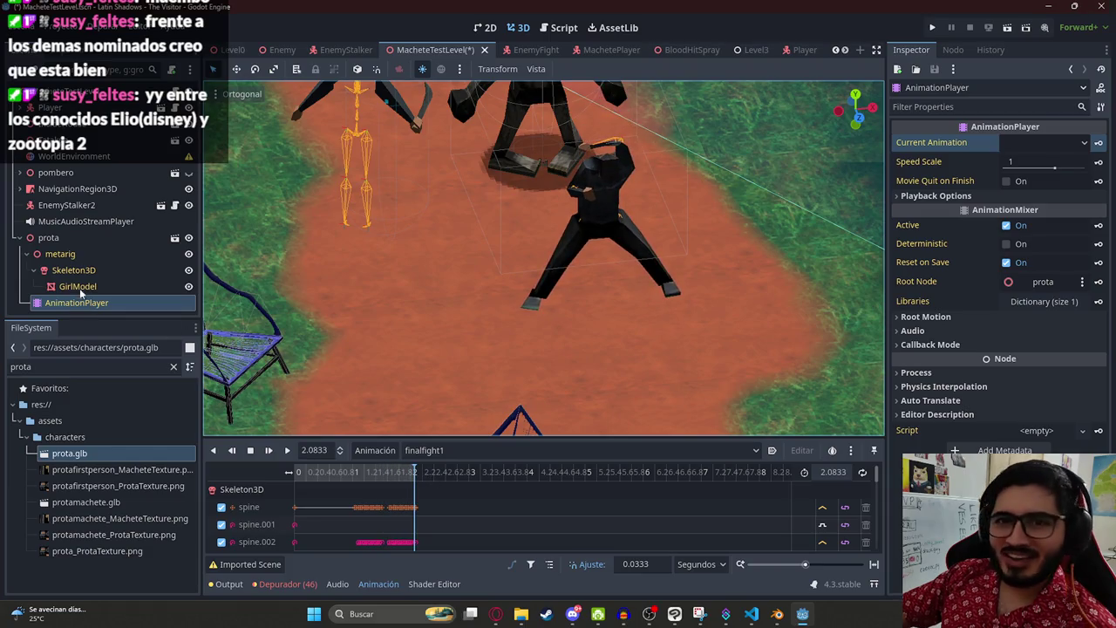
{"action": "double_click", "coordinate": [47, 237]}
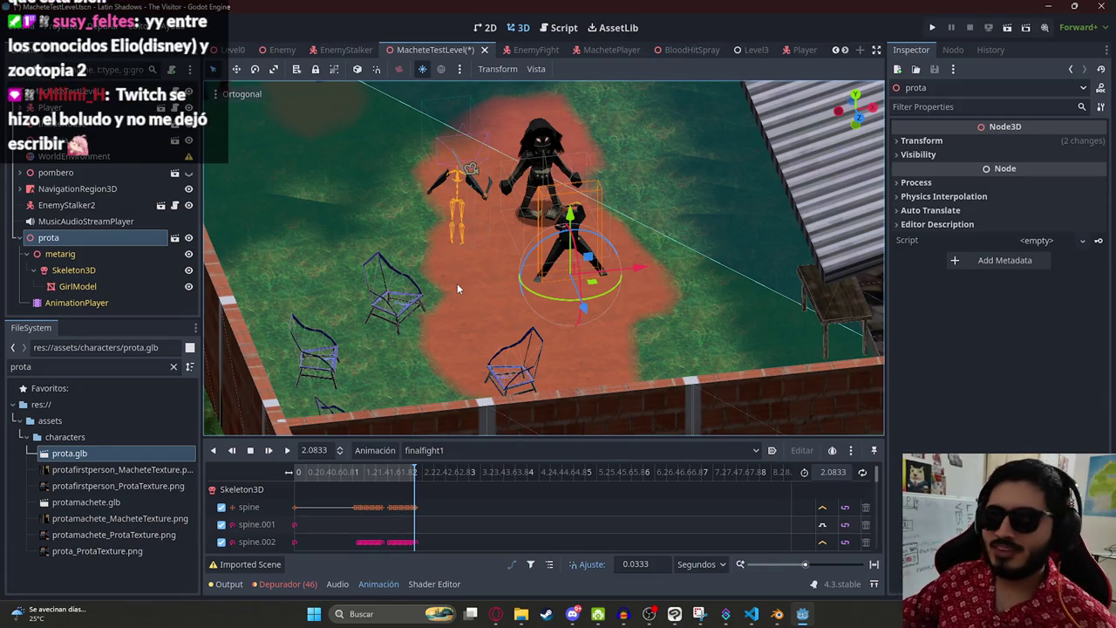
{"action": "left_click", "coordinate": [411, 450]}
{"action": "left_click", "coordinate": [412, 450]}
{"action": "key", "text": "KP_7"}
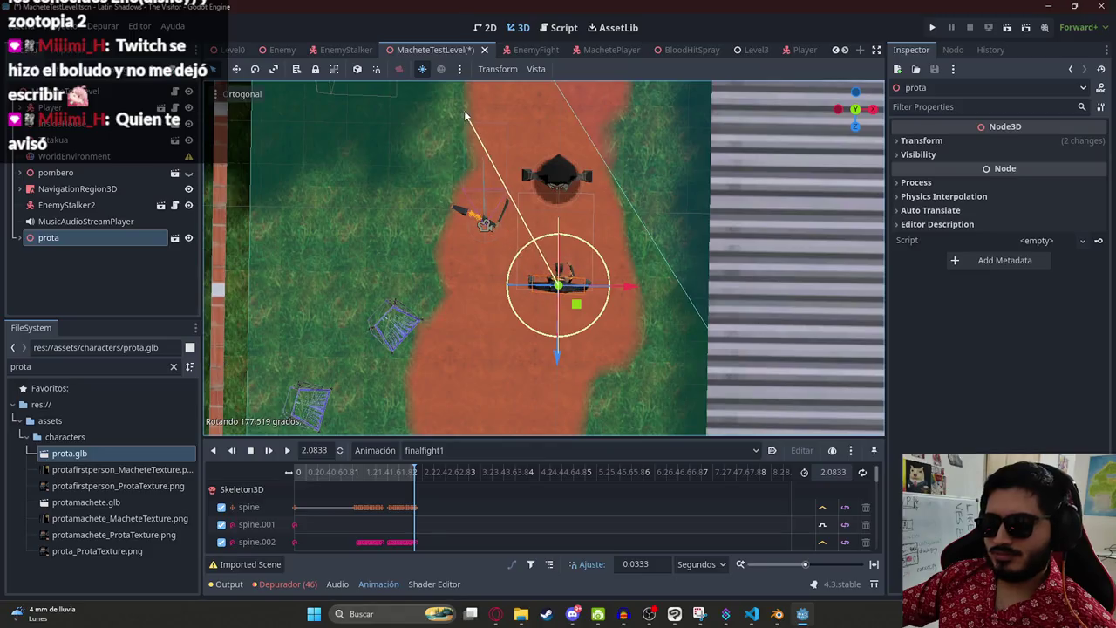
{"action": "right_click", "coordinate": [83, 95]}
{"action": "left_click", "coordinate": [142, 135]}
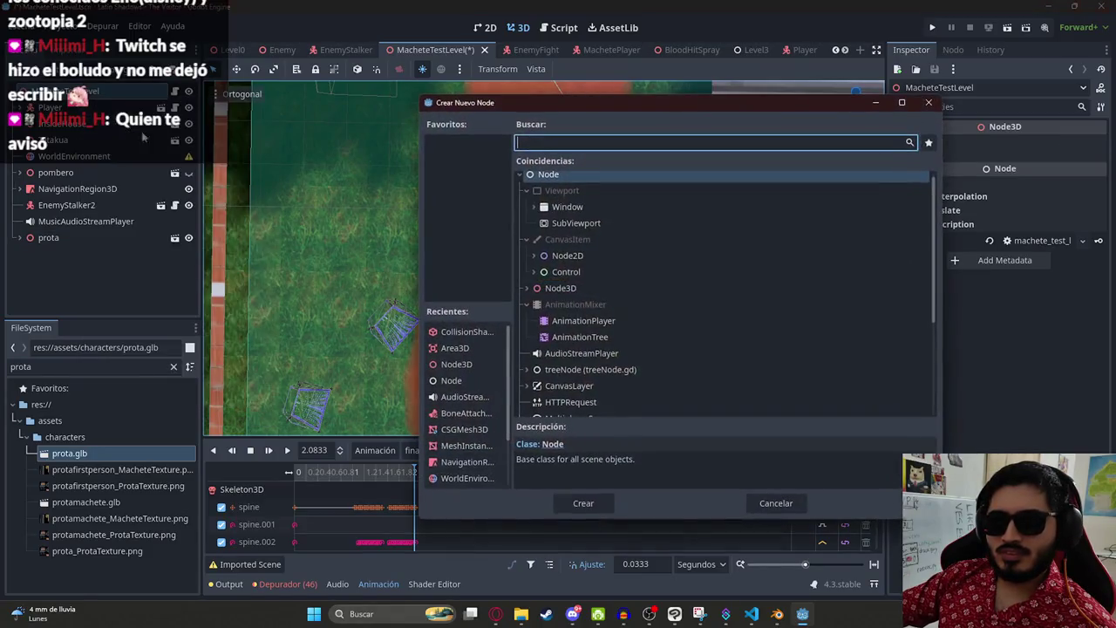
{"action": "type", "text": "animation"}
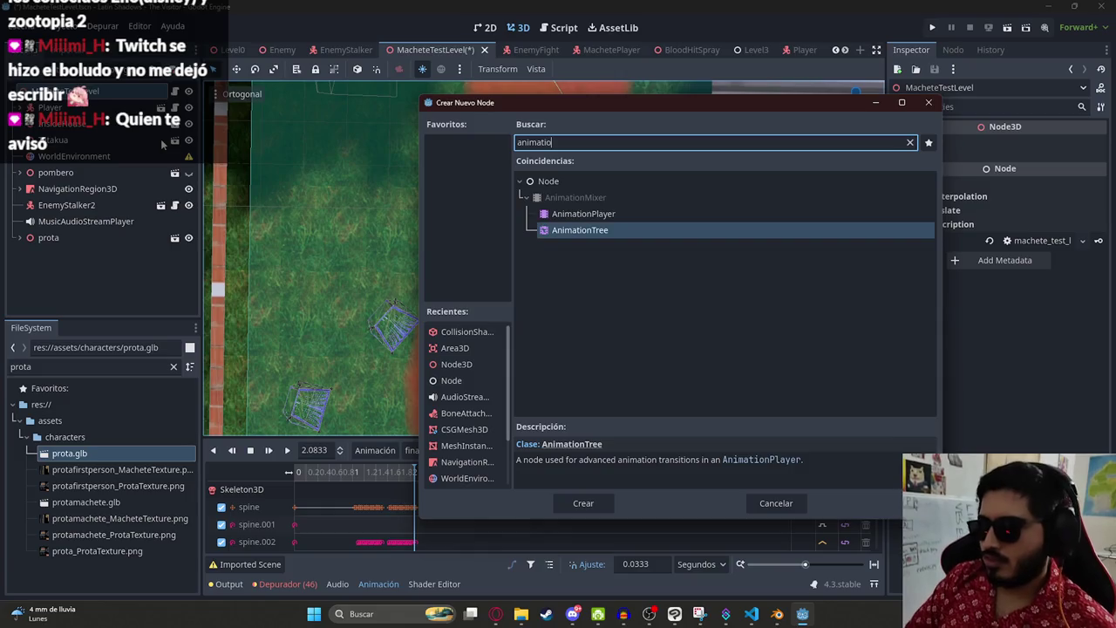
{"action": "key", "text": "Return"}
{"action": "key", "text": "ctrl+z"}
{"action": "right_click", "coordinate": [71, 94]}
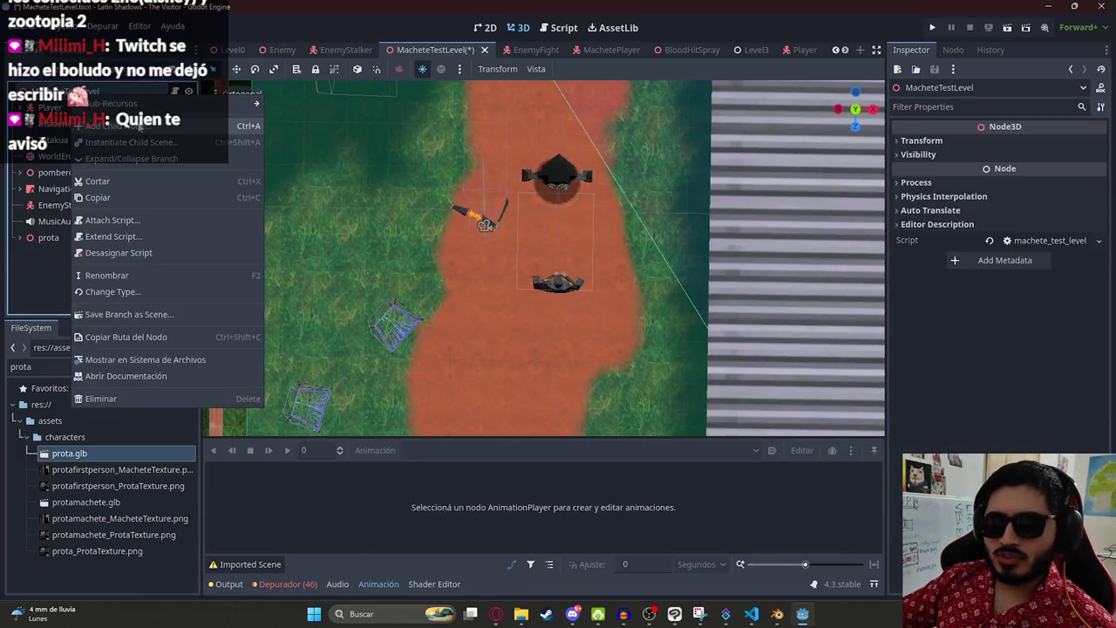
{"action": "left_click", "coordinate": [142, 135]}
{"action": "key", "text": "Up"}
{"action": "key", "text": "Return"}
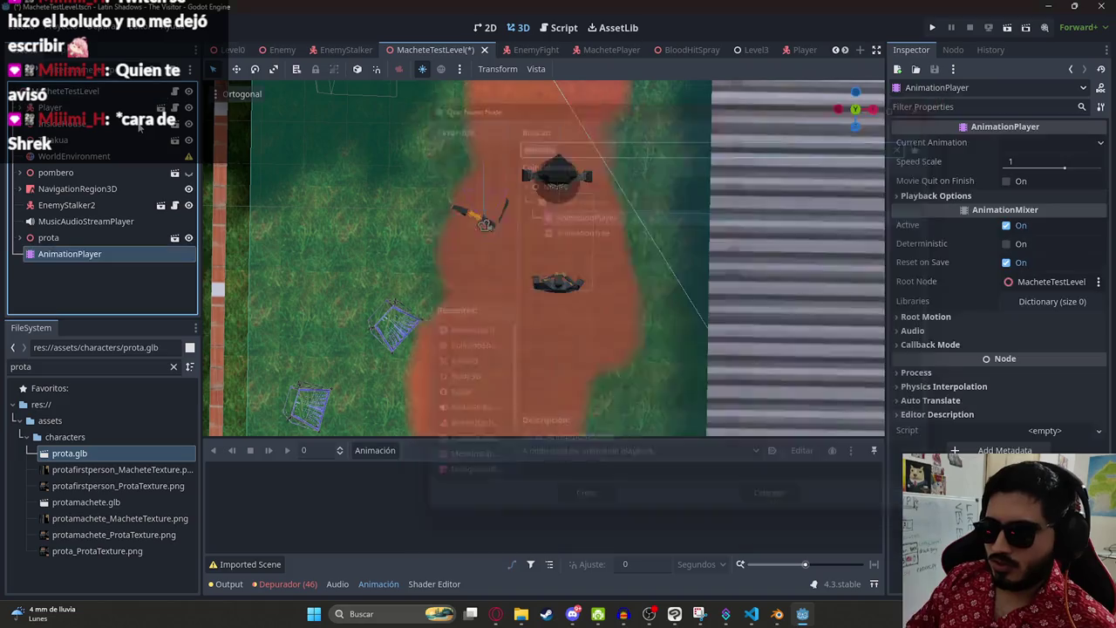
{"action": "left_click", "coordinate": [370, 452]}
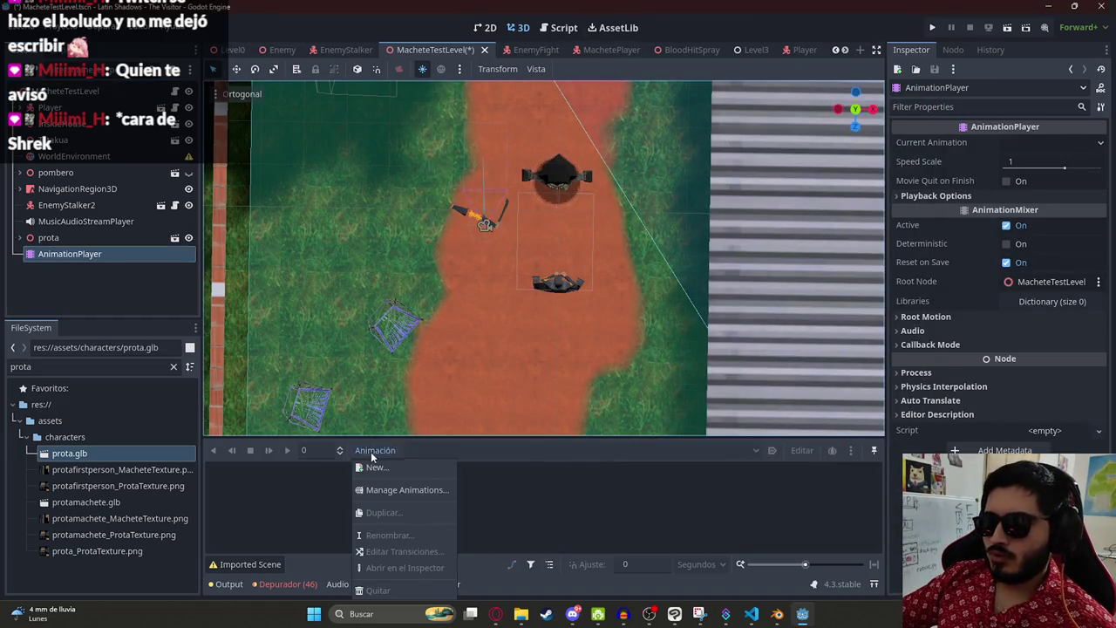
{"action": "left_click", "coordinate": [398, 465]}
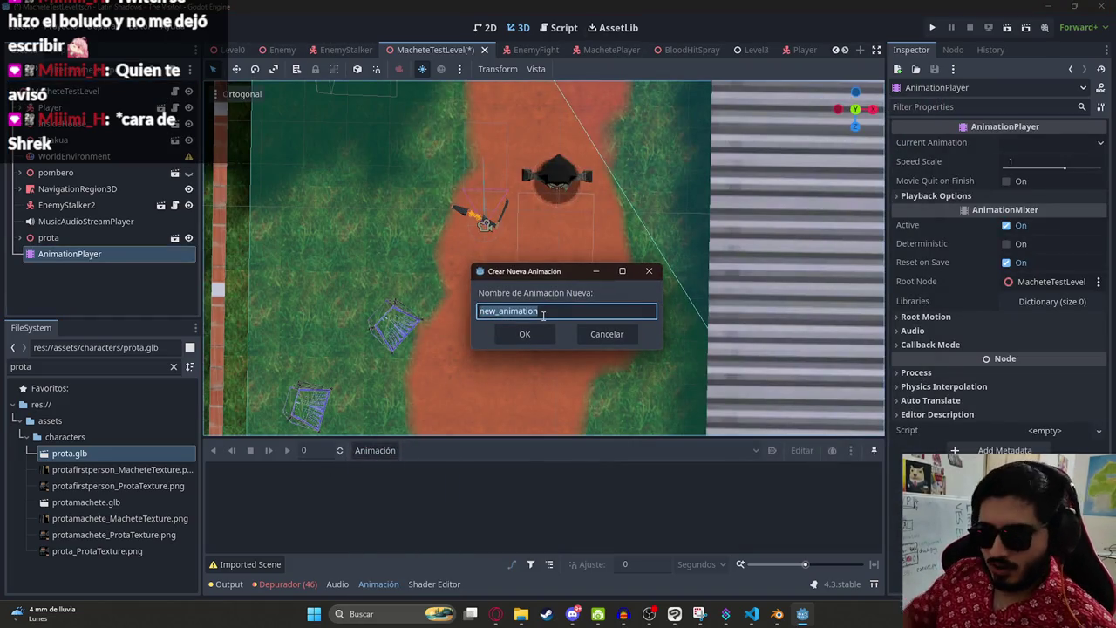
{"action": "type", "text": "ne1"}
{"action": "key", "text": "Return"}
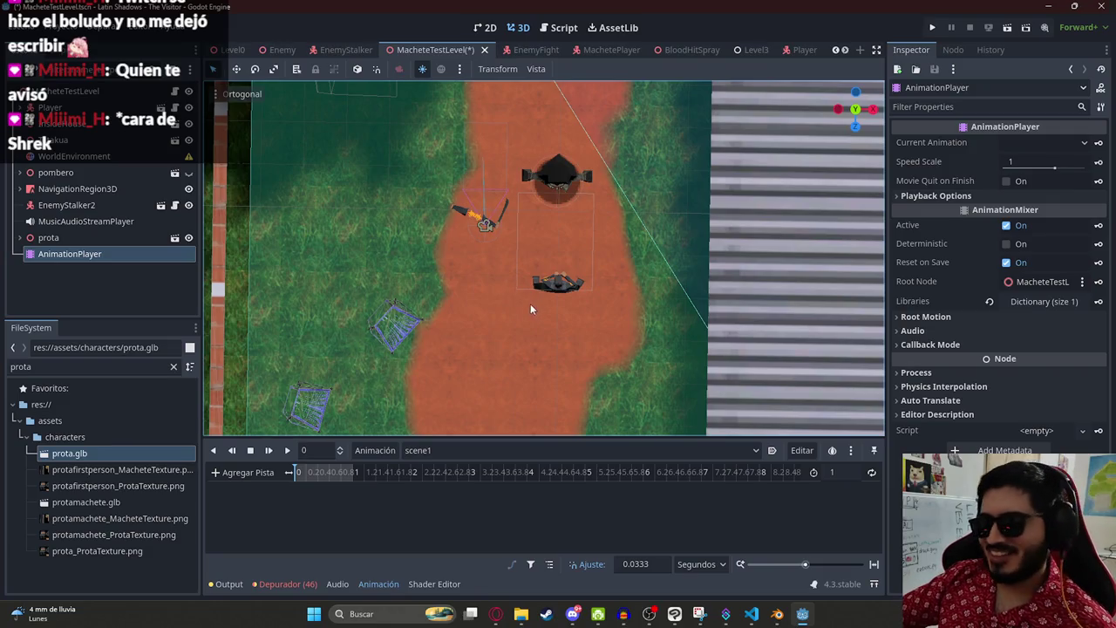
{"action": "scroll", "coordinate": [530, 309], "scroll_direction": "up", "scroll_amount": 2}
{"action": "left_click", "coordinate": [565, 295]}
{"action": "left_click", "coordinate": [70, 254]}
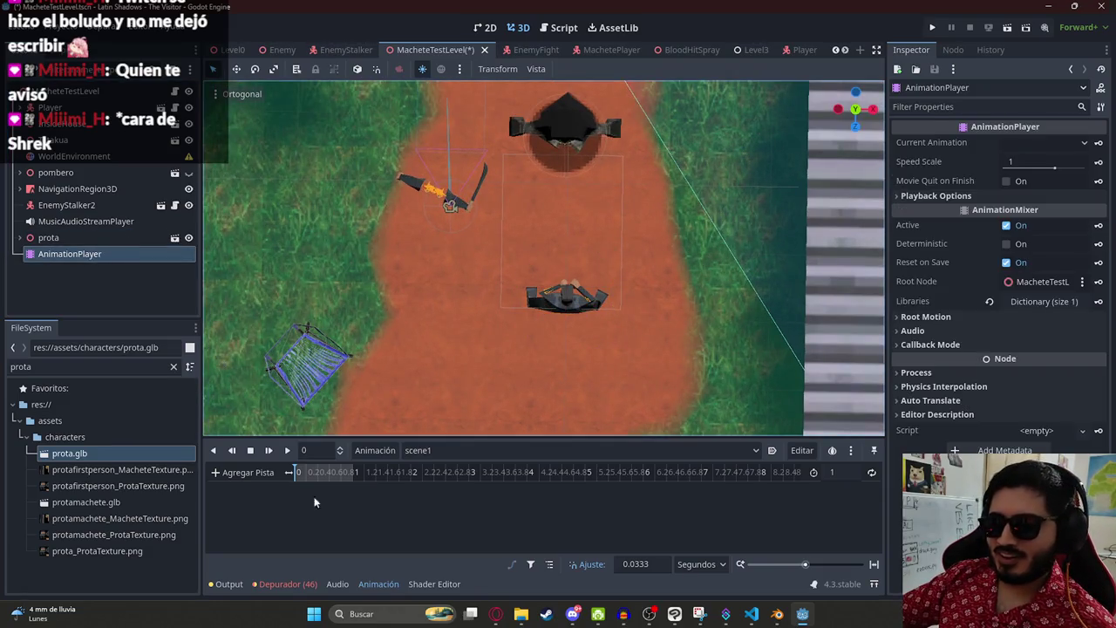
Create frame-0 position and rotation tracks for prota in scene1, then save MacheteTestLevel
{"action": "left_click", "coordinate": [75, 237]}
{"action": "left_click", "coordinate": [921, 141]}
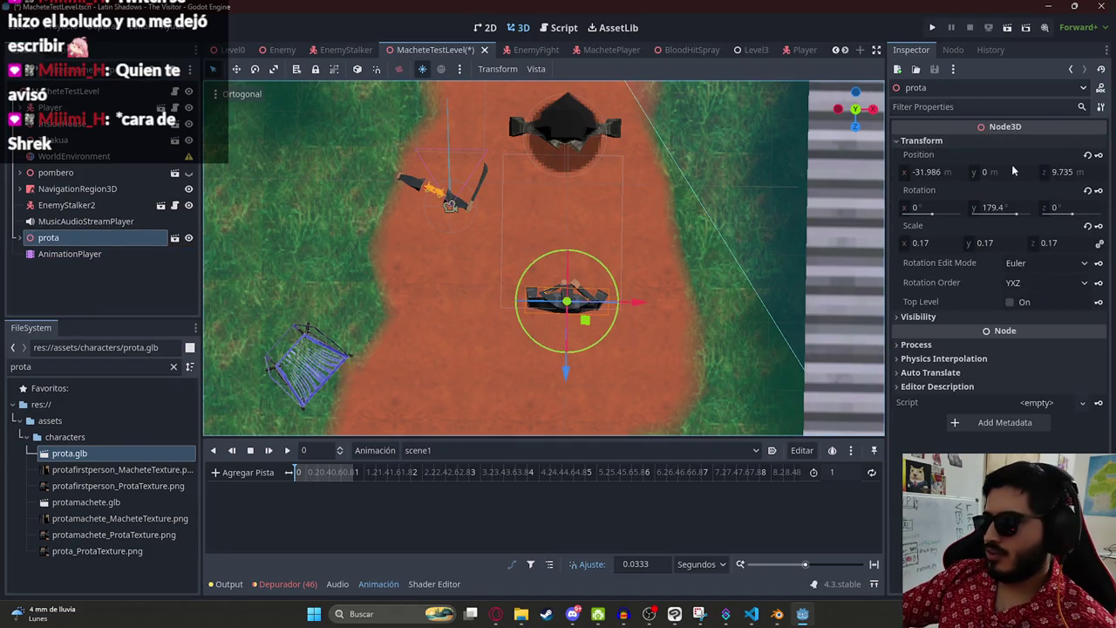
{"action": "left_click", "coordinate": [1097, 158]}
{"action": "left_click", "coordinate": [508, 345]}
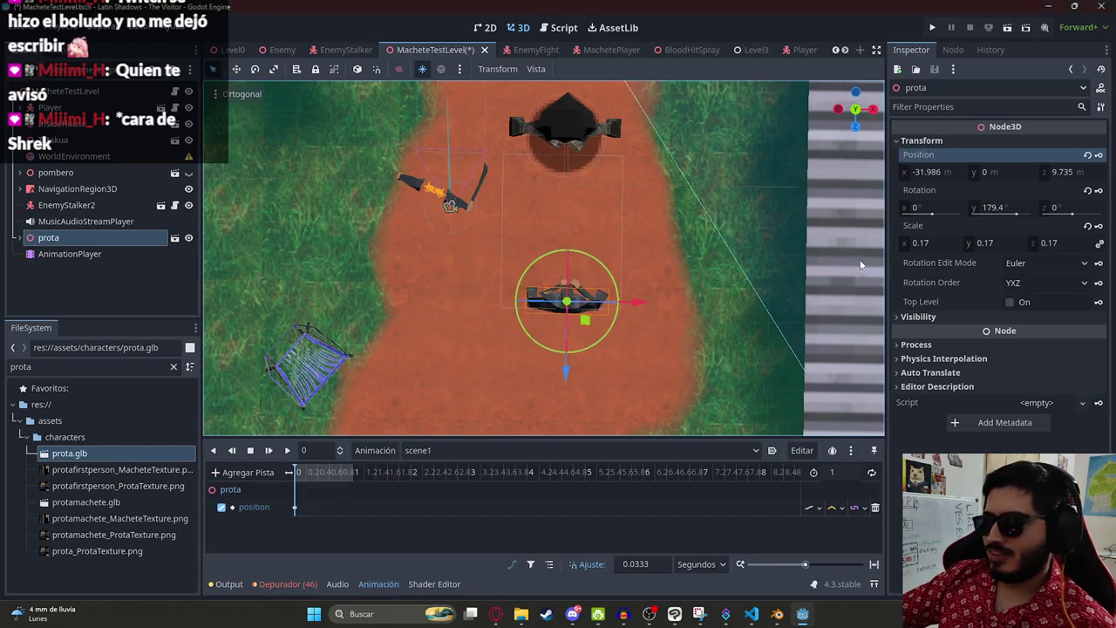
{"action": "left_click", "coordinate": [1098, 191]}
{"action": "left_click", "coordinate": [509, 344]}
{"action": "mouse_move", "coordinate": [510, 345]}
{"action": "left_mouse_down"}
{"action": "mouse_move", "coordinate": [487, 265]}
{"action": "mouse_move", "coordinate": [643, 227]}
{"action": "mouse_move", "coordinate": [567, 207]}
{"action": "mouse_move", "coordinate": [495, 295]}
{"action": "mouse_move", "coordinate": [615, 263]}
{"action": "mouse_move", "coordinate": [593, 412]}
{"action": "mouse_move", "coordinate": [473, 313]}
{"action": "left_mouse_up"}
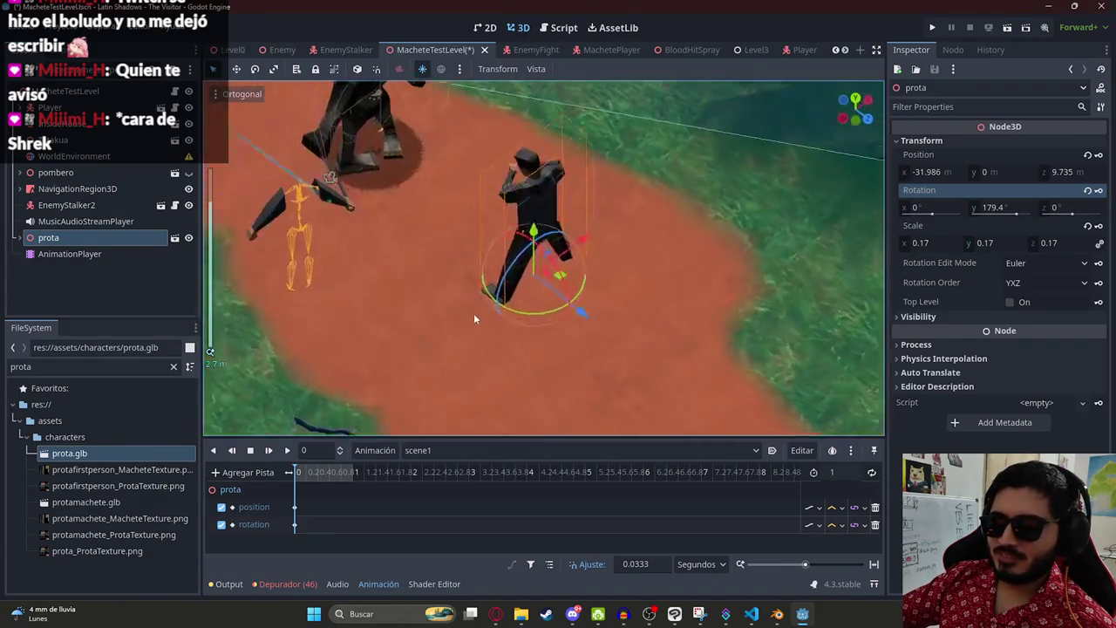
{"action": "scroll", "coordinate": [474, 319], "scroll_direction": "down", "scroll_amount": 3}
{"action": "key", "text": "ctrl+s"}
{"action": "mouse_move", "coordinate": [533, 266]}
{"action": "left_mouse_down"}
{"action": "mouse_move", "coordinate": [491, 239]}
{"action": "mouse_move", "coordinate": [643, 255]}
{"action": "mouse_move", "coordinate": [675, 201]}
{"action": "mouse_move", "coordinate": [633, 196]}
{"action": "mouse_move", "coordinate": [610, 405]}
{"action": "left_mouse_up"}
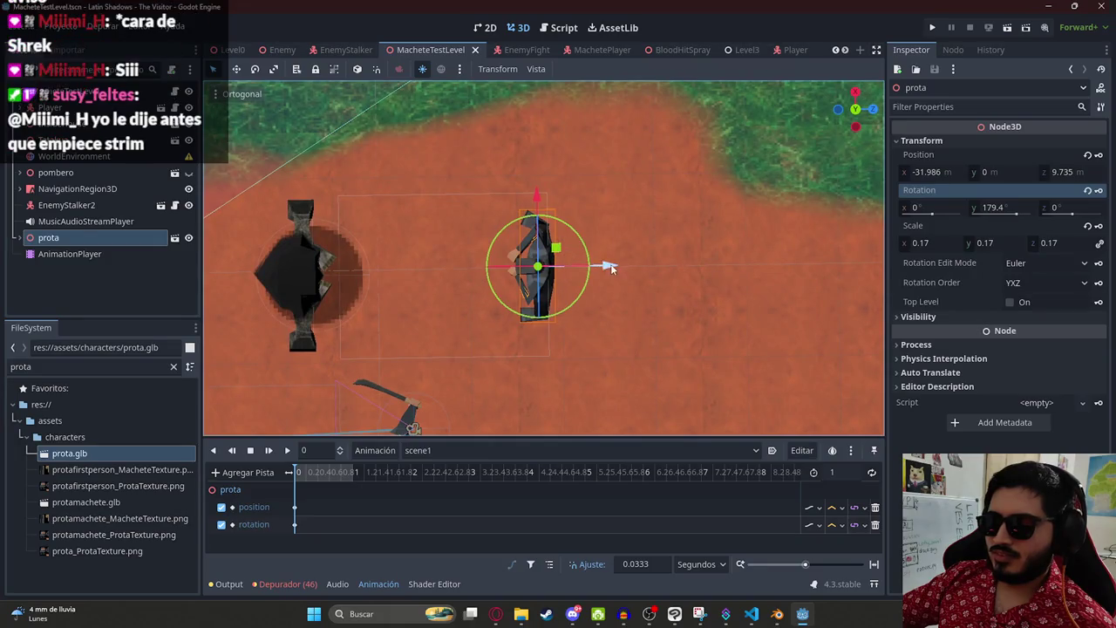
{"action": "left_click_drag", "start_coordinate": [611, 269], "coordinate": [707, 266]}
Add a Camera3D as a child of the level root and enlarge its preview inset
{"action": "right_click", "coordinate": [72, 94]}
{"action": "left_click", "coordinate": [131, 126]}
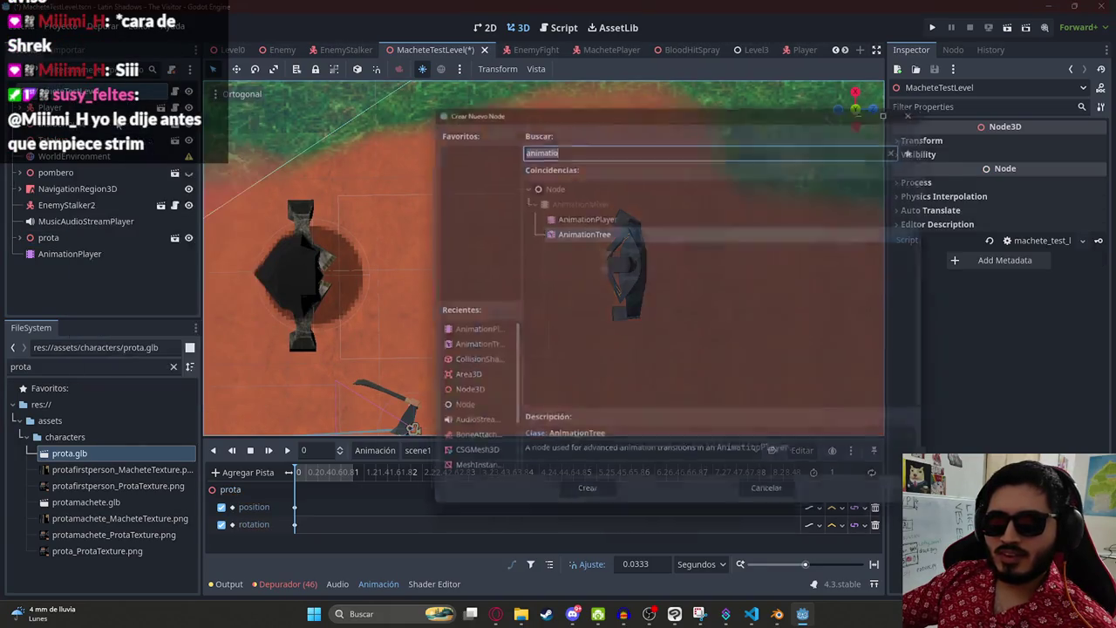
{"action": "type", "text": "camare3d"}
{"action": "key", "text": "BackSpace"}
{"action": "key", "text": "BackSpace"}
{"action": "key", "text": "BackSpace"}
{"action": "key", "text": "BackSpace"}
{"action": "key", "text": "BackSpace"}
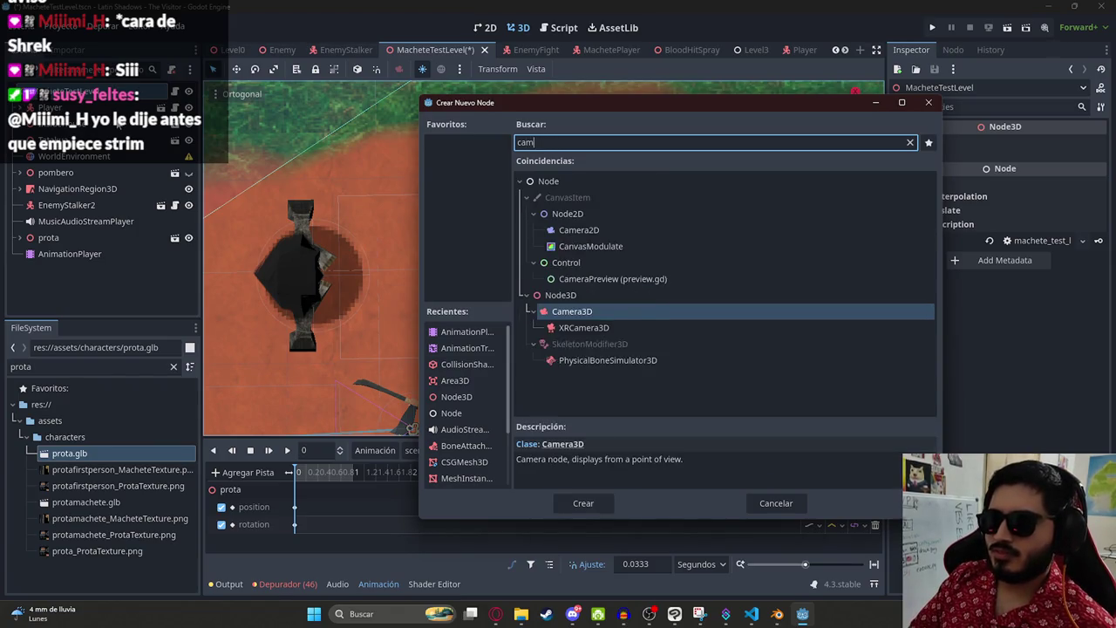
{"action": "type", "text": "era3d"}
{"action": "key", "text": "Return"}
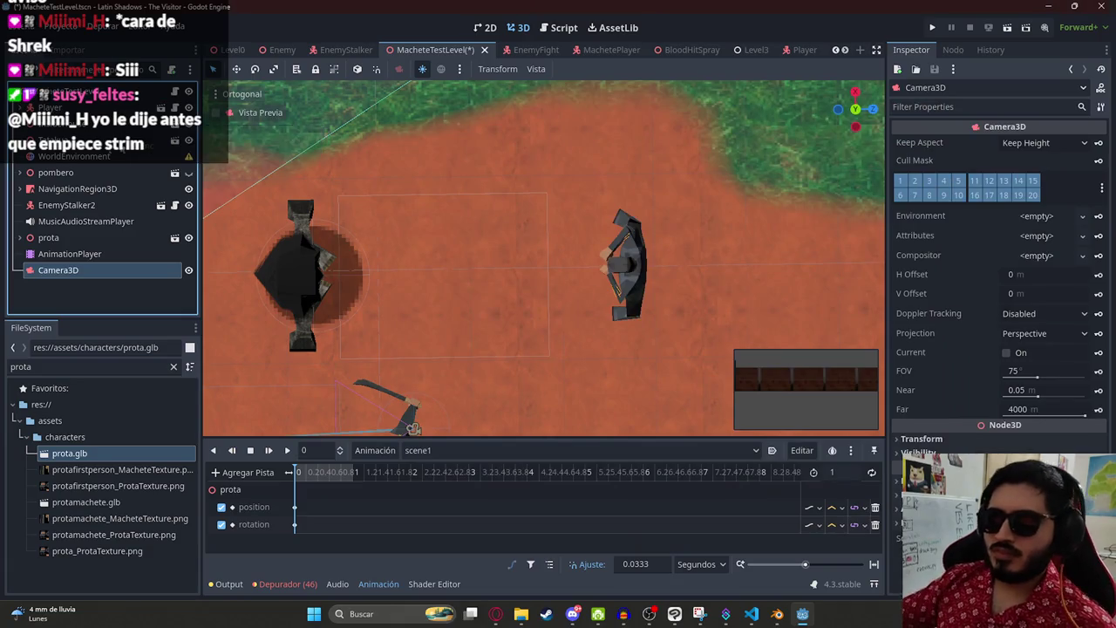
{"action": "mouse_move", "coordinate": [793, 379]}
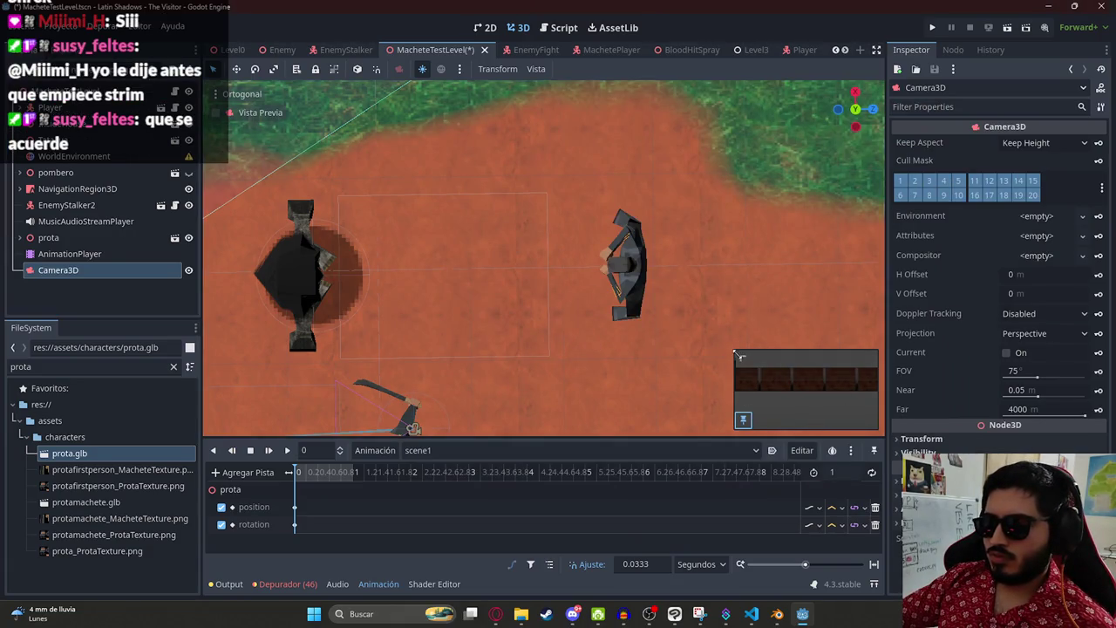
{"action": "left_click_drag", "start_coordinate": [737, 355], "coordinate": [608, 278]}
Move the camera toward the house's lower side and raise it above the ground
{"action": "scroll", "coordinate": [380, 213], "scroll_direction": "down", "scroll_amount": 8}
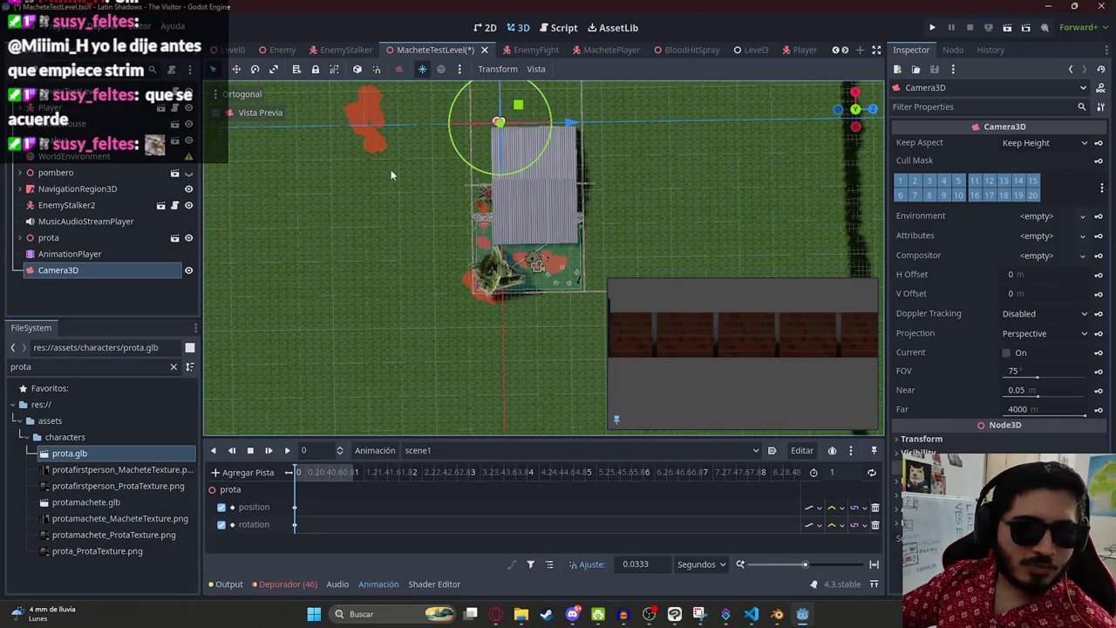
{"action": "scroll", "coordinate": [392, 173], "scroll_direction": "down", "scroll_amount": 5}
{"action": "scroll", "coordinate": [563, 179], "scroll_direction": "up", "scroll_amount": 5}
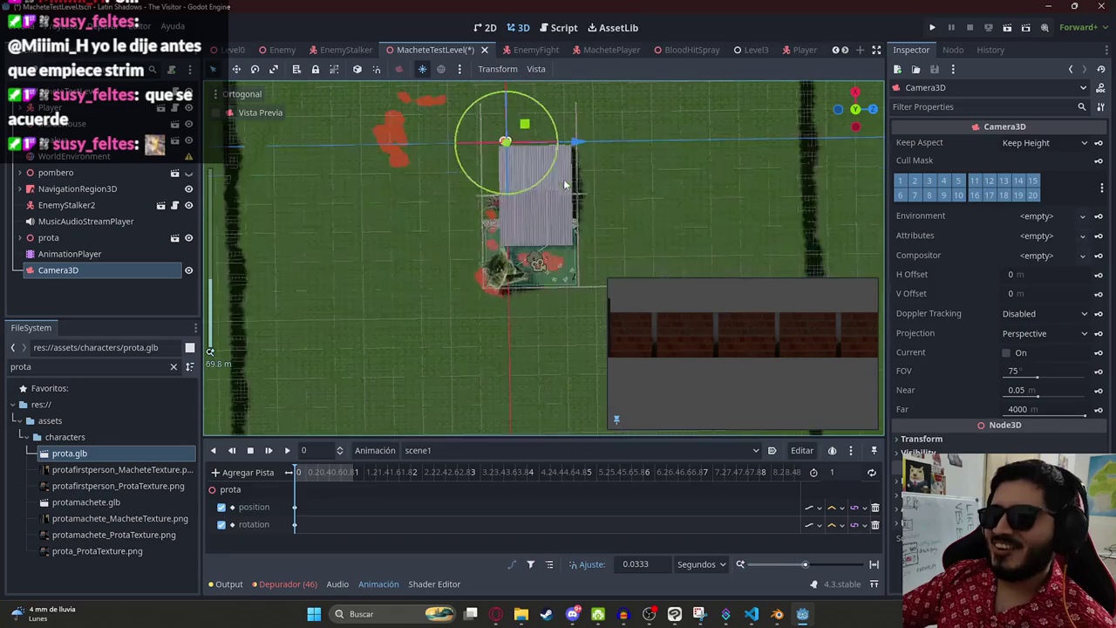
{"action": "mouse_move", "coordinate": [541, 182]}
{"action": "left_mouse_down"}
{"action": "mouse_move", "coordinate": [561, 236]}
{"action": "mouse_move", "coordinate": [561, 312]}
{"action": "left_mouse_up"}
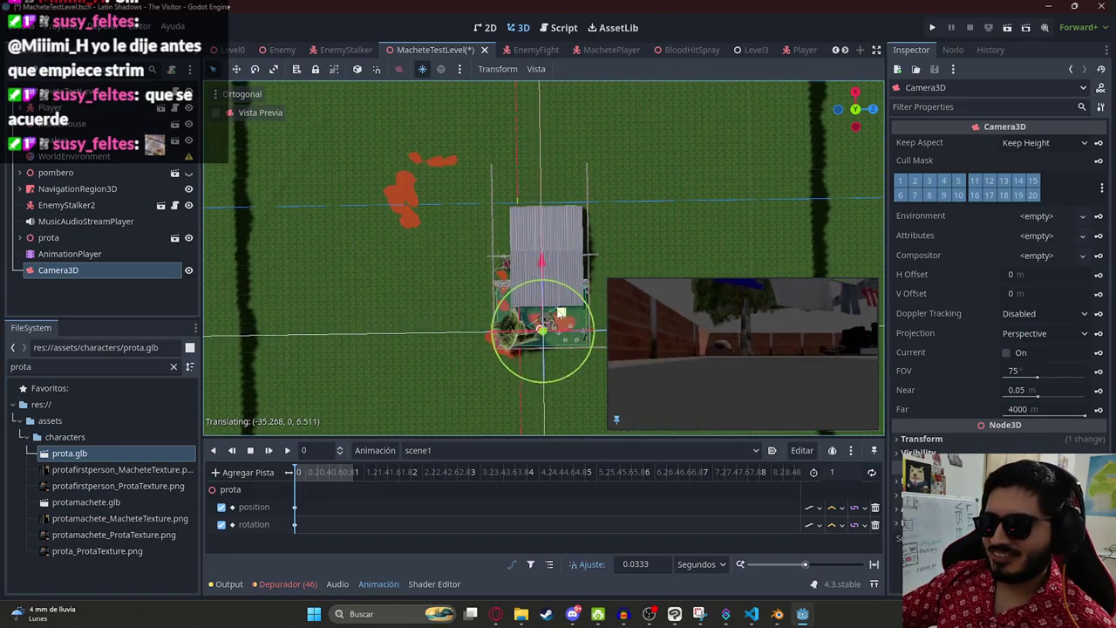
{"action": "scroll", "coordinate": [562, 312], "scroll_direction": "up", "scroll_amount": 5}
{"action": "left_click_drag", "start_coordinate": [385, 293], "coordinate": [384, 243]}
{"action": "scroll", "coordinate": [422, 121], "scroll_direction": "up", "scroll_amount": 3}
{"action": "scroll", "coordinate": [422, 121], "scroll_direction": "down", "scroll_amount": 3}
{"action": "scroll", "coordinate": [465, 302], "scroll_direction": "down", "scroll_amount": 3}
From top view, turn the camera toward the fight area so it frames the protagonist
{"action": "key", "text": "KP_7"}
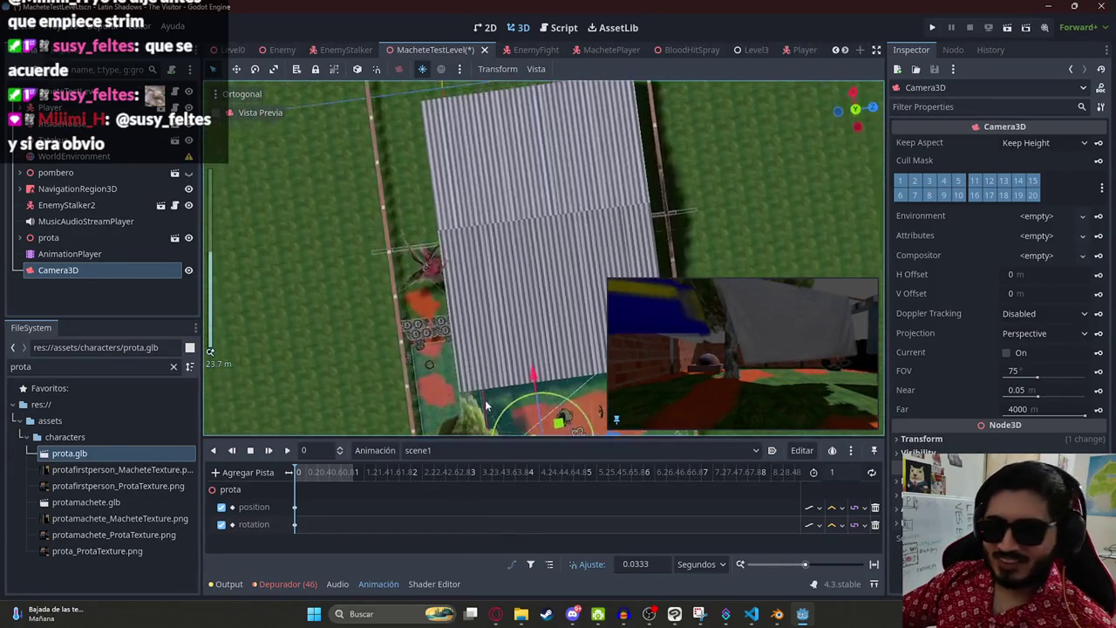
{"action": "scroll", "coordinate": [548, 227], "scroll_direction": "down", "scroll_amount": 2}
{"action": "scroll", "coordinate": [518, 182], "scroll_direction": "up", "scroll_amount": 3}
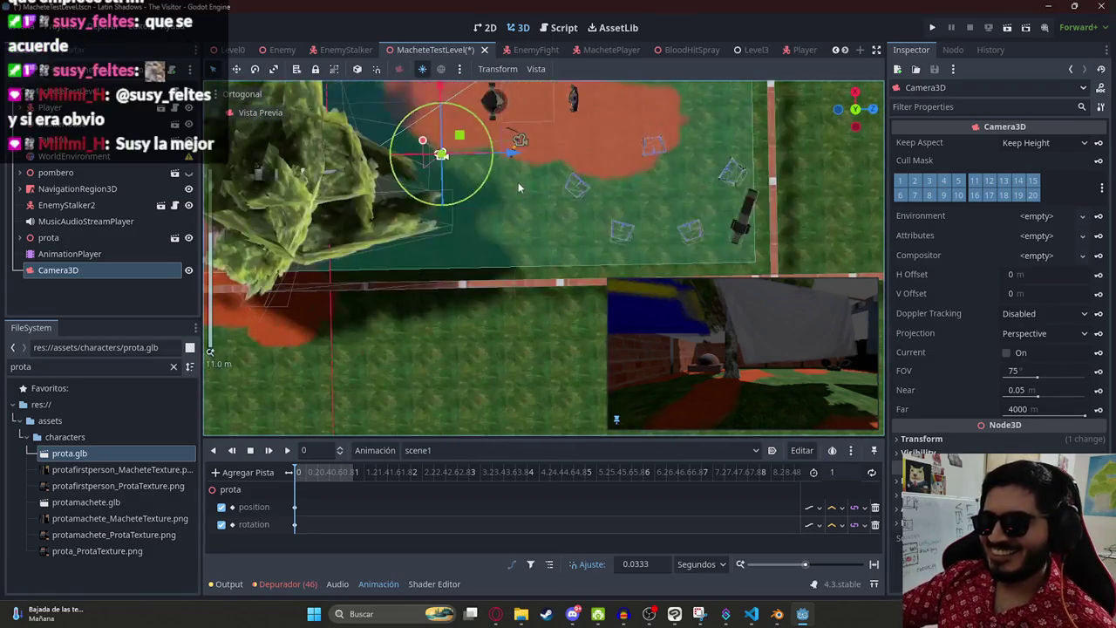
{"action": "scroll", "coordinate": [534, 302], "scroll_direction": "down", "scroll_amount": 1}
{"action": "mouse_move", "coordinate": [517, 294]}
{"action": "left_mouse_down"}
{"action": "mouse_move", "coordinate": [453, 323]}
{"action": "mouse_move", "coordinate": [417, 301]}
{"action": "mouse_move", "coordinate": [401, 271]}
{"action": "mouse_move", "coordinate": [404, 243]}
{"action": "mouse_move", "coordinate": [427, 224]}
{"action": "left_mouse_up"}
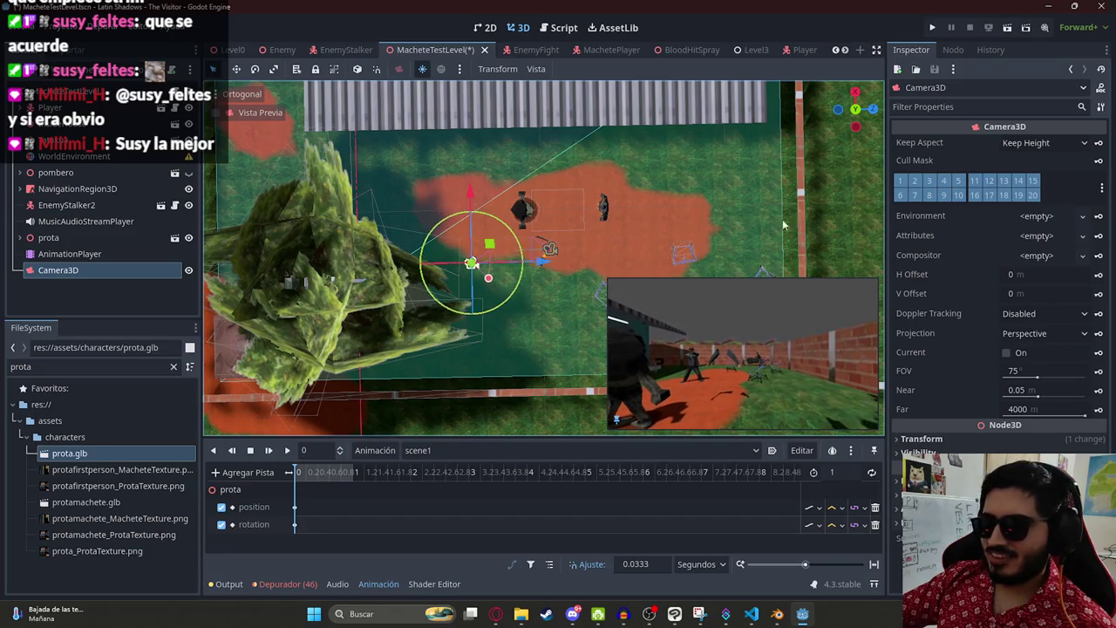
{"action": "scroll", "coordinate": [496, 228], "scroll_direction": "up", "scroll_amount": 2}
{"action": "mouse_move", "coordinate": [437, 295]}
{"action": "left_mouse_down"}
{"action": "mouse_move", "coordinate": [428, 260]}
{"action": "mouse_move", "coordinate": [552, 259]}
{"action": "mouse_move", "coordinate": [518, 154]}
{"action": "mouse_move", "coordinate": [530, 135]}
{"action": "mouse_move", "coordinate": [592, 133]}
{"action": "mouse_move", "coordinate": [586, 139]}
{"action": "left_mouse_up"}
{"action": "scroll", "coordinate": [610, 161], "scroll_direction": "down", "scroll_amount": 3}
{"action": "scroll", "coordinate": [626, 164], "scroll_direction": "up", "scroll_amount": 4}
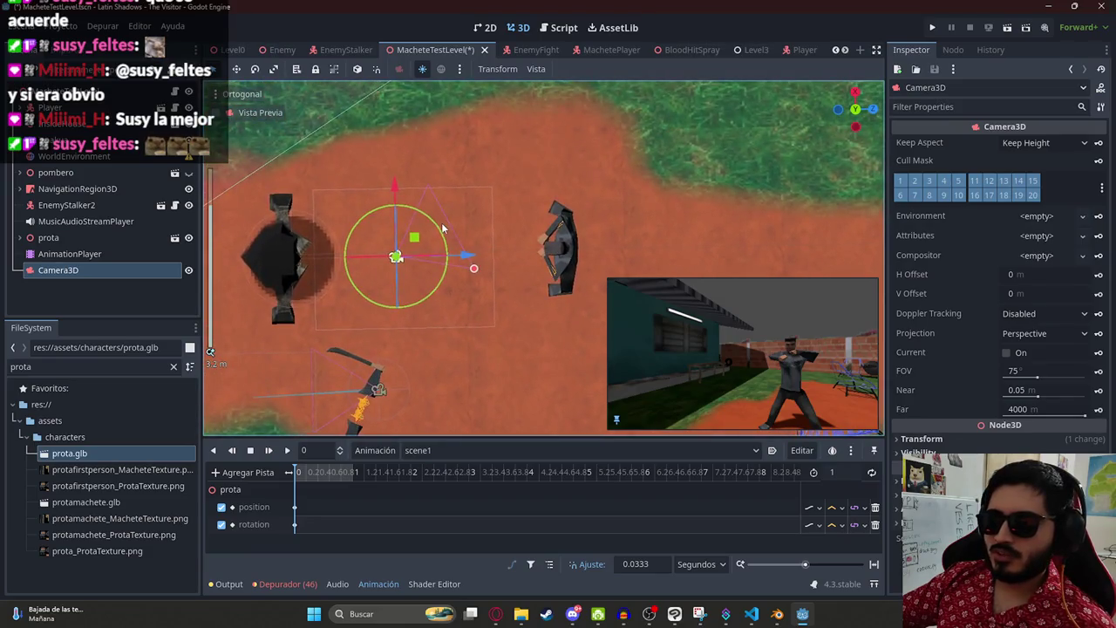
{"action": "left_click", "coordinate": [438, 228]}
{"action": "left_click", "coordinate": [394, 255]}
{"action": "mouse_move", "coordinate": [441, 227]}
{"action": "left_mouse_down"}
{"action": "mouse_move", "coordinate": [469, 251]}
{"action": "mouse_move", "coordinate": [431, 256]}
{"action": "mouse_move", "coordinate": [474, 279]}
{"action": "left_mouse_up"}
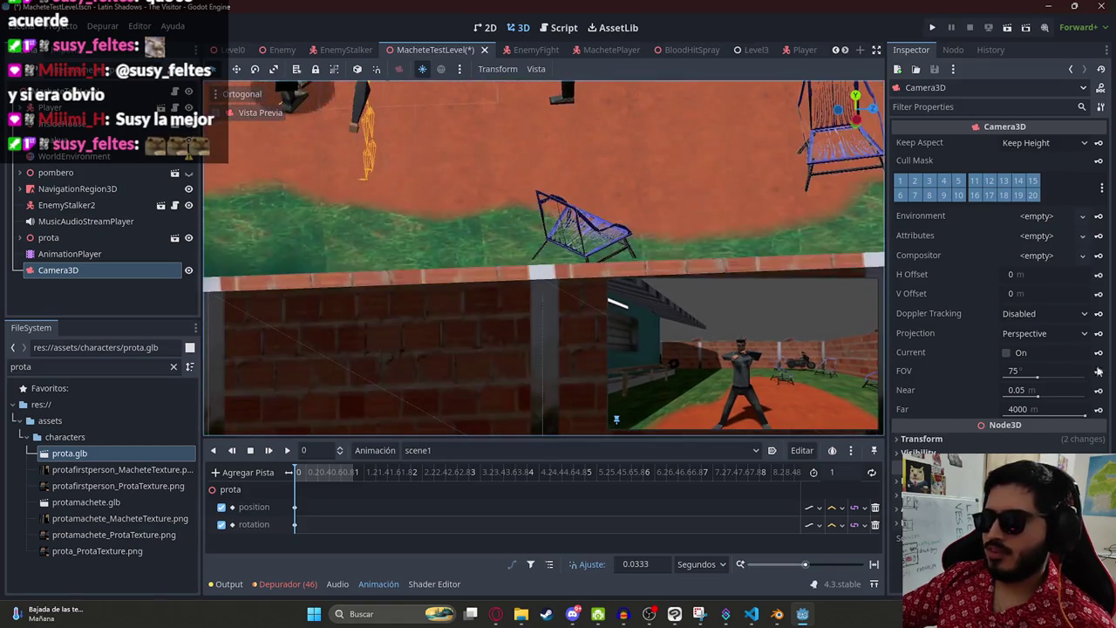
Set the Camera3D field of view to 60 and save the level
{"action": "left_click", "coordinate": [1039, 372]}
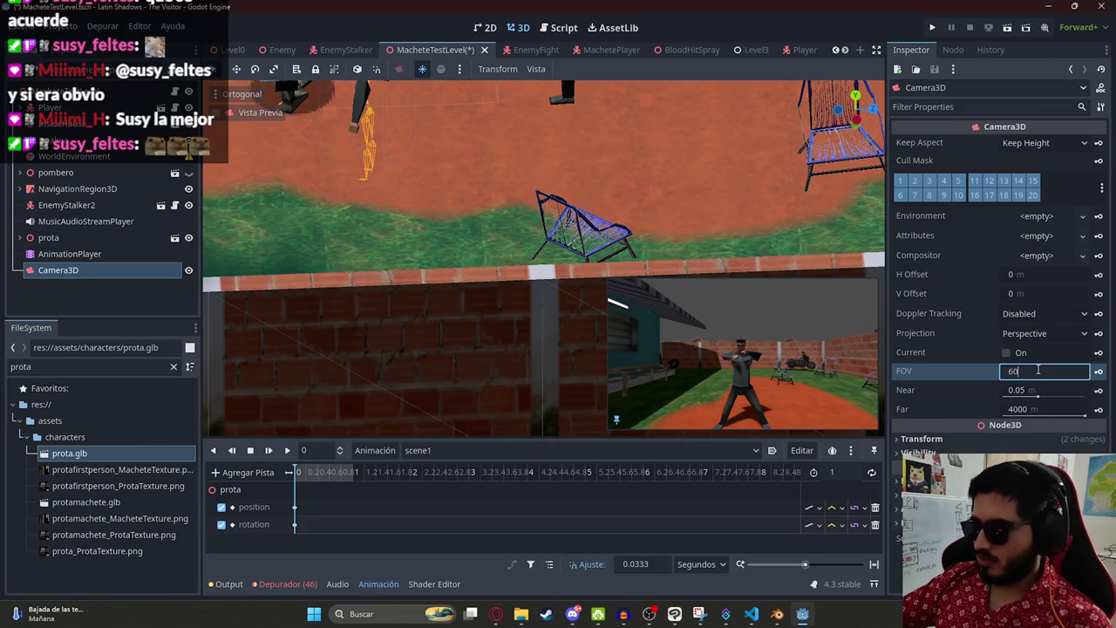
{"action": "key", "text": "Return"}
{"action": "mouse_move", "coordinate": [550, 192]}
{"action": "left_mouse_down"}
{"action": "mouse_move", "coordinate": [439, 175]}
{"action": "mouse_move", "coordinate": [464, 159]}
{"action": "mouse_move", "coordinate": [484, 191]}
{"action": "mouse_move", "coordinate": [397, 148]}
{"action": "mouse_move", "coordinate": [411, 207]}
{"action": "left_mouse_up"}
{"action": "key", "text": "KP_7"}
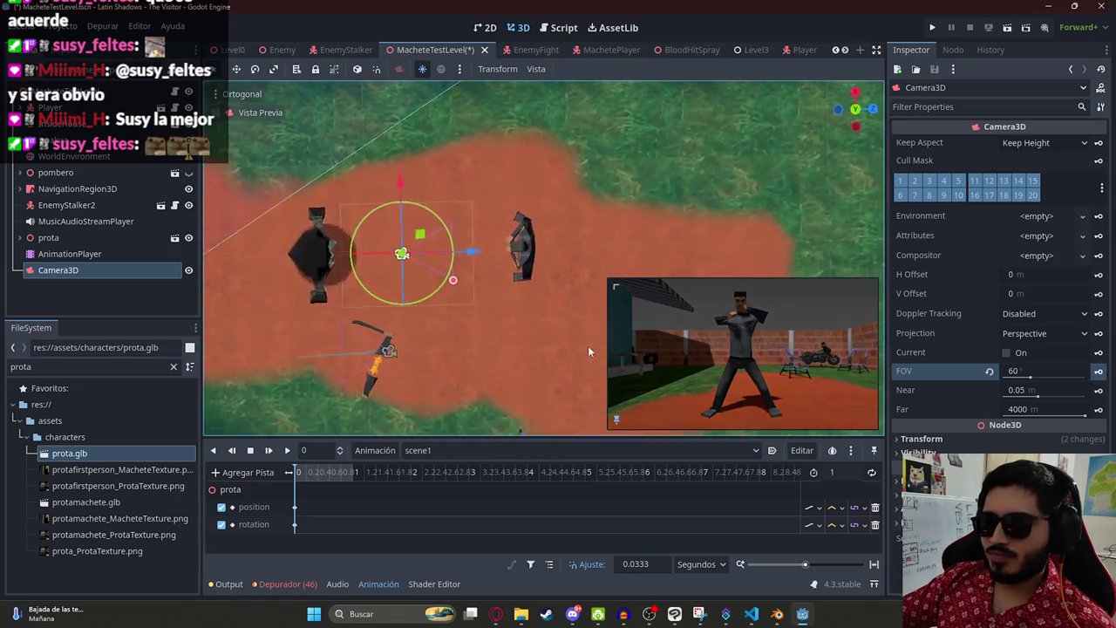
{"action": "key", "text": "ctrl+s"}
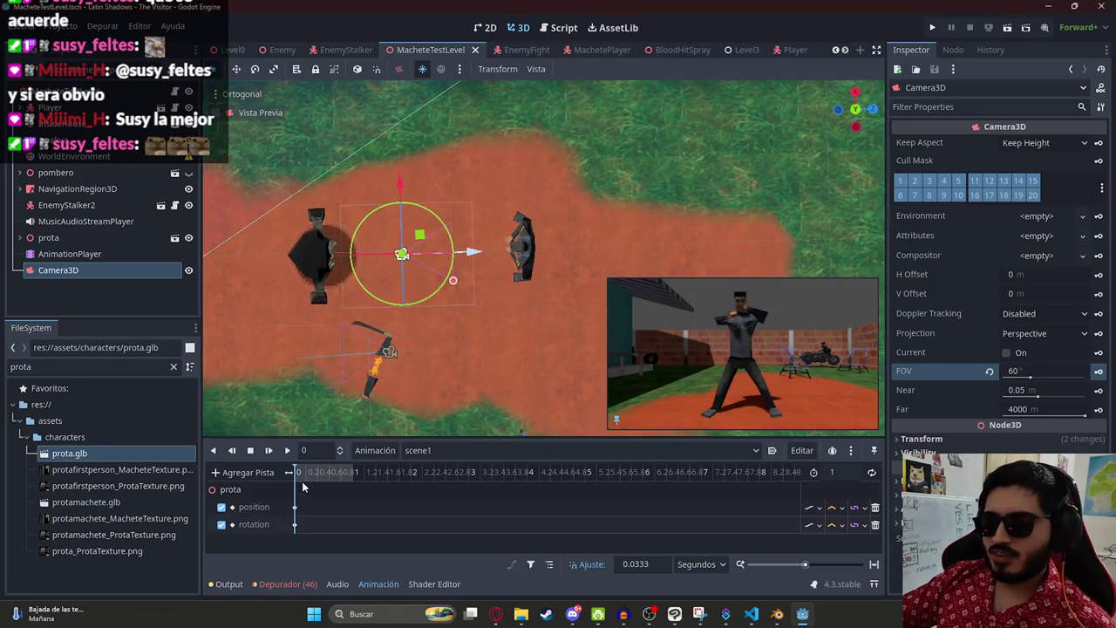
{"action": "left_click", "coordinate": [360, 524]}
Rewind pombero's attack1 animation to the start and collapse the pombero node
{"action": "left_click", "coordinate": [21, 172]}
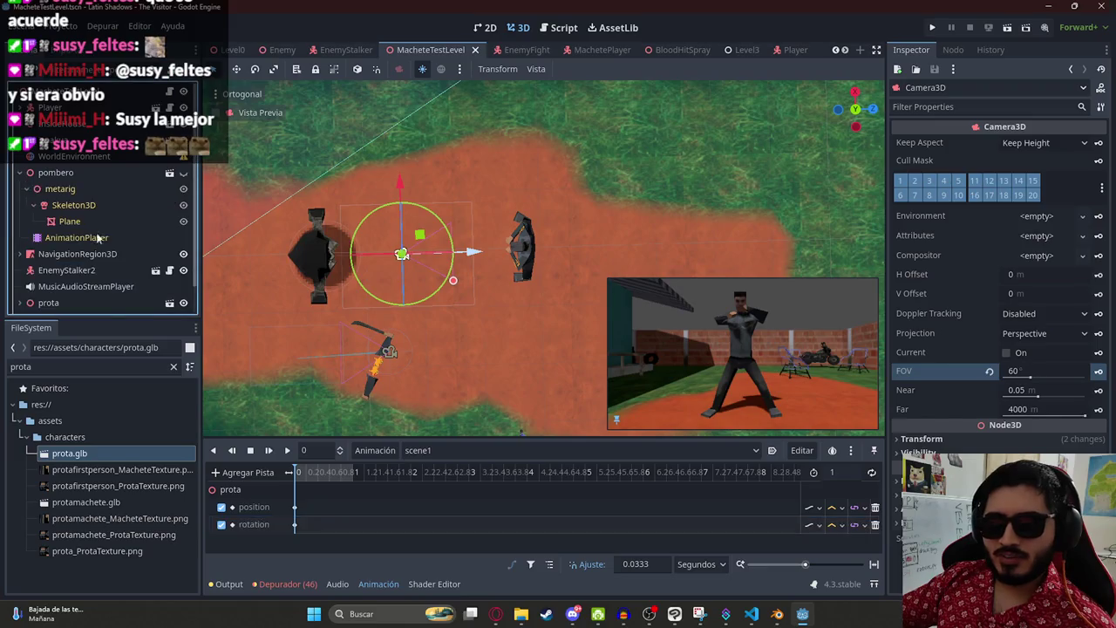
{"action": "left_click", "coordinate": [77, 253]}
{"action": "left_click", "coordinate": [77, 237]}
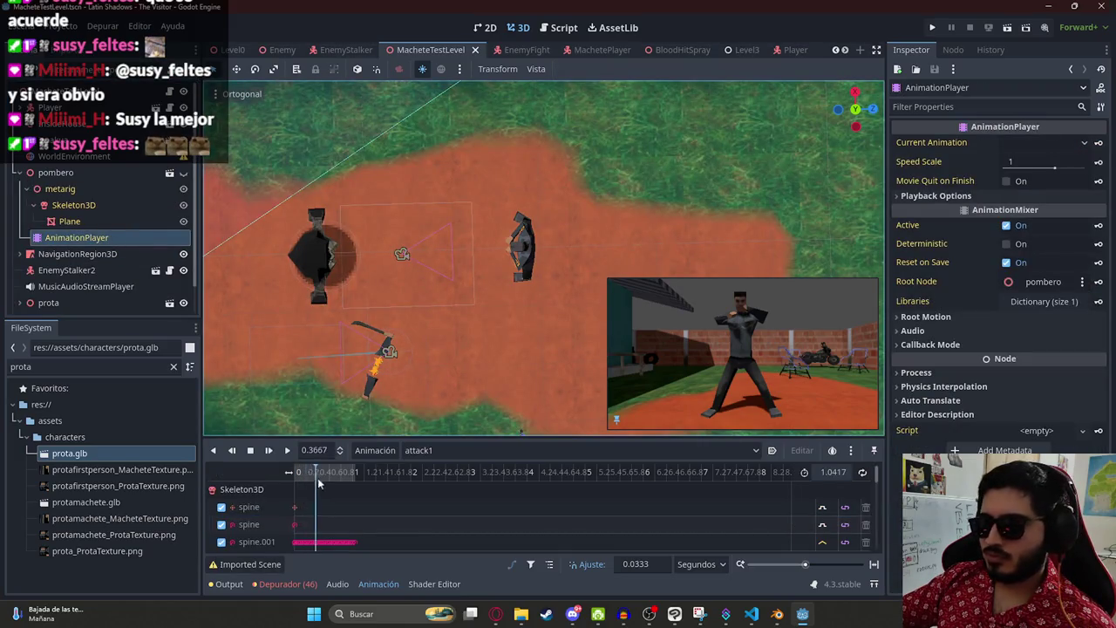
{"action": "left_click_drag", "start_coordinate": [378, 474], "coordinate": [295, 472]}
{"action": "left_click", "coordinate": [431, 450]}
{"action": "left_click", "coordinate": [68, 192]}
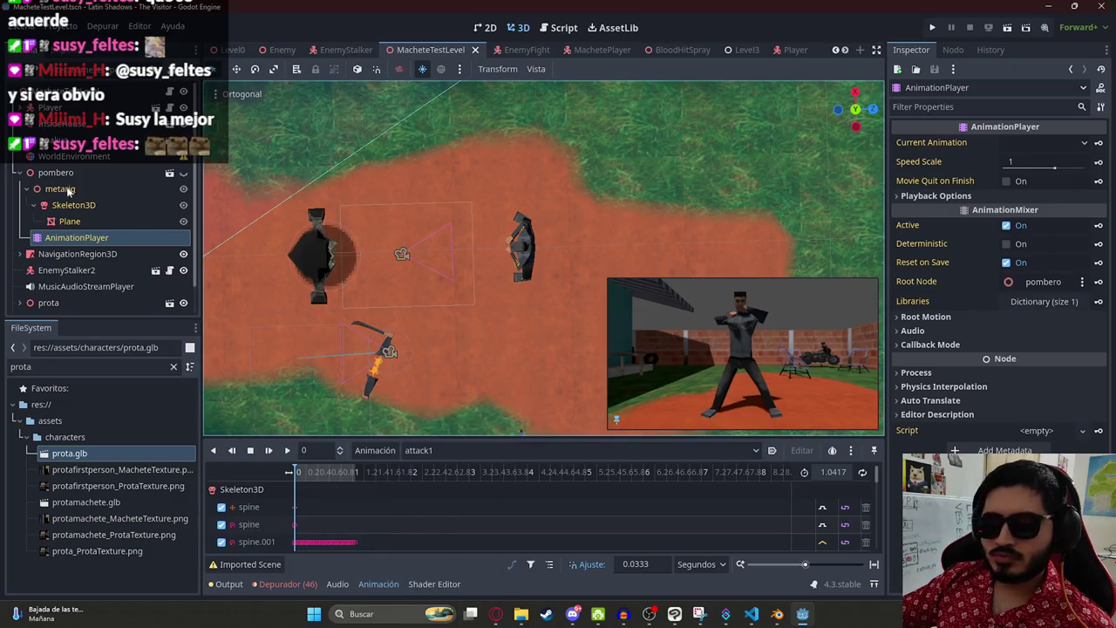
{"action": "left_click", "coordinate": [20, 174]}
Play finalfight1 on the protagonist's own AnimationPlayer
{"action": "left_click", "coordinate": [60, 254]}
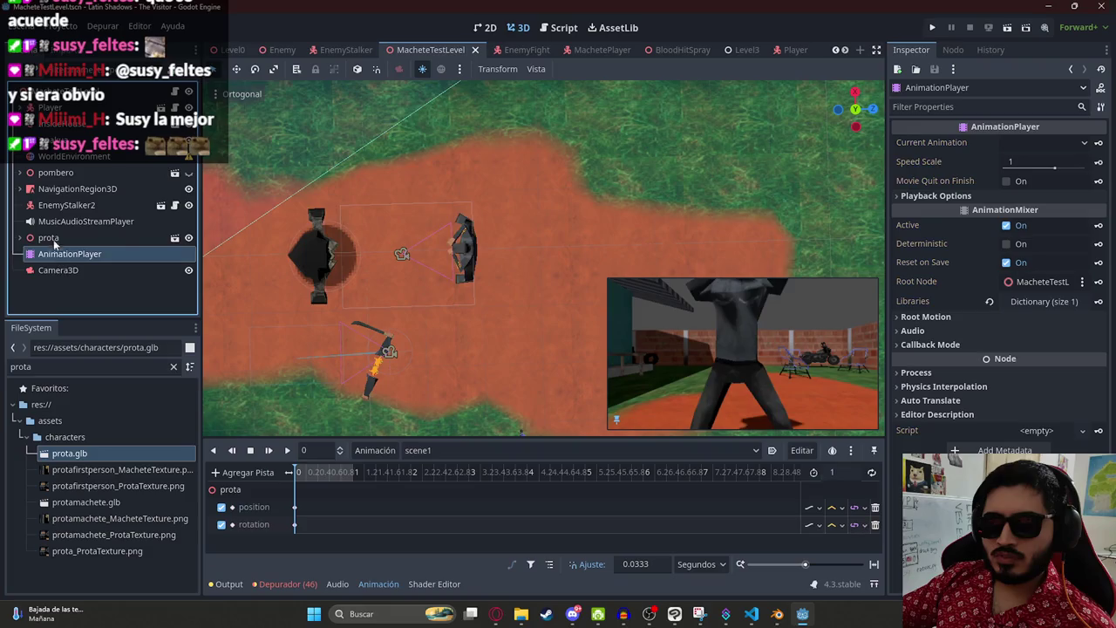
{"action": "left_click", "coordinate": [48, 238]}
{"action": "left_click", "coordinate": [21, 237]}
{"action": "left_click", "coordinate": [70, 302]}
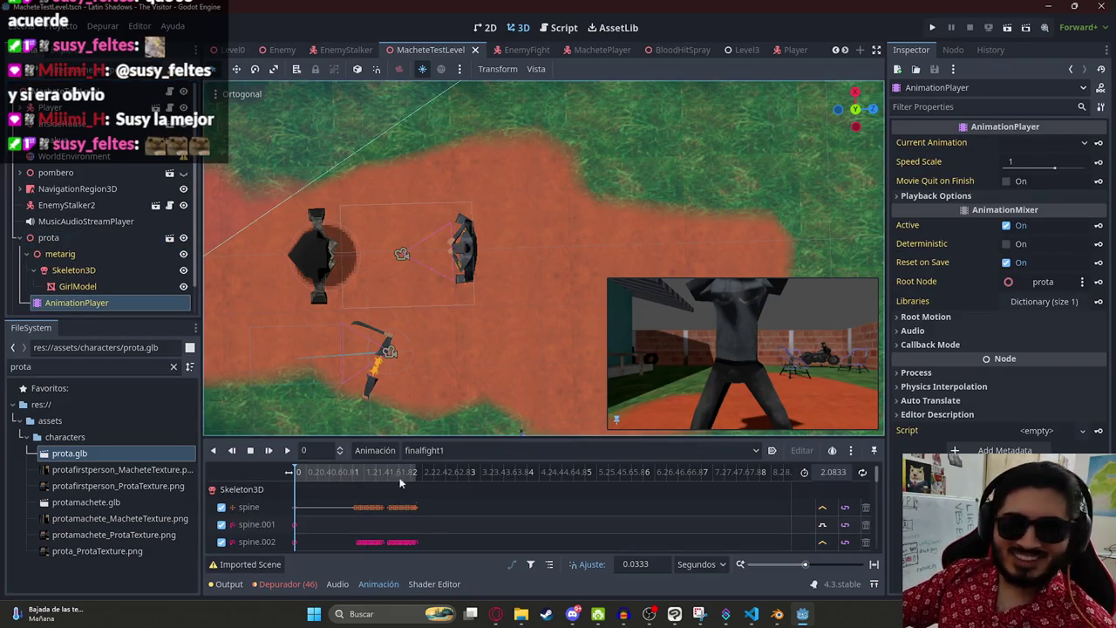
{"action": "key", "text": "d"}
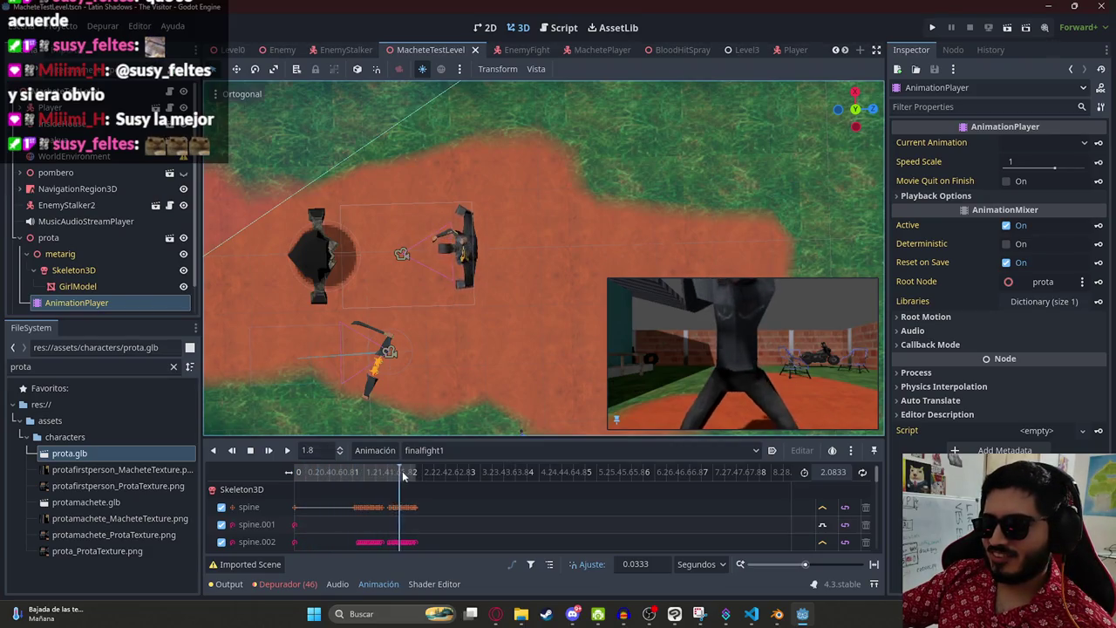
{"action": "left_click", "coordinate": [46, 239]}
{"action": "left_click", "coordinate": [20, 237]}
{"action": "left_click", "coordinate": [70, 254]}
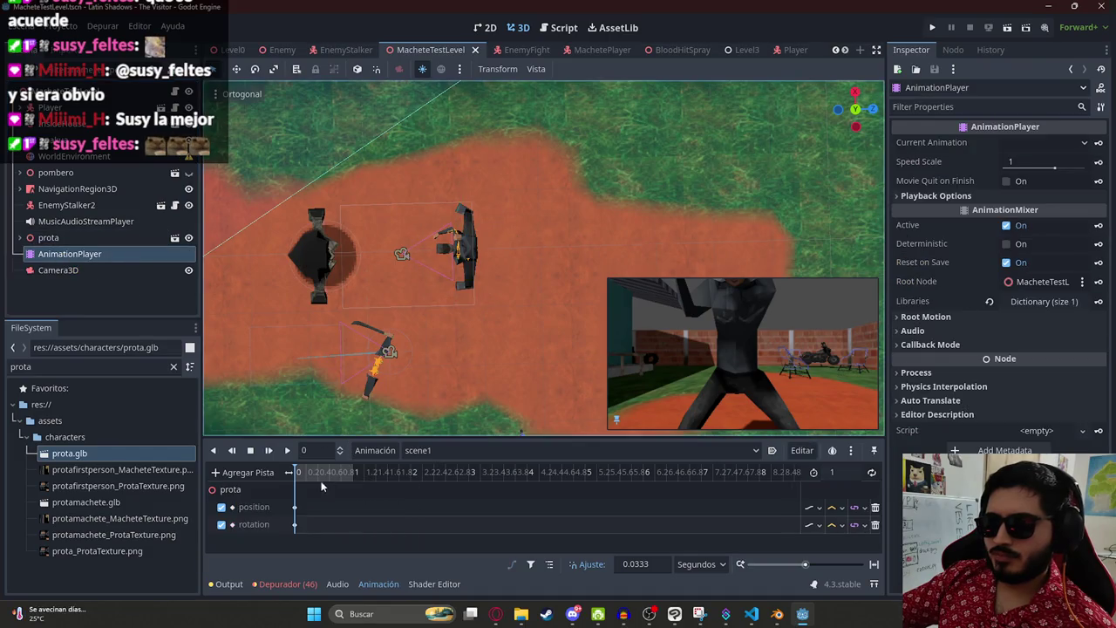
Move prota about 1.1 m forward, update its position key, and scrub finalfight1 to ~1.7 s
{"action": "left_click", "coordinate": [397, 250]}
{"action": "left_click_drag", "start_coordinate": [530, 253], "coordinate": [597, 248]}
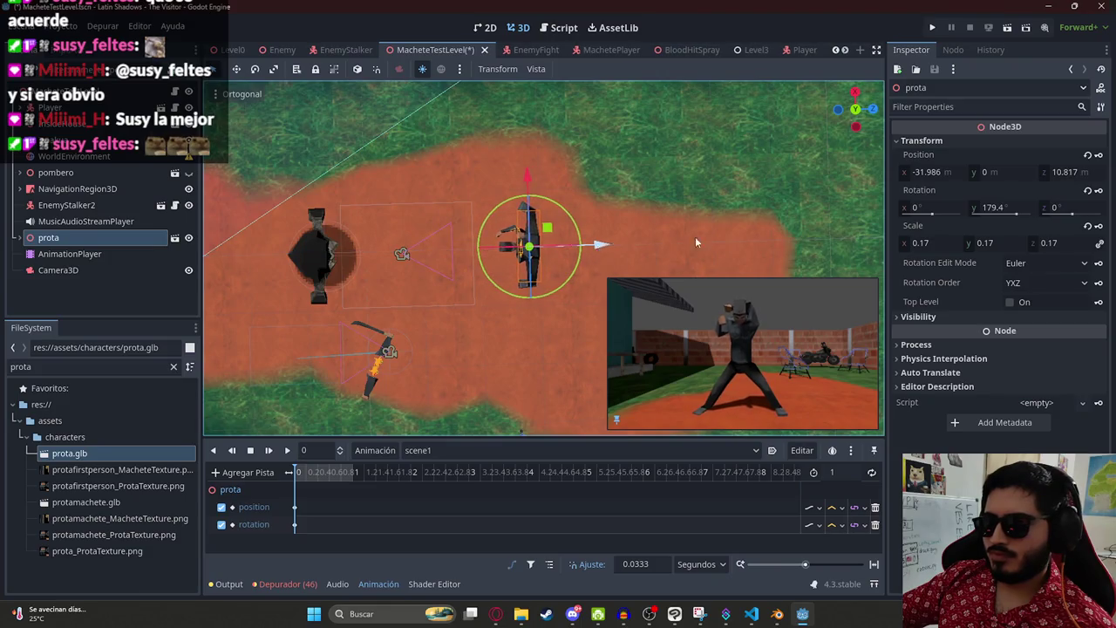
{"action": "left_click", "coordinate": [1092, 154]}
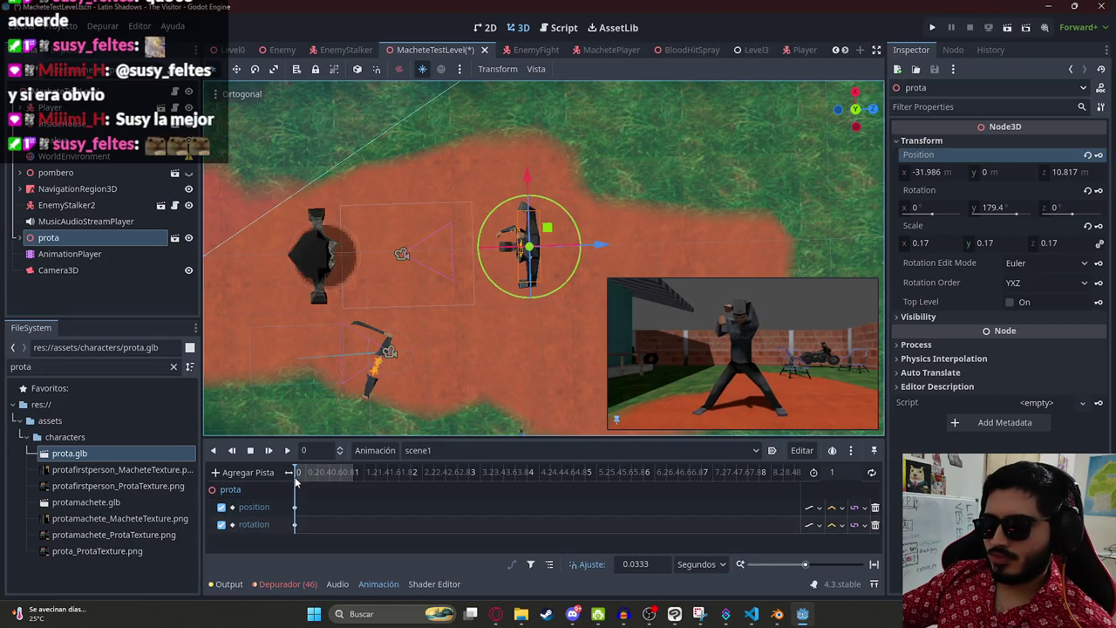
{"action": "left_click", "coordinate": [20, 238]}
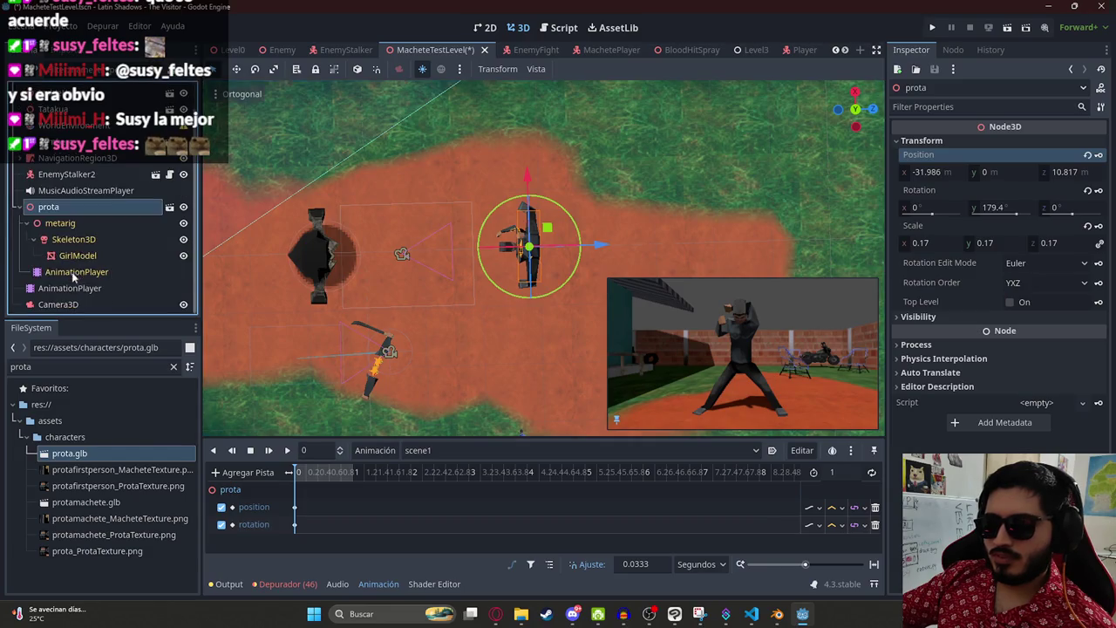
{"action": "left_click", "coordinate": [74, 272]}
{"action": "mouse_move", "coordinate": [311, 479]}
{"action": "left_mouse_down"}
{"action": "mouse_move", "coordinate": [414, 480]}
{"action": "mouse_move", "coordinate": [298, 478]}
{"action": "left_mouse_up"}
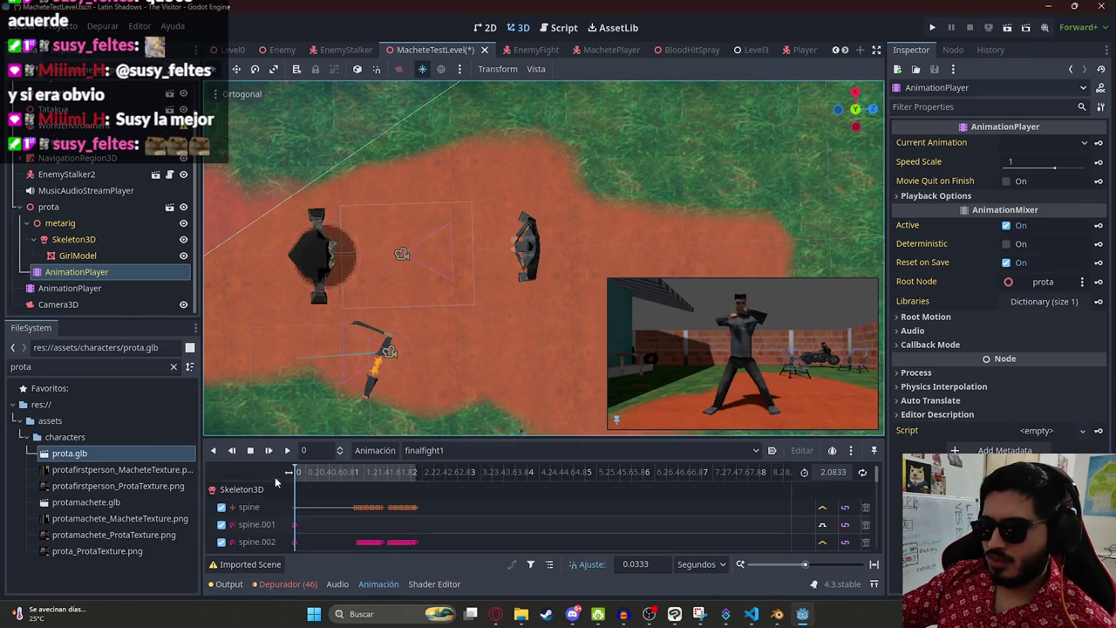
{"action": "double_click", "coordinate": [20, 366]}
Find machete_cinematic.glb in FileSystem and drop it into the test level
{"action": "type", "text": "machete"}
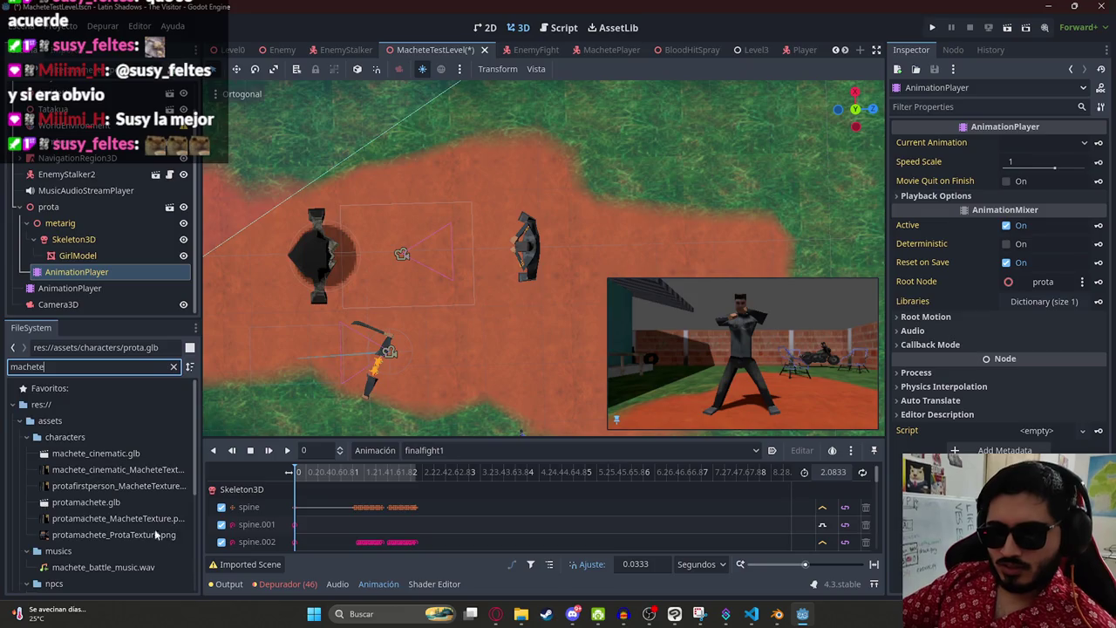
{"action": "scroll", "coordinate": [150, 514], "scroll_direction": "down", "scroll_amount": 5}
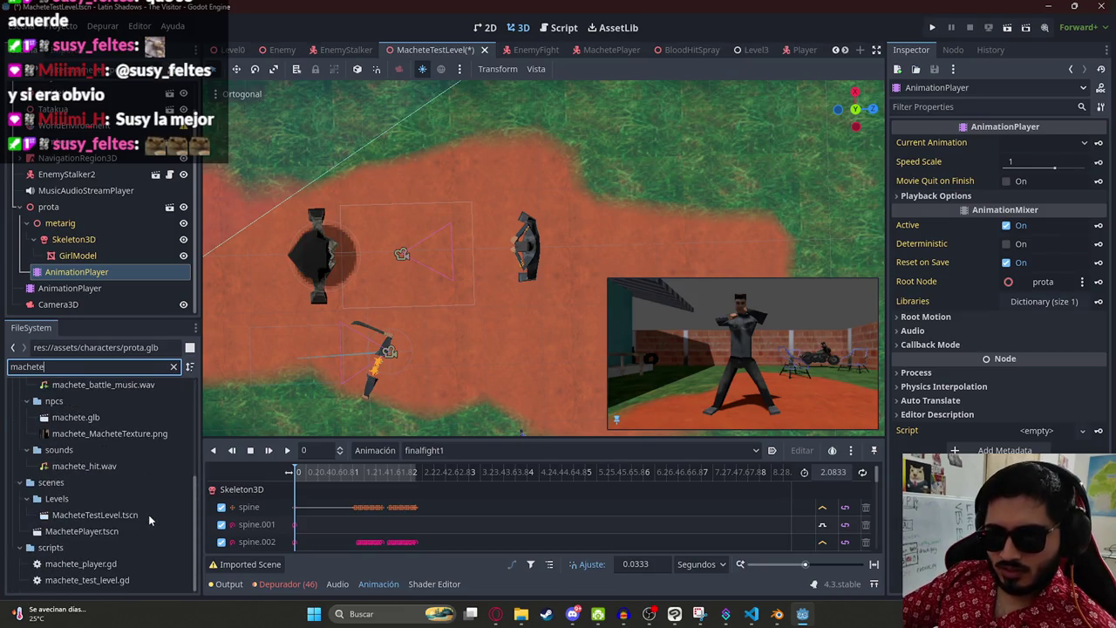
{"action": "type", "text": "_cin"}
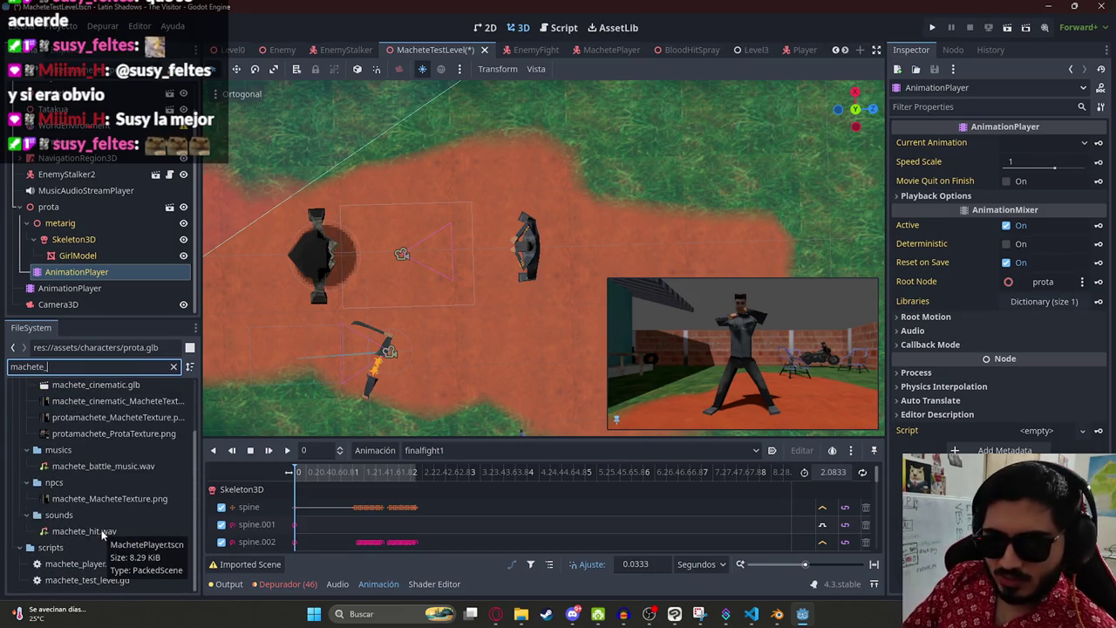
{"action": "mouse_move", "coordinate": [130, 454]}
{"action": "left_mouse_down"}
{"action": "mouse_move", "coordinate": [457, 350]}
{"action": "mouse_move", "coordinate": [480, 245]}
{"action": "mouse_move", "coordinate": [461, 234]}
{"action": "left_mouse_up"}
Scale the machete_cinematic instance down to 0.17 on every axis
{"action": "left_click", "coordinate": [917, 140]}
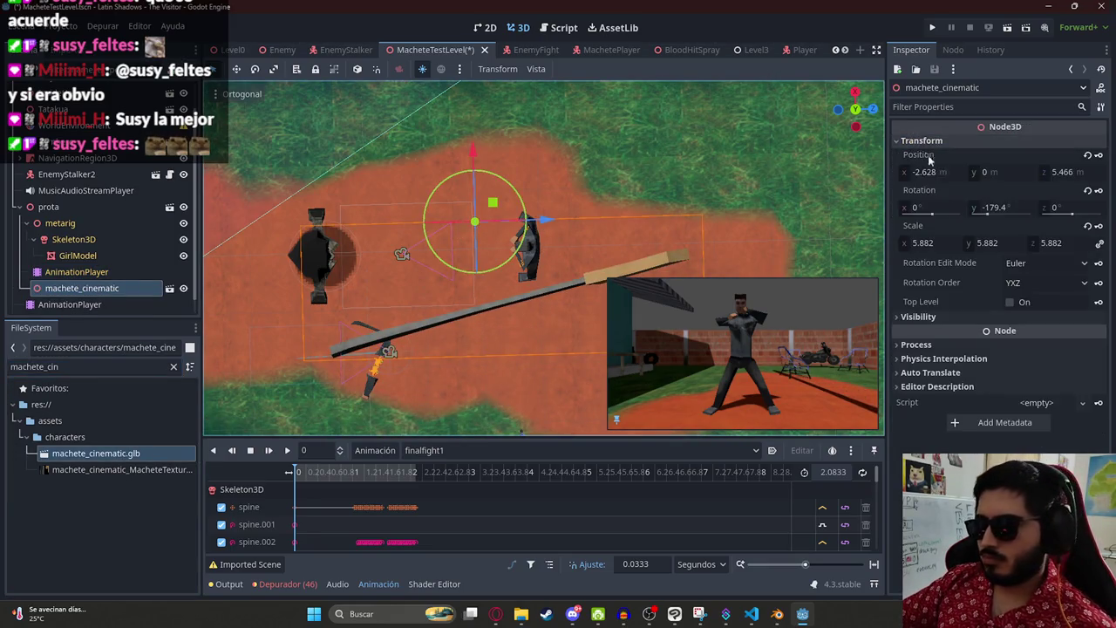
{"action": "left_click", "coordinate": [931, 244]}
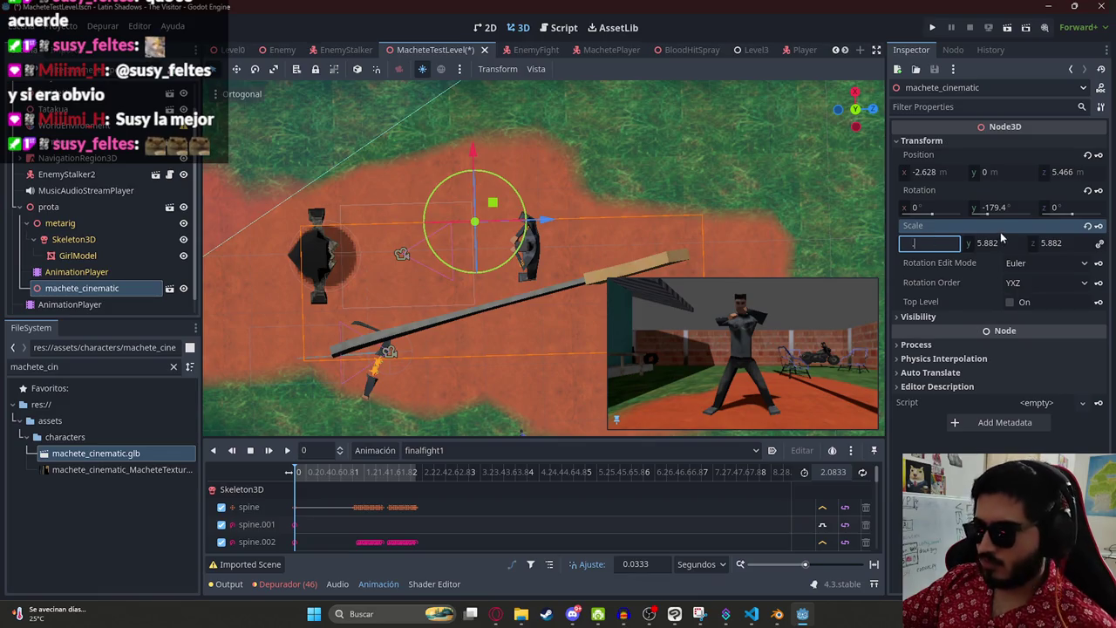
{"action": "type", "text": "17"}
{"action": "key", "text": "Return"}
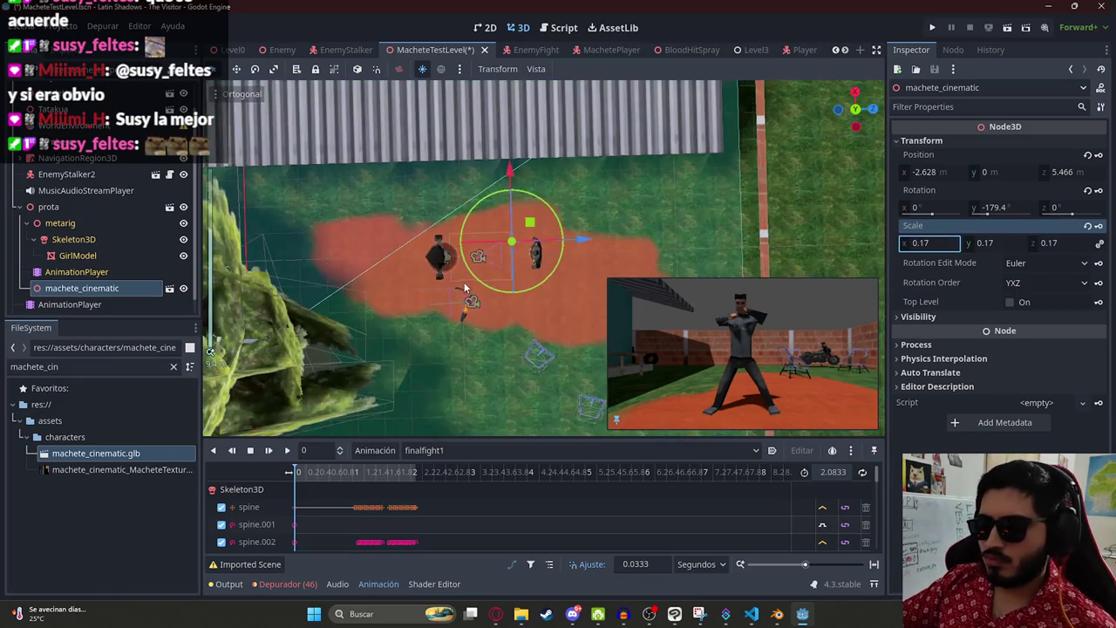
{"action": "right_click", "coordinate": [129, 288]}
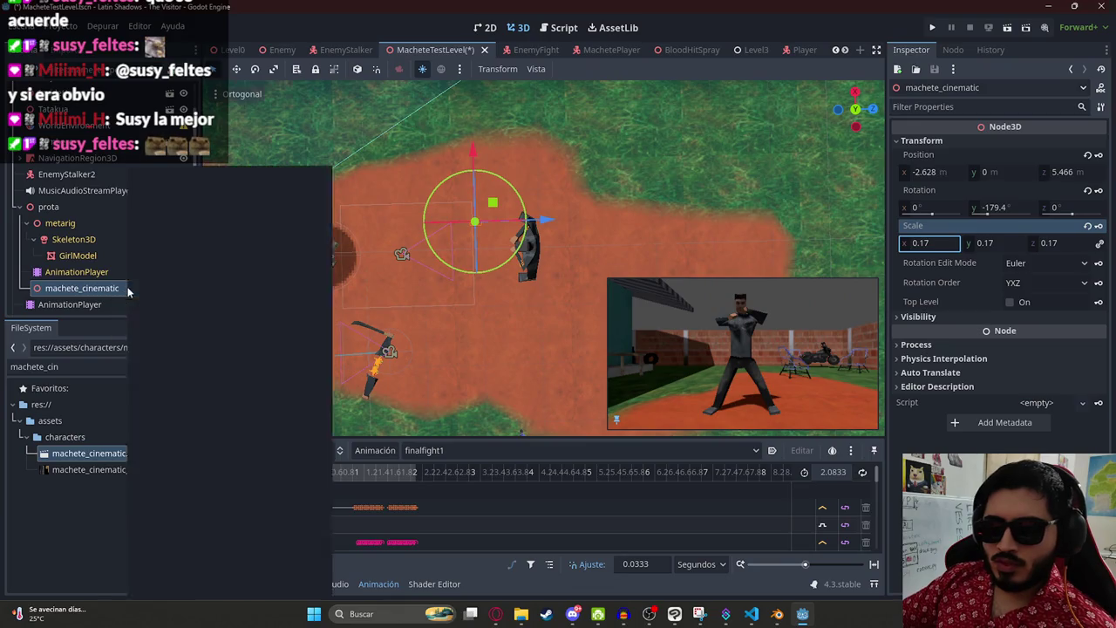
Enable Editable Children on machete_cinematic and confirm its AnimationPlayer has machete_final_fight_pose1
{"action": "left_click", "coordinate": [184, 481]}
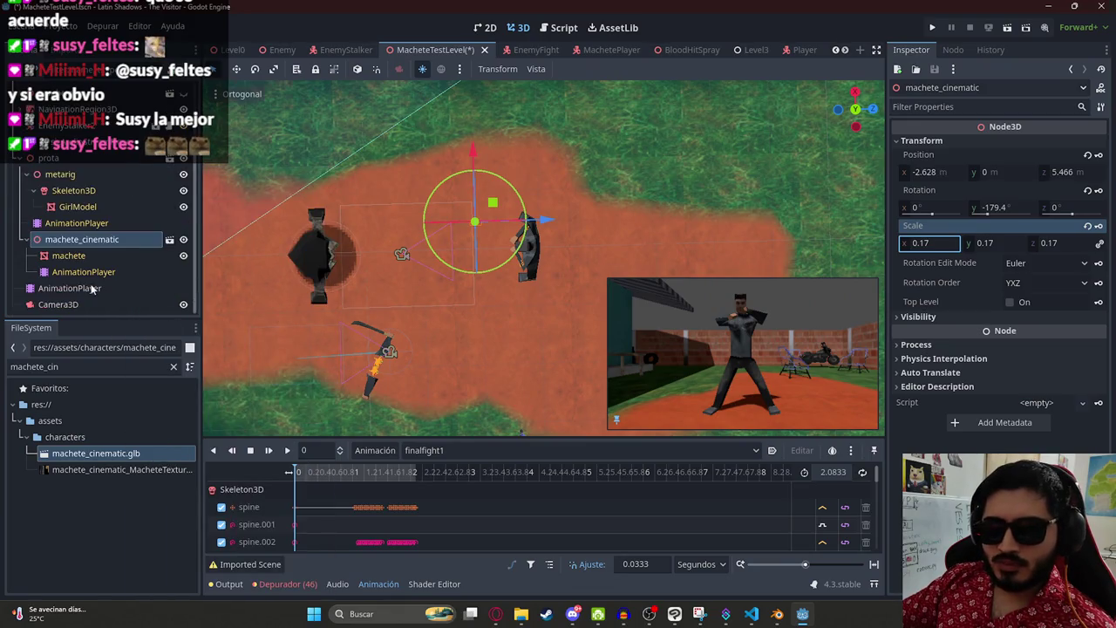
{"action": "left_click", "coordinate": [83, 271]}
{"action": "left_click", "coordinate": [465, 453]}
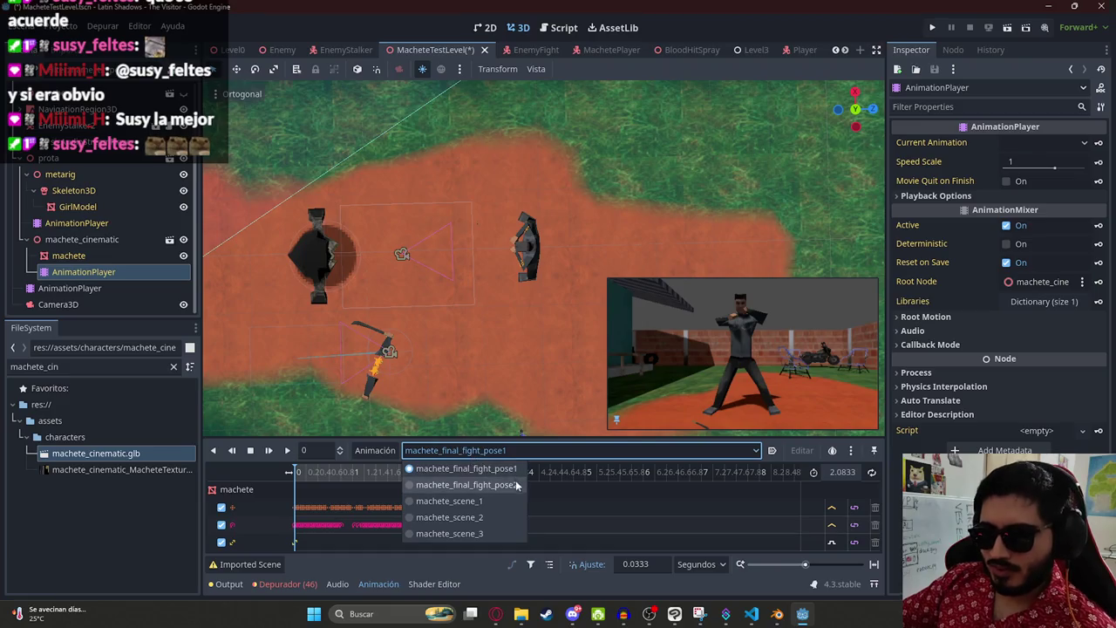
{"action": "left_click", "coordinate": [157, 271]}
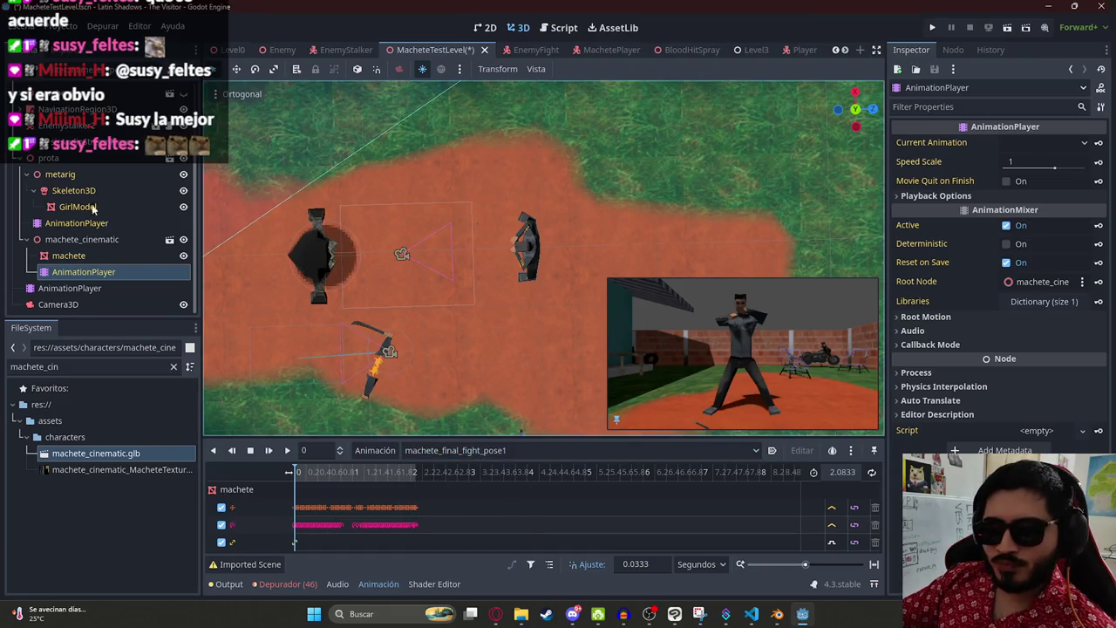
Check prota's position options, then collapse the metarig and machete_cinematic branches
{"action": "left_click", "coordinate": [48, 158]}
{"action": "right_click", "coordinate": [929, 154]}
{"action": "left_click", "coordinate": [880, 161]}
{"action": "left_click", "coordinate": [63, 243]}
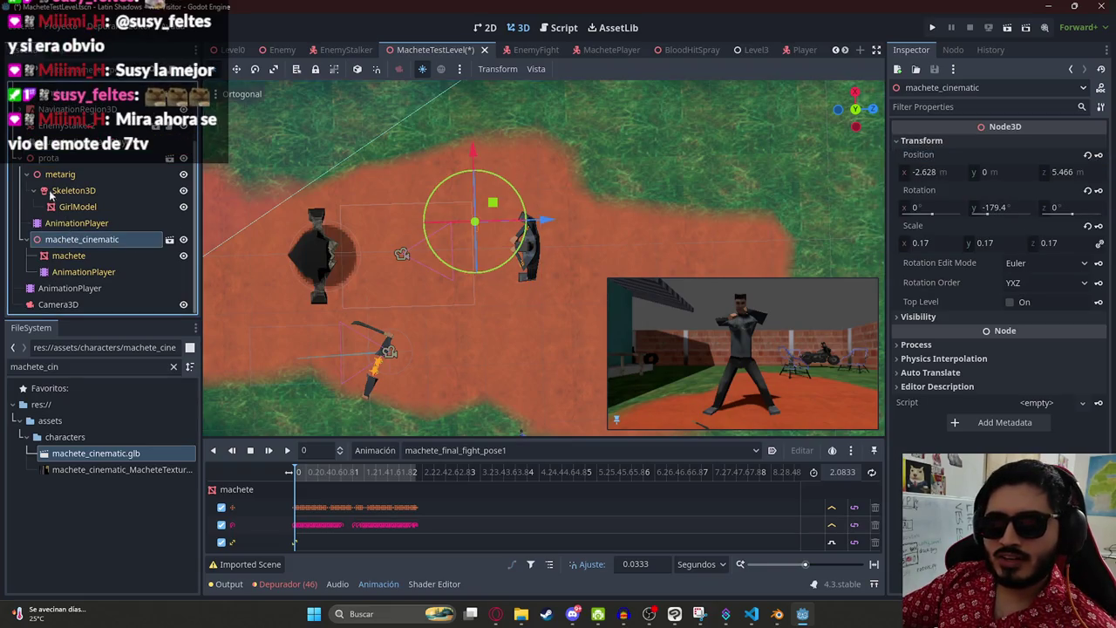
{"action": "left_click", "coordinate": [27, 175]}
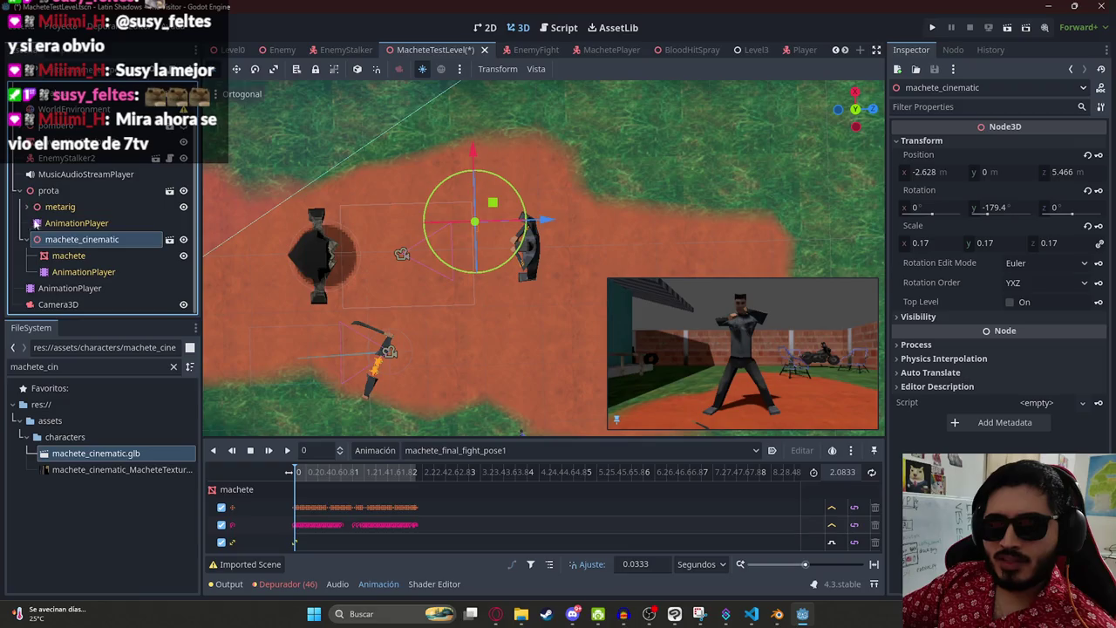
{"action": "left_click", "coordinate": [31, 241]}
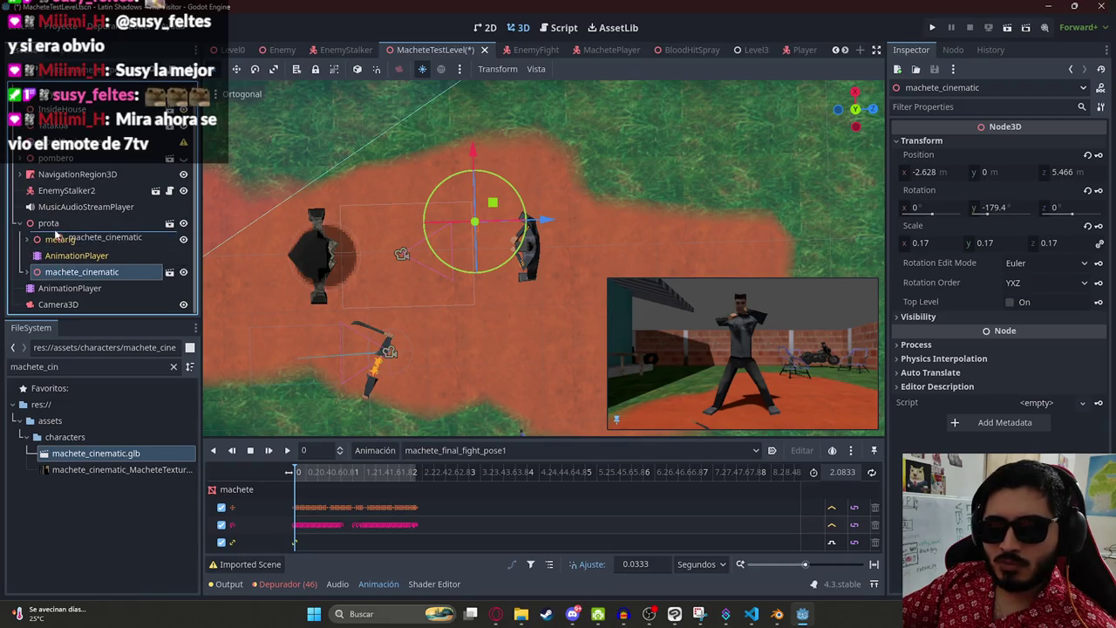
Parent machete_cinematic under prota, resetting its position to the origin and scale to 1
{"action": "left_click_drag", "start_coordinate": [54, 233], "coordinate": [55, 235]}
{"action": "left_click", "coordinate": [27, 241]}
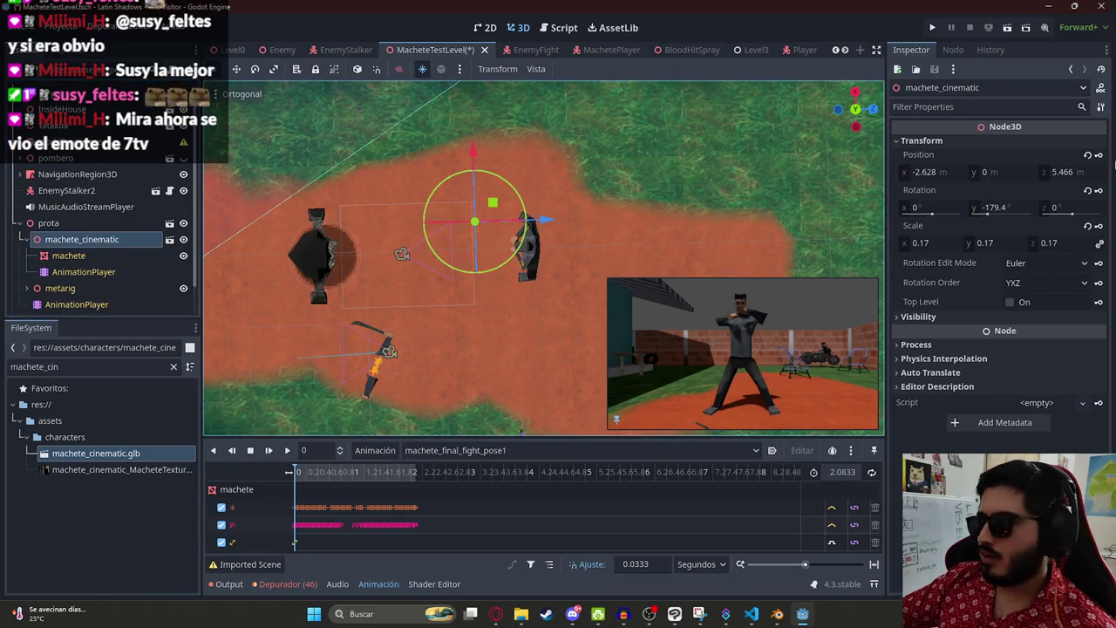
{"action": "left_click", "coordinate": [1087, 155]}
{"action": "left_click", "coordinate": [1087, 226]}
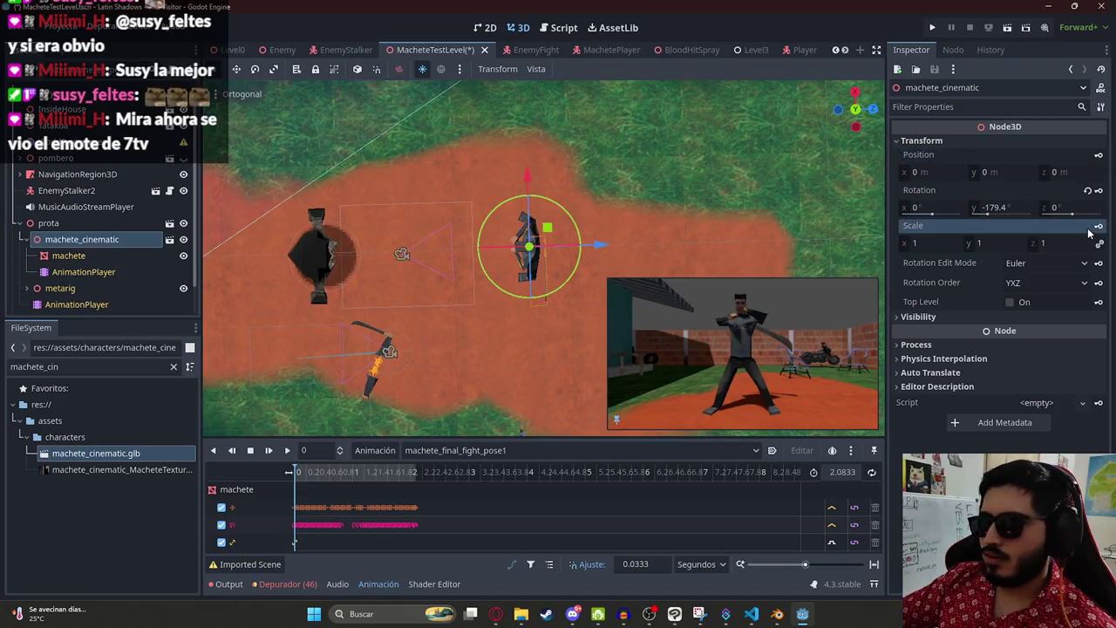
Keep machete_final_fight_pose1 on the machete and preview it alongside prota's finalfight1 animation
{"action": "left_click", "coordinate": [468, 451]}
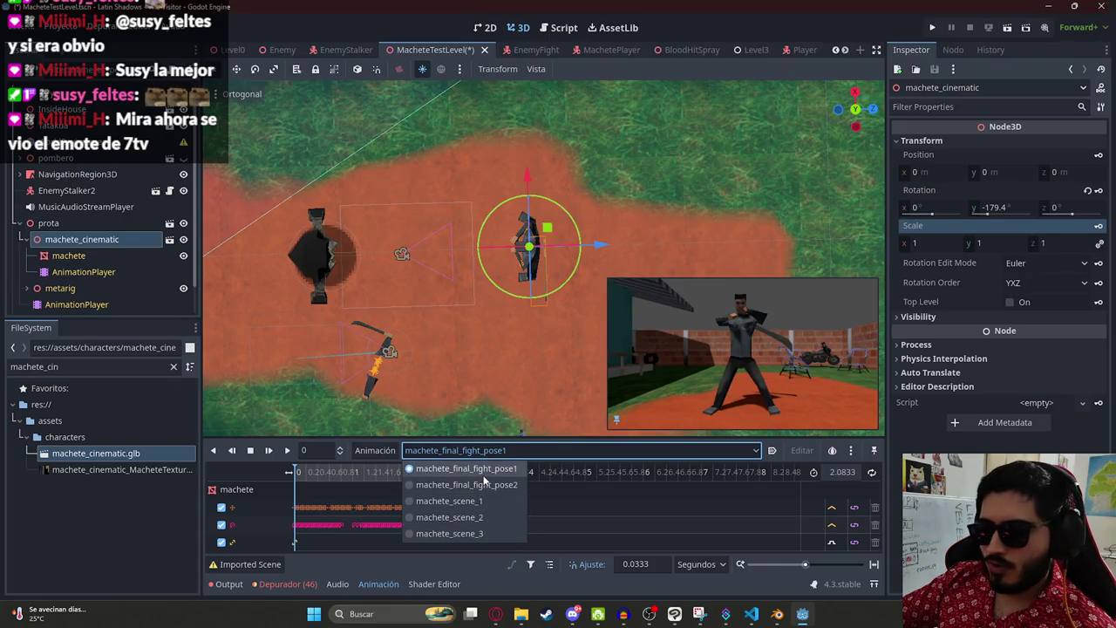
{"action": "left_click", "coordinate": [467, 468]}
{"action": "left_click_drag", "start_coordinate": [344, 472], "coordinate": [234, 474]}
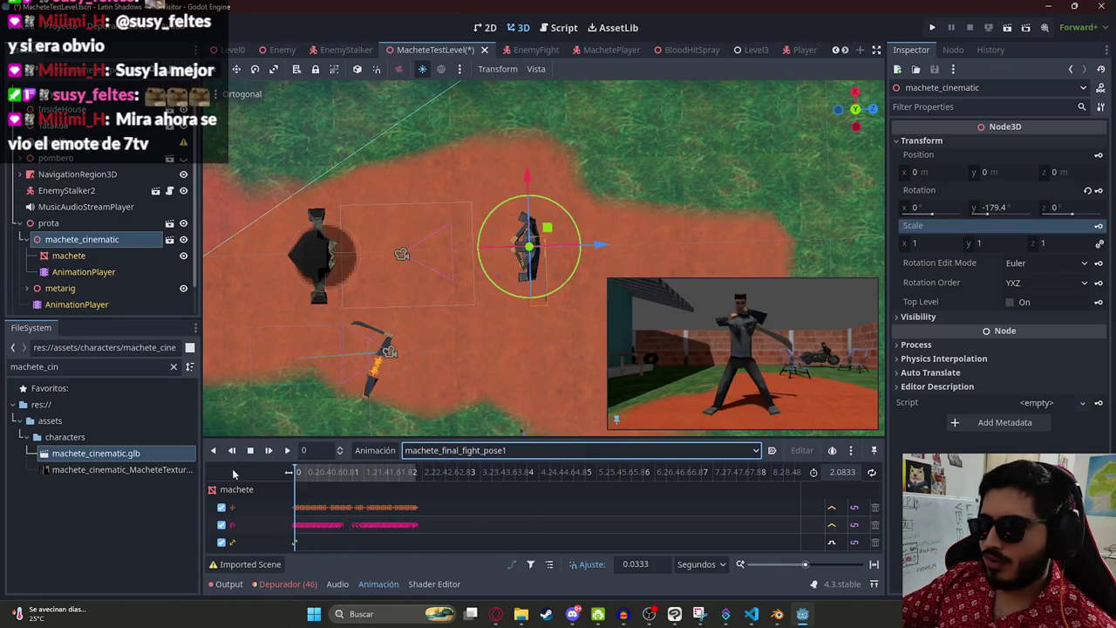
{"action": "scroll", "coordinate": [537, 231], "scroll_direction": "up", "scroll_amount": 3}
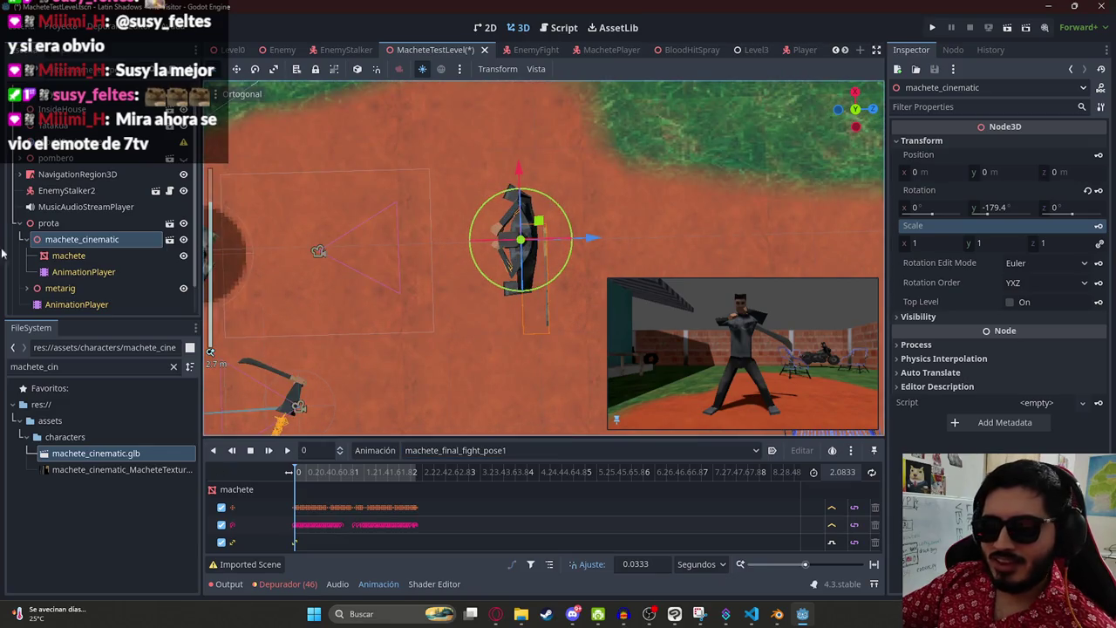
{"action": "scroll", "coordinate": [29, 252], "scroll_direction": "down", "scroll_amount": 1}
{"action": "left_click", "coordinate": [68, 272]}
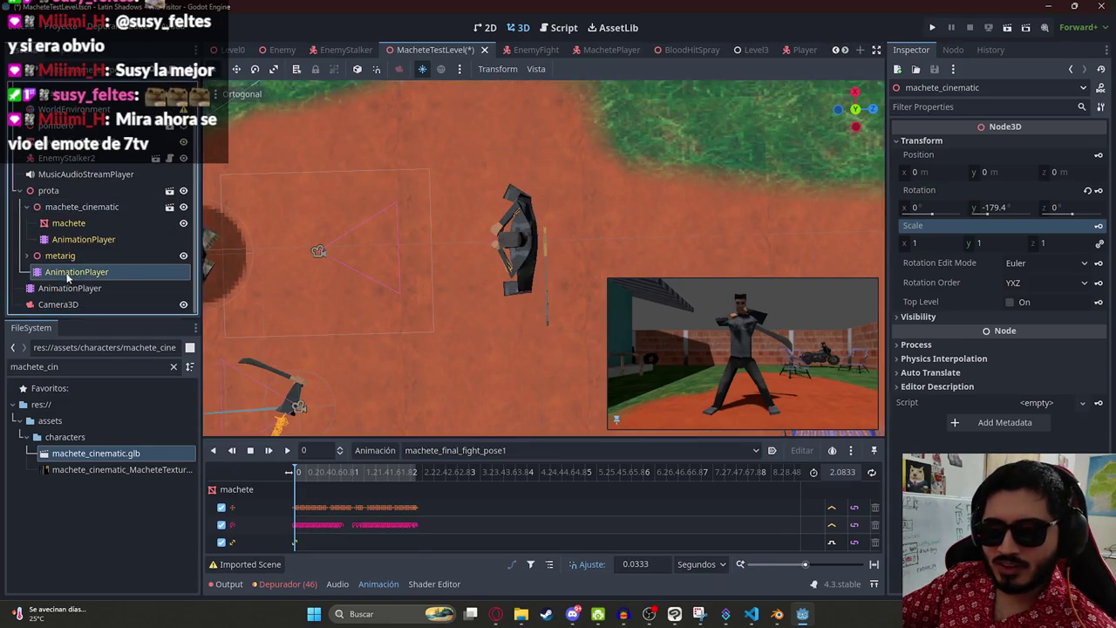
{"action": "key", "text": "shift+d"}
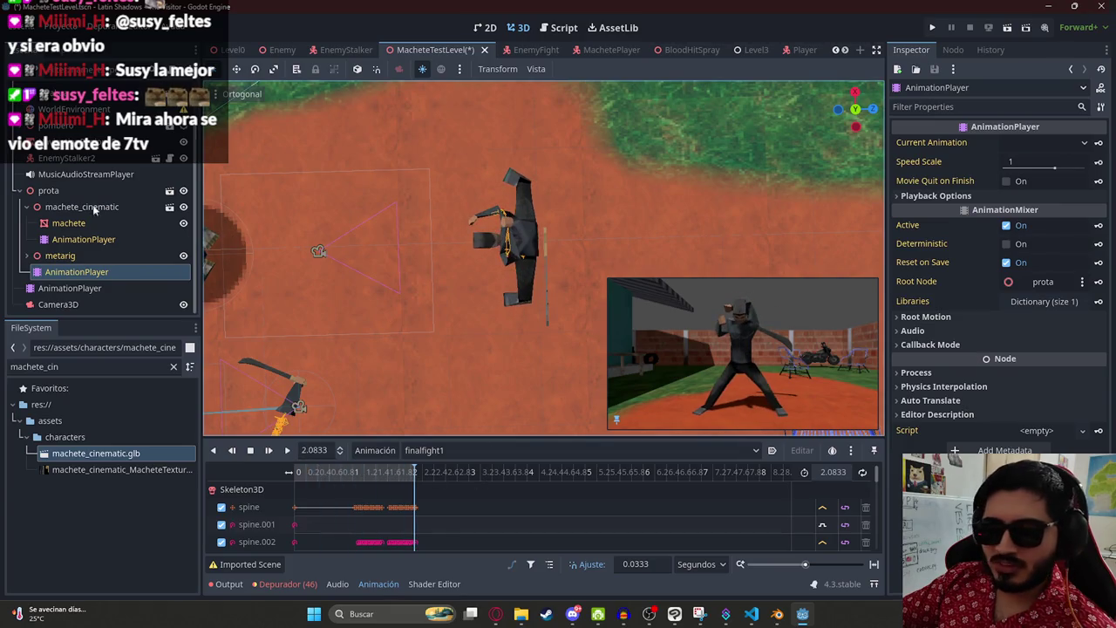
{"action": "left_click", "coordinate": [58, 242]}
{"action": "left_click_drag", "start_coordinate": [343, 473], "coordinate": [496, 470]}
{"action": "mouse_move", "coordinate": [585, 220]}
{"action": "left_mouse_down"}
{"action": "mouse_move", "coordinate": [587, 202]}
{"action": "mouse_move", "coordinate": [507, 325]}
{"action": "mouse_move", "coordinate": [403, 220]}
{"action": "mouse_move", "coordinate": [474, 172]}
{"action": "mouse_move", "coordinate": [499, 260]}
{"action": "mouse_move", "coordinate": [535, 147]}
{"action": "mouse_move", "coordinate": [424, 228]}
{"action": "mouse_move", "coordinate": [396, 283]}
{"action": "left_mouse_up"}
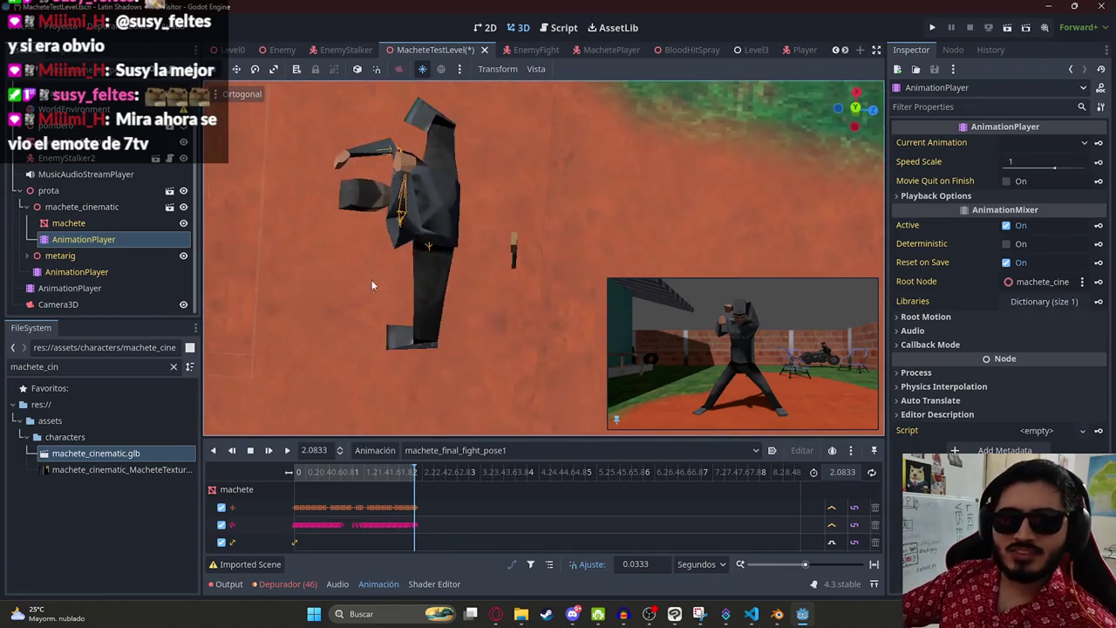
Reset the machete's Y rotation to 0, save the level, and recheck the machete pose
{"action": "left_click", "coordinate": [82, 206]}
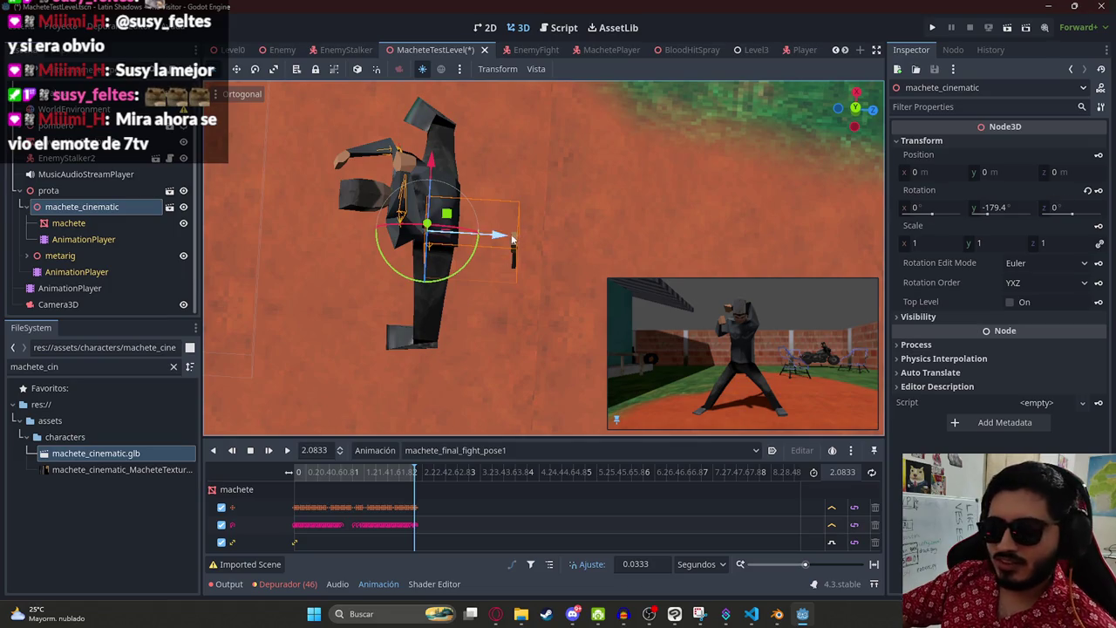
{"action": "left_click", "coordinate": [1088, 193]}
{"action": "key", "text": "ctrl+s"}
{"action": "mouse_move", "coordinate": [331, 479]}
{"action": "left_mouse_down"}
{"action": "mouse_move", "coordinate": [288, 480]}
{"action": "mouse_move", "coordinate": [453, 482]}
{"action": "mouse_move", "coordinate": [7, 482]}
{"action": "left_mouse_up"}
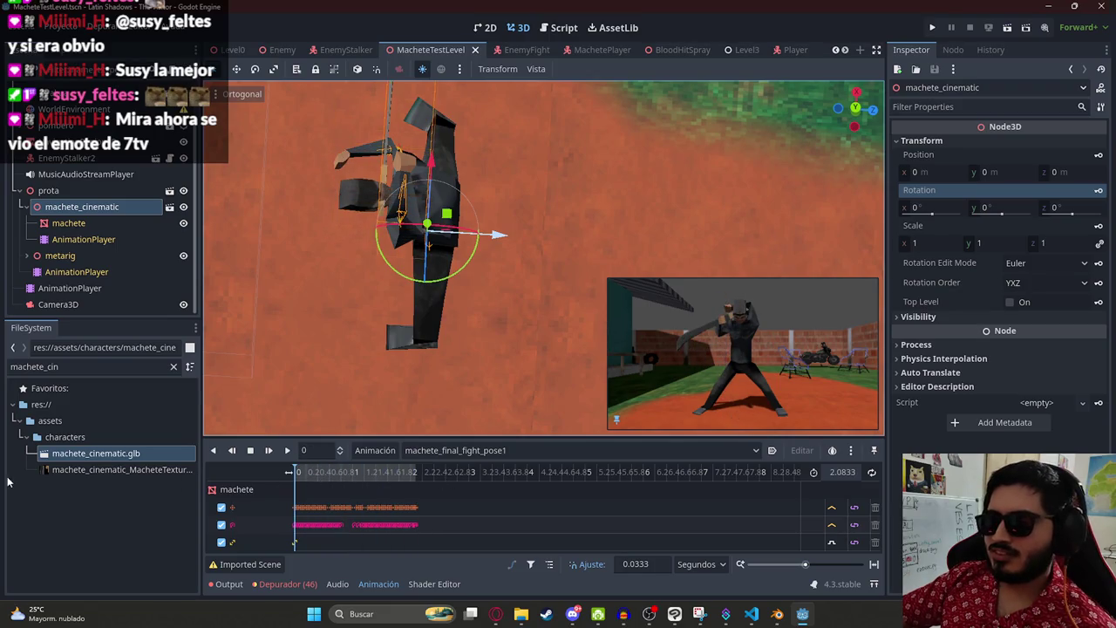
{"action": "left_click", "coordinate": [83, 240]}
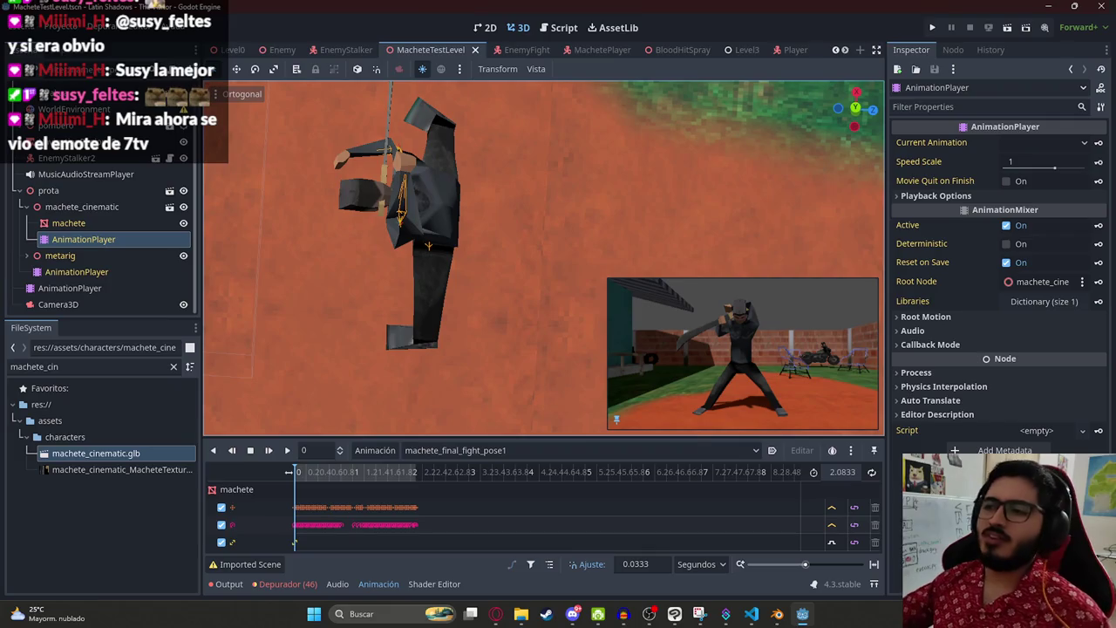
{"action": "mouse_move", "coordinate": [328, 482]}
{"action": "left_mouse_down"}
{"action": "mouse_move", "coordinate": [426, 485]}
{"action": "mouse_move", "coordinate": [330, 485]}
{"action": "left_mouse_up"}
{"action": "key", "text": "ctrl+F3"}
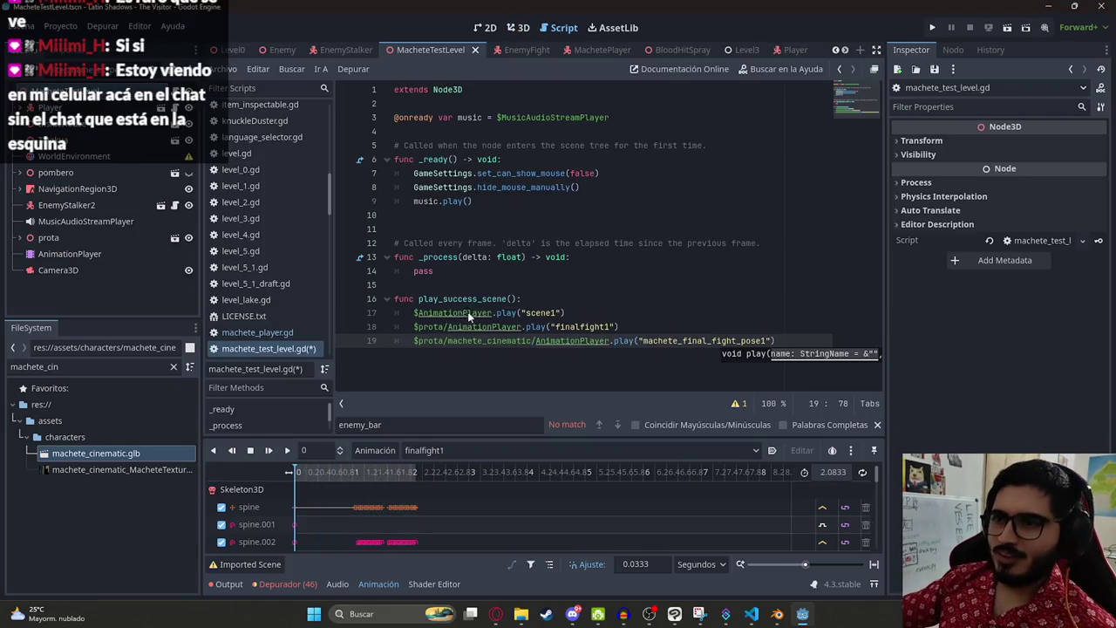
Save the level script and confirm the camera node is named Camera3D
{"action": "double_click", "coordinate": [462, 298]}
{"action": "key", "text": "ctrl+s"}
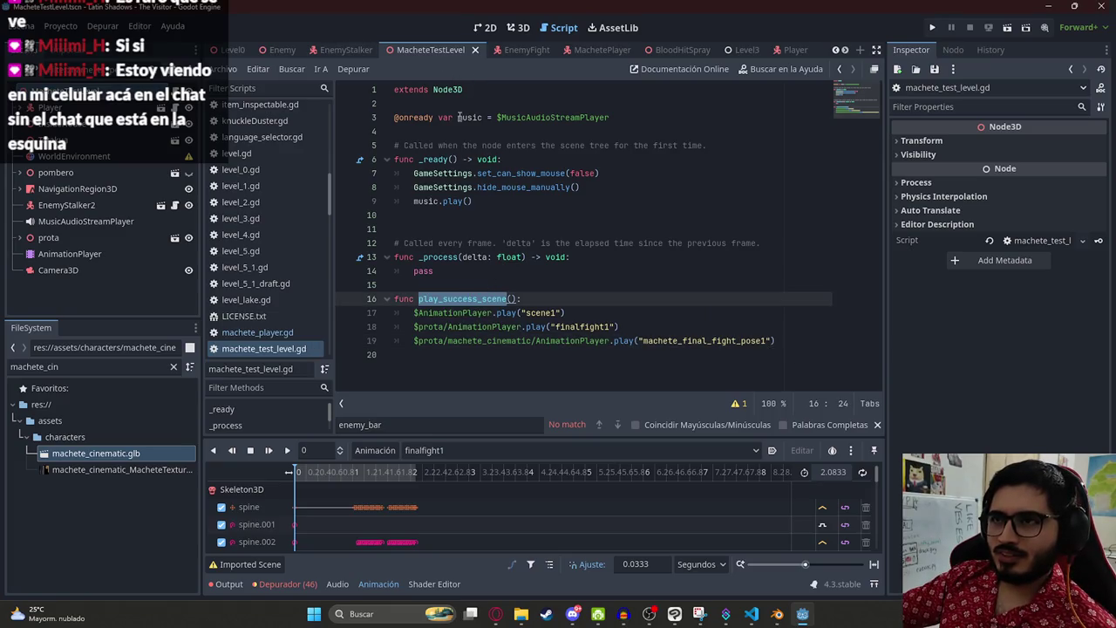
{"action": "left_click", "coordinate": [788, 346]}
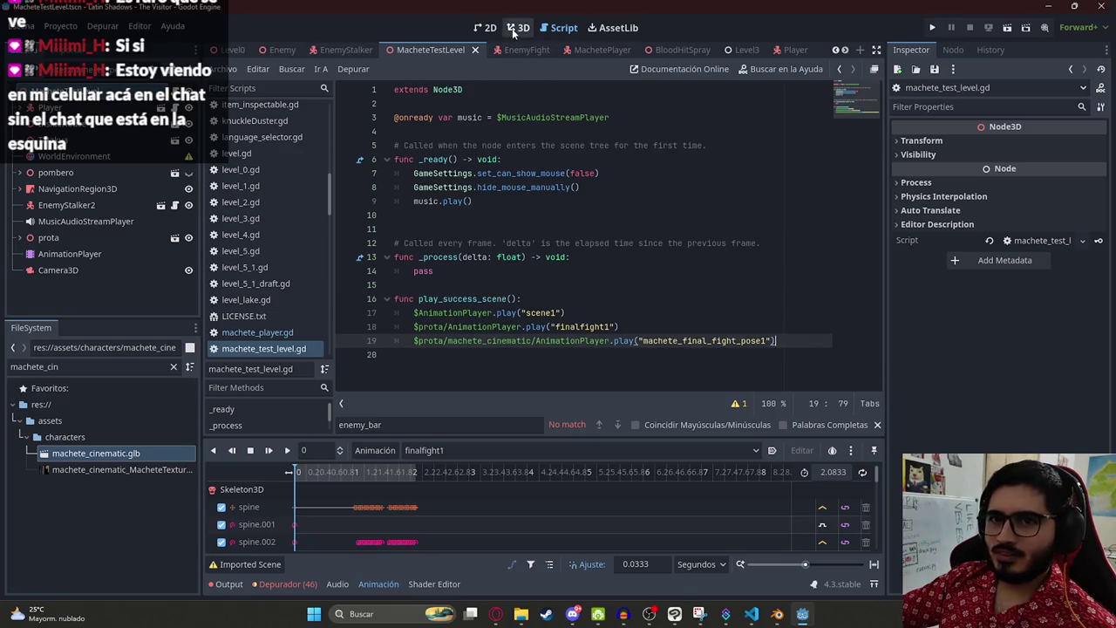
{"action": "left_click", "coordinate": [514, 29]}
{"action": "left_click", "coordinate": [386, 241]}
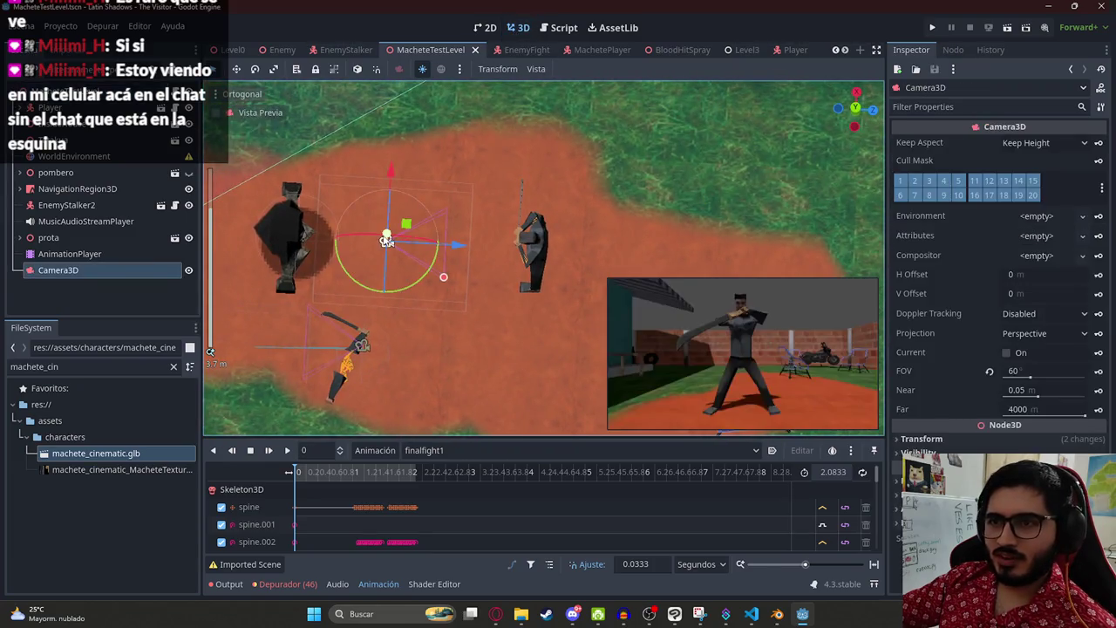
{"action": "double_click", "coordinate": [75, 270]}
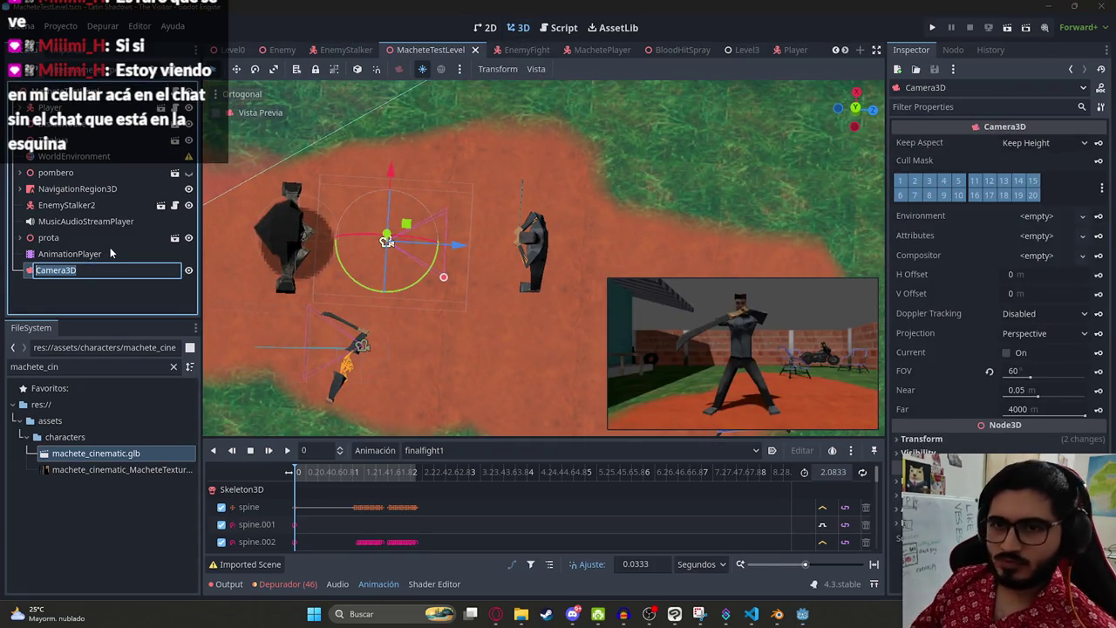
{"action": "key", "text": "Return"}
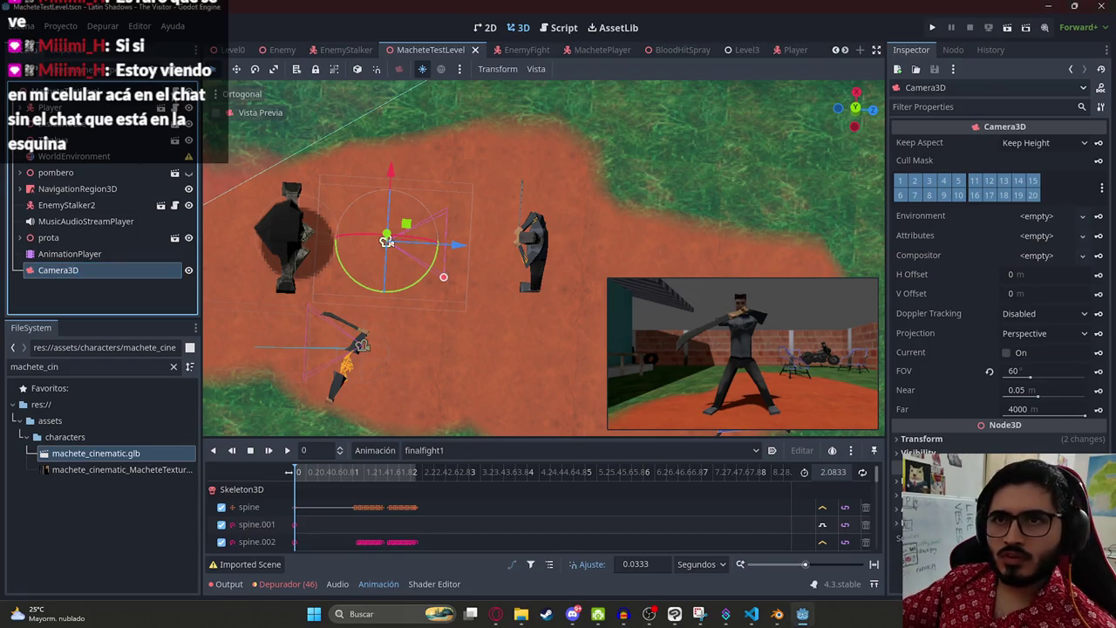
{"action": "key", "text": "ctrl+F3"}
Add '$Camera3D.current = true' at the end of play_success_scene and save
{"action": "key", "text": "Return"}
{"action": "type", "text": "$Camera3D.curre"}
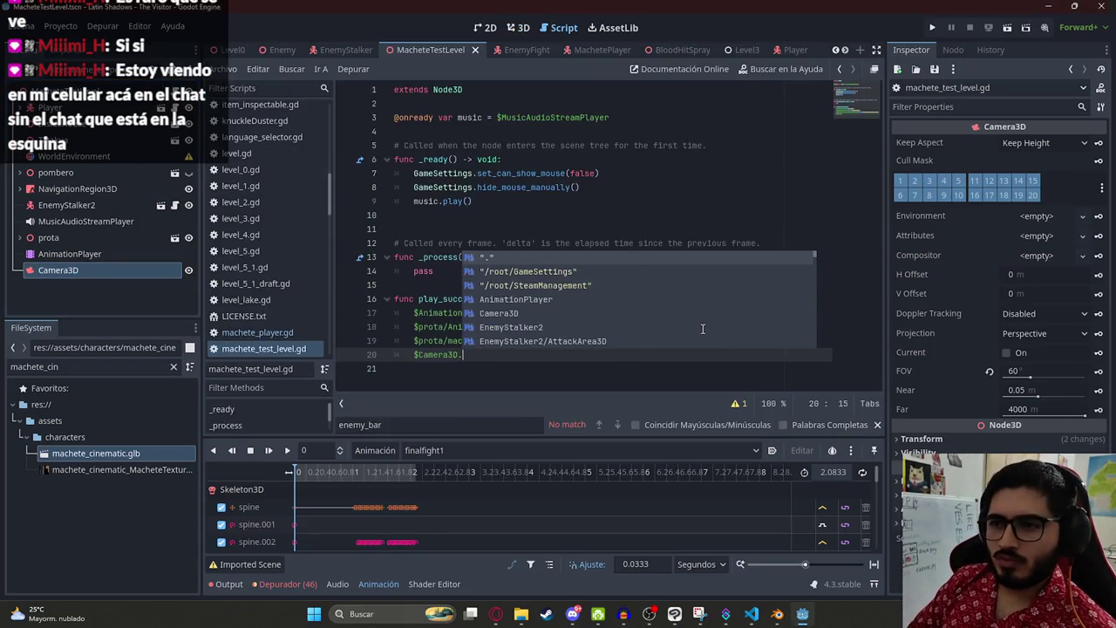
{"action": "type", "text": "nt = true"}
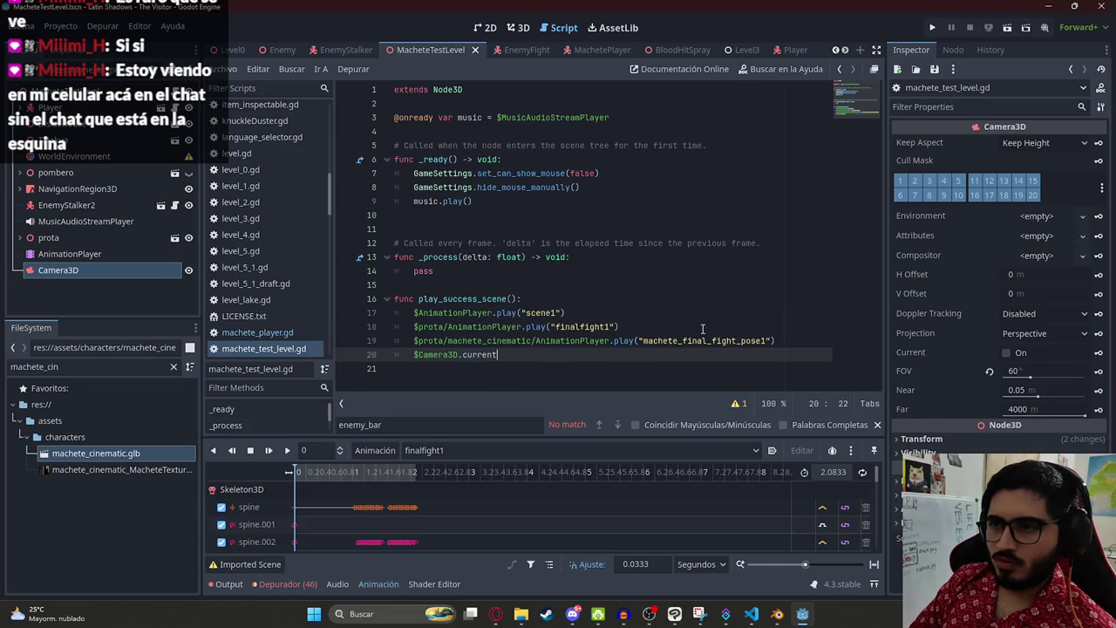
{"action": "key", "text": "ctrl+s"}
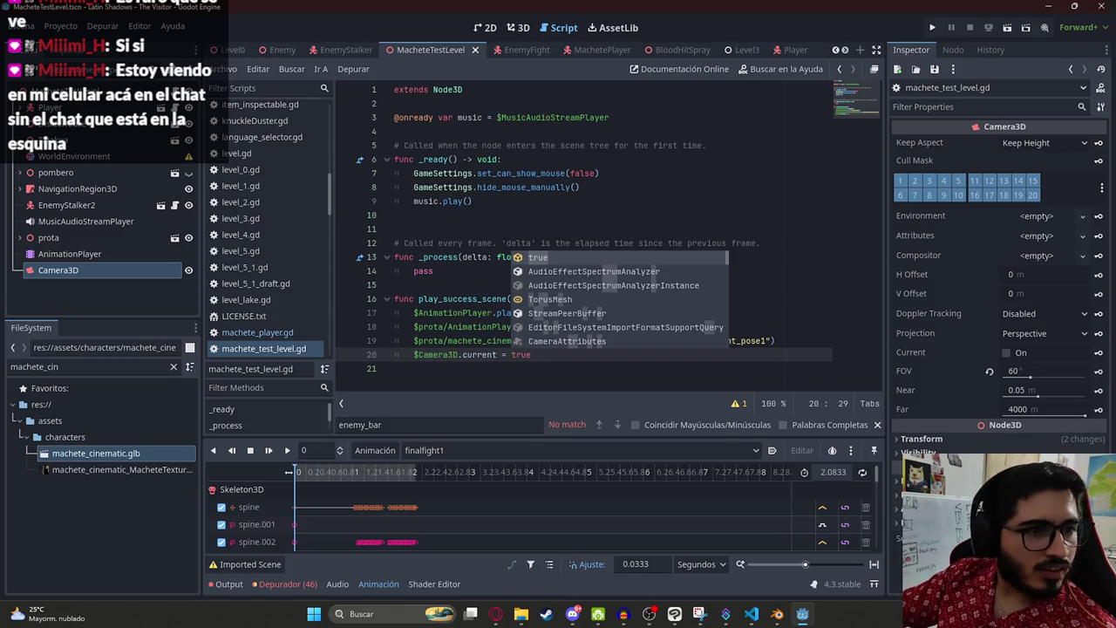
{"action": "left_click", "coordinate": [478, 326]}
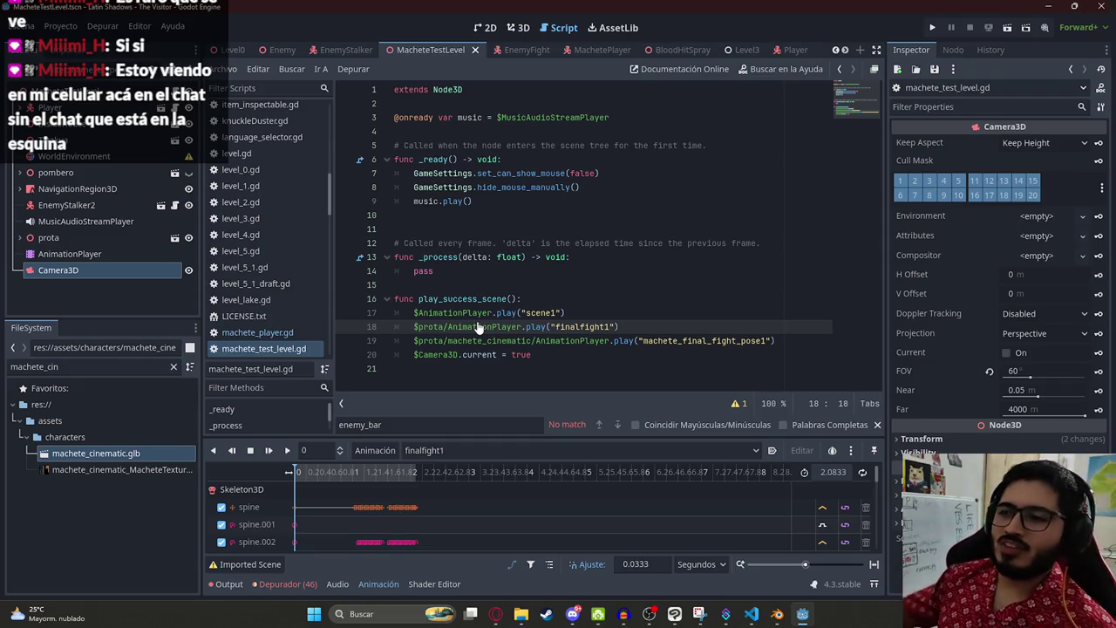
{"action": "left_click", "coordinate": [558, 260]}
{"action": "left_click", "coordinate": [533, 298]}
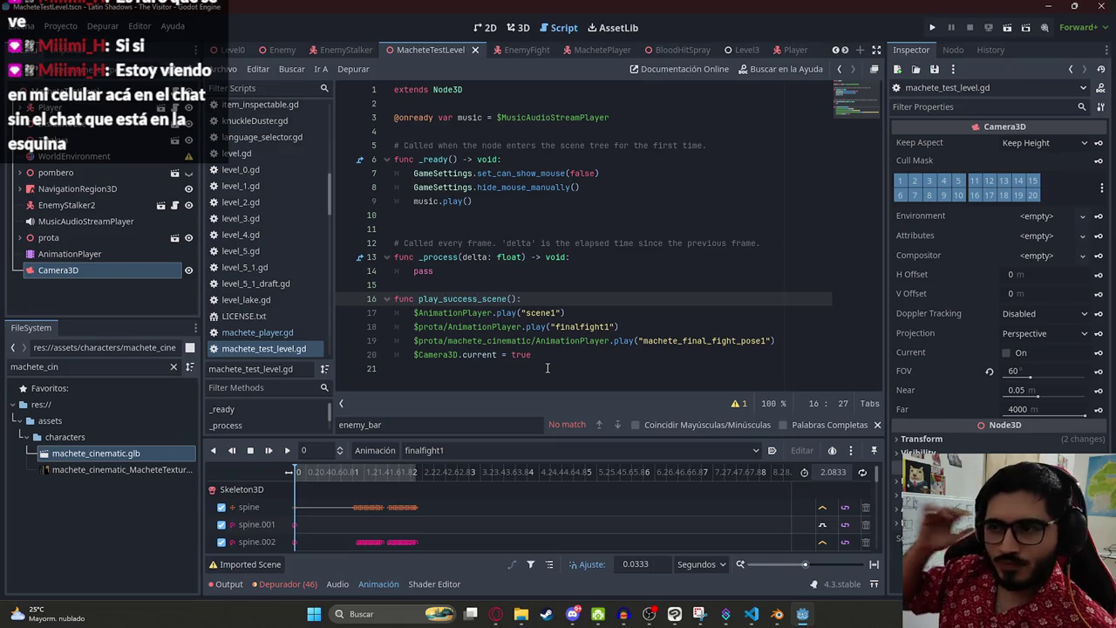
{"action": "double_click", "coordinate": [463, 299]}
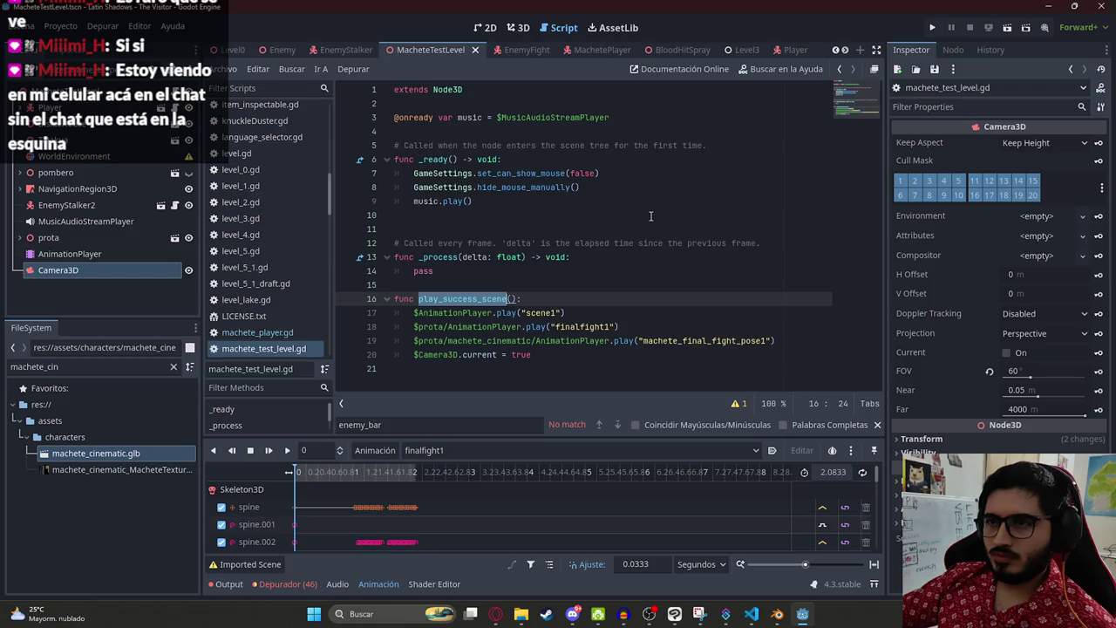
Glance at the EnemyStalker scene, then open the MachetePlayer scene
{"action": "left_click", "coordinate": [326, 50]}
{"action": "left_click", "coordinate": [430, 50]}
{"action": "left_click", "coordinate": [602, 50]}
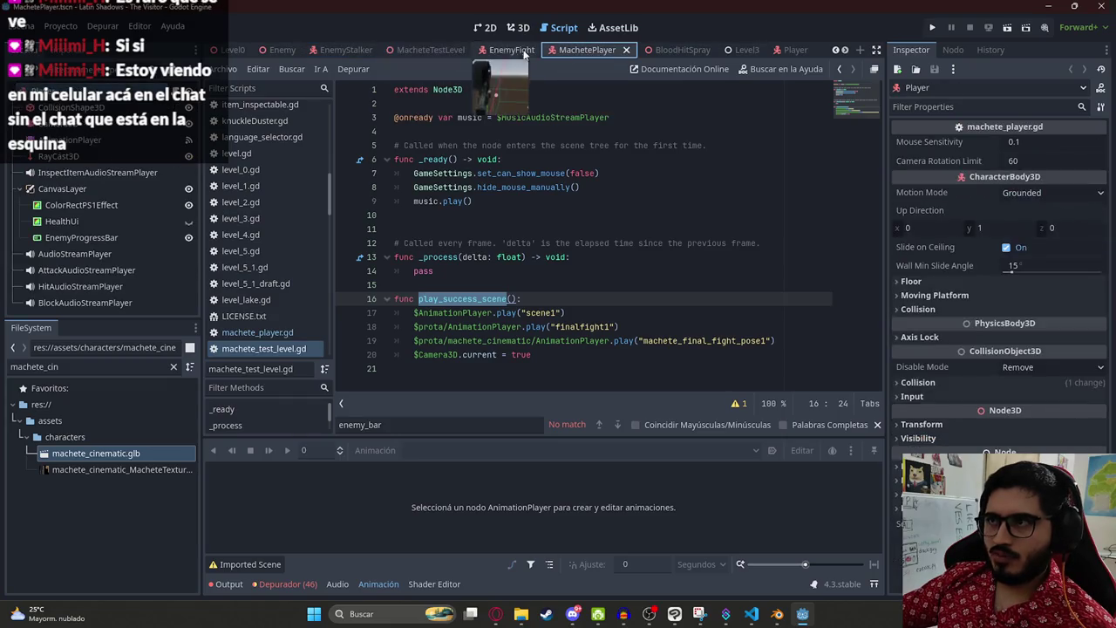
In update_enemy_health, add 'if enemy_bar.value <= 0:' emitting the "victory" signal
{"action": "left_click", "coordinate": [518, 27]}
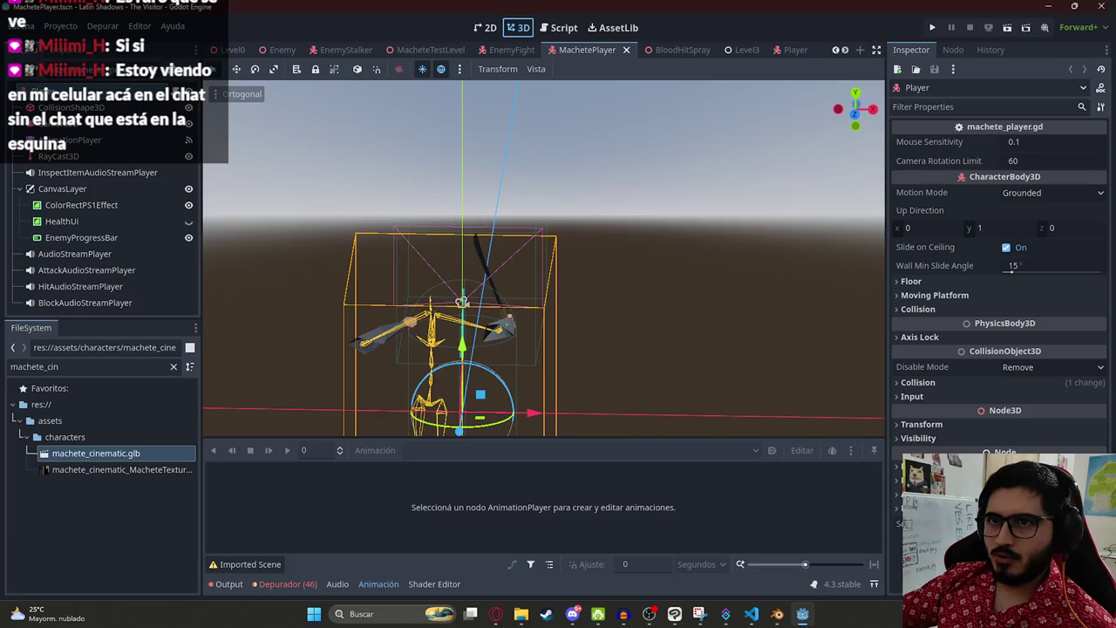
{"action": "key", "text": "ctrl+F3"}
{"action": "double_click", "coordinate": [459, 341]}
{"action": "left_click", "coordinate": [580, 354]}
{"action": "key", "text": "Return"}
{"action": "type", "text": "nemy_bar.value = new_health"}
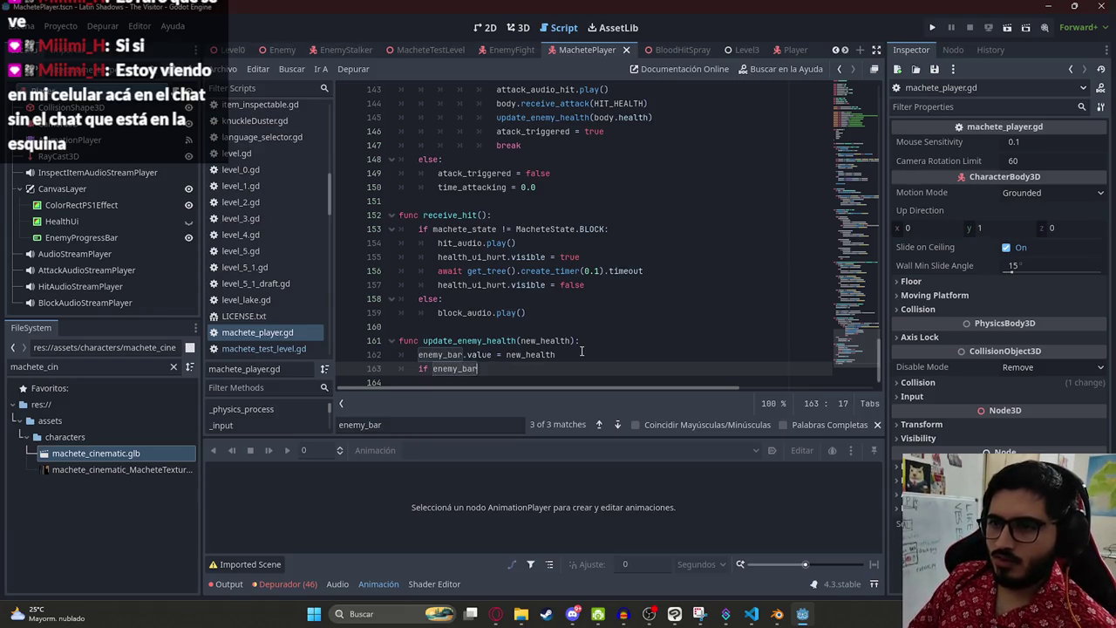
{"action": "type", "text": "e "}
{"action": "type", "text": "=="}
{"action": "key", "text": "BackSpace"}
{"action": "key", "text": "BackSpace"}
{"action": "type", "text": "< 0"}
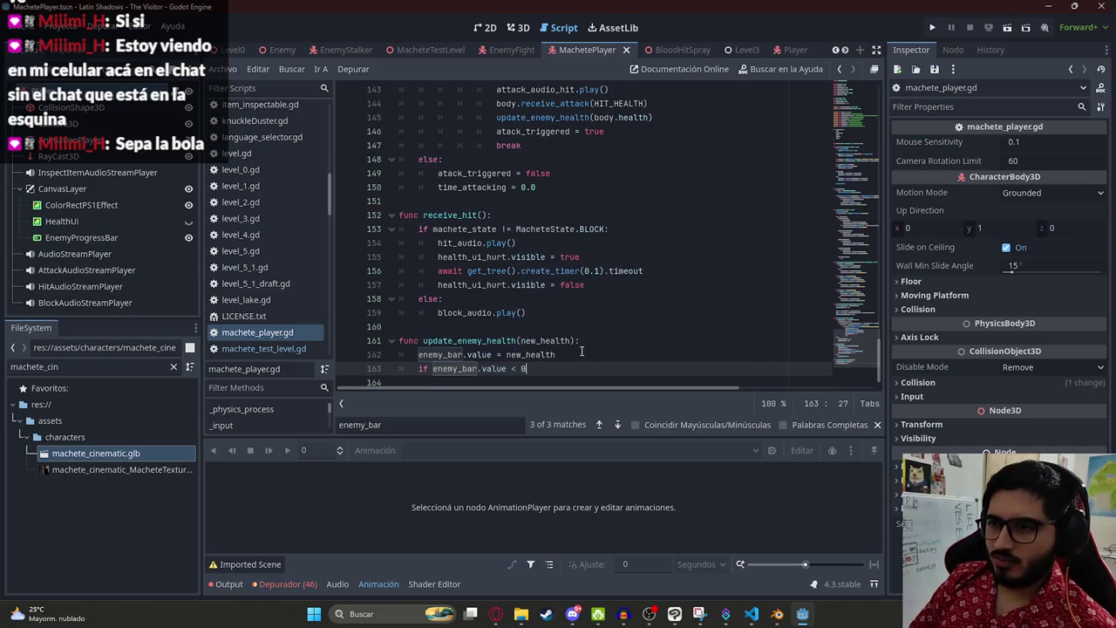
{"action": "key", "text": "BackSpace"}
{"action": "key", "text": "BackSpace"}
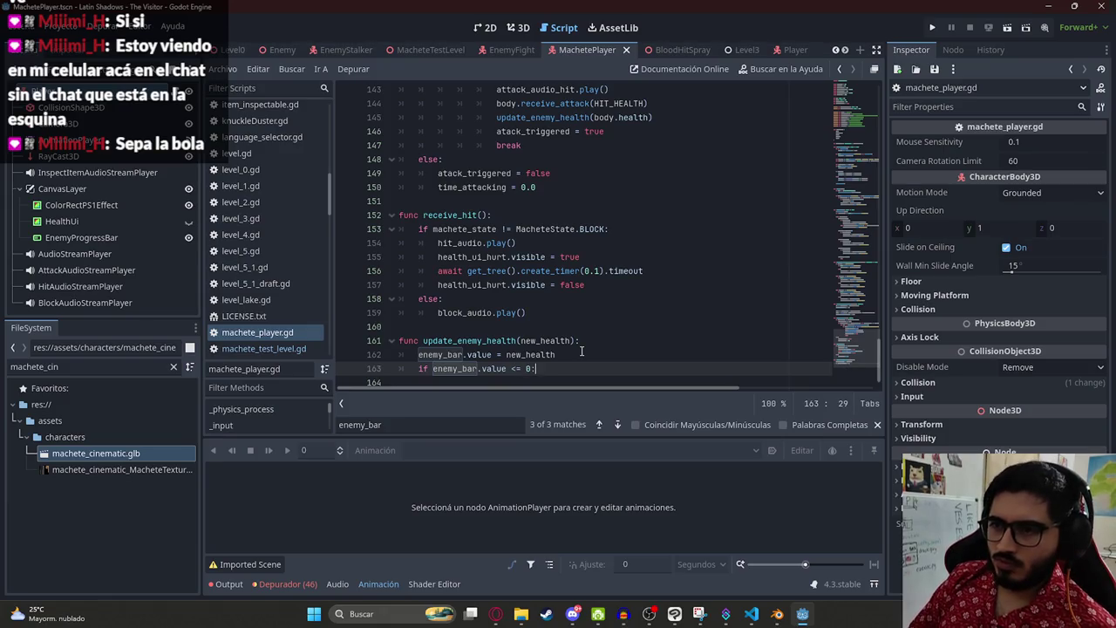
{"action": "key", "text": "Return"}
{"action": "type", "text": "emit_signal(\""}
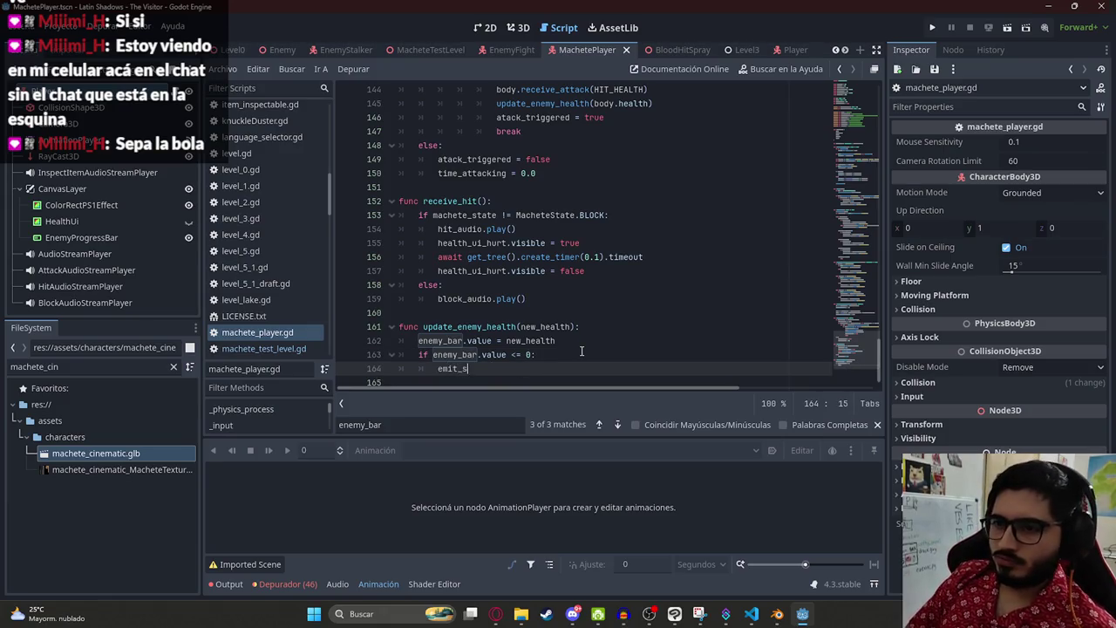
{"action": "type", "text": "victory"}
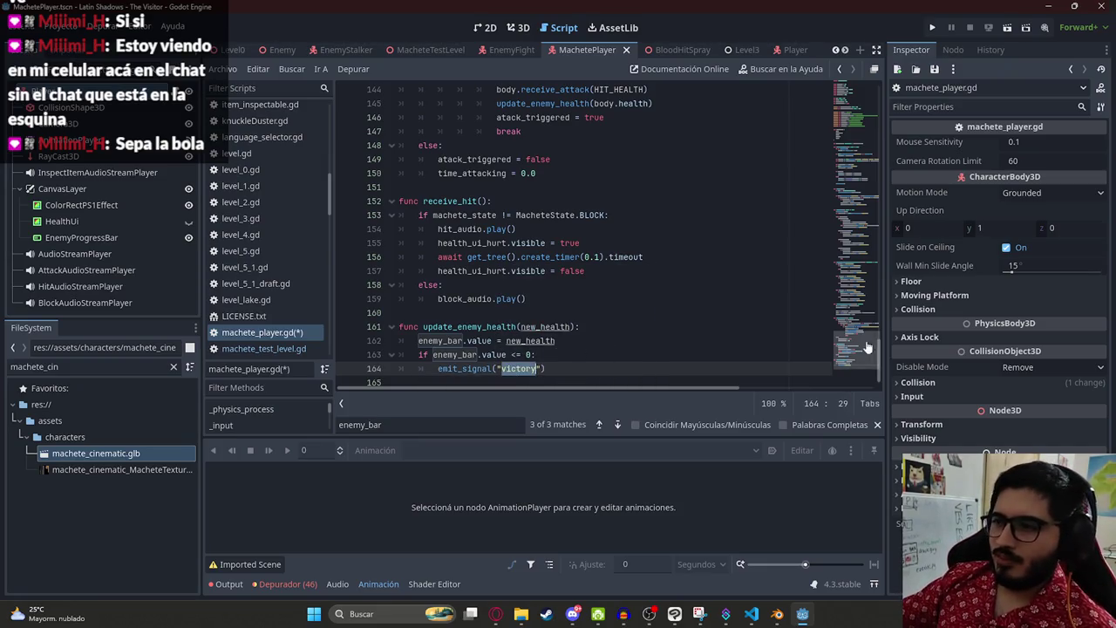
Declare 'signal victory()' near the top of machete_player.gd and save
{"action": "scroll", "coordinate": [420, 184], "scroll_direction": "up", "scroll_amount": 20}
{"action": "left_click", "coordinate": [421, 171]}
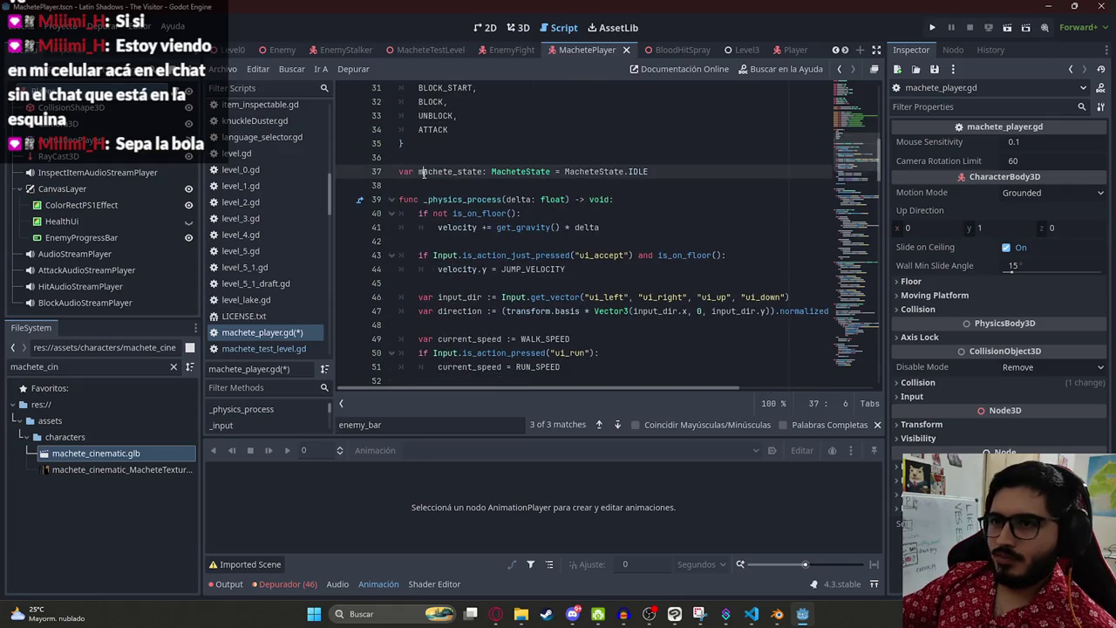
{"action": "key", "text": "Down"}
{"action": "key", "text": "Return"}
{"action": "type", "text": "ignal victory("}
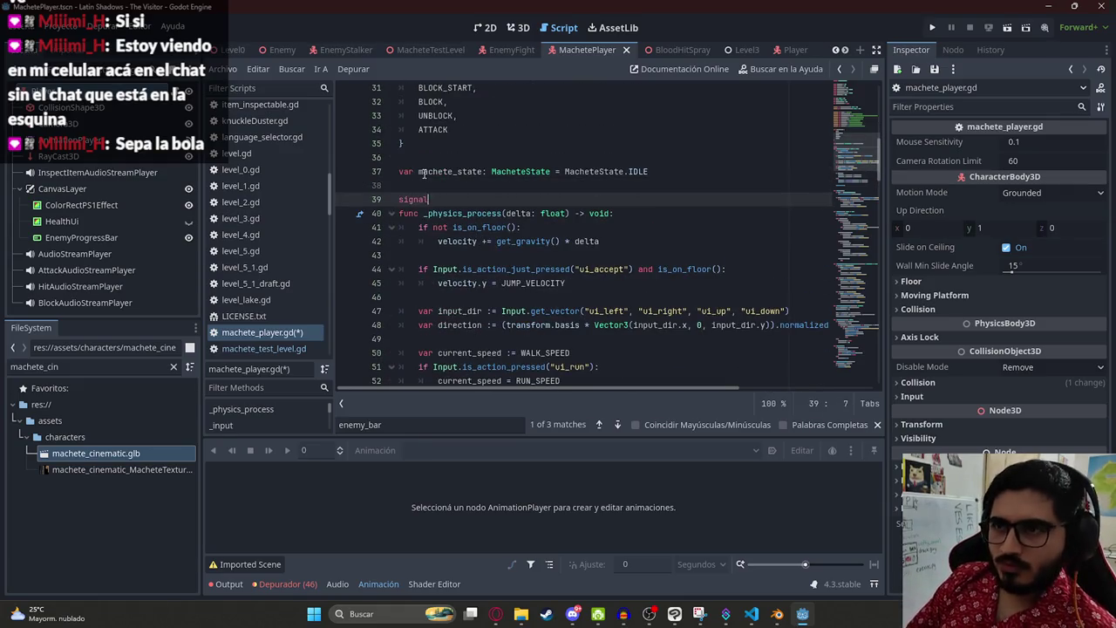
{"action": "key", "text": "Return"}
{"action": "key", "text": "ctrl+s"}
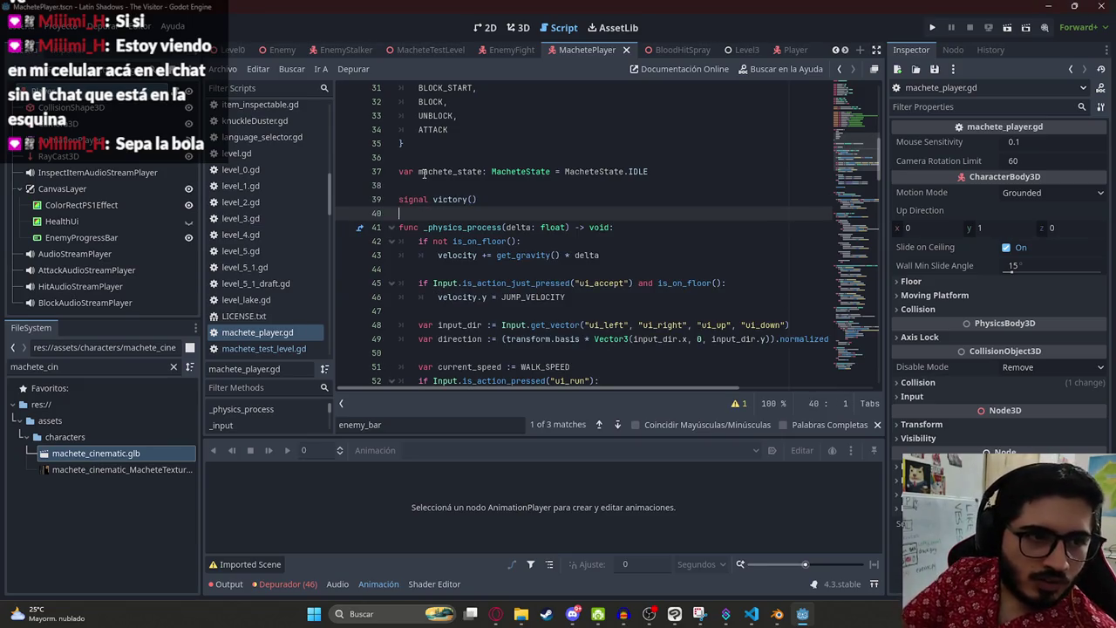
Review the victory signal declaration, then return to the MacheteTestLevel scene
{"action": "double_click", "coordinate": [462, 198]}
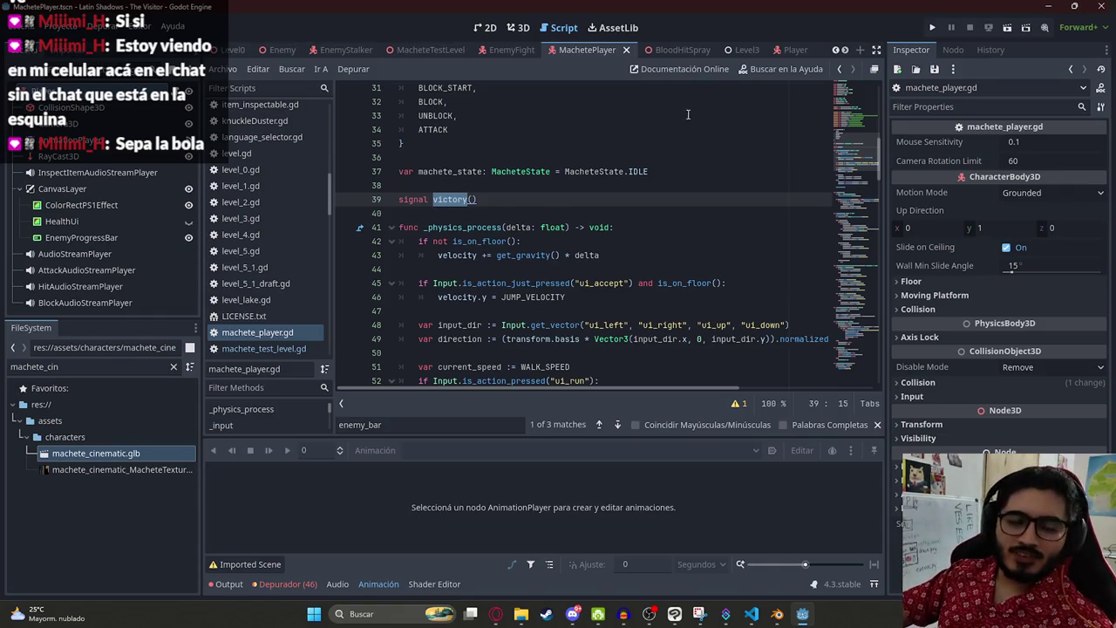
{"action": "scroll", "coordinate": [488, 192], "scroll_direction": "up", "scroll_amount": 4}
{"action": "scroll", "coordinate": [433, 197], "scroll_direction": "down", "scroll_amount": 3}
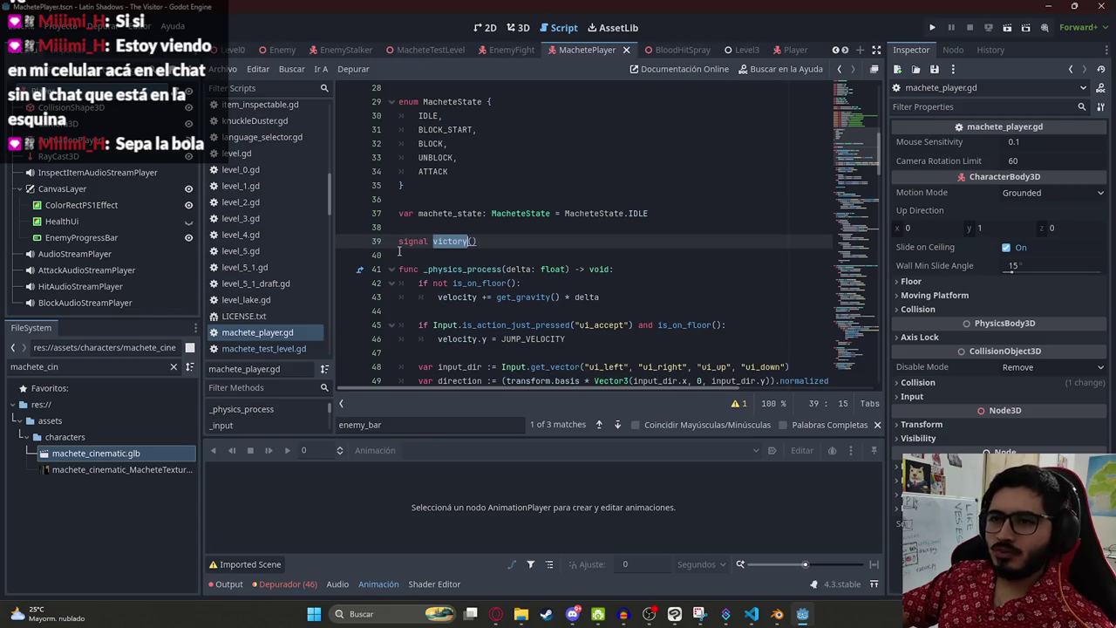
{"action": "left_click", "coordinate": [478, 224]}
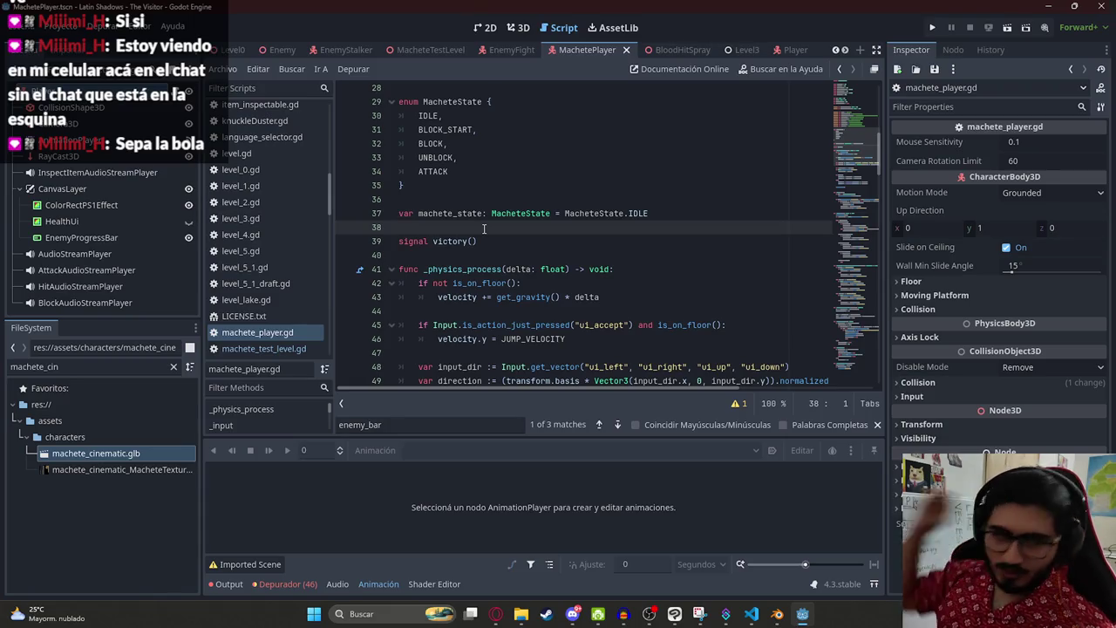
{"action": "double_click", "coordinate": [461, 241]}
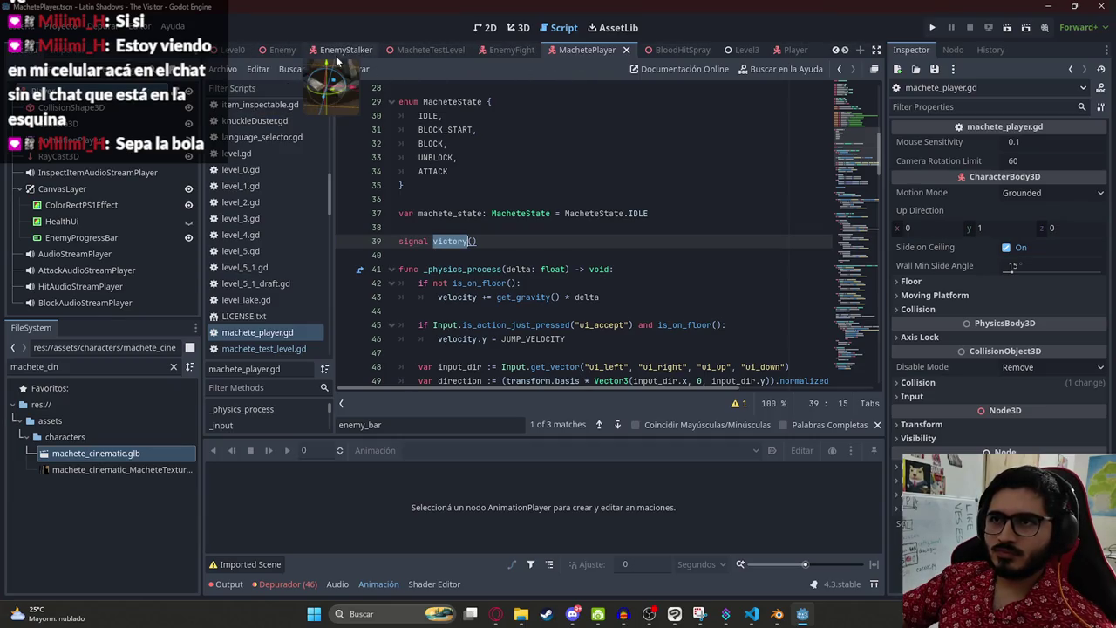
{"action": "left_click", "coordinate": [419, 49]}
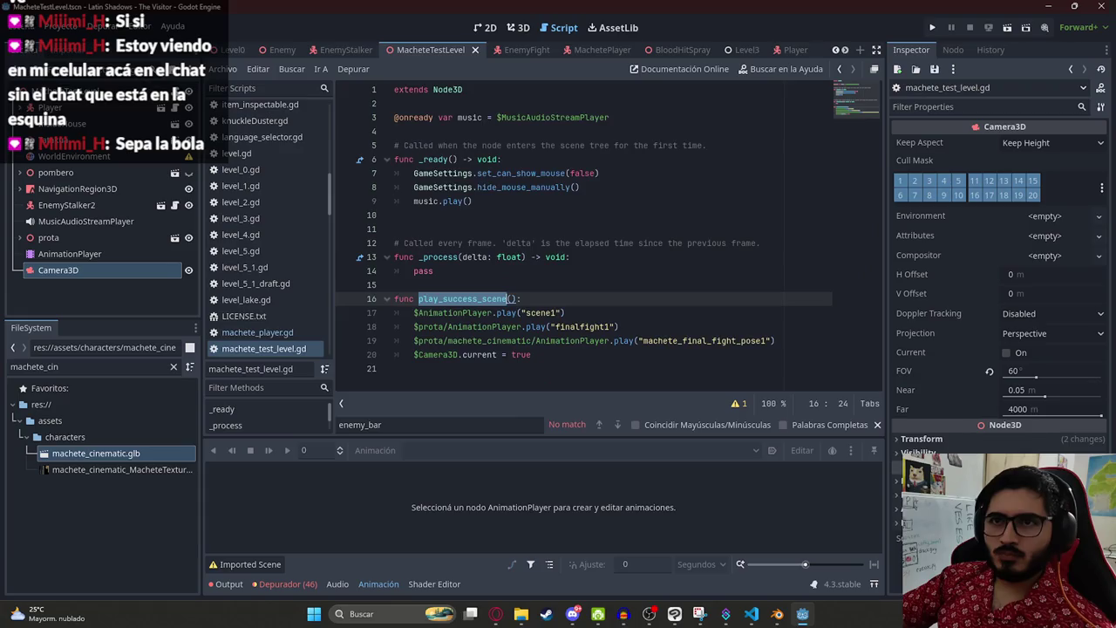
Connect the Player node's victory signal to the test level, generating _on_player_victory
{"action": "left_click", "coordinate": [518, 27]}
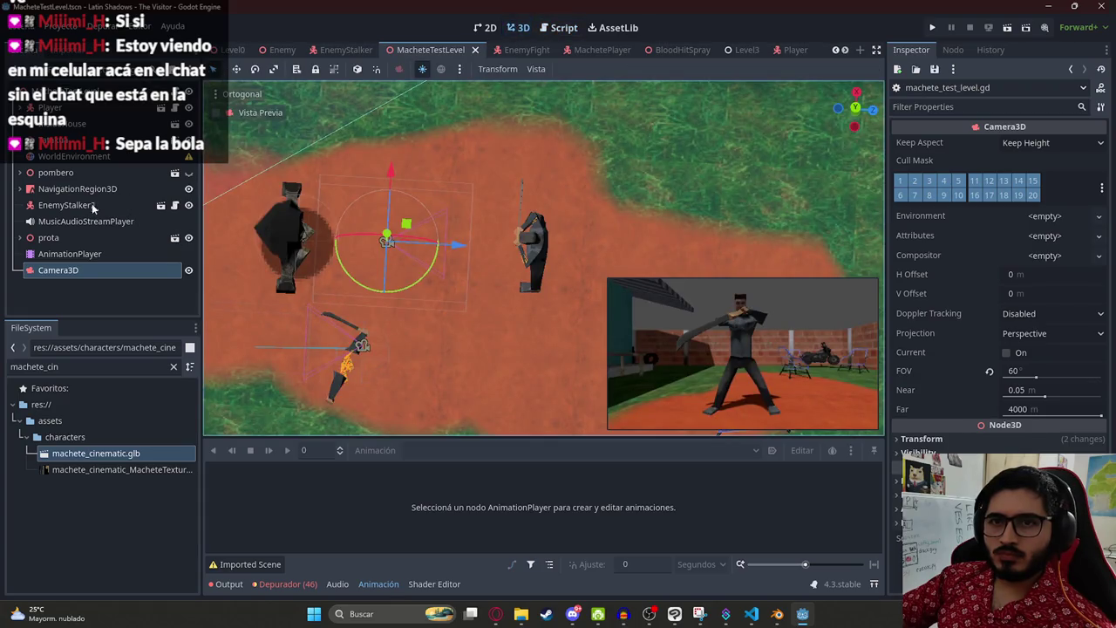
{"action": "left_click", "coordinate": [84, 233]}
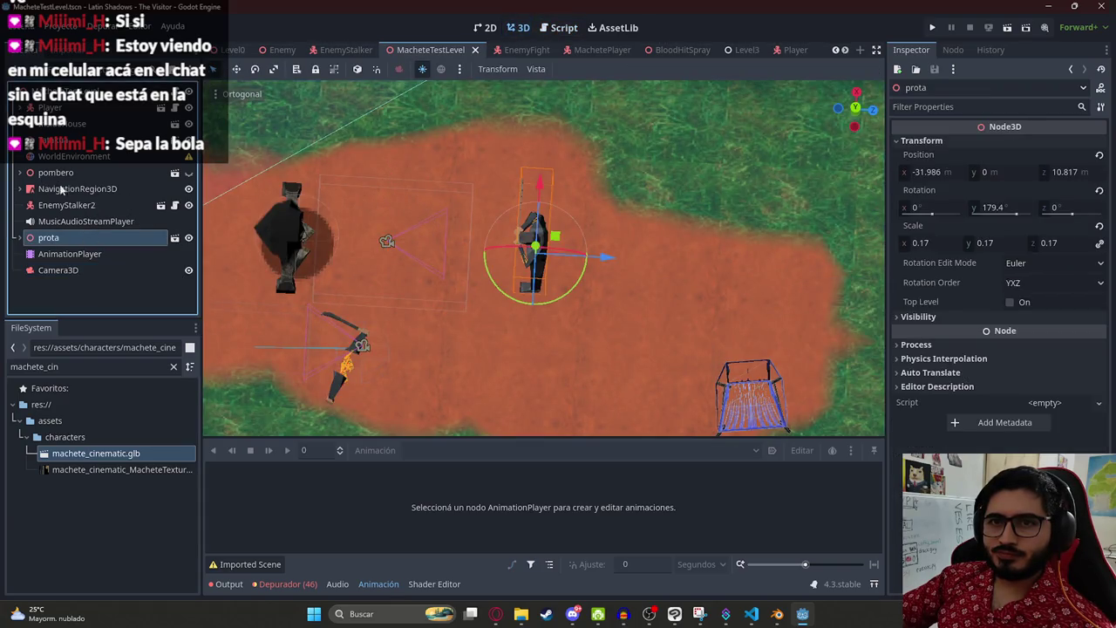
{"action": "left_click", "coordinate": [130, 111]}
{"action": "left_click", "coordinate": [952, 50]}
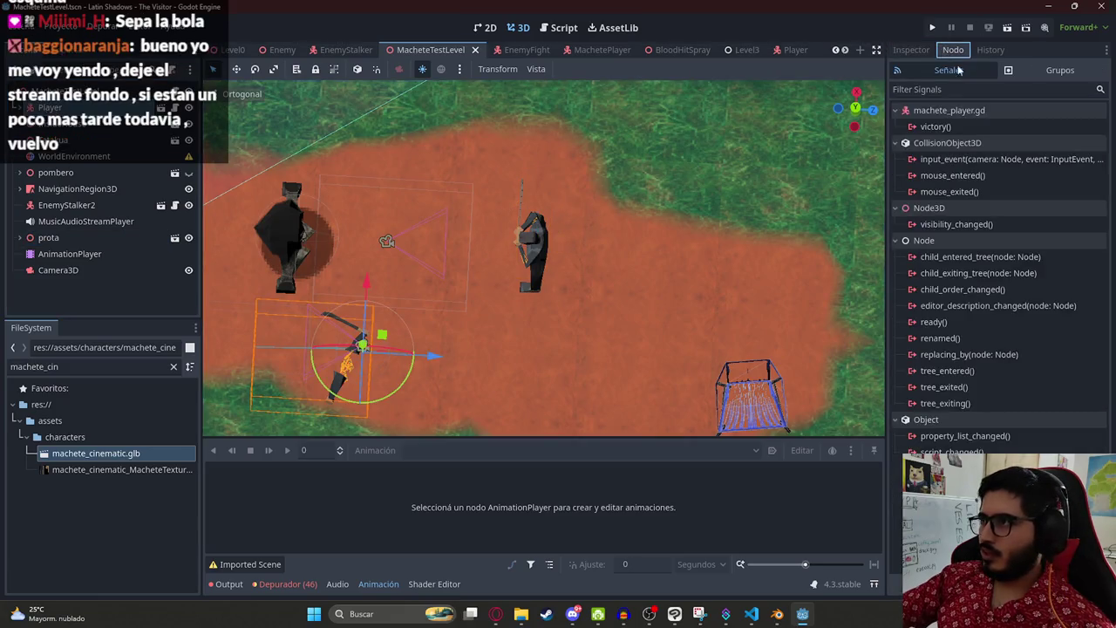
{"action": "double_click", "coordinate": [950, 127]}
{"action": "left_click", "coordinate": [507, 444]}
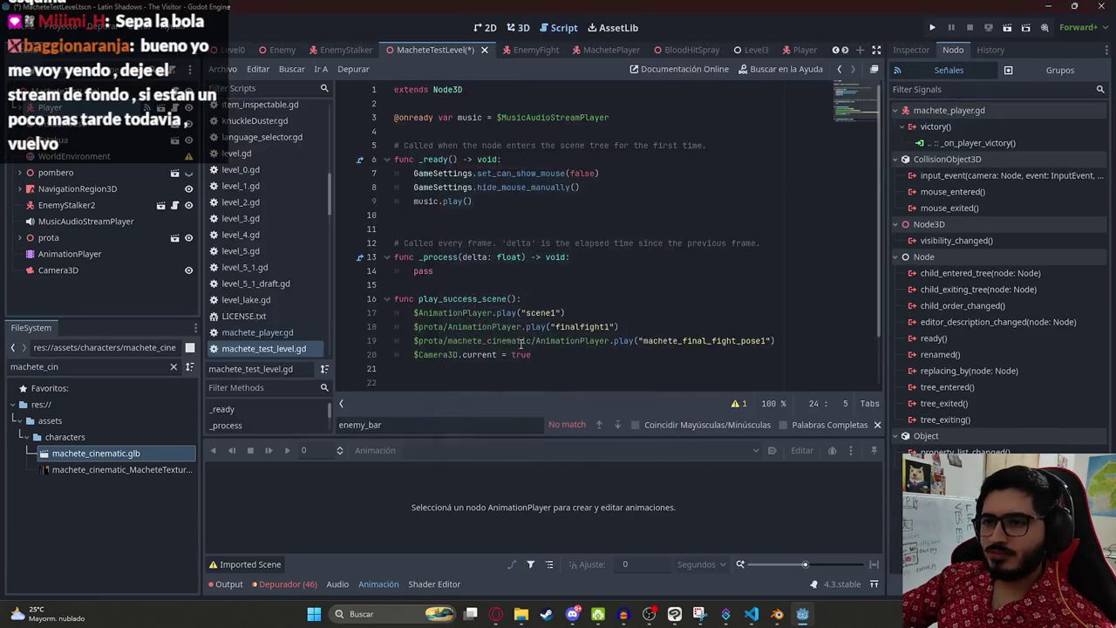
Replace the handler's placeholder pass with play_success_scene() and save the level script
{"action": "double_click", "coordinate": [458, 243]}
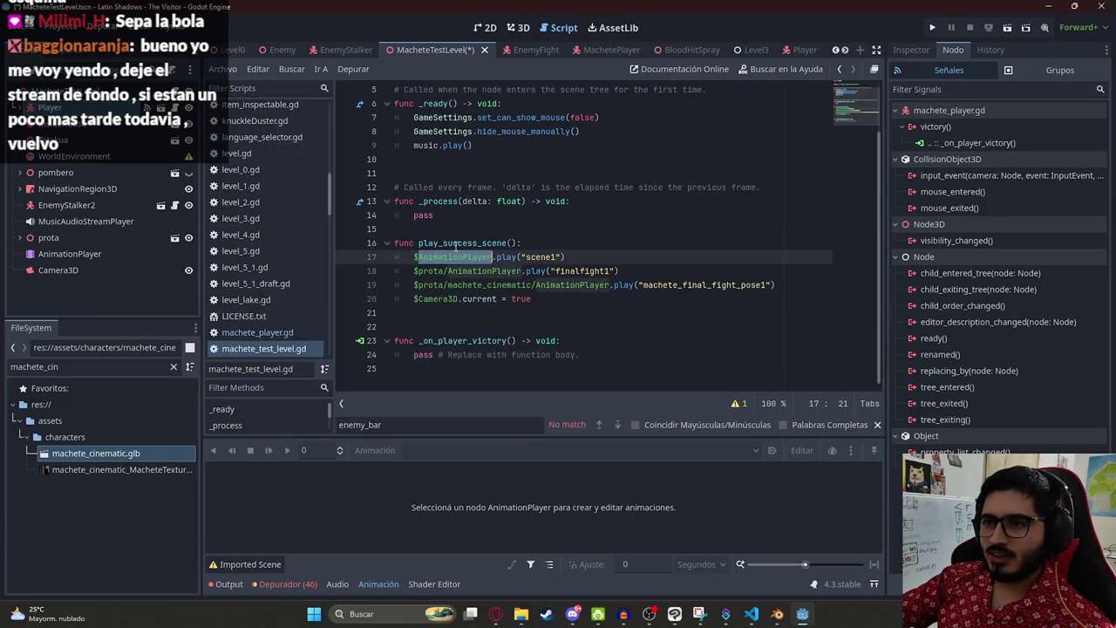
{"action": "left_click_drag", "start_coordinate": [415, 354], "coordinate": [640, 356]}
{"action": "type", "text": "play_success_scene"}
{"action": "type", "text": "("}
{"action": "key", "text": "Left"}
{"action": "key", "text": "BackSpace"}
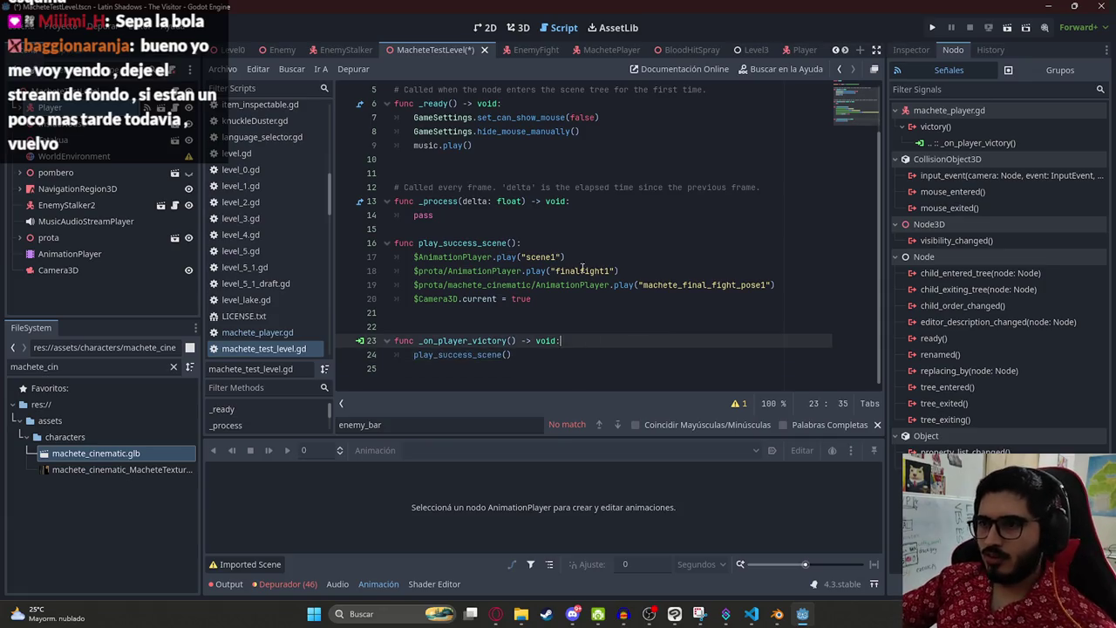
{"action": "left_click", "coordinate": [566, 336]}
{"action": "key", "text": "ctrl+s"}
{"action": "right_click", "coordinate": [424, 47]}
{"action": "left_click", "coordinate": [494, 147]}
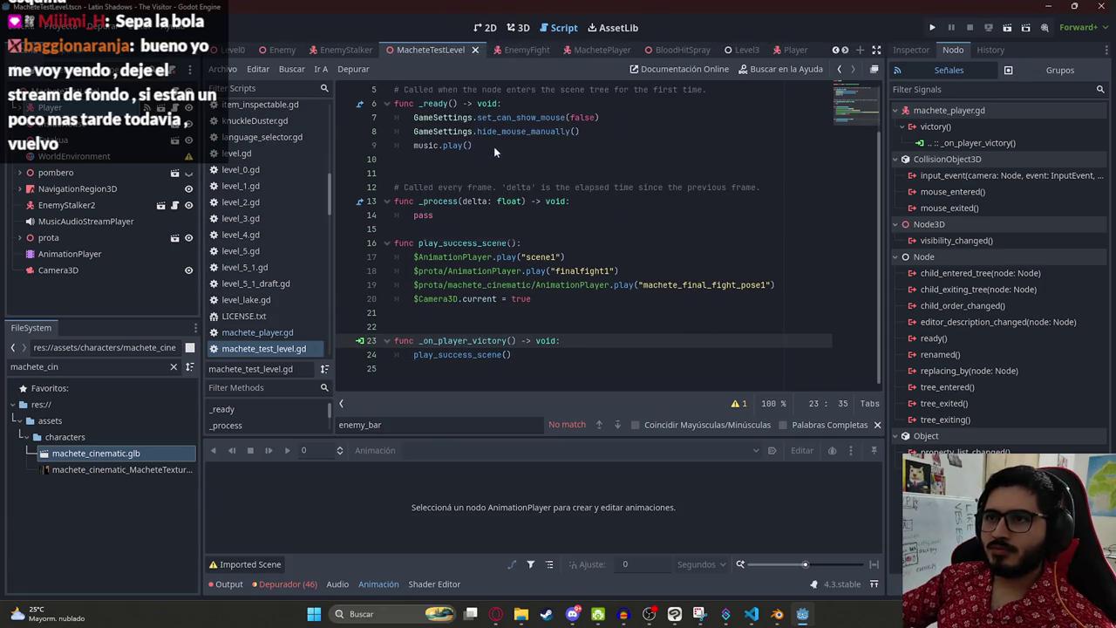
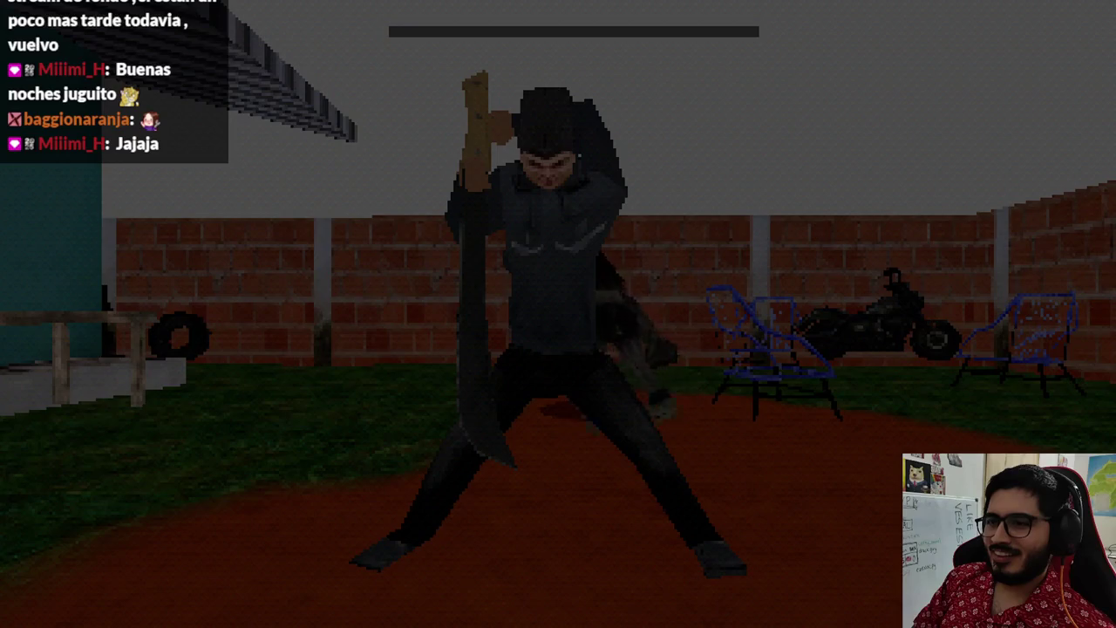
Stop the running game and delete the blank line after music.play() in machete_test_level.gd
{"action": "key", "text": "alt+F4"}
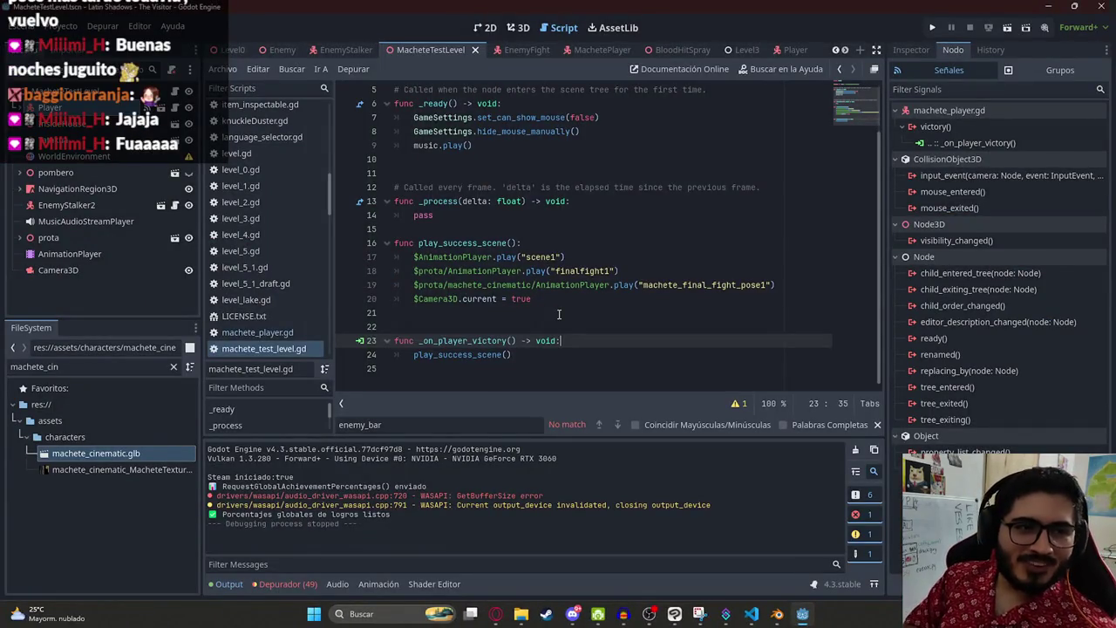
{"action": "scroll", "coordinate": [570, 302], "scroll_direction": "up", "scroll_amount": 2}
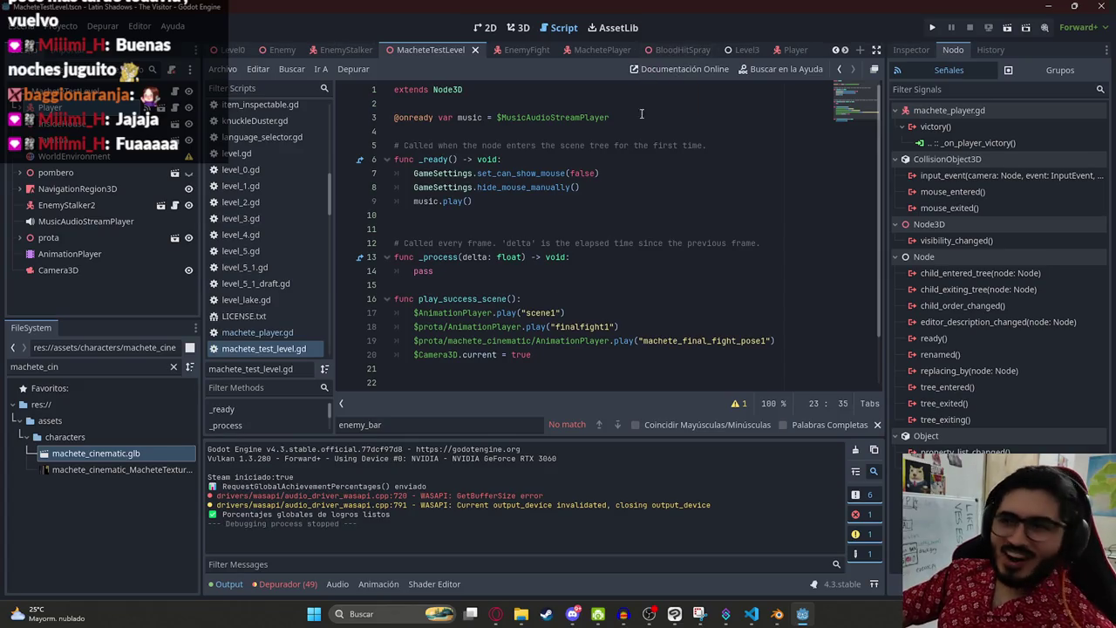
{"action": "left_click", "coordinate": [561, 172]}
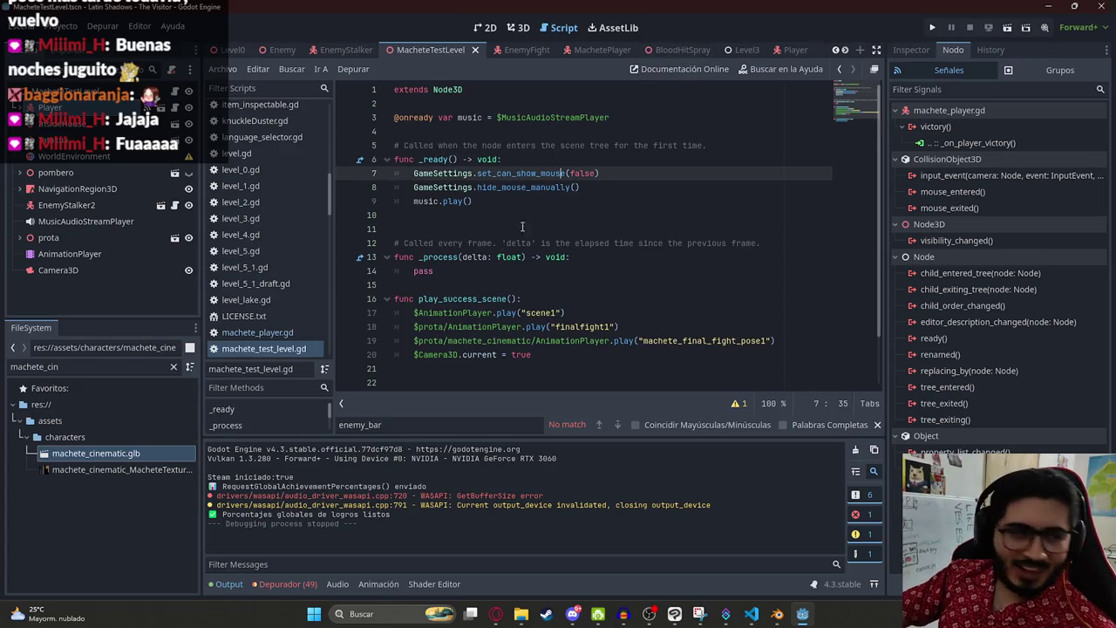
{"action": "left_click", "coordinate": [578, 242]}
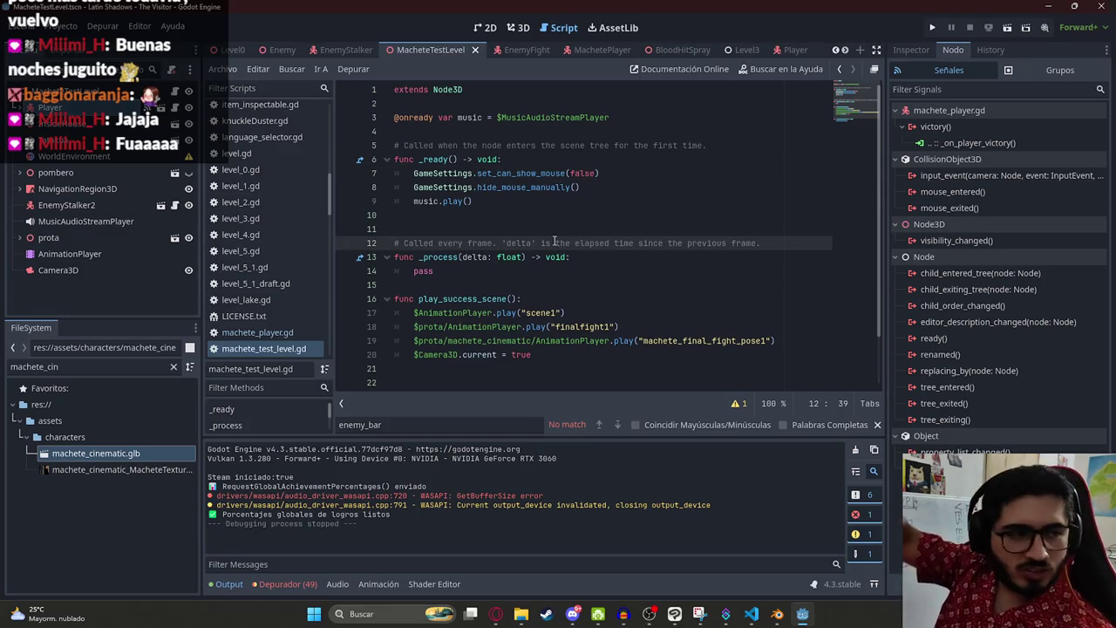
{"action": "left_click", "coordinate": [518, 130]}
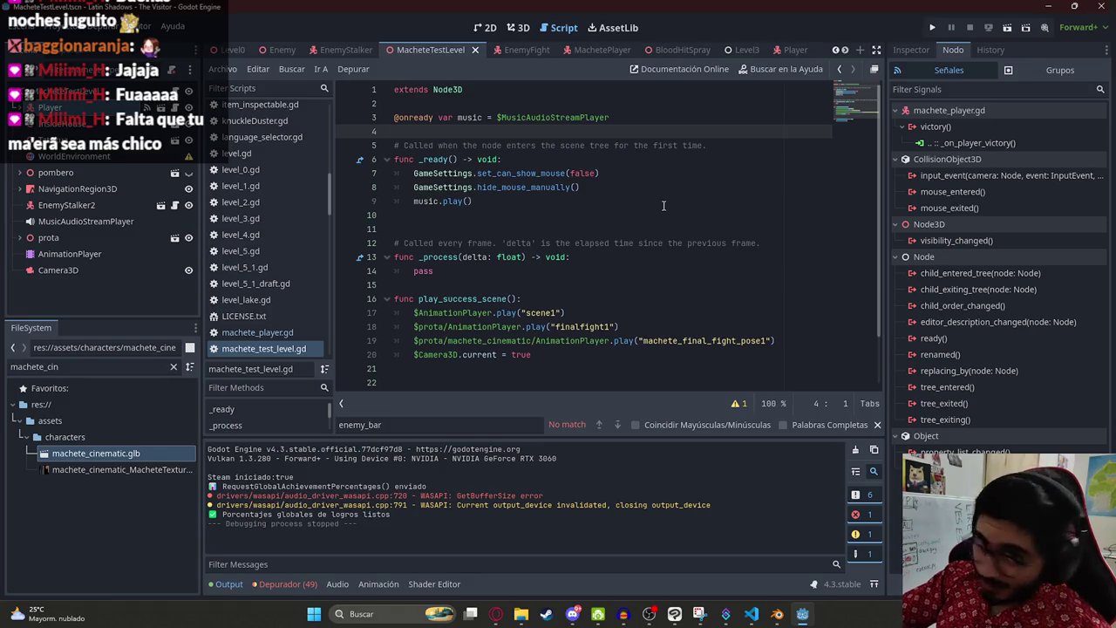
{"action": "left_click", "coordinate": [637, 174]}
{"action": "left_click", "coordinate": [493, 128]}
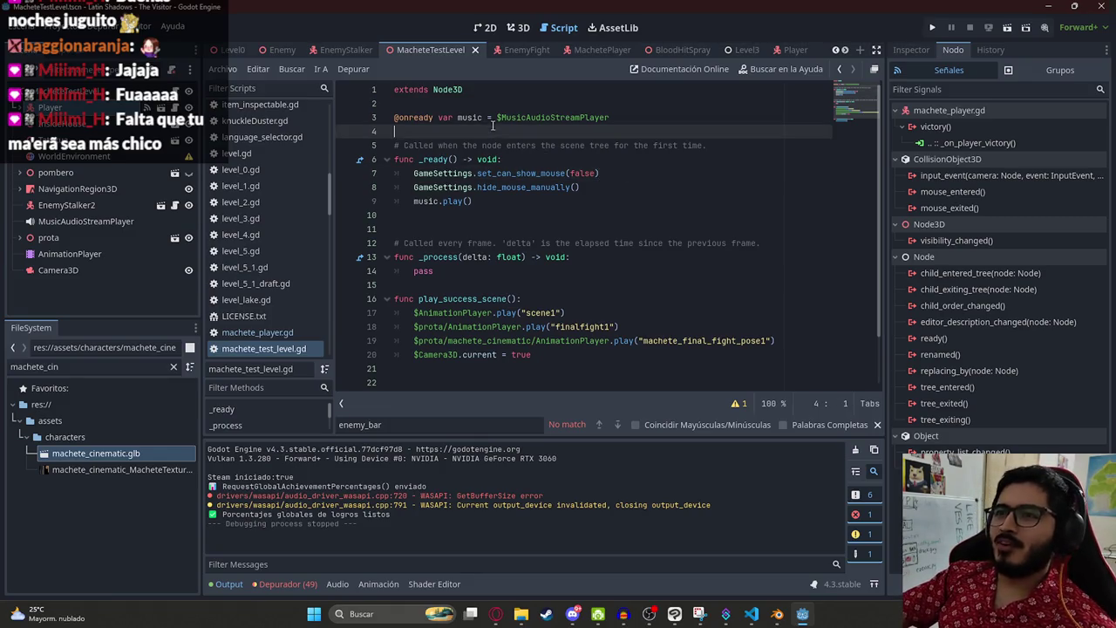
{"action": "left_click", "coordinate": [439, 218]}
{"action": "key", "text": "BackSpace"}
Run the MacheteTestLevel scene from its tab's context menu
{"action": "scroll", "coordinate": [615, 153], "scroll_direction": "down", "scroll_amount": 1}
{"action": "scroll", "coordinate": [615, 153], "scroll_direction": "up", "scroll_amount": 1}
{"action": "right_click", "coordinate": [394, 51]}
{"action": "left_click", "coordinate": [469, 142]}
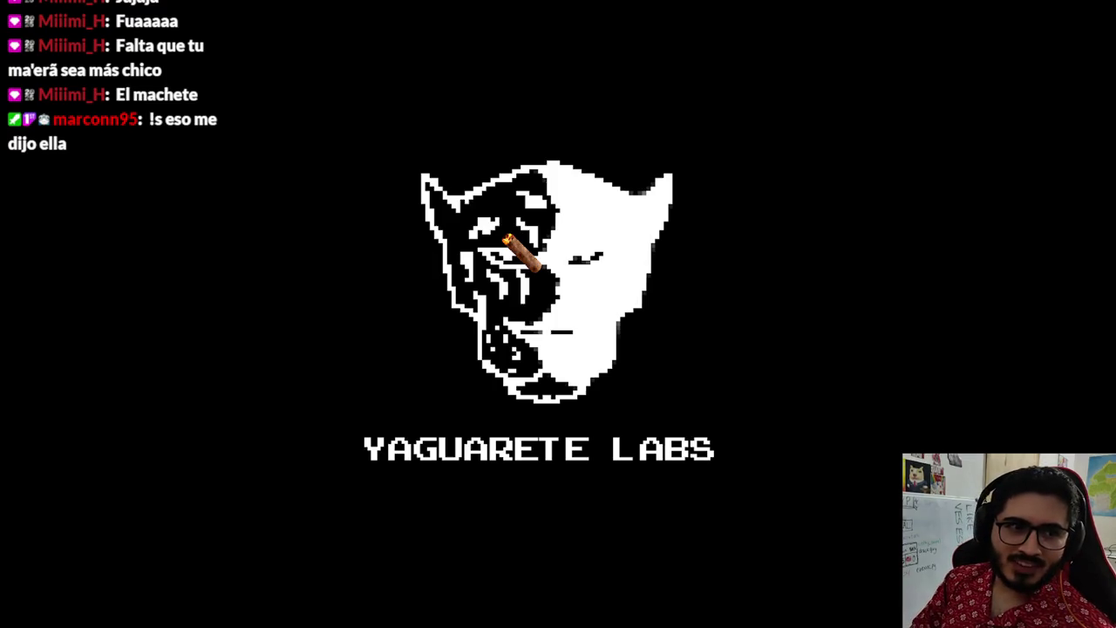
Stop the test run and switch between machete_test_level.gd and the level's 3D view
{"action": "key", "text": "alt+F4"}
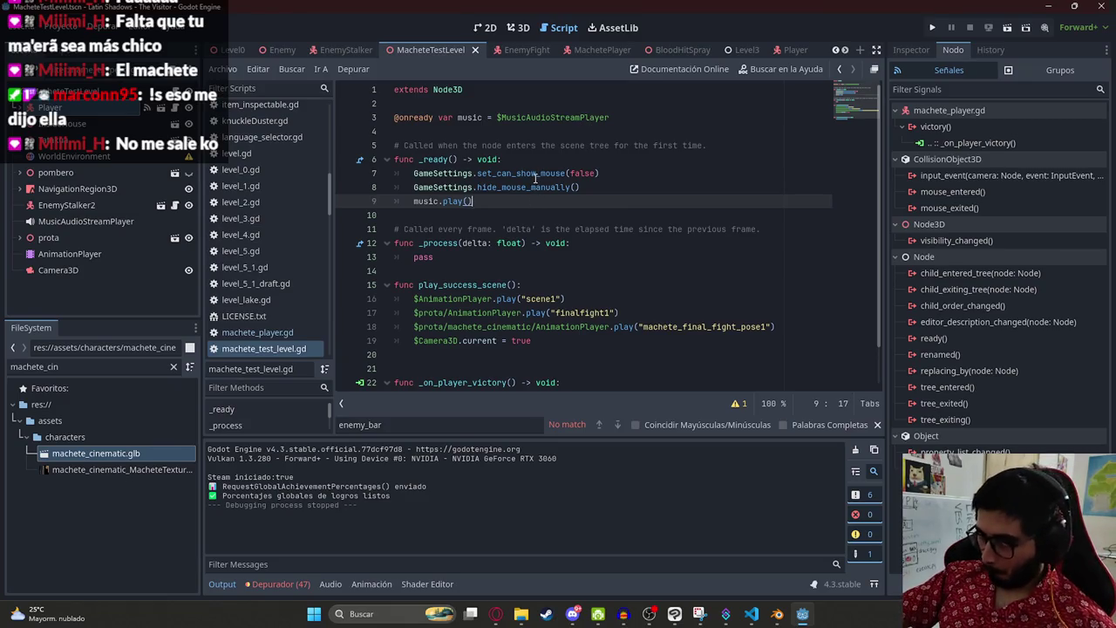
{"action": "left_click", "coordinate": [592, 159]}
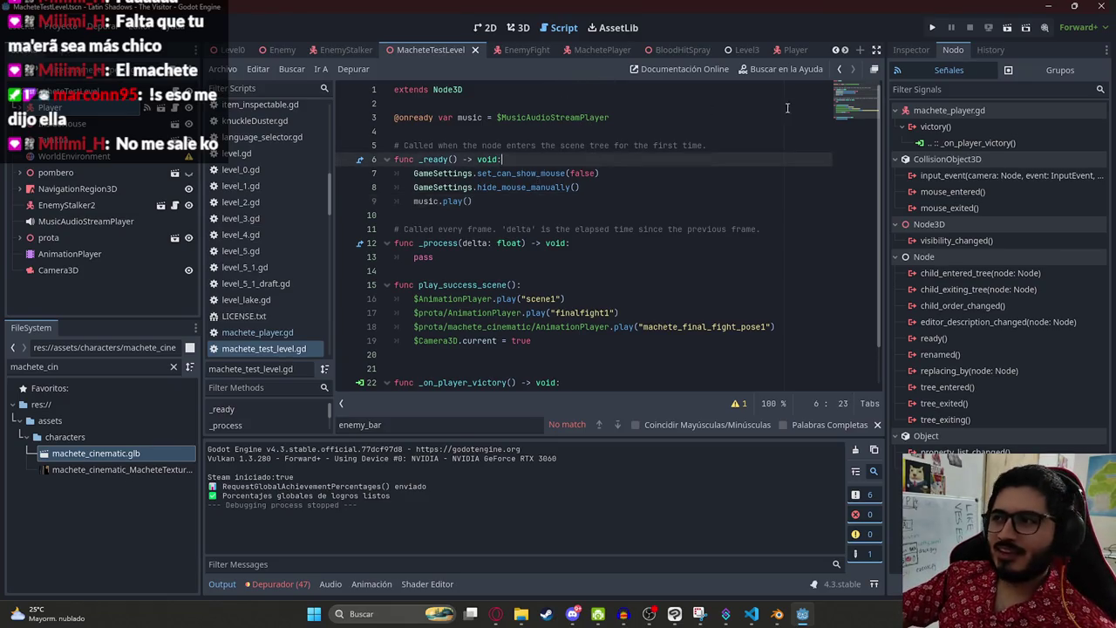
{"action": "left_click", "coordinate": [519, 27]}
{"action": "scroll", "coordinate": [514, 222], "scroll_direction": "down", "scroll_amount": 5}
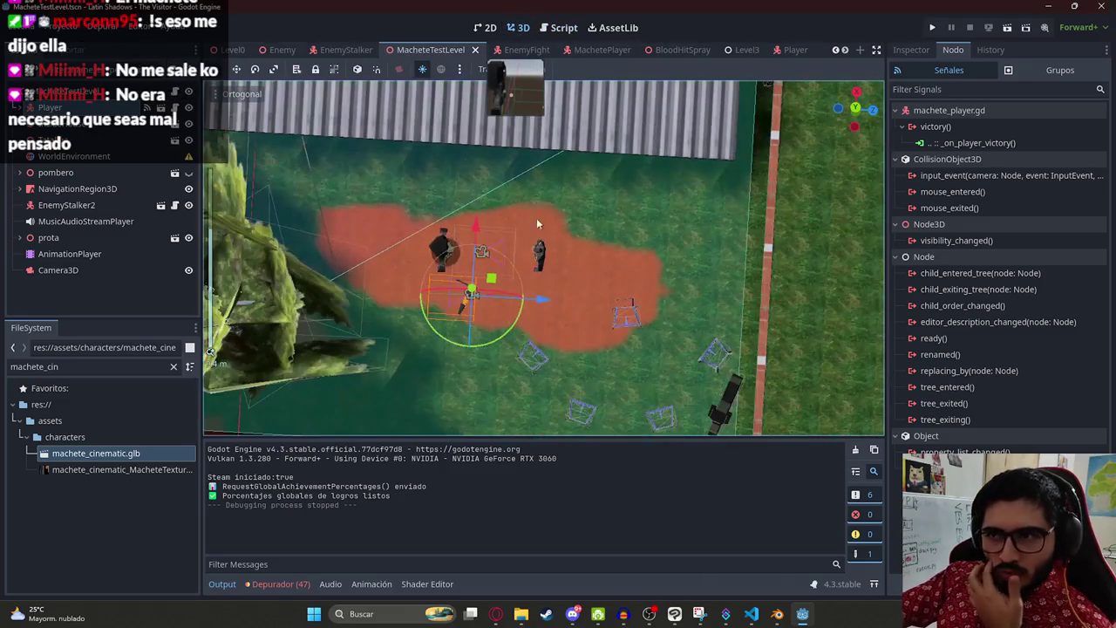
{"action": "scroll", "coordinate": [516, 221], "scroll_direction": "up", "scroll_amount": 6}
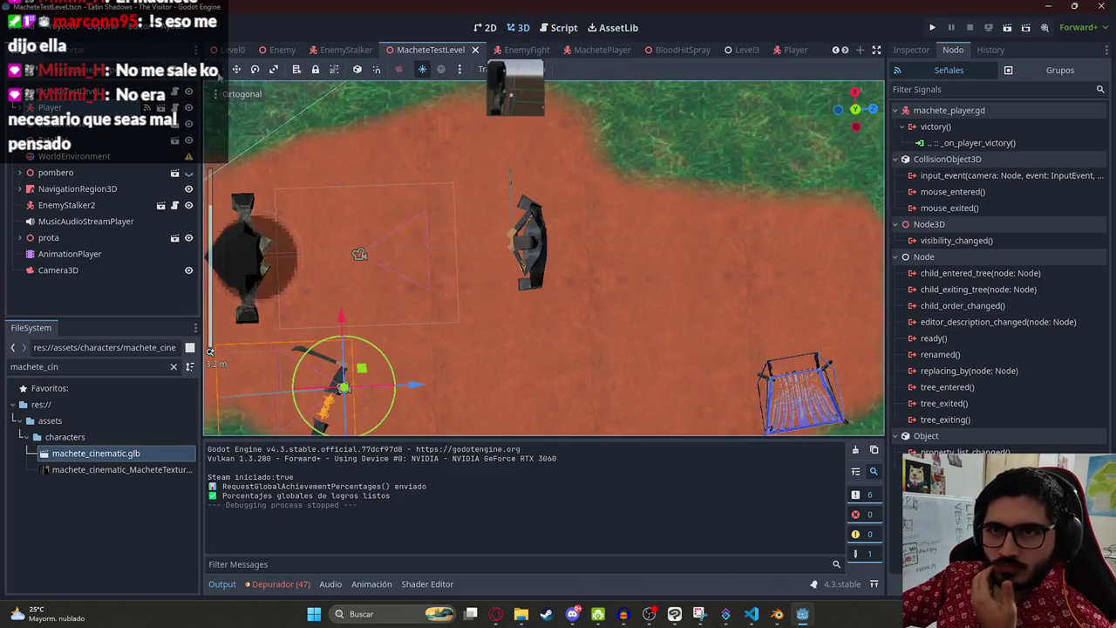
{"action": "key", "text": "ctrl+F3"}
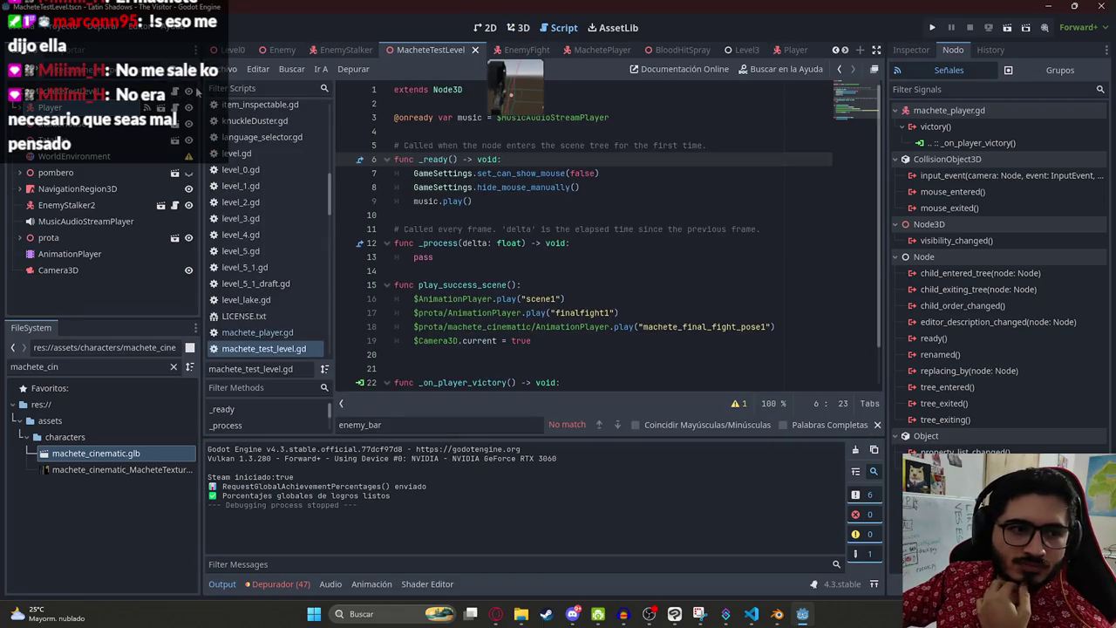
{"action": "left_click", "coordinate": [518, 214]}
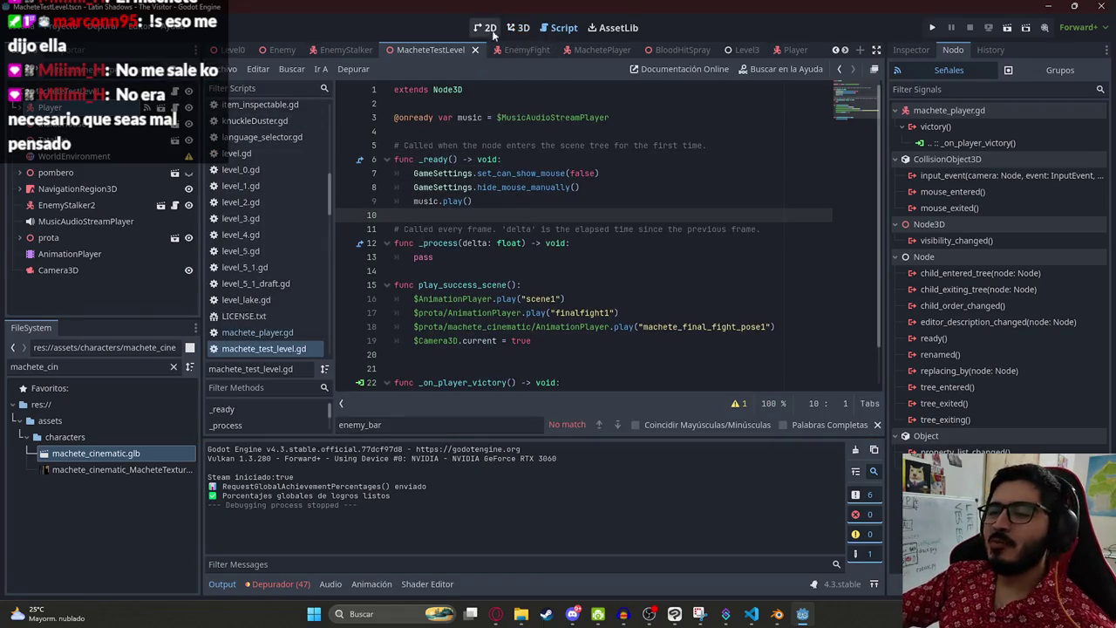
{"action": "left_click", "coordinate": [518, 27]}
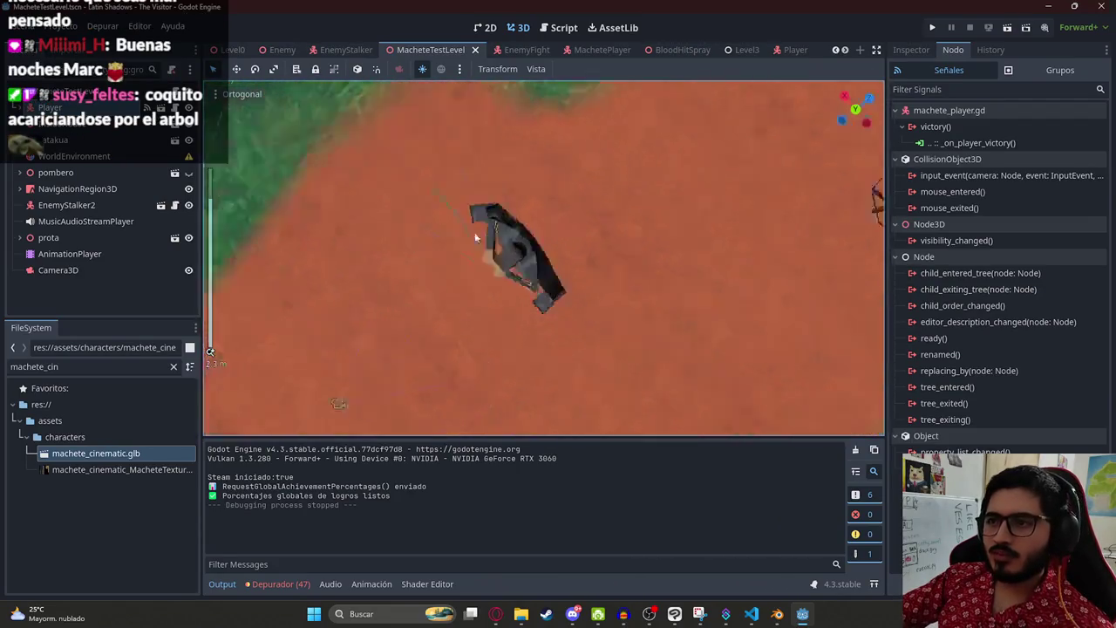
Open machete_player.gd from the MachetePlayer scene and find the HIT_HEALTH constant
{"action": "left_click", "coordinate": [579, 50]}
{"action": "left_click", "coordinate": [567, 31]}
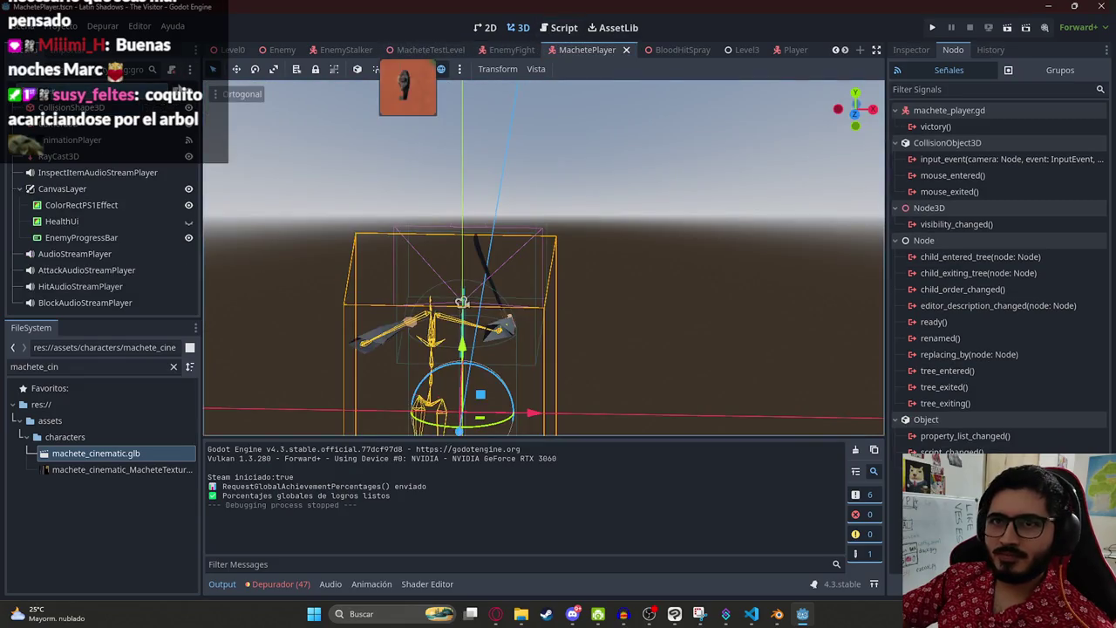
{"action": "scroll", "coordinate": [859, 169], "scroll_direction": "up", "scroll_amount": 9}
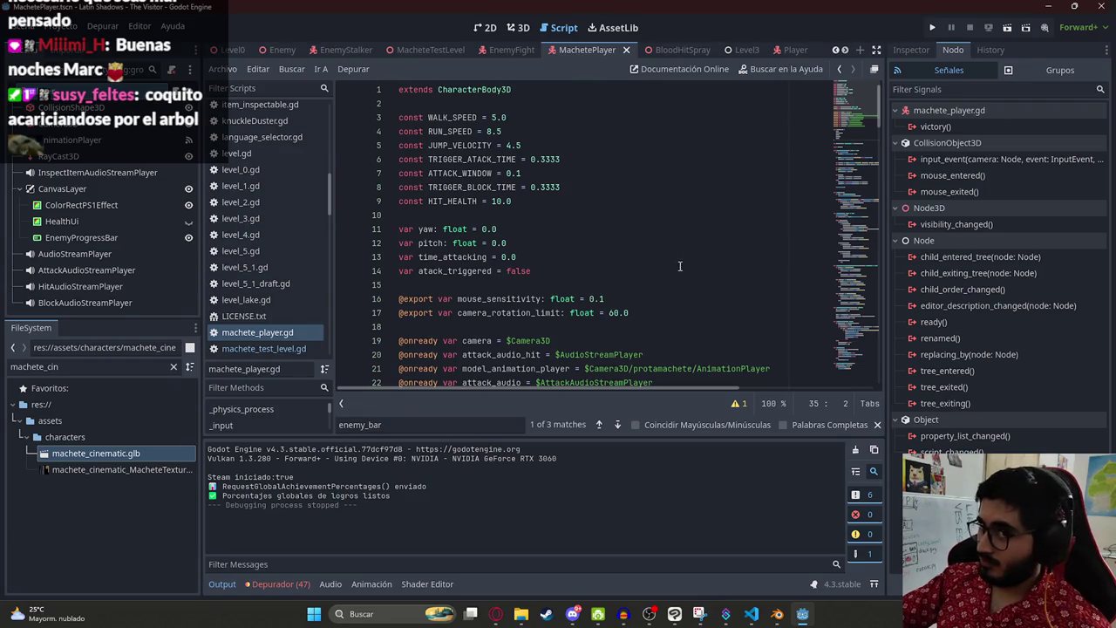
{"action": "scroll", "coordinate": [610, 220], "scroll_direction": "down", "scroll_amount": 3}
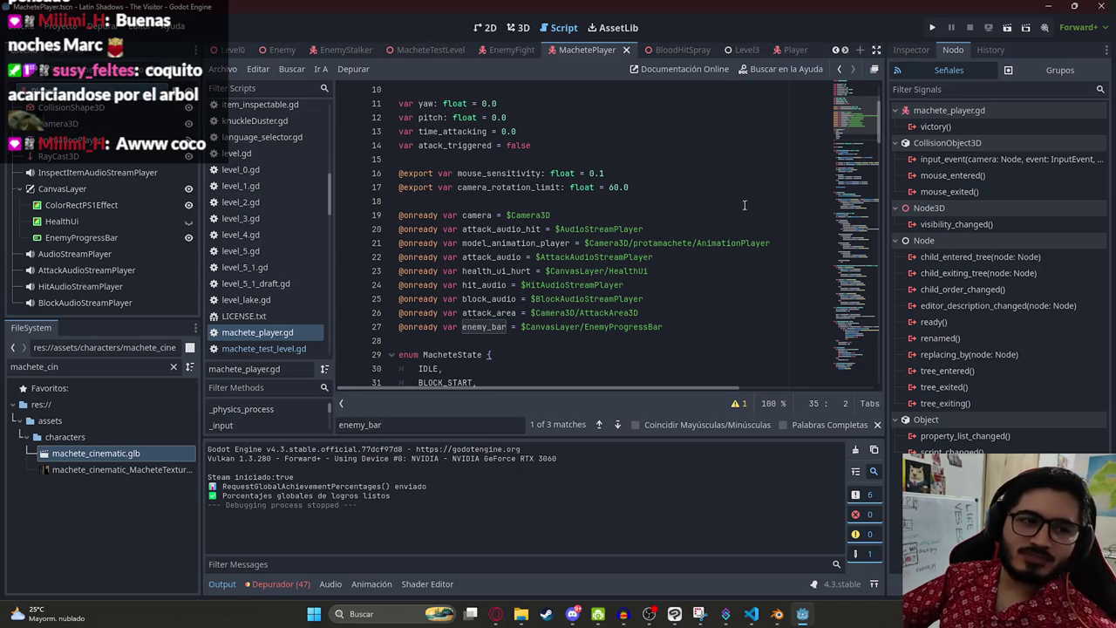
{"action": "left_click", "coordinate": [651, 243]}
{"action": "scroll", "coordinate": [651, 242], "scroll_direction": "down", "scroll_amount": 3}
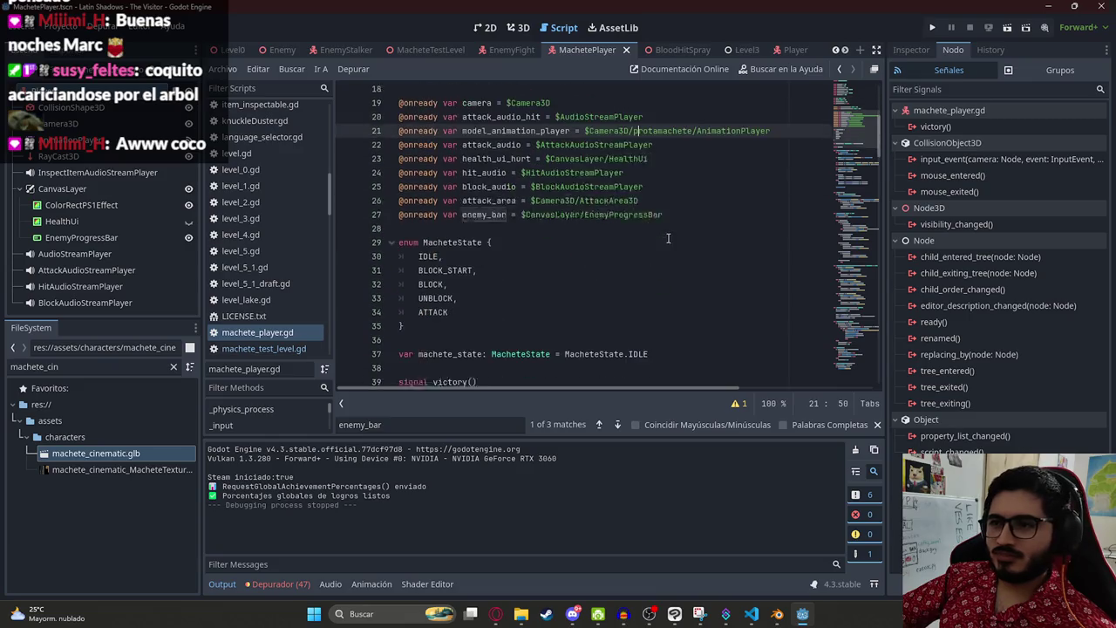
{"action": "left_click", "coordinate": [430, 188]}
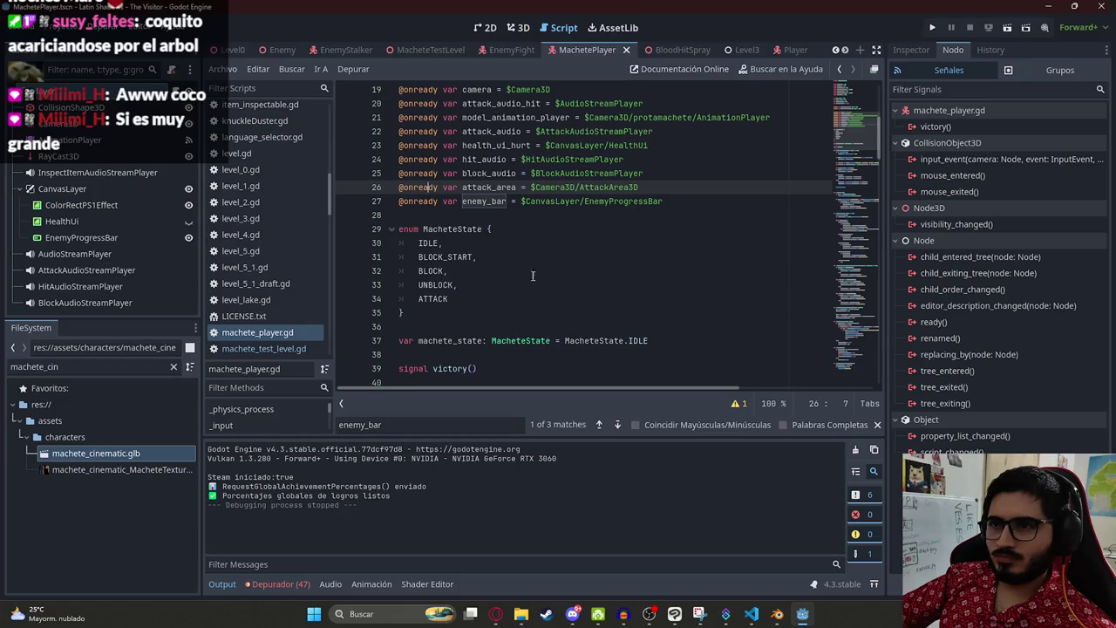
{"action": "scroll", "coordinate": [515, 281], "scroll_direction": "down", "scroll_amount": 3}
{"action": "scroll", "coordinate": [498, 227], "scroll_direction": "up", "scroll_amount": 7}
{"action": "scroll", "coordinate": [500, 227], "scroll_direction": "up", "scroll_amount": 2}
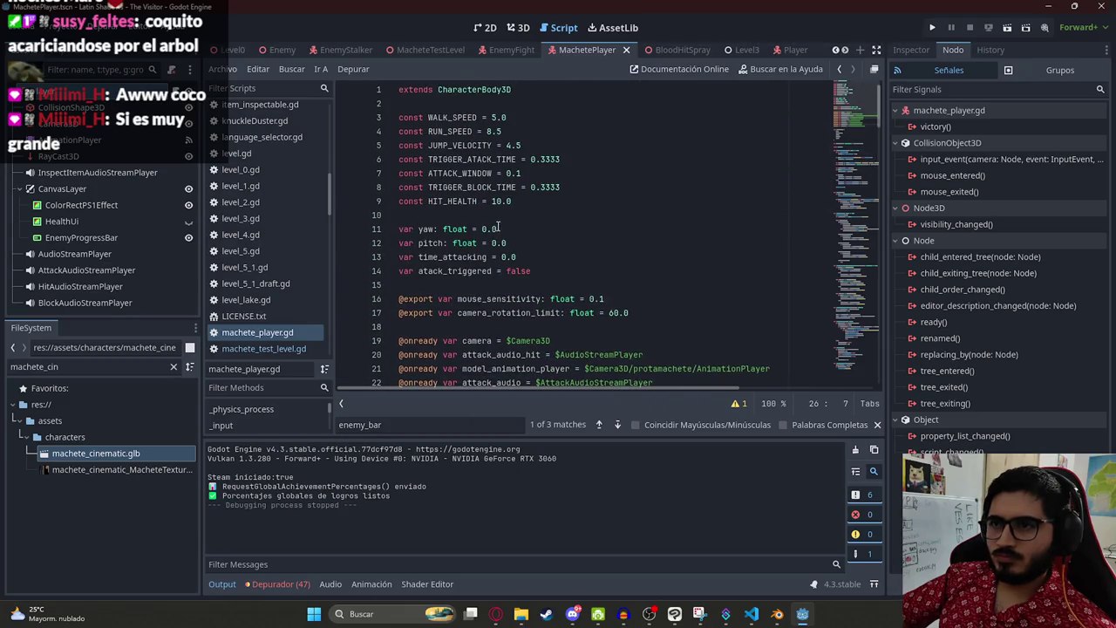
Change HIT_HEALTH from 10.0 to 100.0, then go back to the MacheteTestLevel scene
{"action": "left_click", "coordinate": [503, 201]}
{"action": "type", "text": "0"}
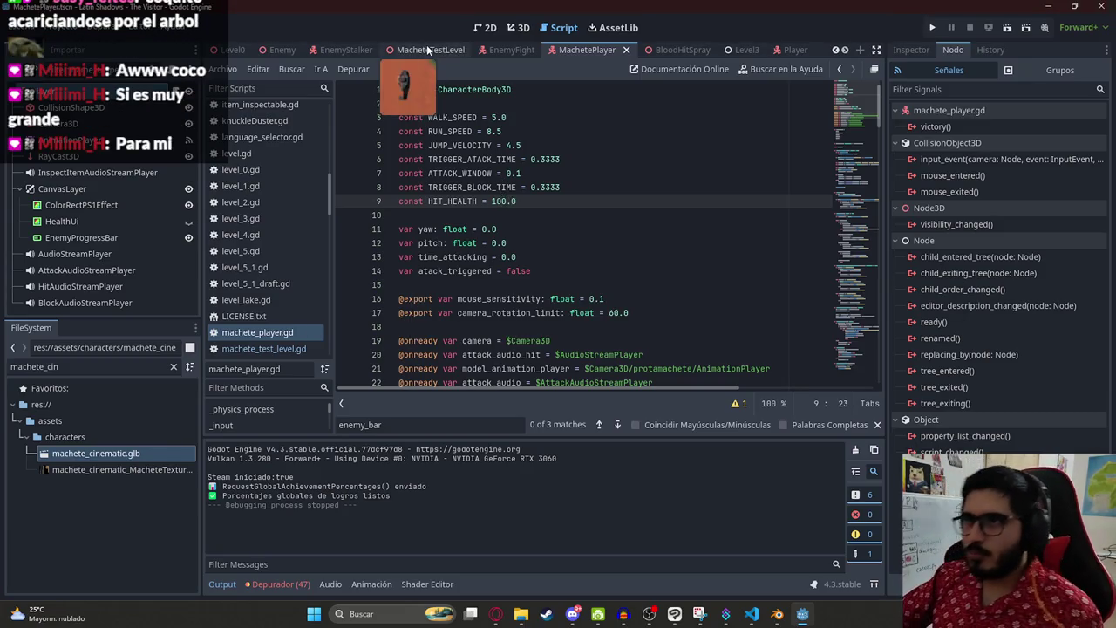
{"action": "left_click", "coordinate": [518, 27]}
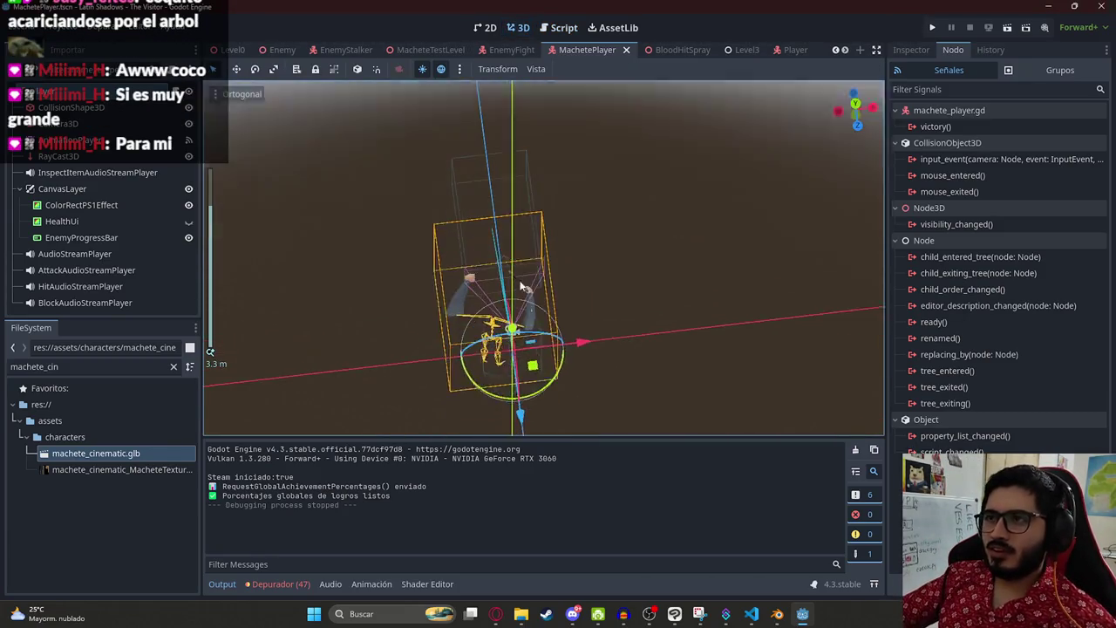
{"action": "left_click", "coordinate": [414, 50]}
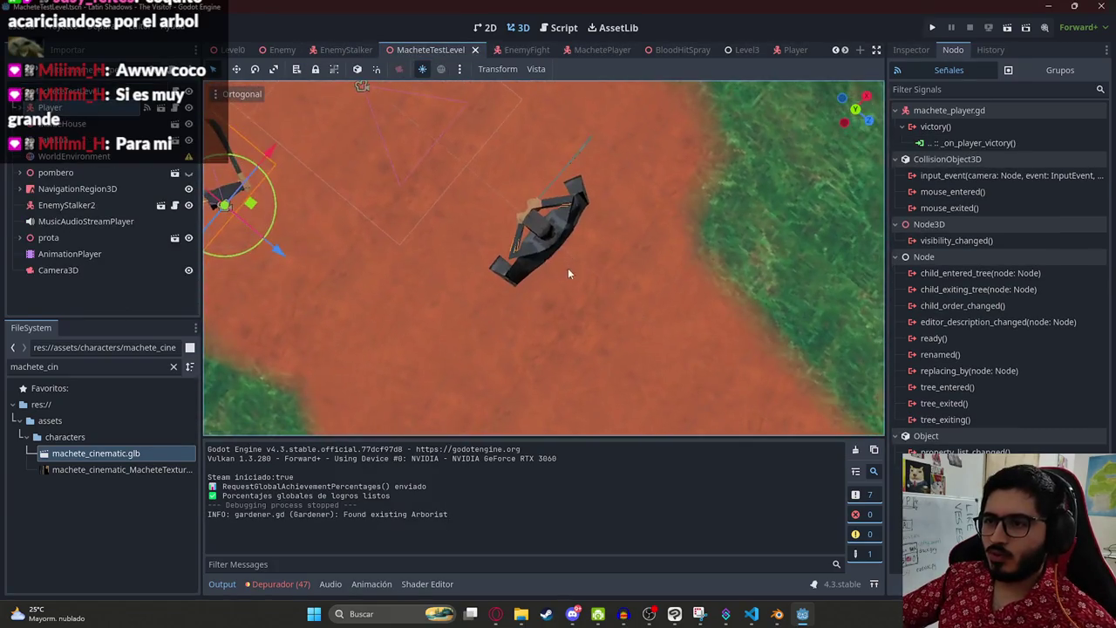
Load the level's scene1 animation, set its length to 20 seconds, and rewind to 0
{"action": "scroll", "coordinate": [558, 270], "scroll_direction": "down", "scroll_amount": 5}
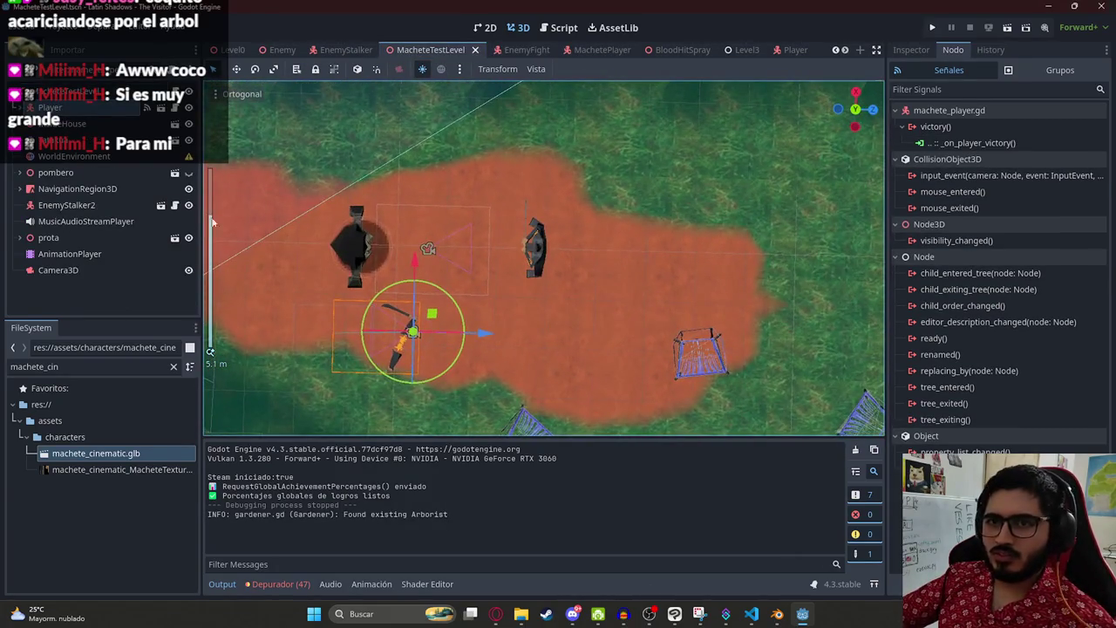
{"action": "left_click", "coordinate": [99, 253]}
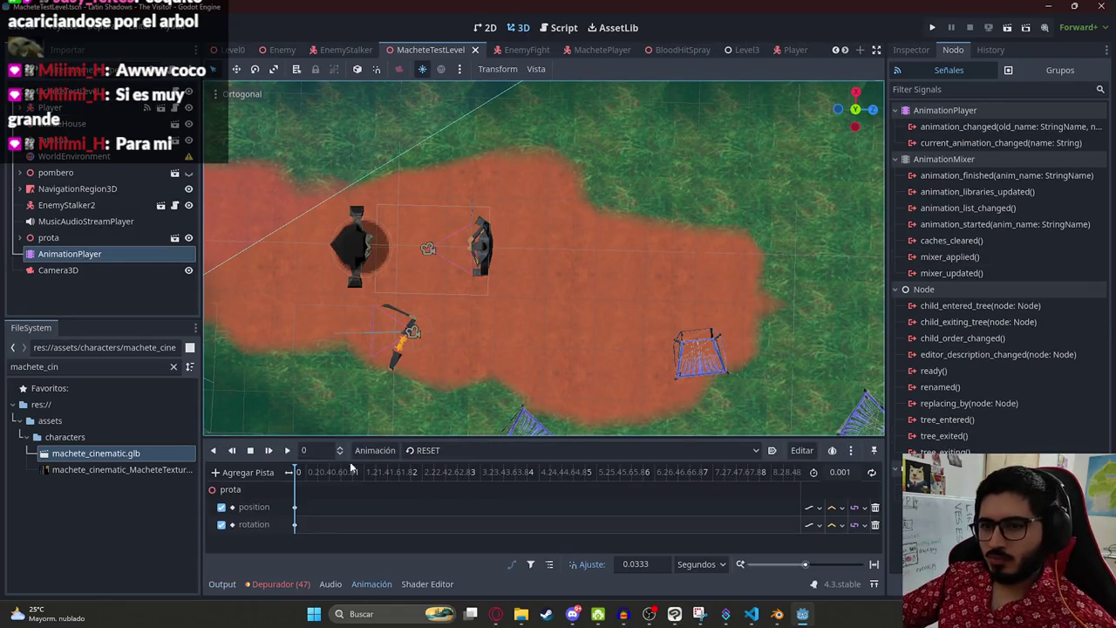
{"action": "left_click", "coordinate": [538, 450]}
{"action": "left_click", "coordinate": [419, 485]}
{"action": "left_click", "coordinate": [420, 475]}
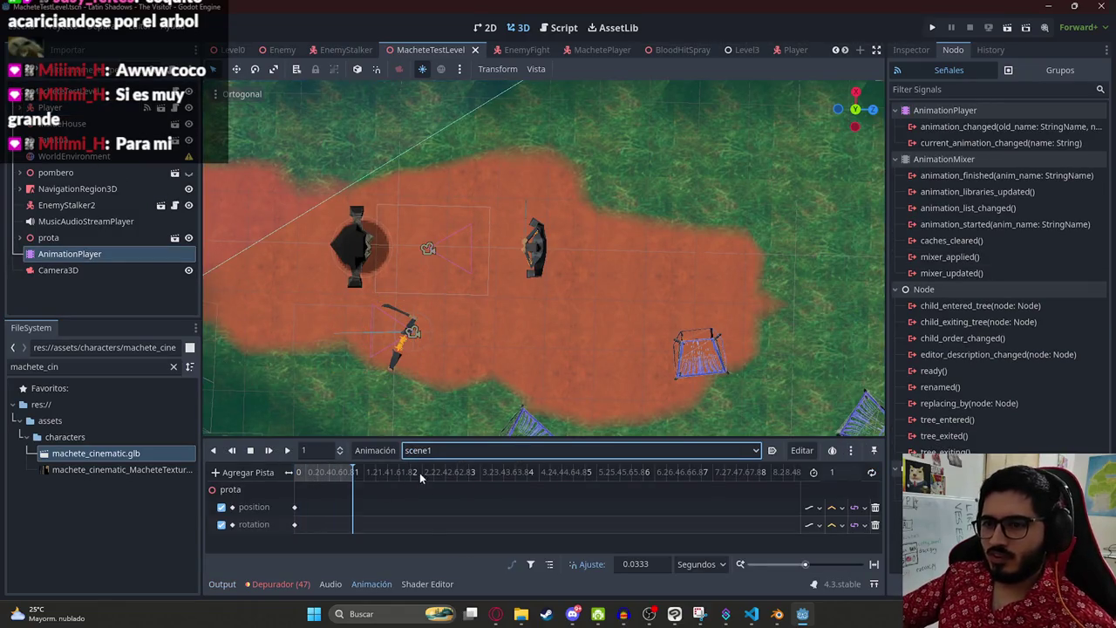
{"action": "double_click", "coordinate": [833, 472]}
{"action": "type", "text": "20"}
{"action": "key", "text": "Return"}
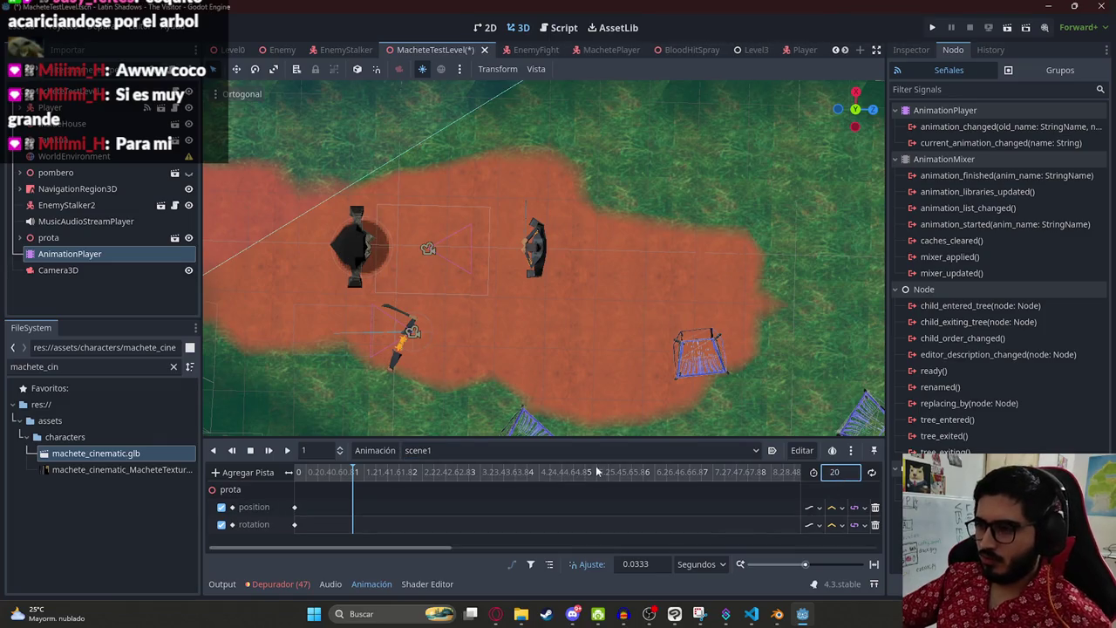
{"action": "left_click_drag", "start_coordinate": [316, 472], "coordinate": [290, 472]}
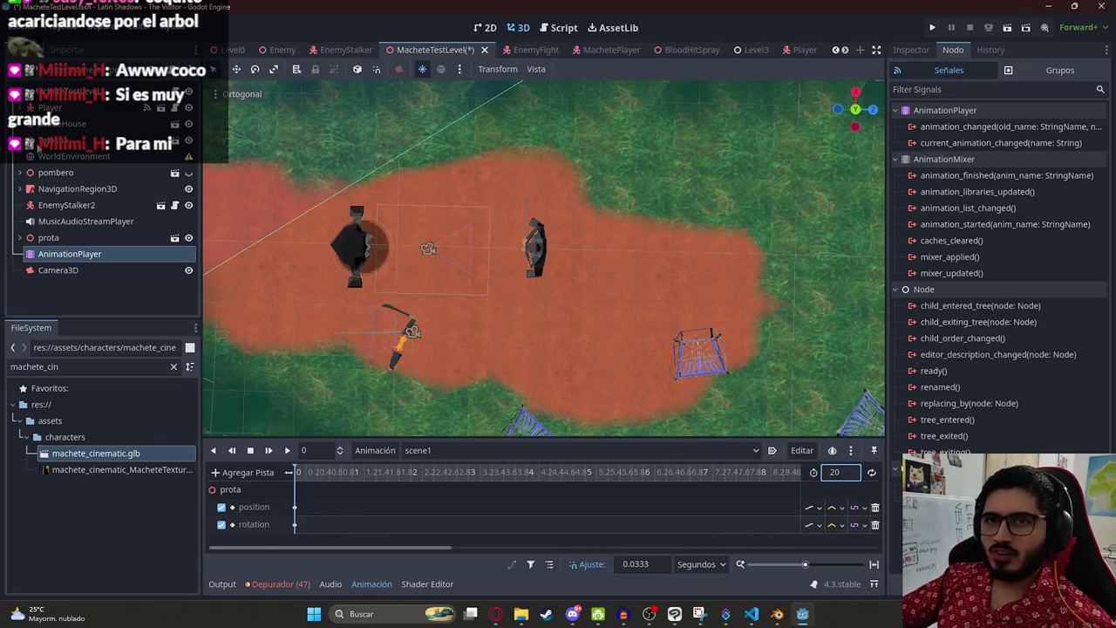
Key Camera3D's position and rotation at the start of scene1
{"action": "left_click", "coordinate": [68, 269]}
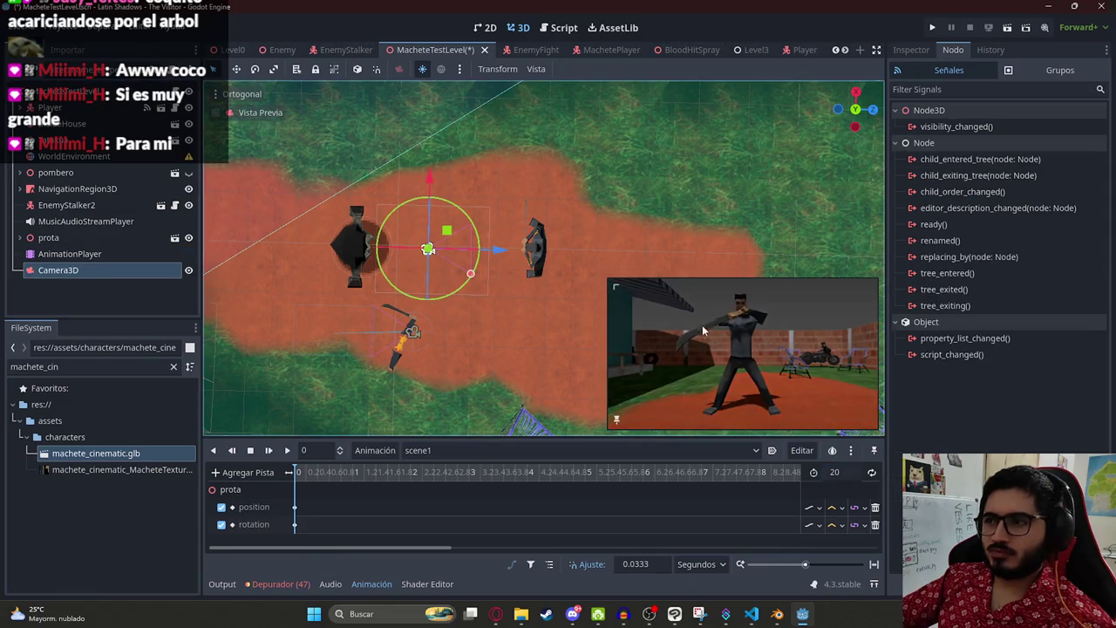
{"action": "left_click", "coordinate": [911, 50]}
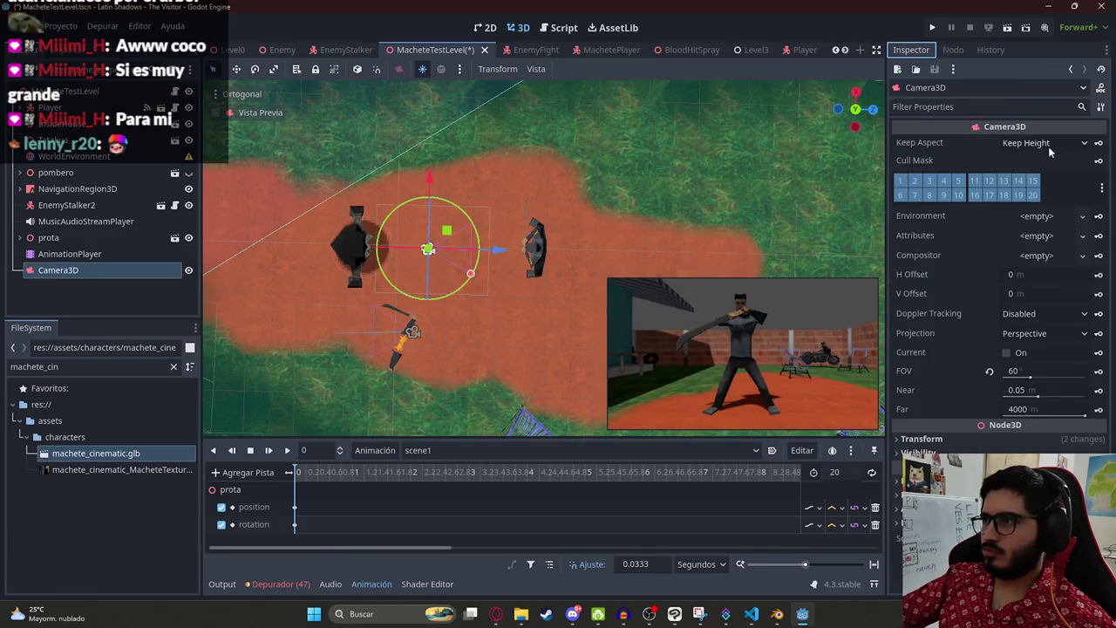
{"action": "left_click", "coordinate": [958, 444]}
{"action": "left_click", "coordinate": [1081, 453]}
{"action": "key", "text": "Return"}
{"action": "left_click", "coordinate": [1081, 452]}
{"action": "key", "text": "Return"}
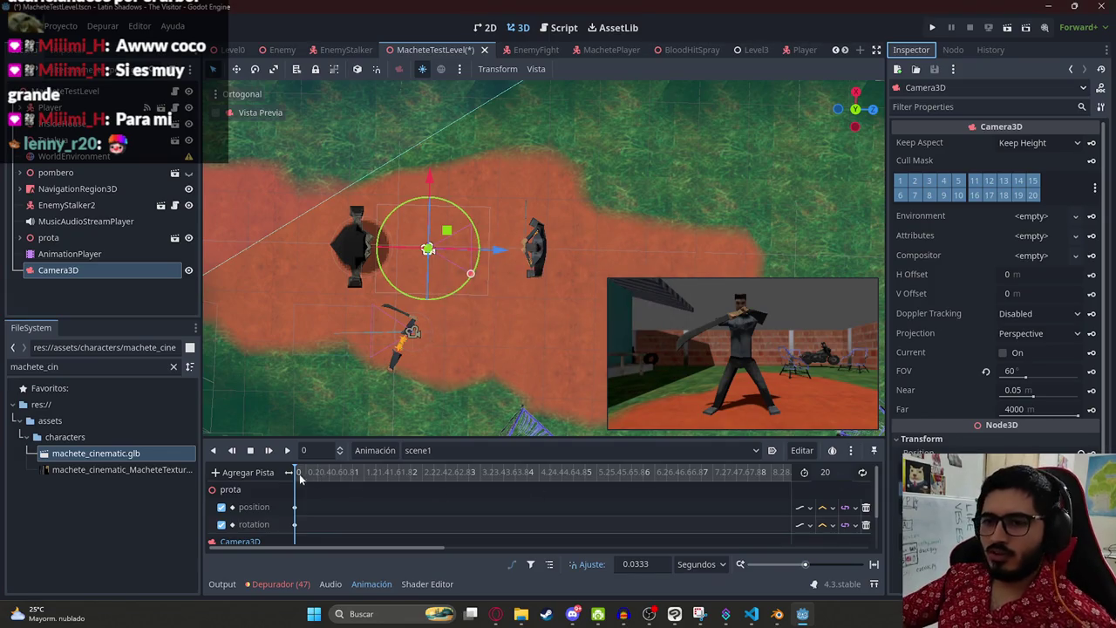
Load finalfight1 in prota's AnimationPlayer and move the playhead to its last frame
{"action": "scroll", "coordinate": [388, 485], "scroll_direction": "down", "scroll_amount": 2}
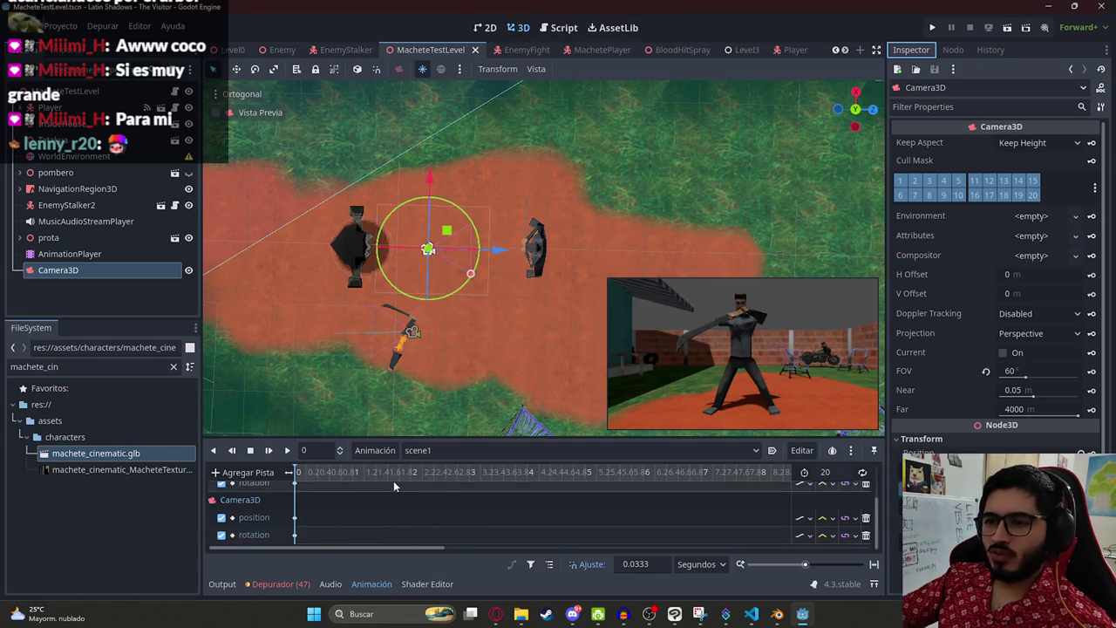
{"action": "scroll", "coordinate": [373, 489], "scroll_direction": "down", "scroll_amount": 5, "text": "ctrl"}
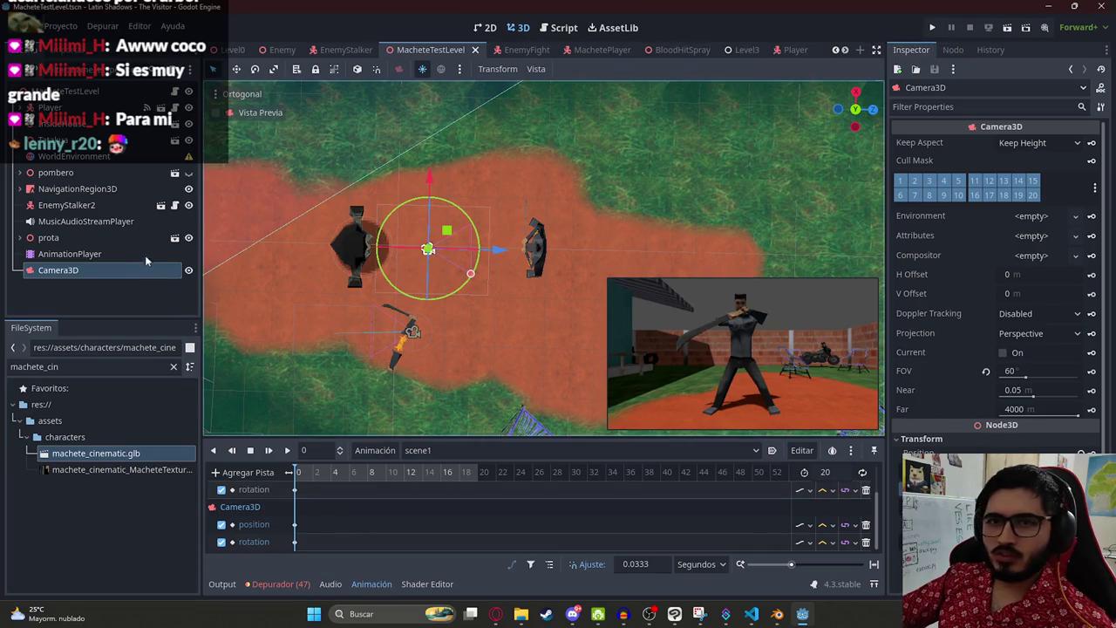
{"action": "left_click", "coordinate": [20, 238]}
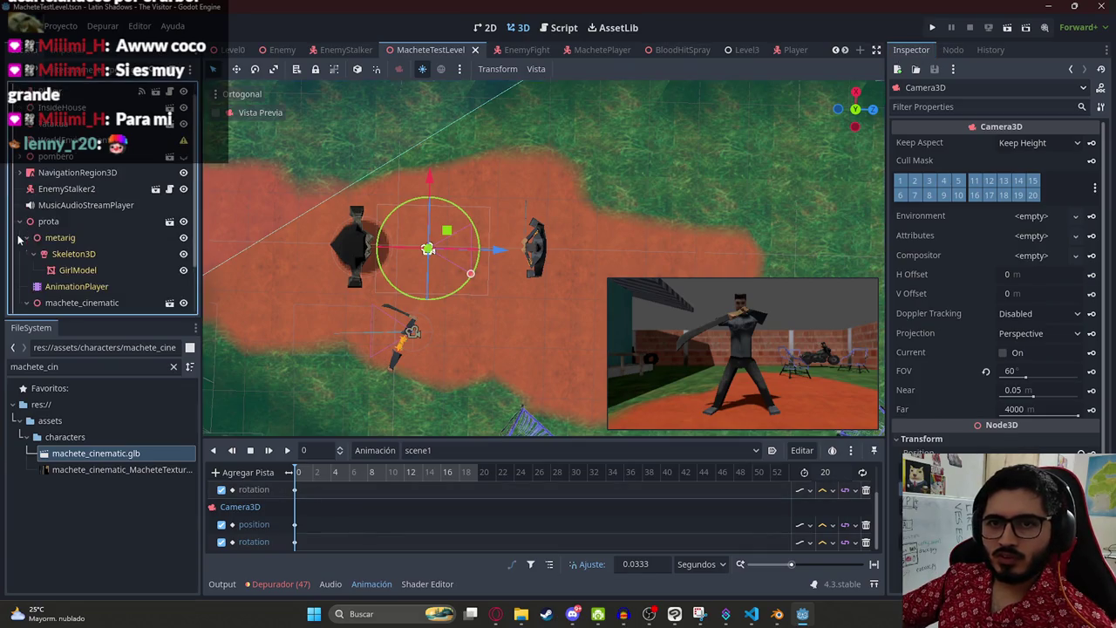
{"action": "left_click", "coordinate": [70, 286]}
{"action": "left_click", "coordinate": [446, 450]}
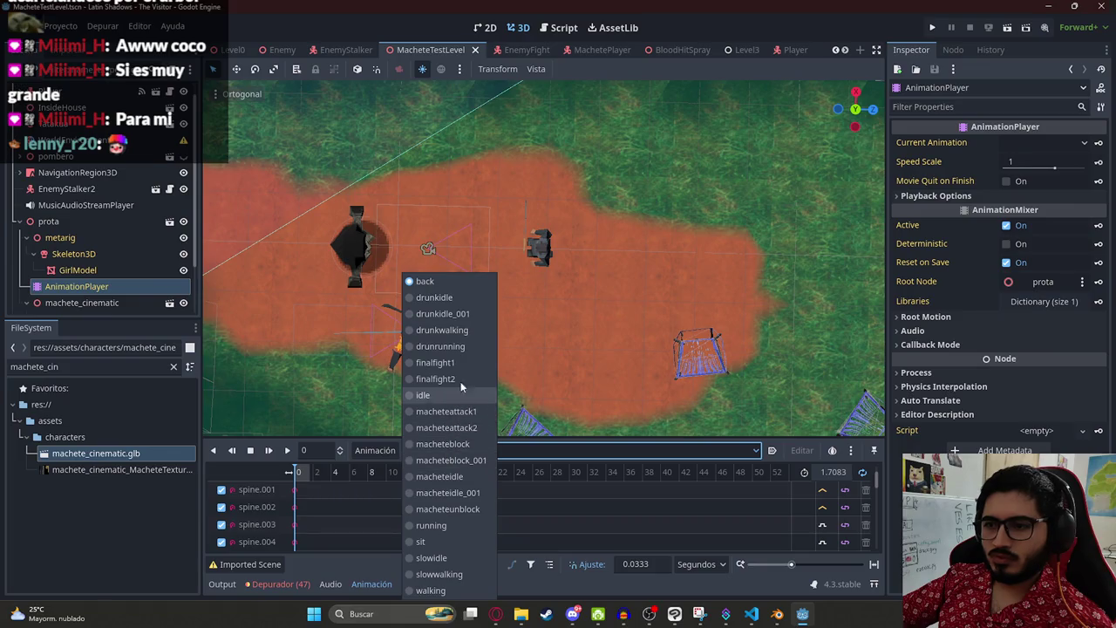
{"action": "left_click", "coordinate": [436, 362]}
{"action": "left_click_drag", "start_coordinate": [303, 478], "coordinate": [321, 478]}
{"action": "scroll", "coordinate": [346, 496], "scroll_direction": "up", "scroll_amount": 2}
{"action": "scroll", "coordinate": [346, 496], "scroll_direction": "up", "scroll_amount": 5, "text": "ctrl"}
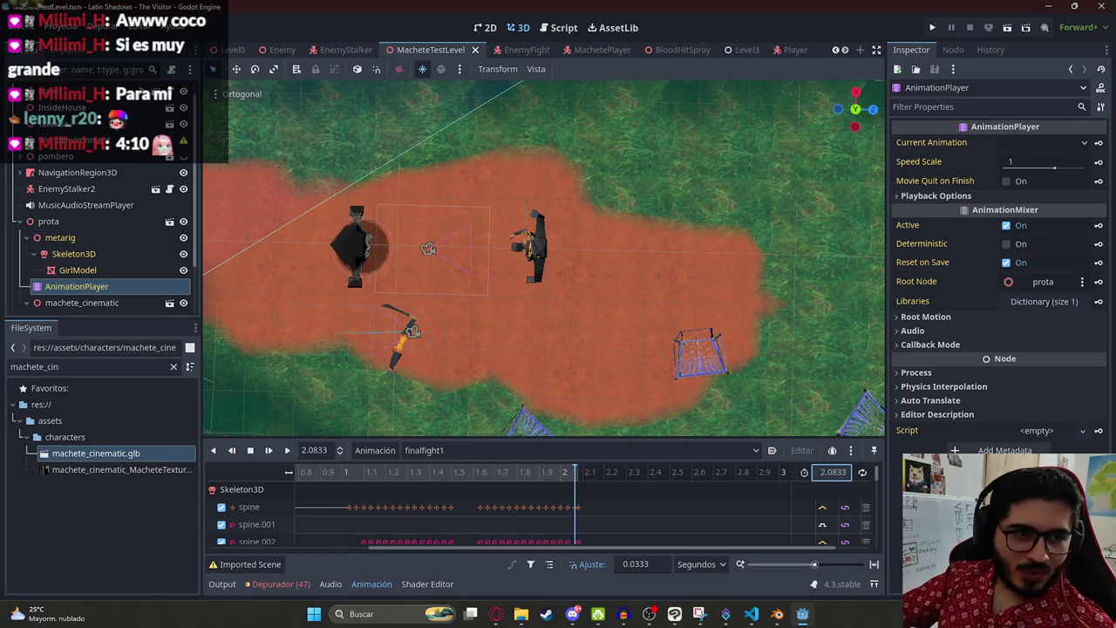
Select the level's cinematic AnimationPlayer and keep scene1 as its animation
{"action": "key", "text": "Return"}
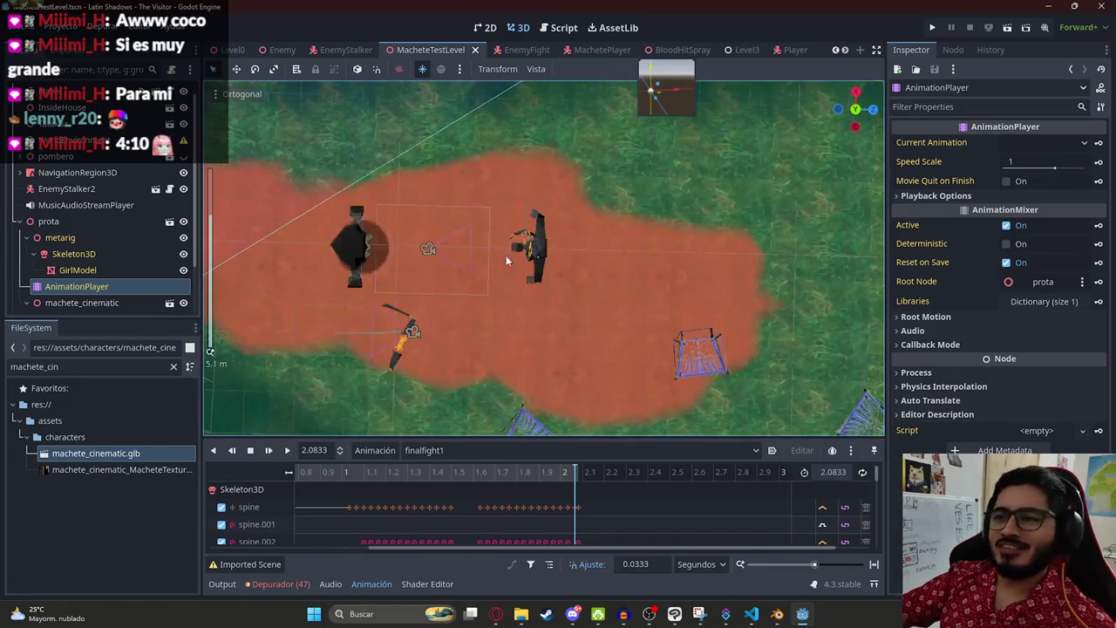
{"action": "scroll", "coordinate": [48, 203], "scroll_direction": "down", "scroll_amount": 2}
{"action": "left_click", "coordinate": [77, 305]}
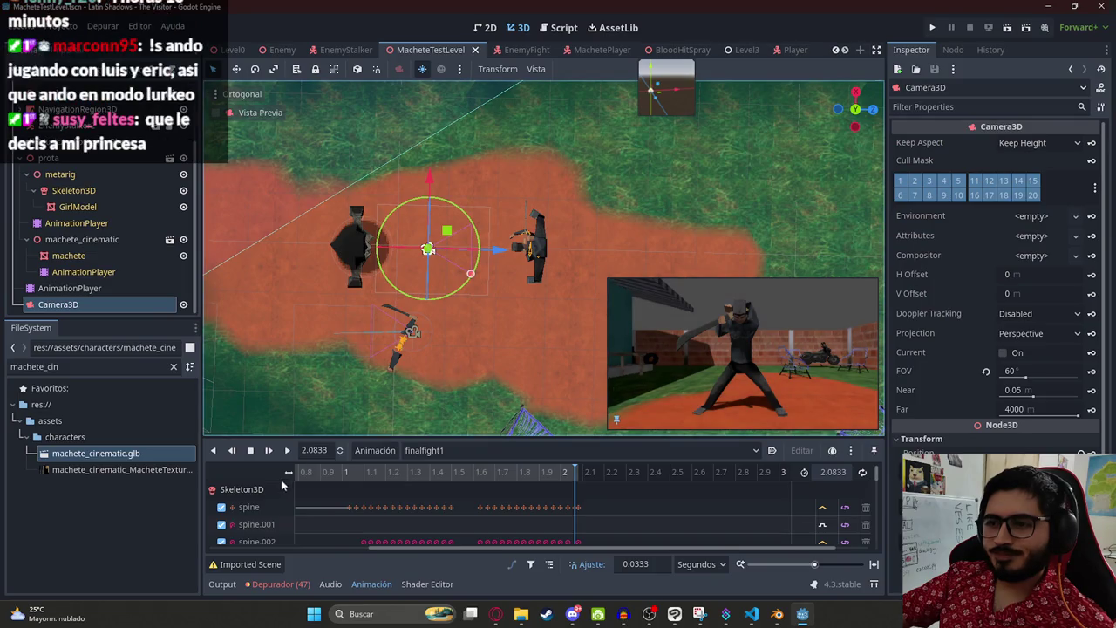
{"action": "scroll", "coordinate": [407, 534], "scroll_direction": "left", "scroll_amount": 4}
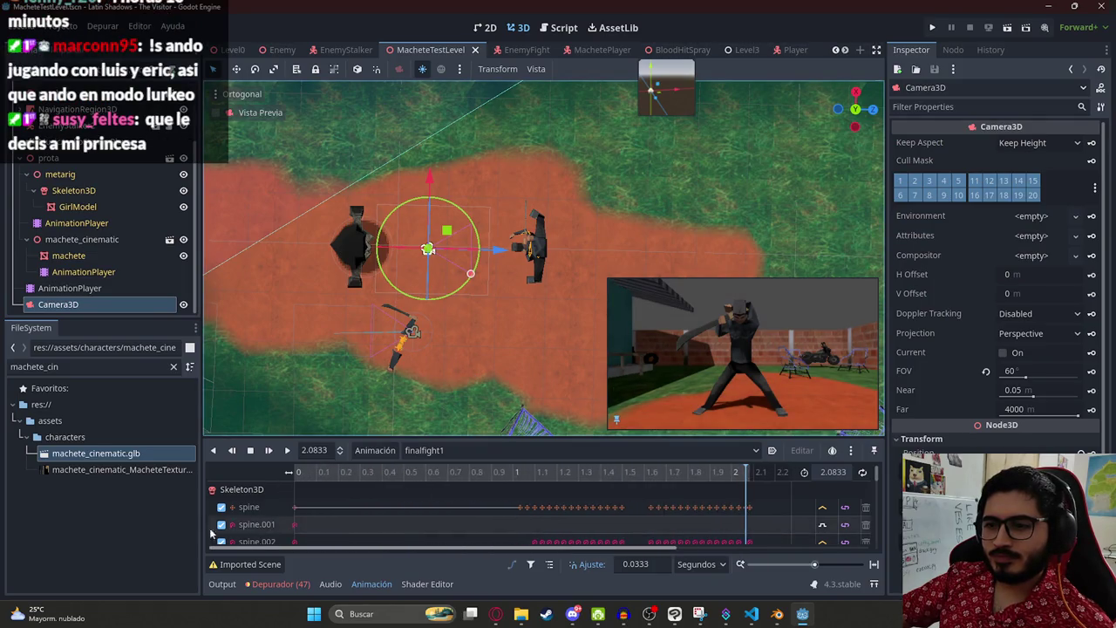
{"action": "left_click", "coordinate": [424, 449]}
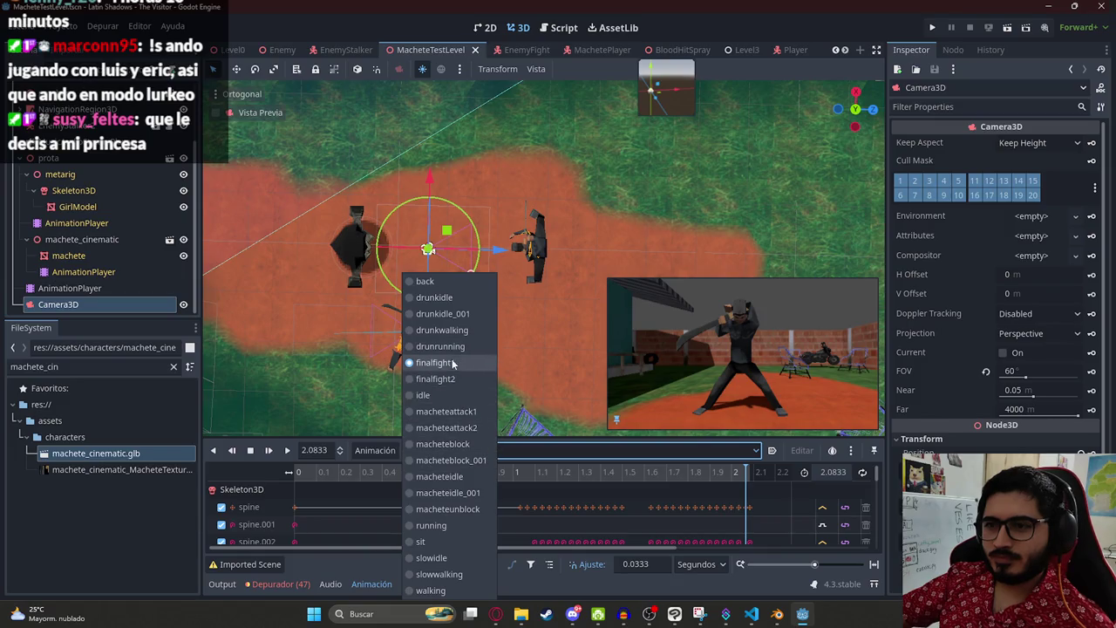
{"action": "left_click", "coordinate": [70, 224]}
{"action": "left_click", "coordinate": [71, 288]}
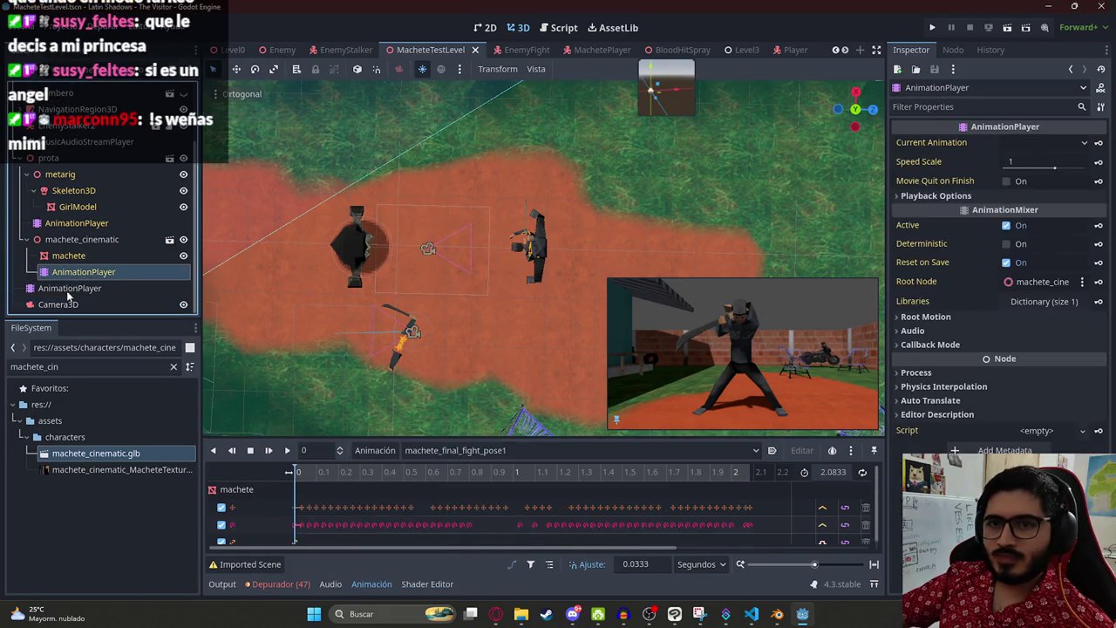
{"action": "scroll", "coordinate": [430, 491], "scroll_direction": "down", "scroll_amount": 3}
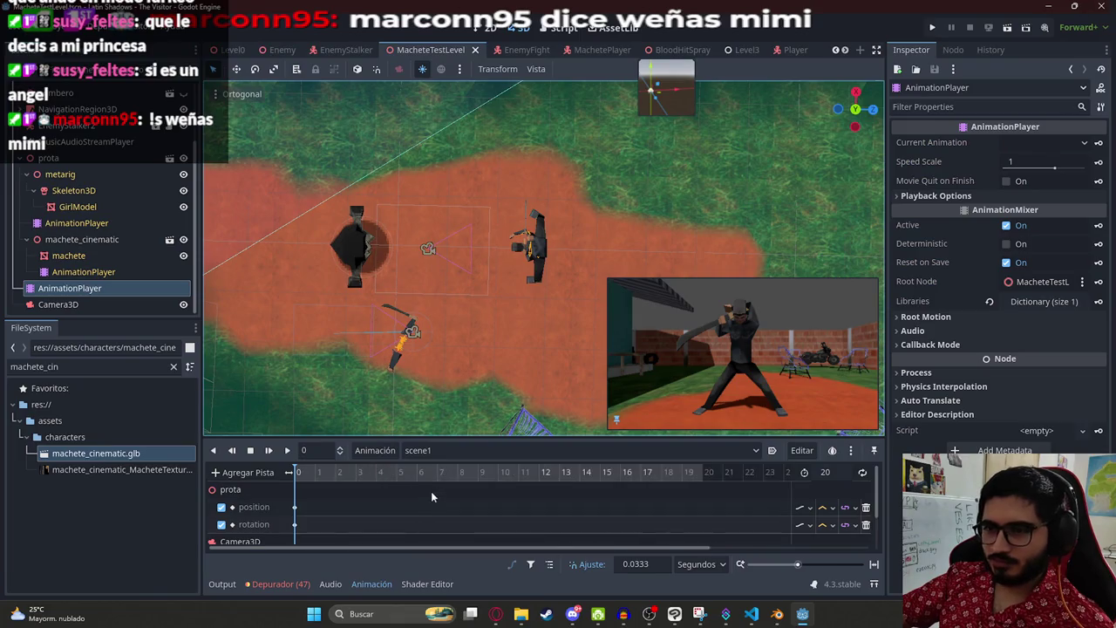
{"action": "left_click", "coordinate": [456, 453]}
{"action": "left_click", "coordinate": [456, 453]}
Move the scene1 playhead to 2.5 seconds
{"action": "left_click", "coordinate": [320, 451]}
{"action": "type", "text": "2"}
{"action": "key", "text": "Return"}
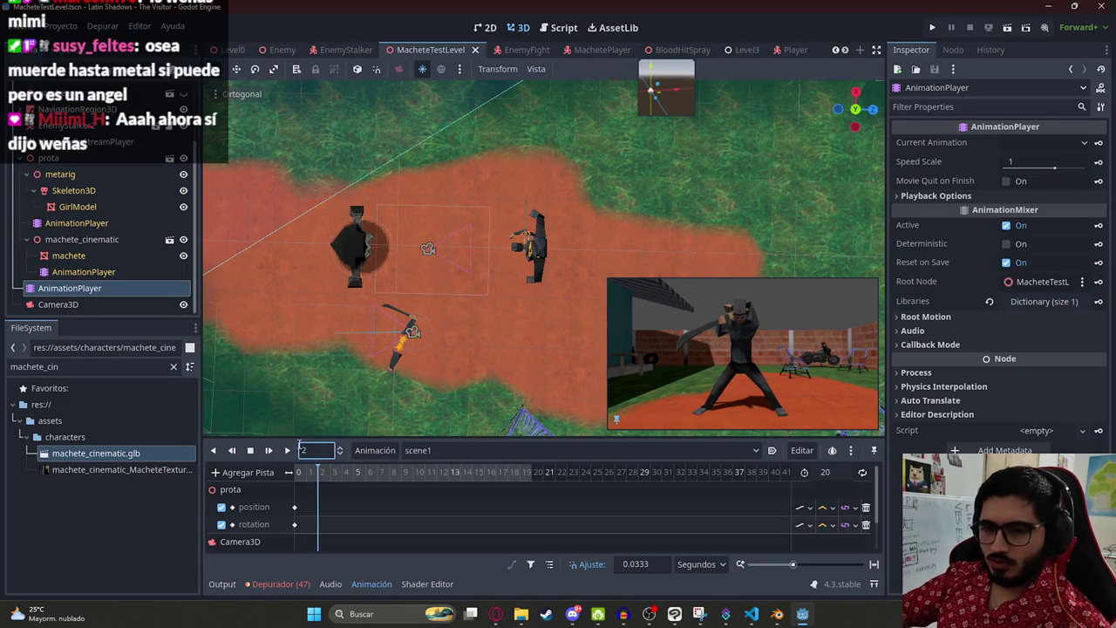
{"action": "type", "text": ".5"}
{"action": "key", "text": "Return"}
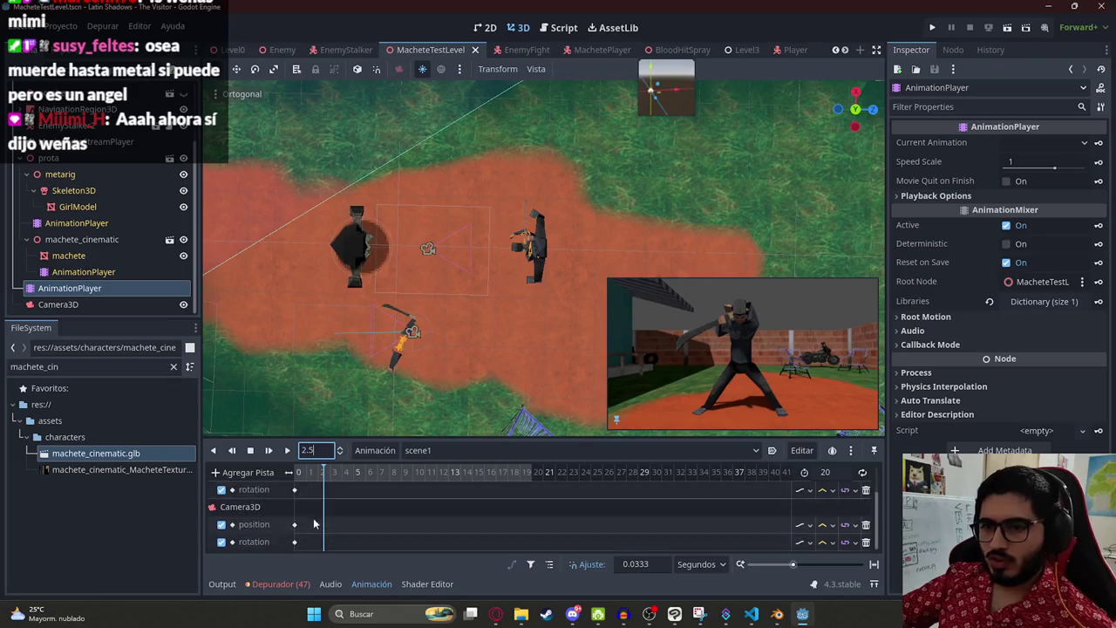
Dismiss the add-track menu without adding a track and reselect Camera3D
{"action": "left_click", "coordinate": [252, 471]}
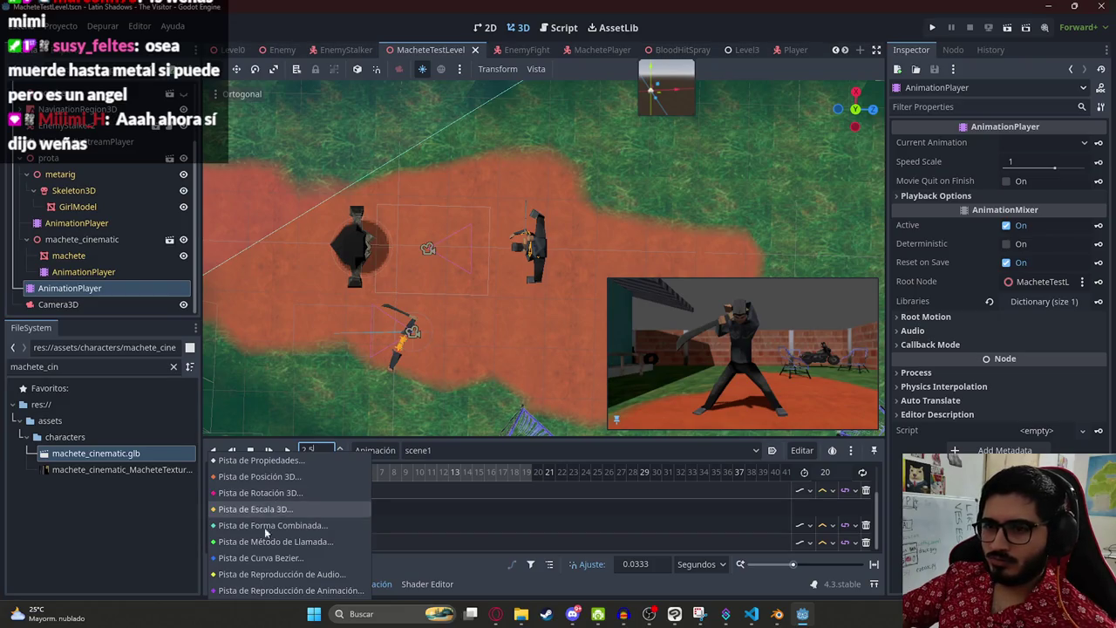
{"action": "left_click", "coordinate": [383, 526]}
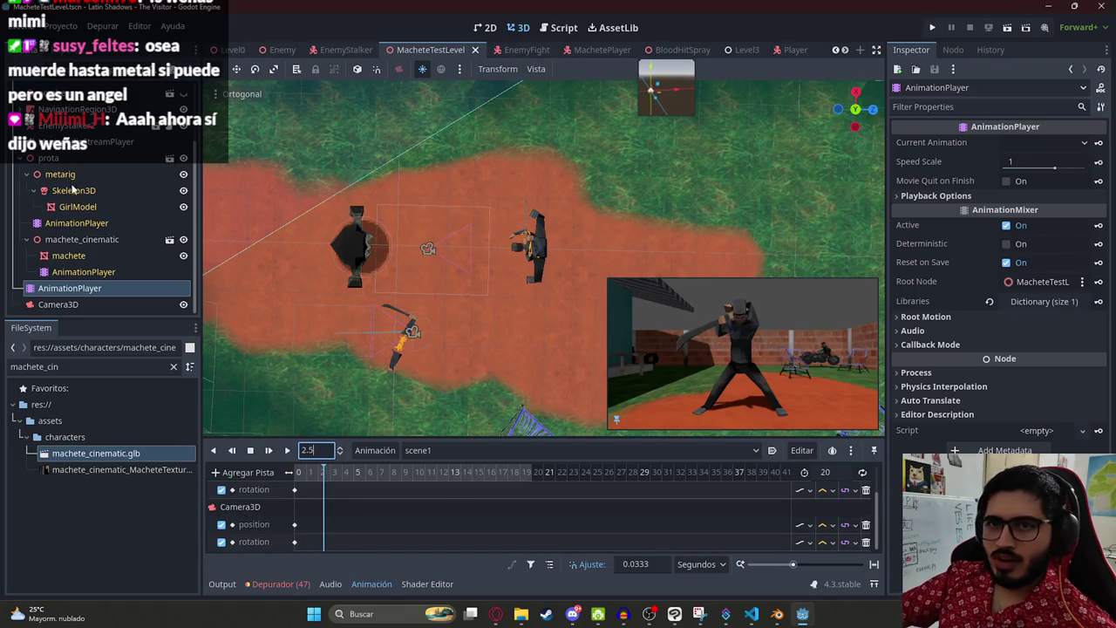
{"action": "scroll", "coordinate": [53, 218], "scroll_direction": "up", "scroll_amount": 3}
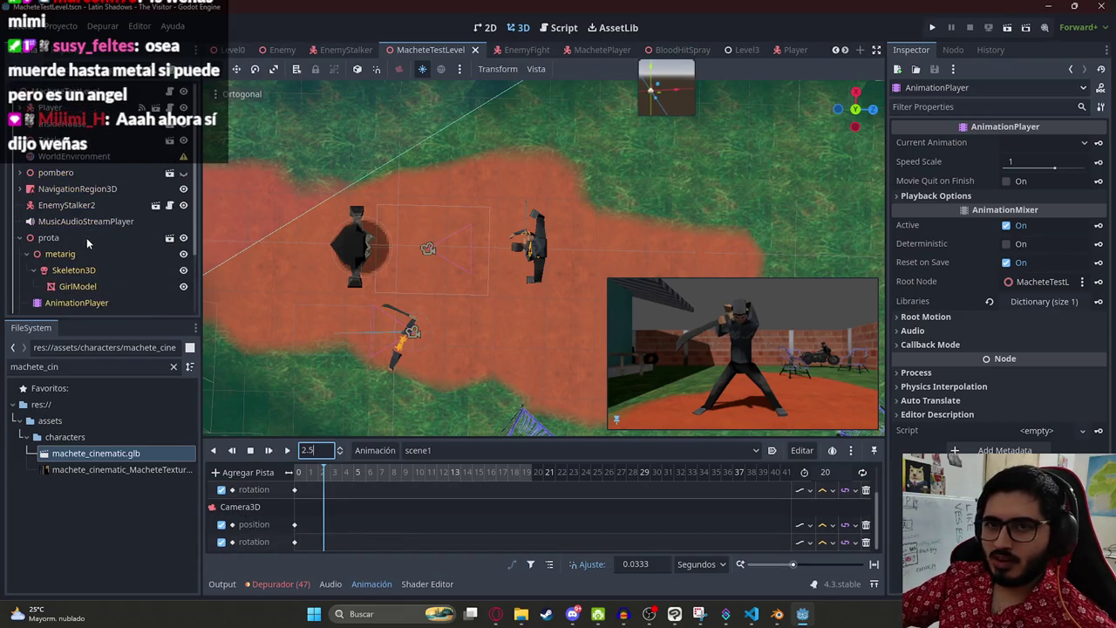
{"action": "scroll", "coordinate": [52, 274], "scroll_direction": "down", "scroll_amount": 3}
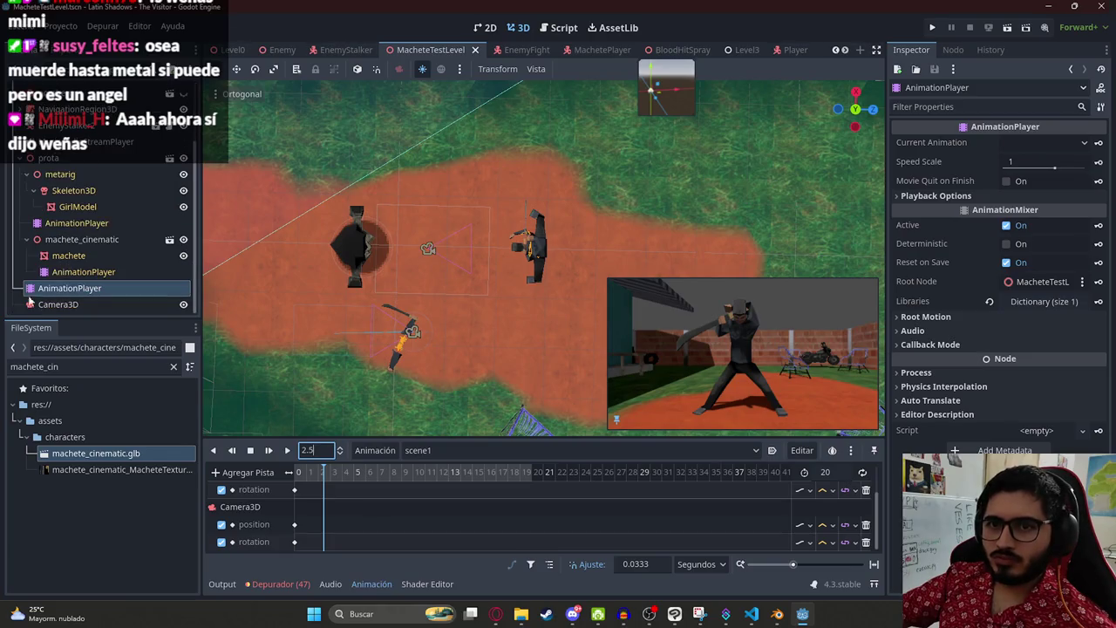
{"action": "left_click", "coordinate": [54, 305]}
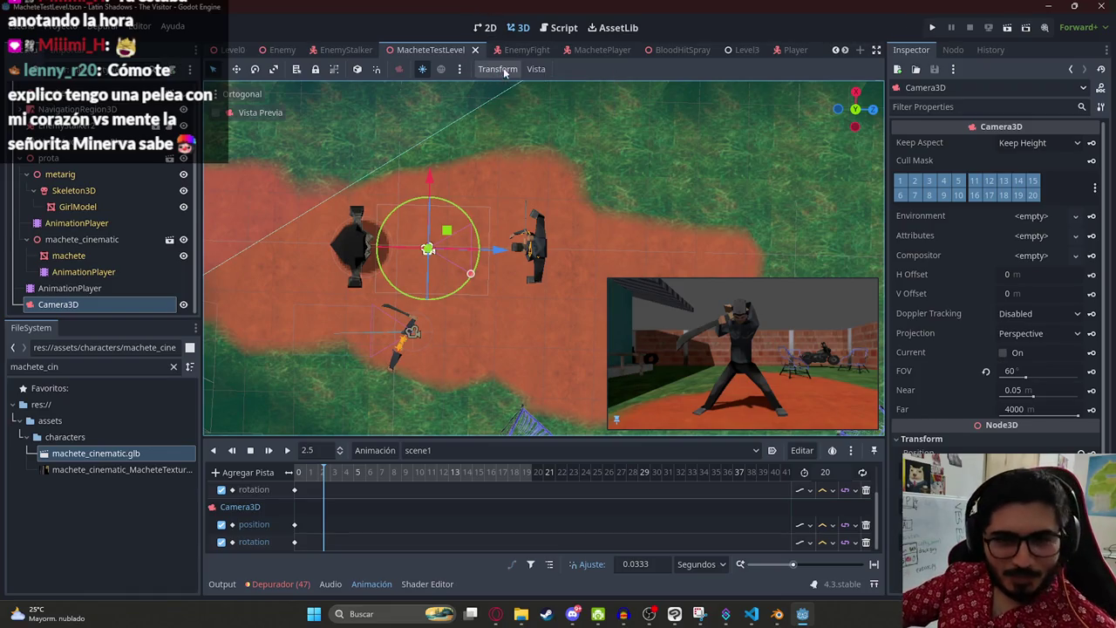
Duplicate Camera3D to create Camera3D2
{"action": "scroll", "coordinate": [443, 240], "scroll_direction": "up", "scroll_amount": 3}
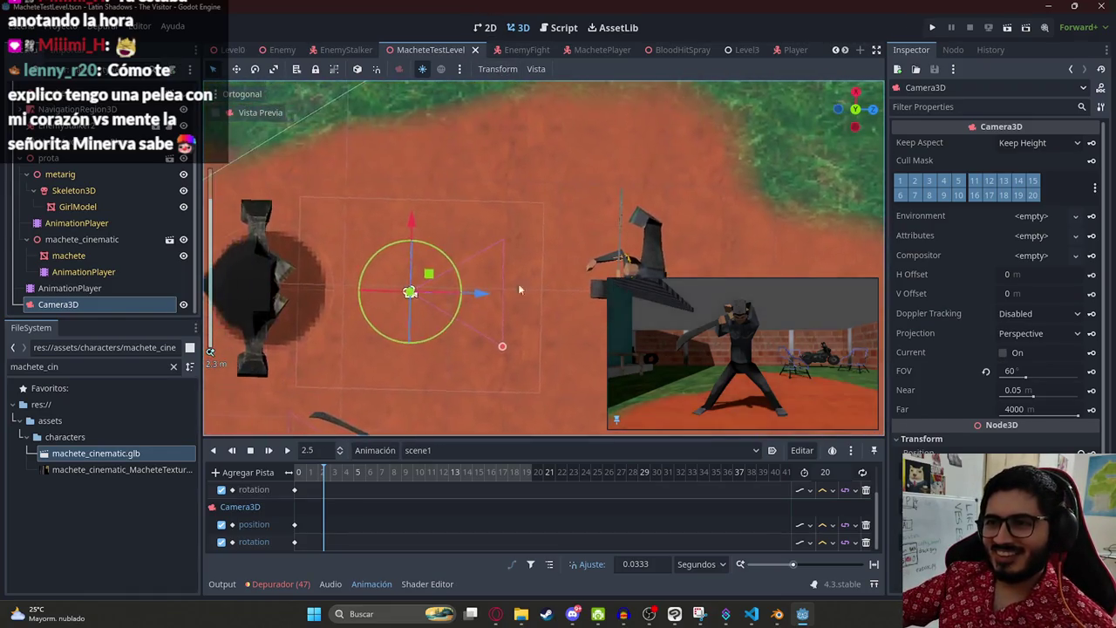
{"action": "scroll", "coordinate": [500, 329], "scroll_direction": "down", "scroll_amount": 3}
{"action": "scroll", "coordinate": [497, 286], "scroll_direction": "up", "scroll_amount": 2}
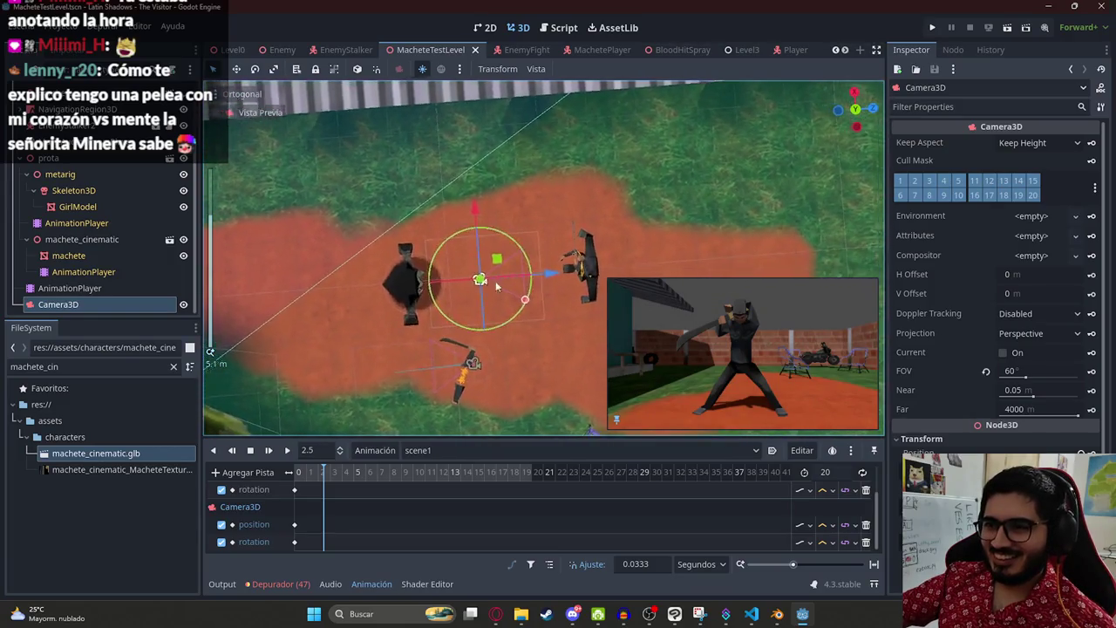
{"action": "scroll", "coordinate": [497, 286], "scroll_direction": "right", "scroll_amount": 3}
{"action": "scroll", "coordinate": [521, 195], "scroll_direction": "up", "scroll_amount": 3}
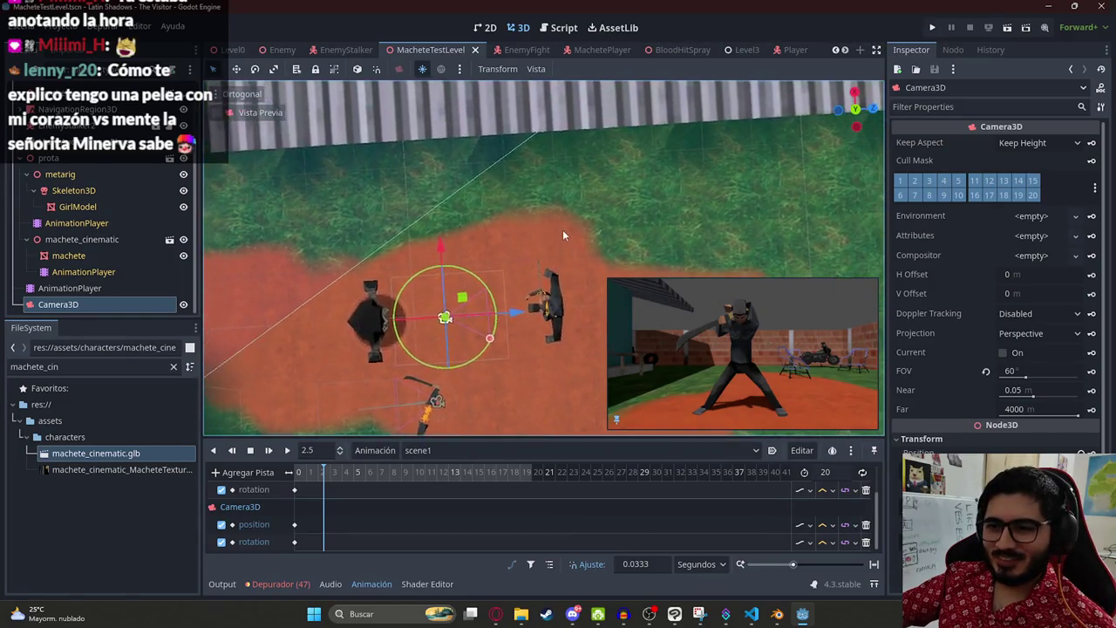
{"action": "scroll", "coordinate": [563, 235], "scroll_direction": "up", "scroll_amount": 2}
{"action": "scroll", "coordinate": [562, 236], "scroll_direction": "down", "scroll_amount": 2}
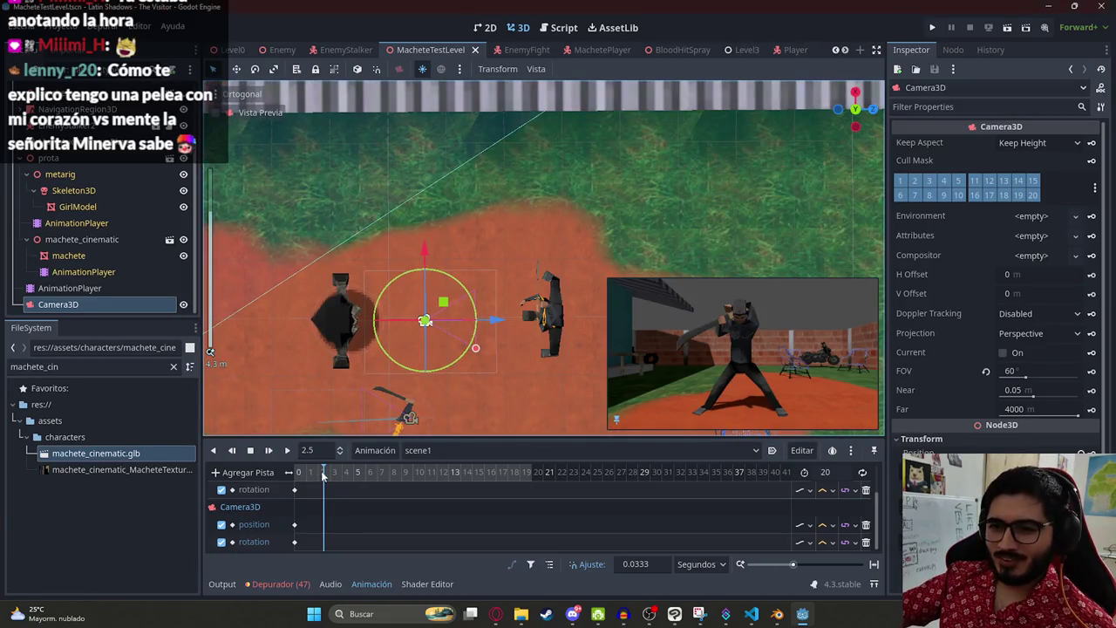
{"action": "key", "text": "ctrl+d"}
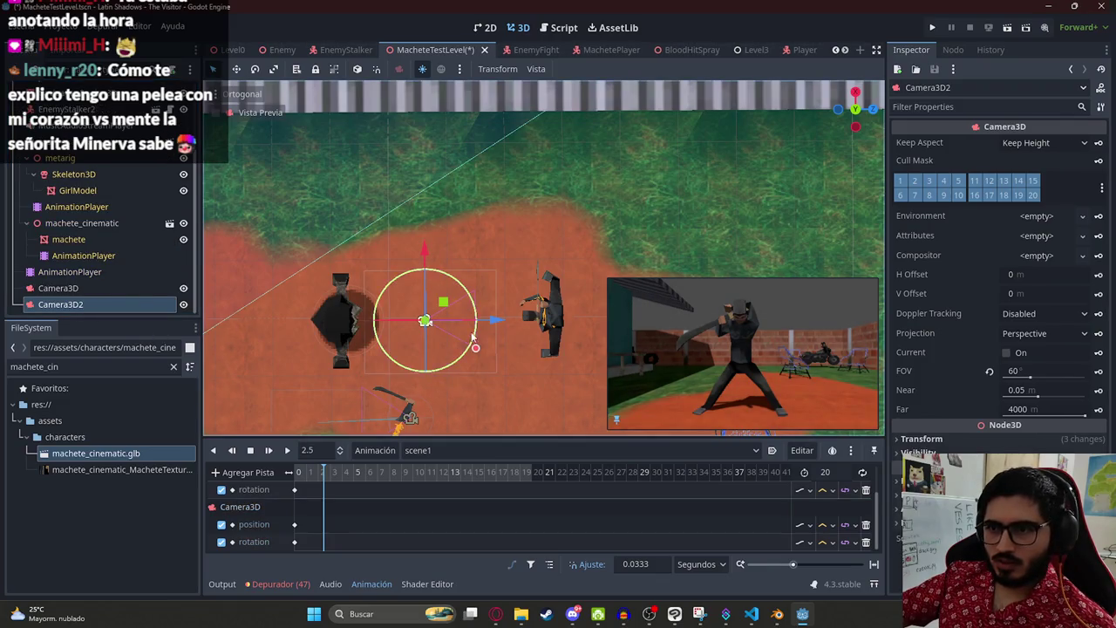
Slide, raise, and rotate Camera3D2 about 167° to face the tree and roof
{"action": "mouse_move", "coordinate": [443, 301]}
{"action": "left_mouse_down"}
{"action": "mouse_move", "coordinate": [372, 297]}
{"action": "mouse_move", "coordinate": [384, 288]}
{"action": "left_mouse_up"}
{"action": "scroll", "coordinate": [384, 288], "scroll_direction": "down", "scroll_amount": 3}
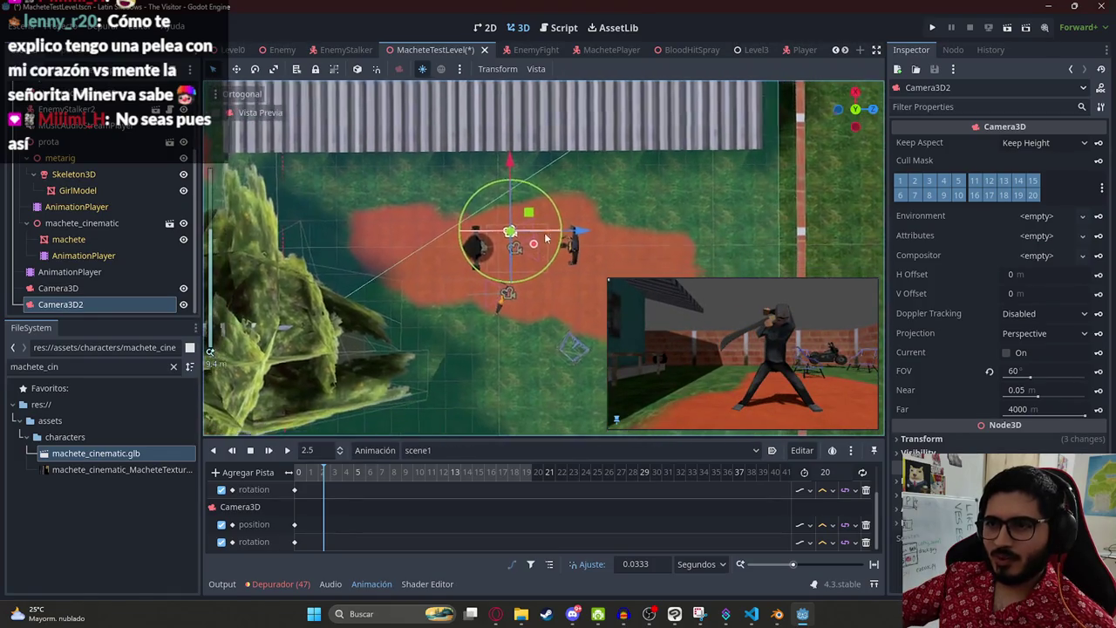
{"action": "scroll", "coordinate": [316, 174], "scroll_direction": "down", "scroll_amount": 3}
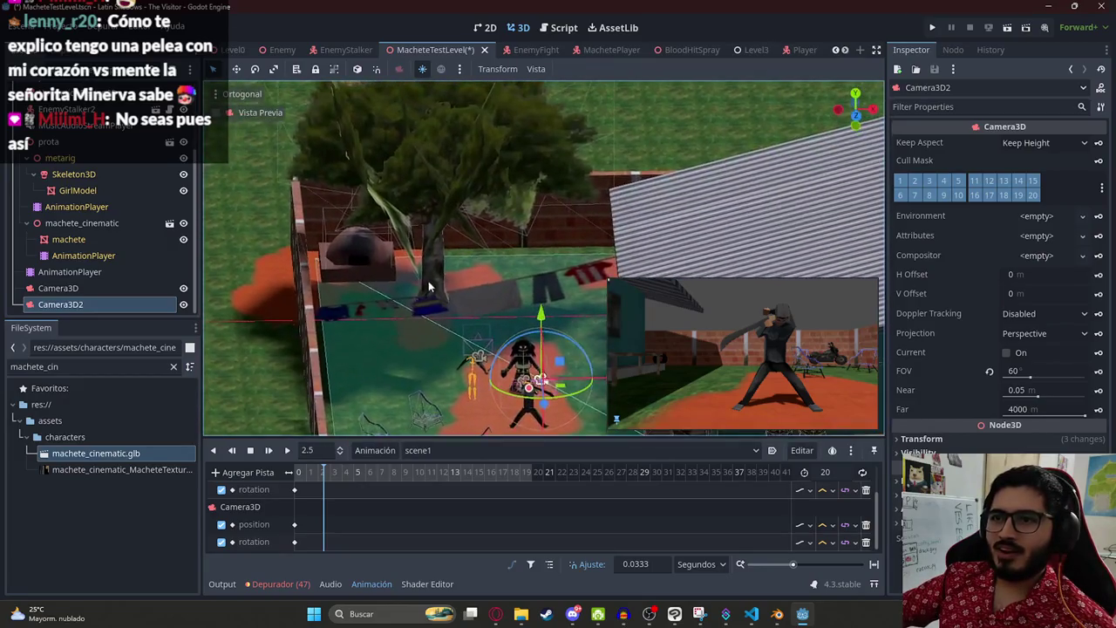
{"action": "left_click_drag", "start_coordinate": [545, 301], "coordinate": [565, 211]}
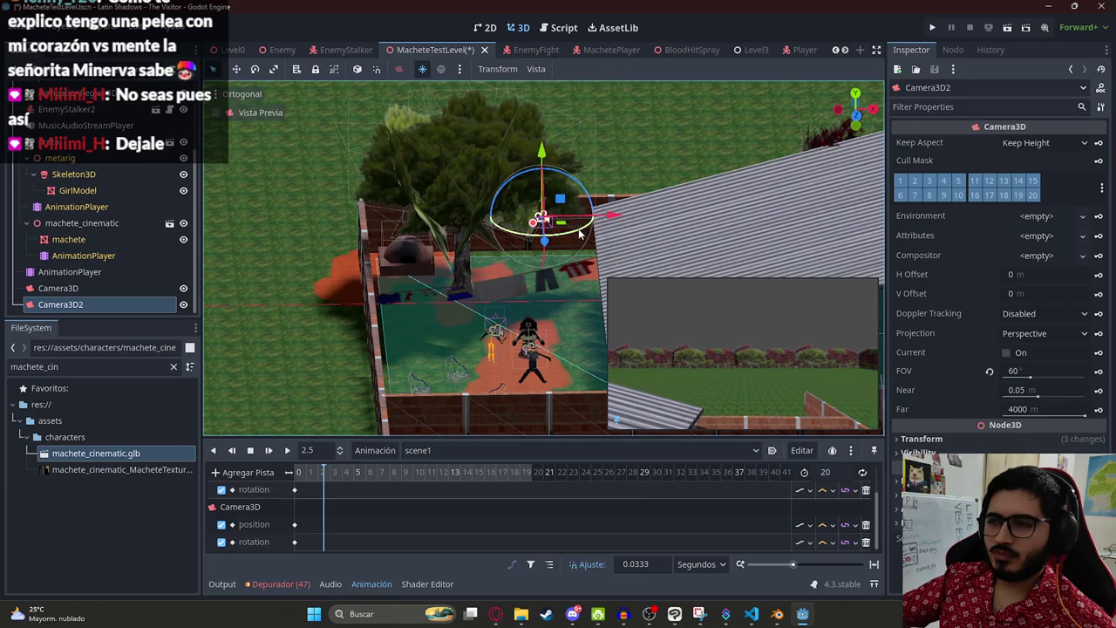
{"action": "left_click_drag", "start_coordinate": [576, 234], "coordinate": [516, 203]}
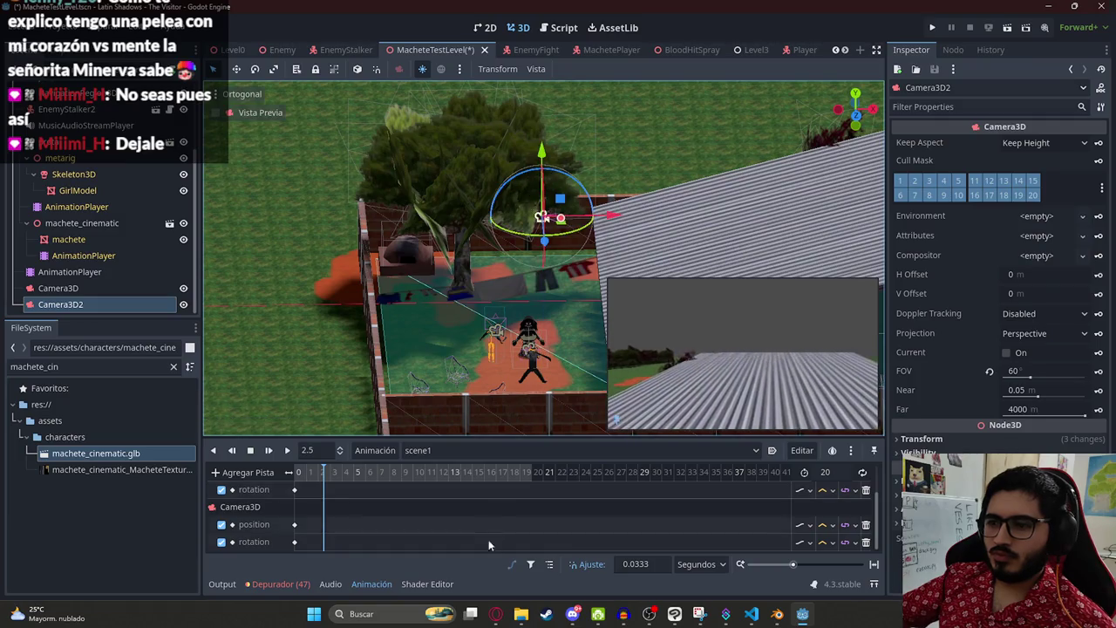
{"action": "key", "text": "alt+Tab"}
Replay the ShiShi SonSon clip from about 0:22, pause it, and view Camera3D2 in Godot
{"action": "left_click", "coordinate": [378, 475]}
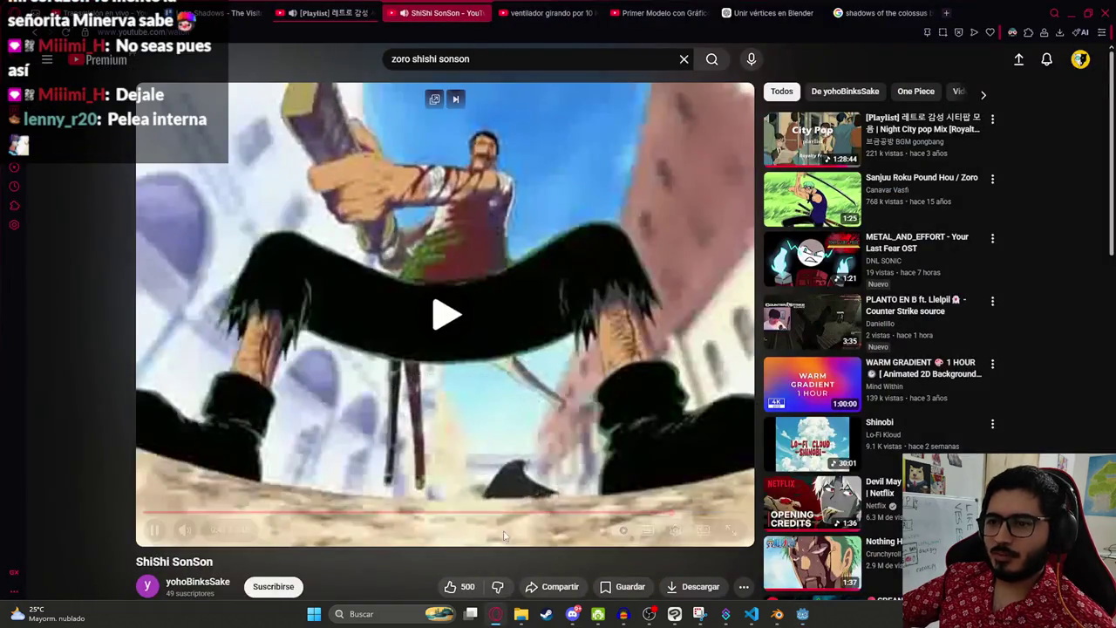
{"action": "left_click", "coordinate": [427, 513]}
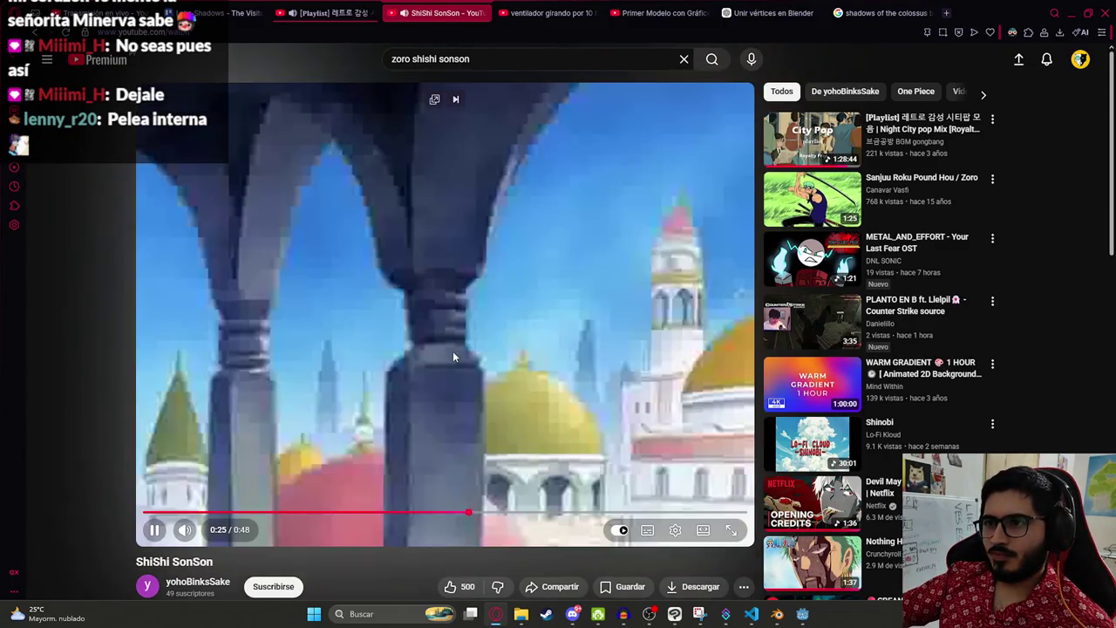
{"action": "left_click", "coordinate": [453, 353]}
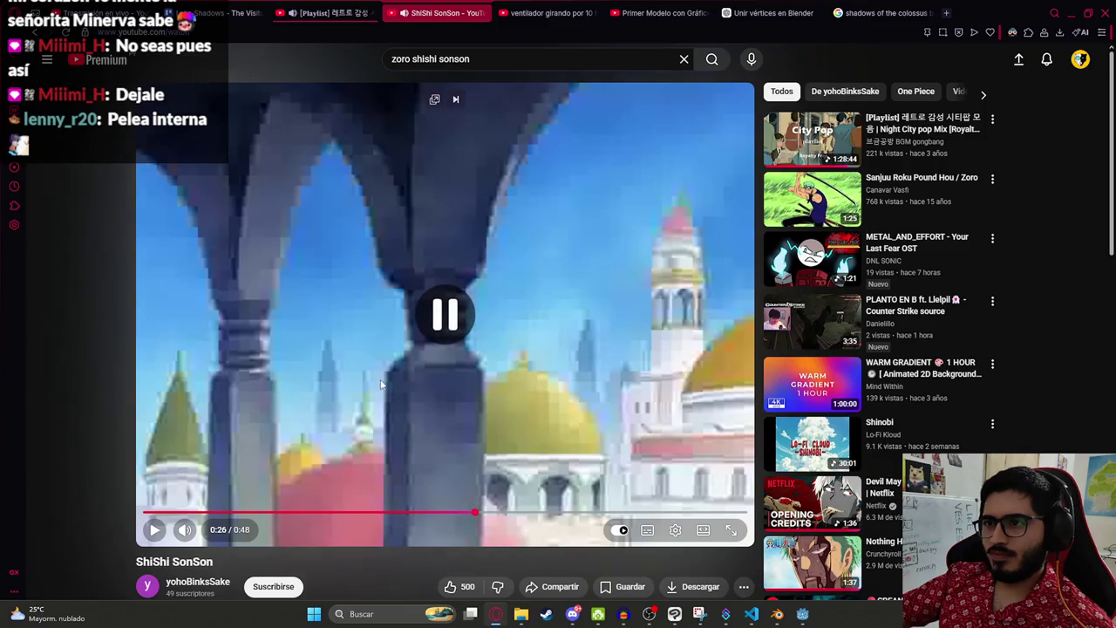
{"action": "key", "text": "alt+Tab"}
{"action": "scroll", "coordinate": [381, 383], "scroll_direction": "up", "scroll_amount": 3}
{"action": "mouse_move", "coordinate": [381, 384]}
{"action": "left_mouse_down"}
{"action": "mouse_move", "coordinate": [504, 409]}
{"action": "mouse_move", "coordinate": [545, 337]}
{"action": "mouse_move", "coordinate": [328, 238]}
{"action": "mouse_move", "coordinate": [261, 262]}
{"action": "left_mouse_up"}
Delete Camera3D2 and select Camera3D
{"action": "right_click", "coordinate": [67, 305]}
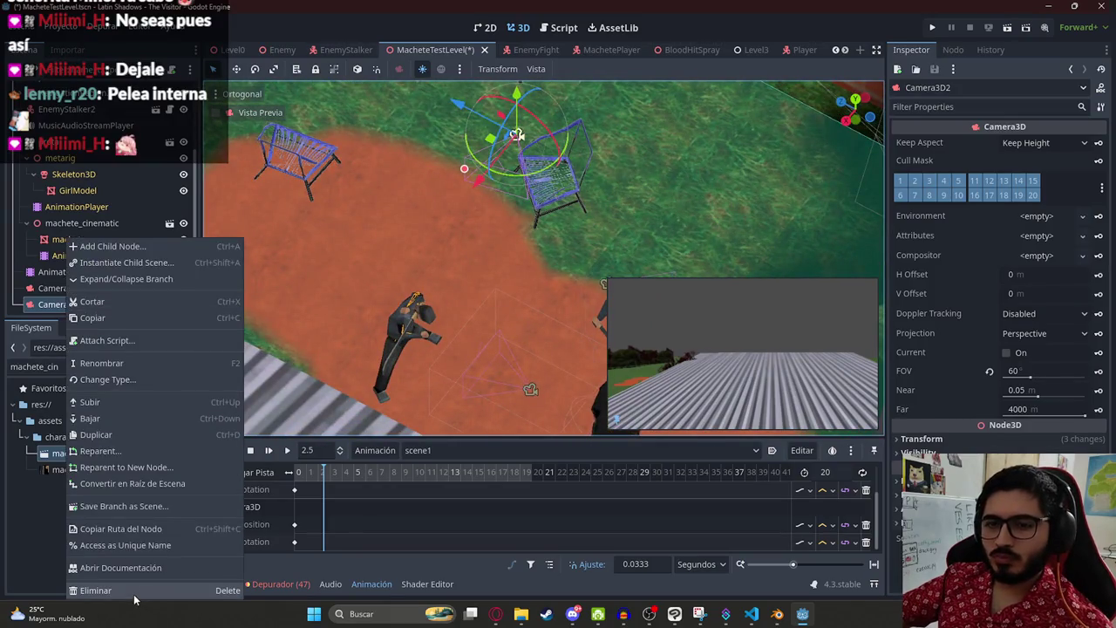
{"action": "left_click", "coordinate": [135, 594]}
{"action": "key", "text": "Return"}
{"action": "left_click", "coordinate": [98, 299]}
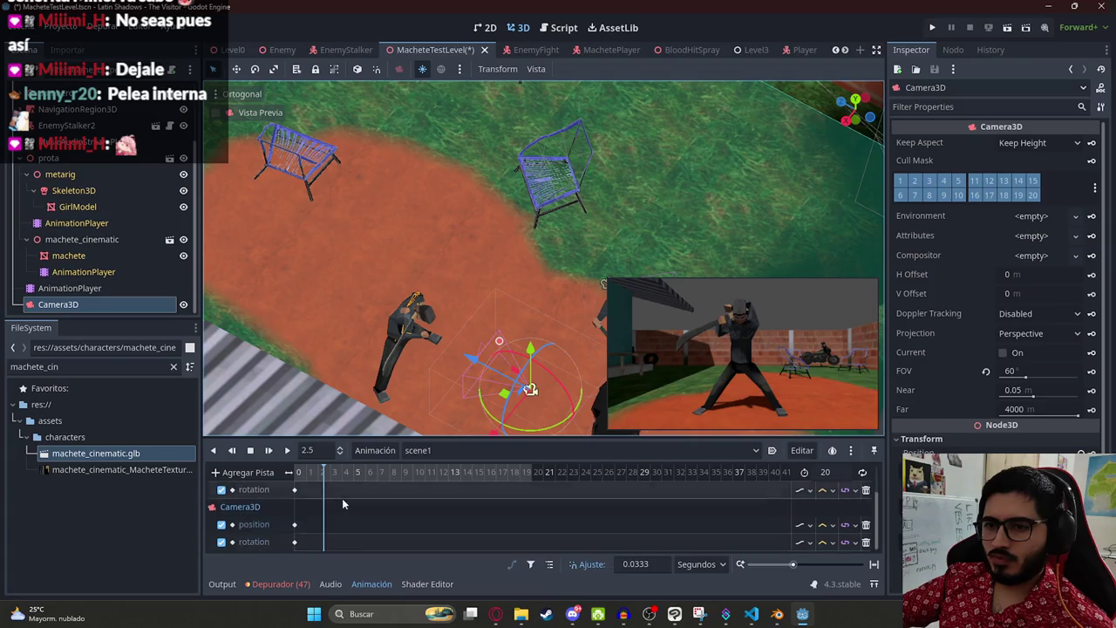
Key Camera3D's position at 2.5 s, set the playhead to 3 s, and move the camera along Z
{"action": "left_click", "coordinate": [1090, 454]}
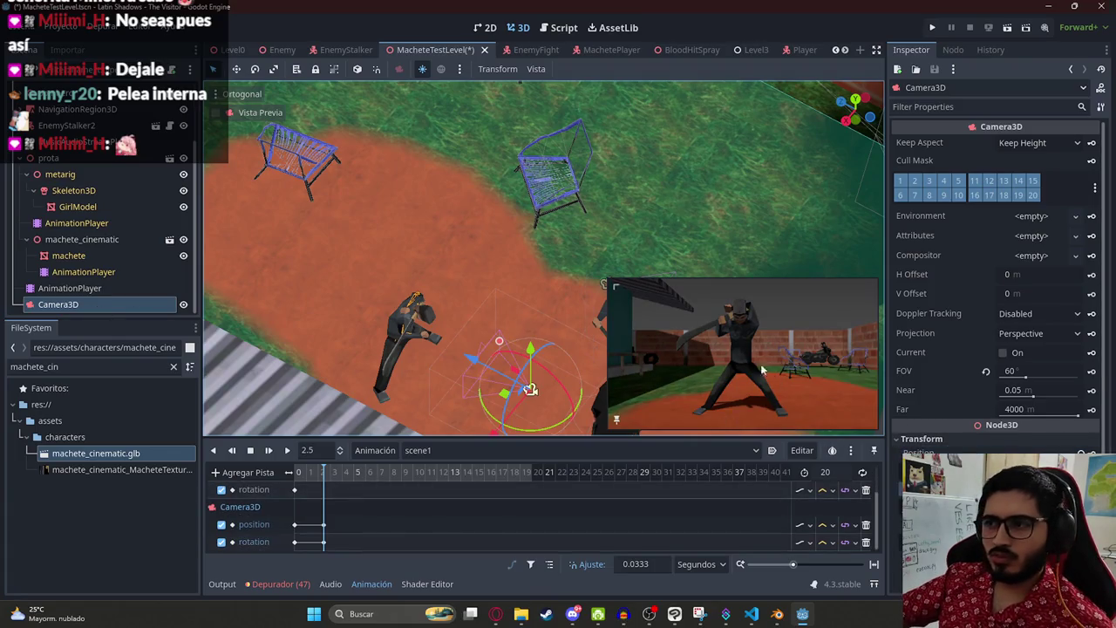
{"action": "scroll", "coordinate": [340, 494], "scroll_direction": "up", "scroll_amount": 2}
{"action": "scroll", "coordinate": [341, 495], "scroll_direction": "up", "scroll_amount": 2, "text": "ctrl"}
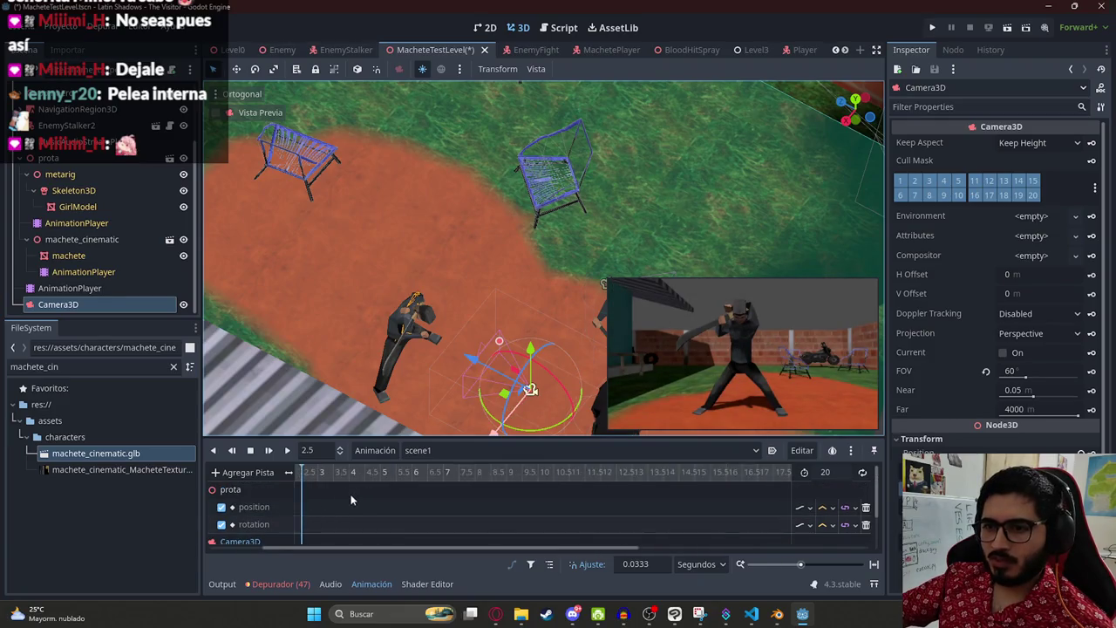
{"action": "left_click_drag", "start_coordinate": [401, 475], "coordinate": [415, 487]}
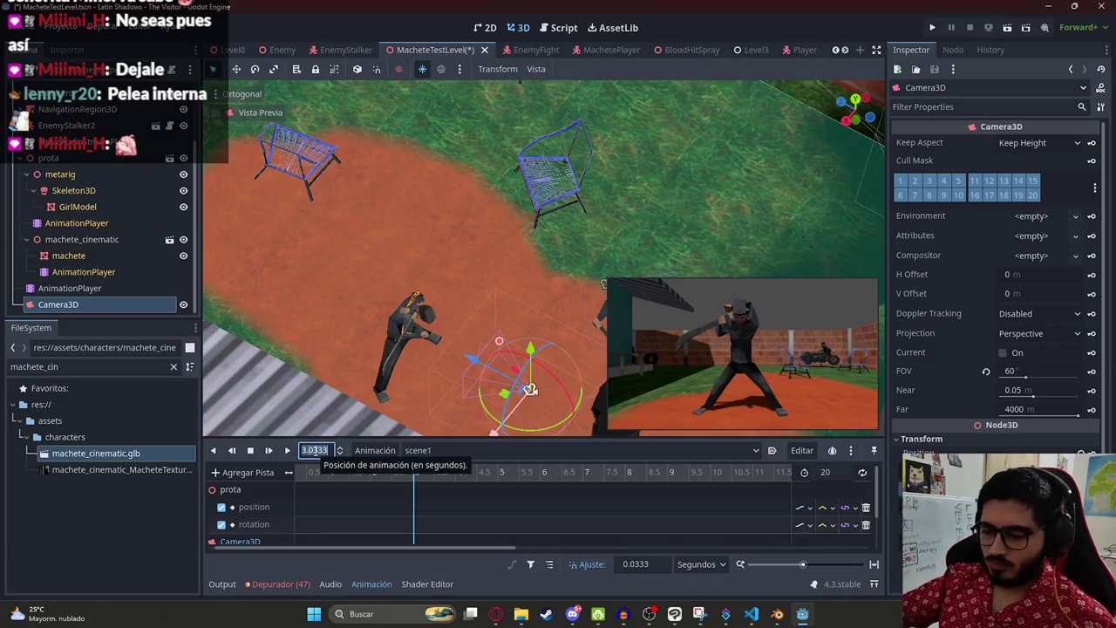
{"action": "type", "text": "3"}
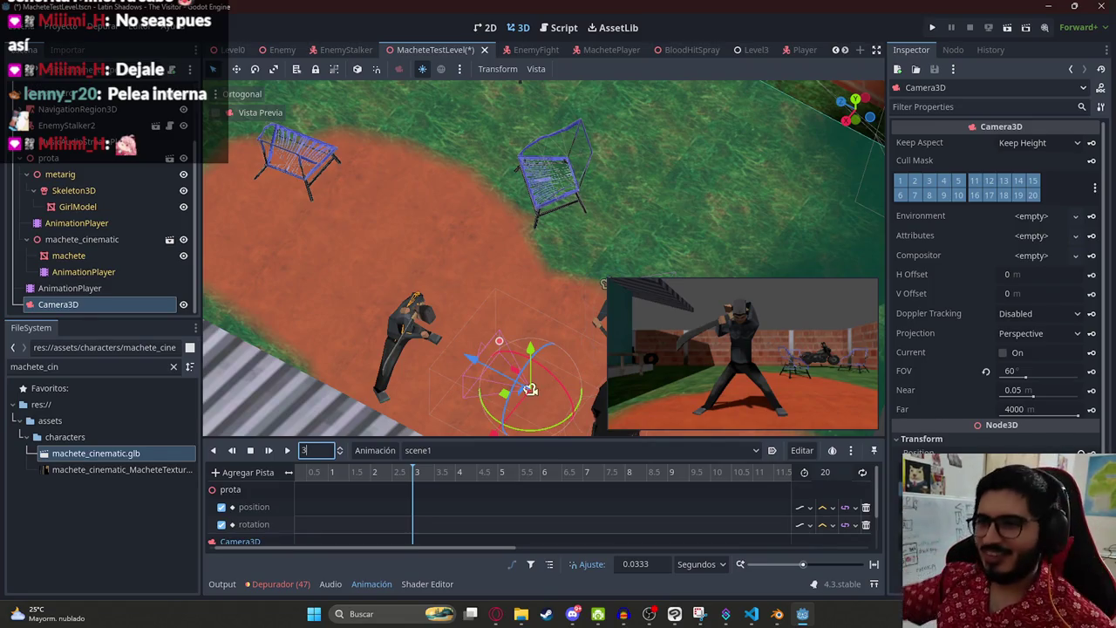
{"action": "mouse_move", "coordinate": [421, 313]}
{"action": "left_mouse_down"}
{"action": "mouse_move", "coordinate": [388, 258]}
{"action": "mouse_move", "coordinate": [346, 259]}
{"action": "left_mouse_up"}
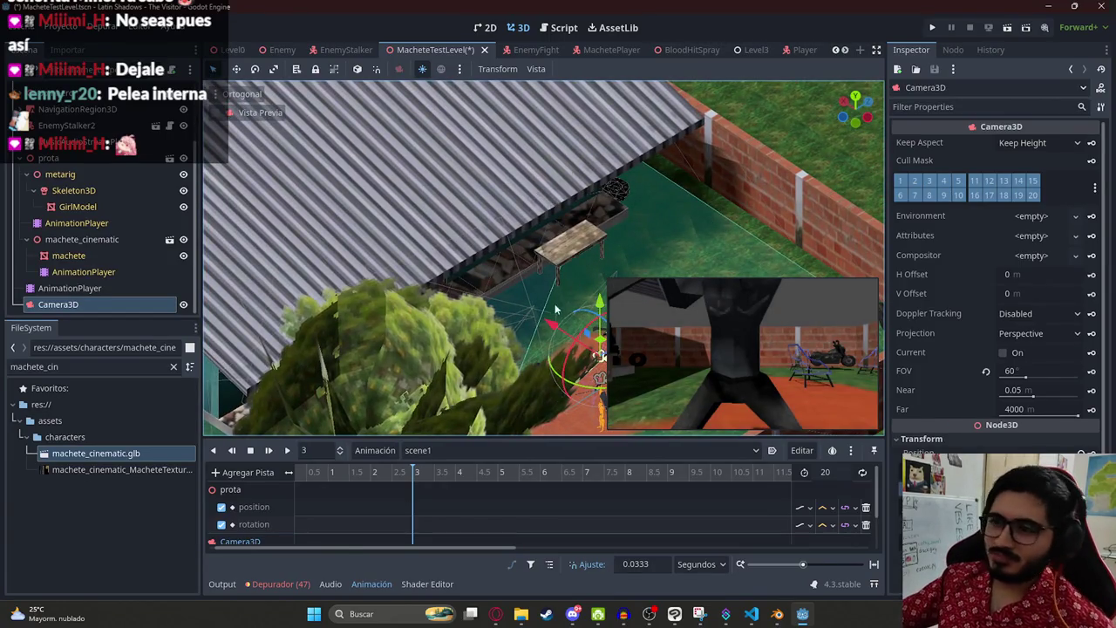
Focus on Camera3D, shift it along Y and X, and turn it about 89° toward the fighters
{"action": "key", "text": "f"}
{"action": "left_click_drag", "start_coordinate": [455, 224], "coordinate": [455, 207]}
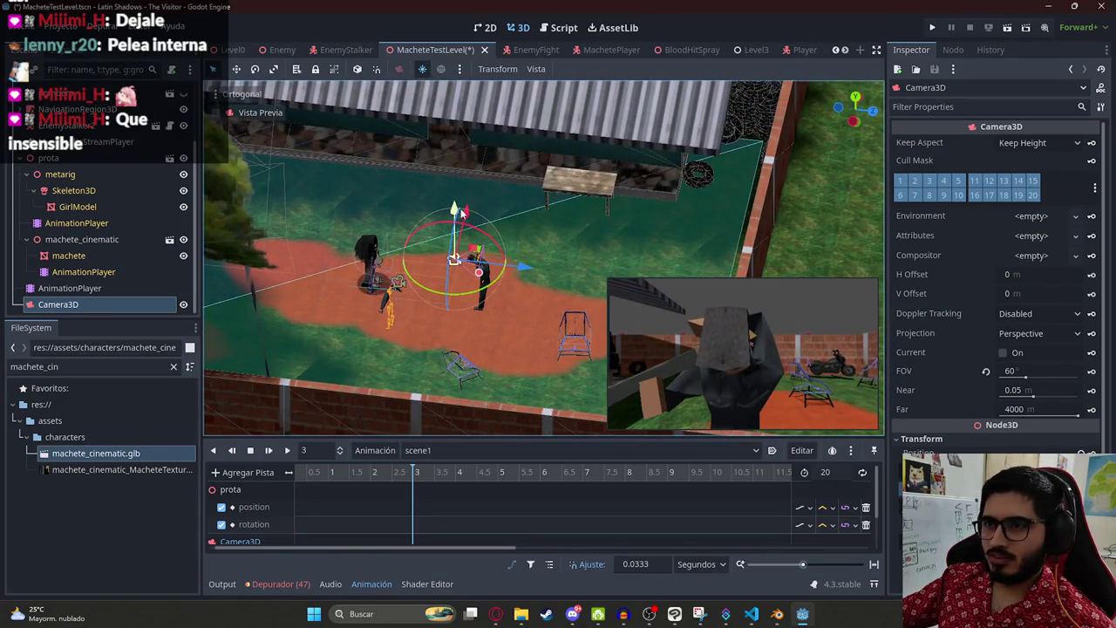
{"action": "mouse_move", "coordinate": [523, 264]}
{"action": "left_mouse_down"}
{"action": "mouse_move", "coordinate": [488, 235]}
{"action": "mouse_move", "coordinate": [485, 203]}
{"action": "left_mouse_up"}
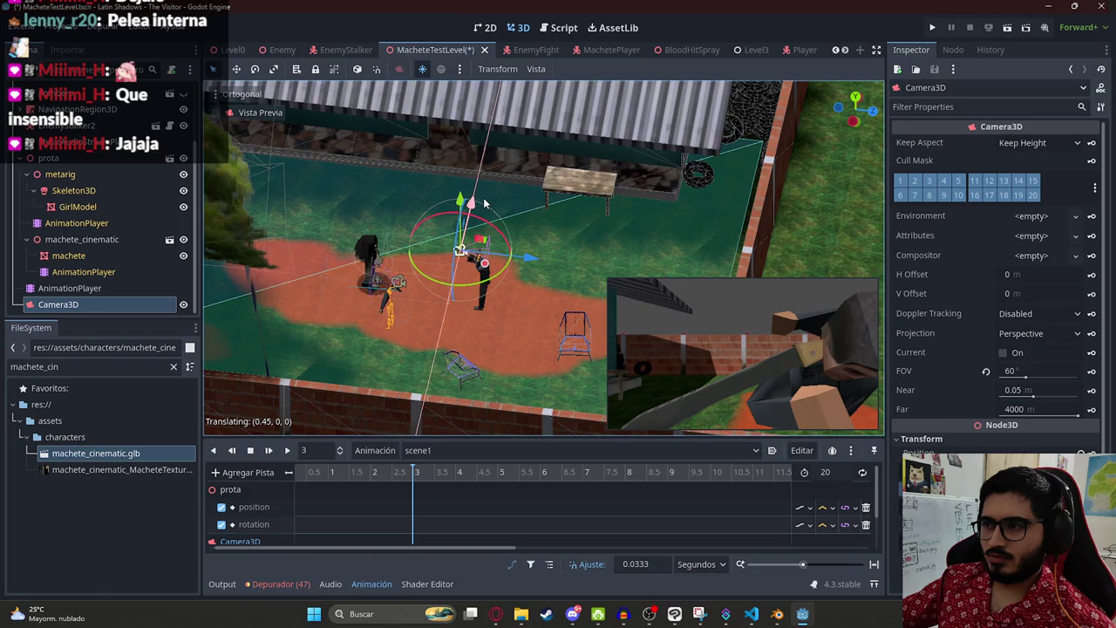
{"action": "mouse_move", "coordinate": [485, 203]}
{"action": "left_mouse_down"}
{"action": "mouse_move", "coordinate": [462, 242]}
{"action": "mouse_move", "coordinate": [463, 224]}
{"action": "mouse_move", "coordinate": [508, 283]}
{"action": "mouse_move", "coordinate": [549, 278]}
{"action": "left_mouse_up"}
{"action": "left_click_drag", "start_coordinate": [499, 224], "coordinate": [496, 243]}
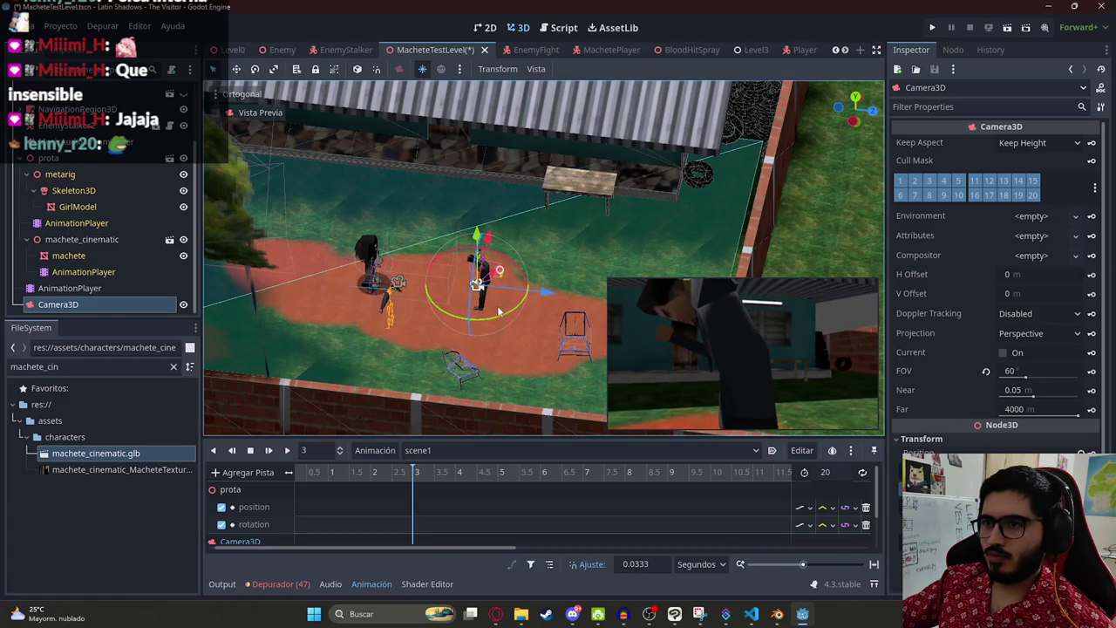
{"action": "key", "text": "ctrl+z"}
{"action": "mouse_move", "coordinate": [558, 324]}
{"action": "left_mouse_down"}
{"action": "mouse_move", "coordinate": [572, 314]}
{"action": "mouse_move", "coordinate": [569, 271]}
{"action": "mouse_move", "coordinate": [583, 253]}
{"action": "left_mouse_up"}
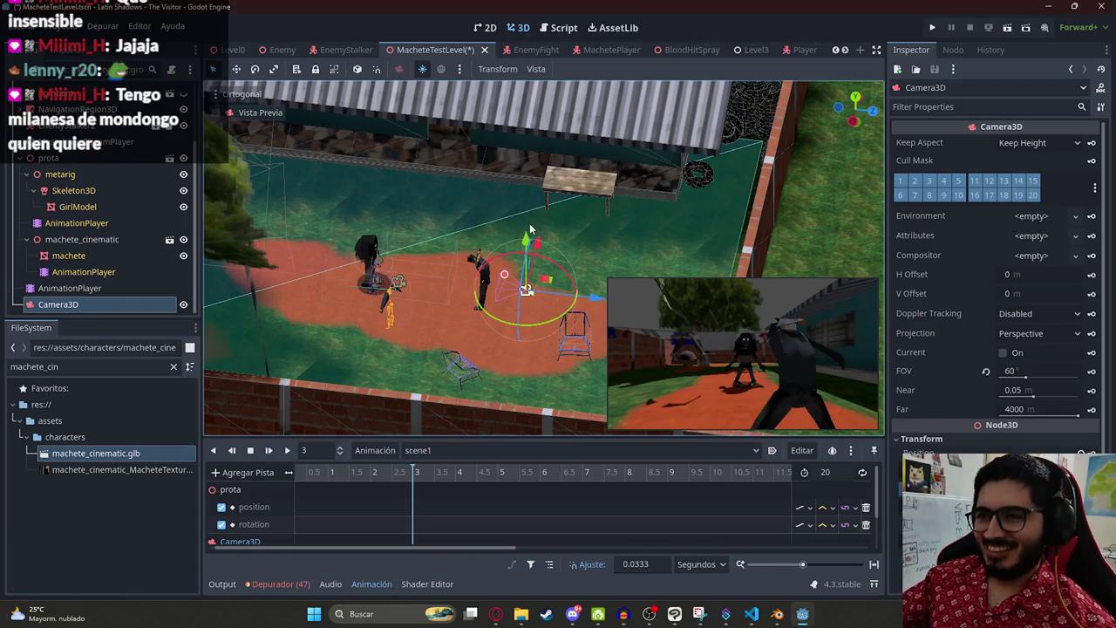
From a top-down view, adjust Camera3D along X and pull it back along Z
{"action": "mouse_move", "coordinate": [600, 187]}
{"action": "left_mouse_down"}
{"action": "mouse_move", "coordinate": [429, 255]}
{"action": "mouse_move", "coordinate": [358, 313]}
{"action": "mouse_move", "coordinate": [505, 213]}
{"action": "left_mouse_up"}
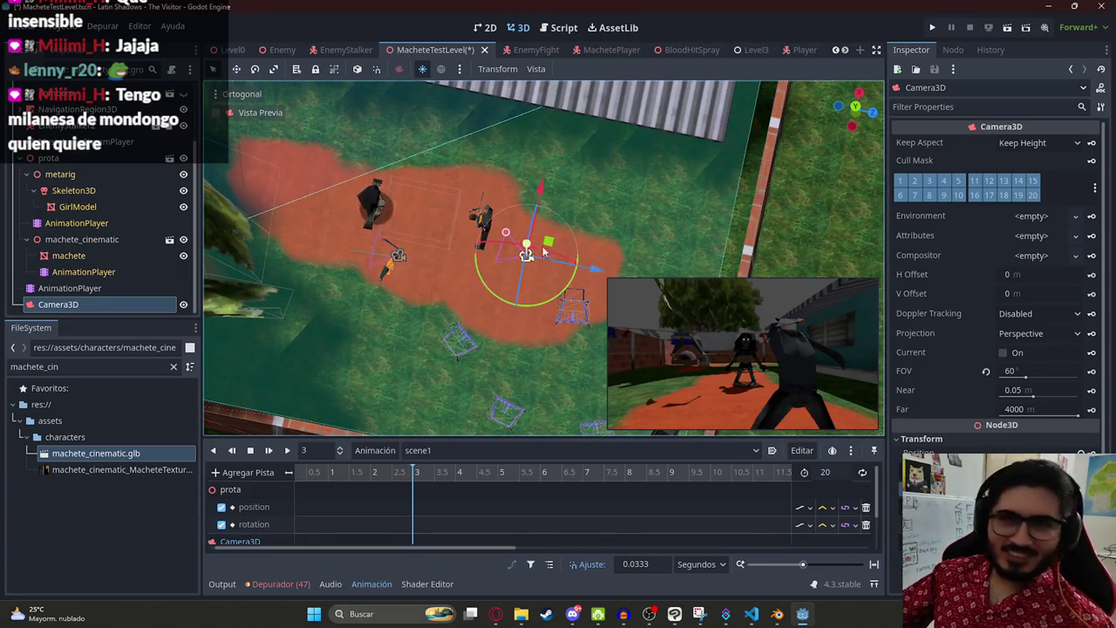
{"action": "mouse_move", "coordinate": [601, 161]}
{"action": "left_mouse_down"}
{"action": "mouse_move", "coordinate": [442, 312]}
{"action": "mouse_move", "coordinate": [342, 374]}
{"action": "left_mouse_up"}
{"action": "scroll", "coordinate": [530, 201], "scroll_direction": "up", "scroll_amount": 3}
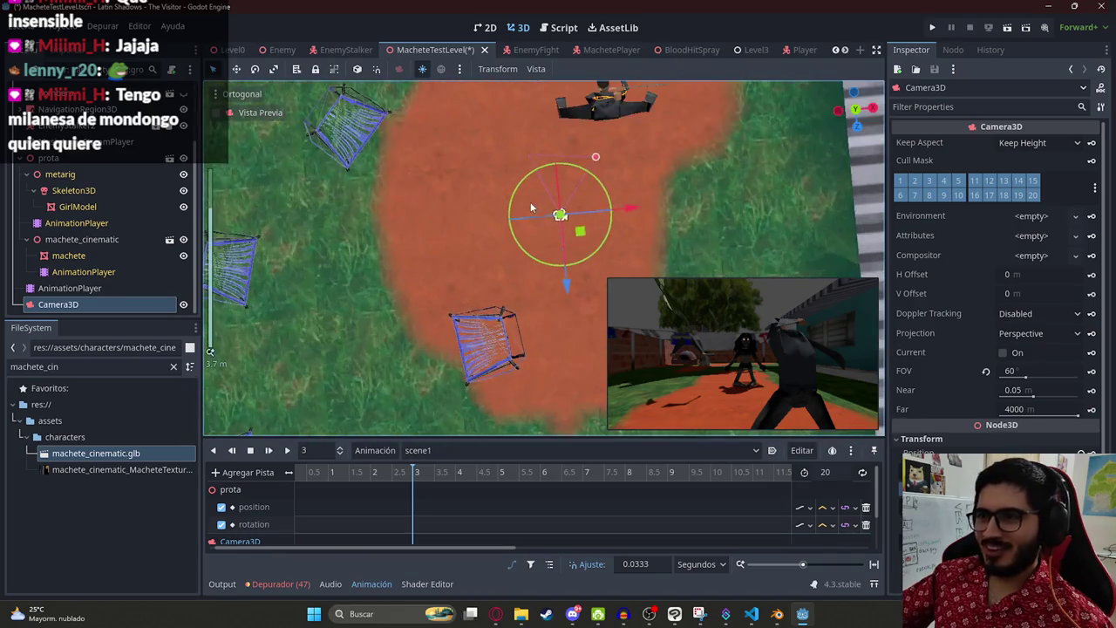
{"action": "left_click_drag", "start_coordinate": [530, 127], "coordinate": [261, 383]}
{"action": "scroll", "coordinate": [262, 383], "scroll_direction": "down", "scroll_amount": 3}
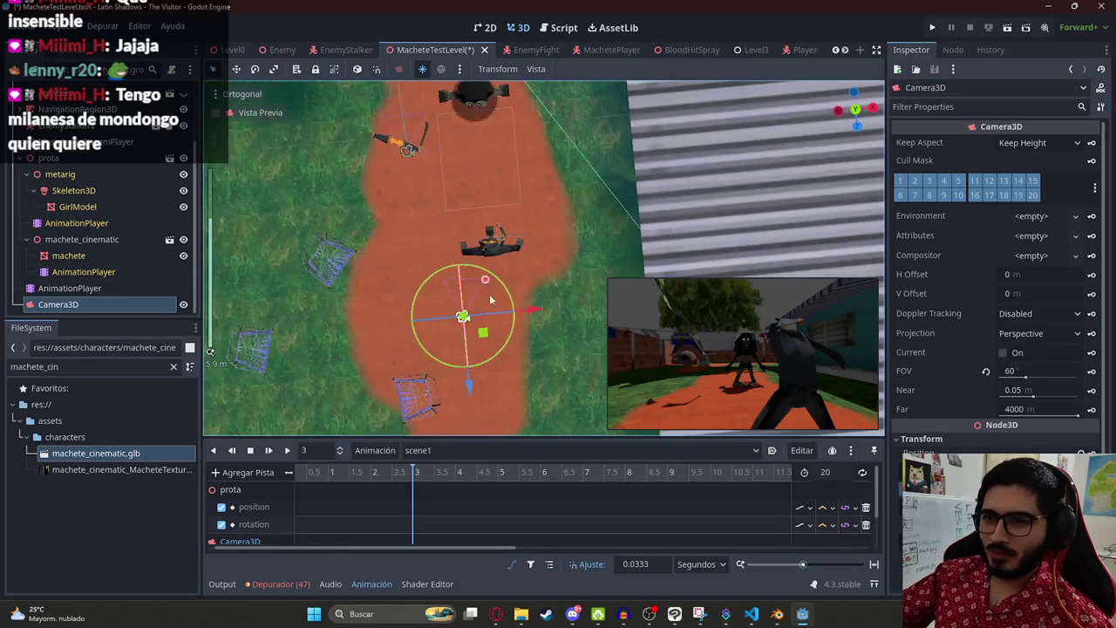
{"action": "left_click_drag", "start_coordinate": [533, 310], "coordinate": [562, 310]}
{"action": "mouse_move", "coordinate": [500, 381]}
{"action": "left_mouse_down"}
{"action": "mouse_move", "coordinate": [499, 369]}
{"action": "mouse_move", "coordinate": [499, 384]}
{"action": "left_mouse_up"}
Preview the fighters' end poses in machete_final_fight_pose1 and finalfight1
{"action": "left_click", "coordinate": [83, 224]}
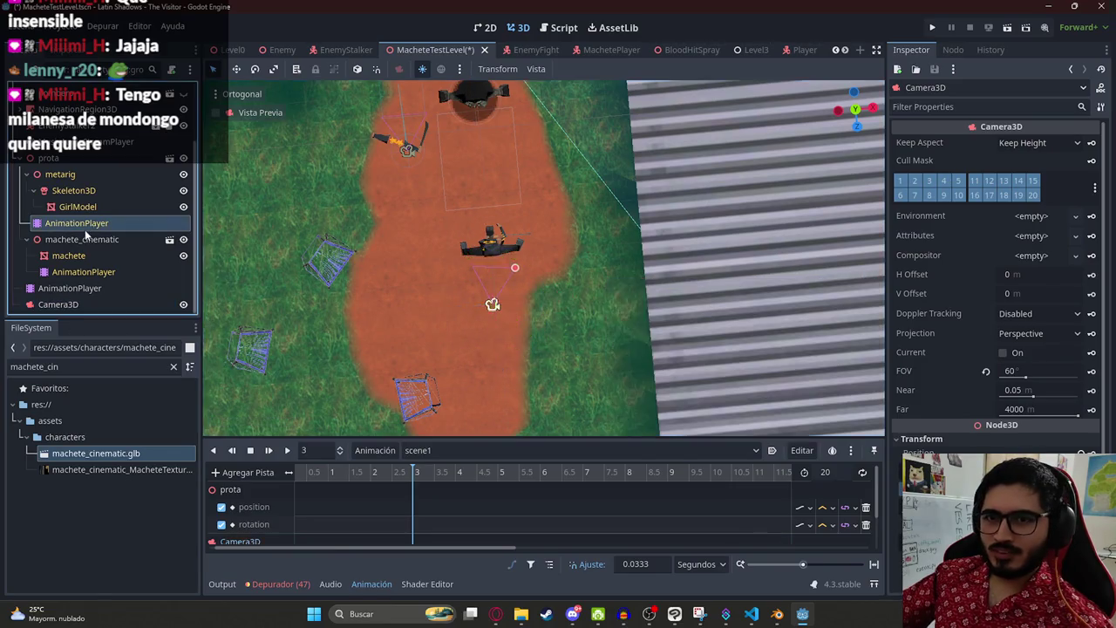
{"action": "left_click", "coordinate": [80, 241]}
{"action": "left_click", "coordinate": [79, 271]}
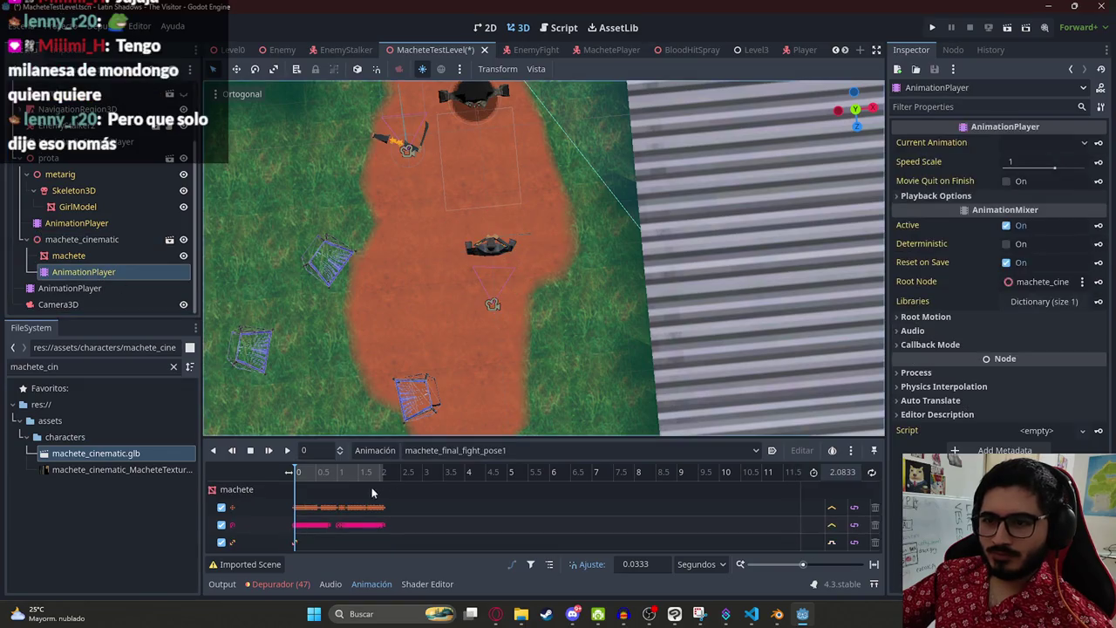
{"action": "left_click", "coordinate": [400, 477]}
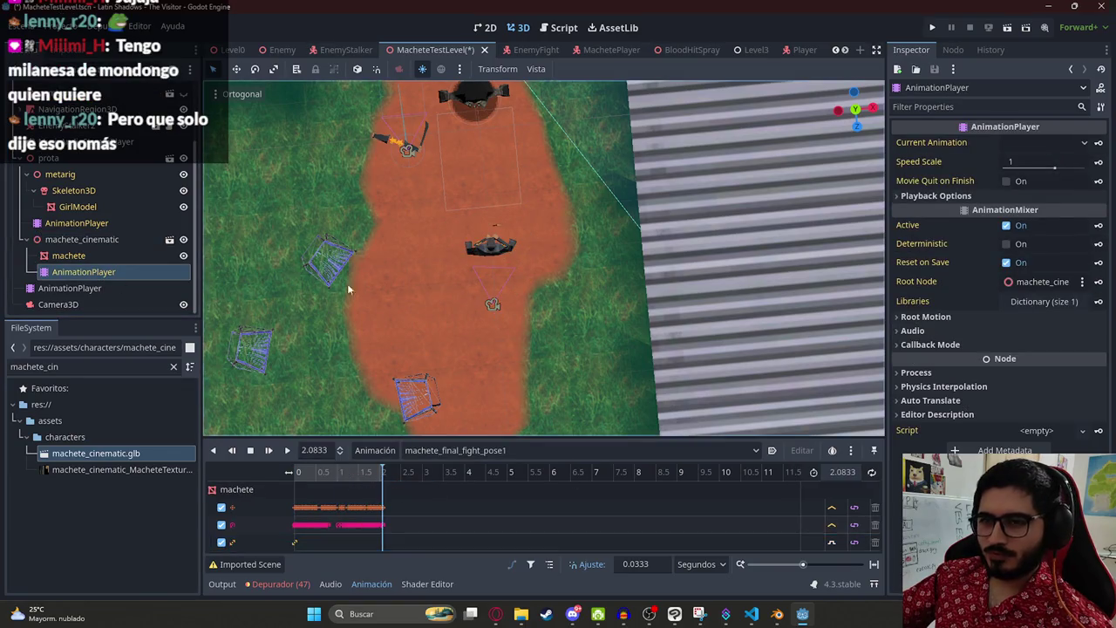
{"action": "left_click", "coordinate": [113, 224]}
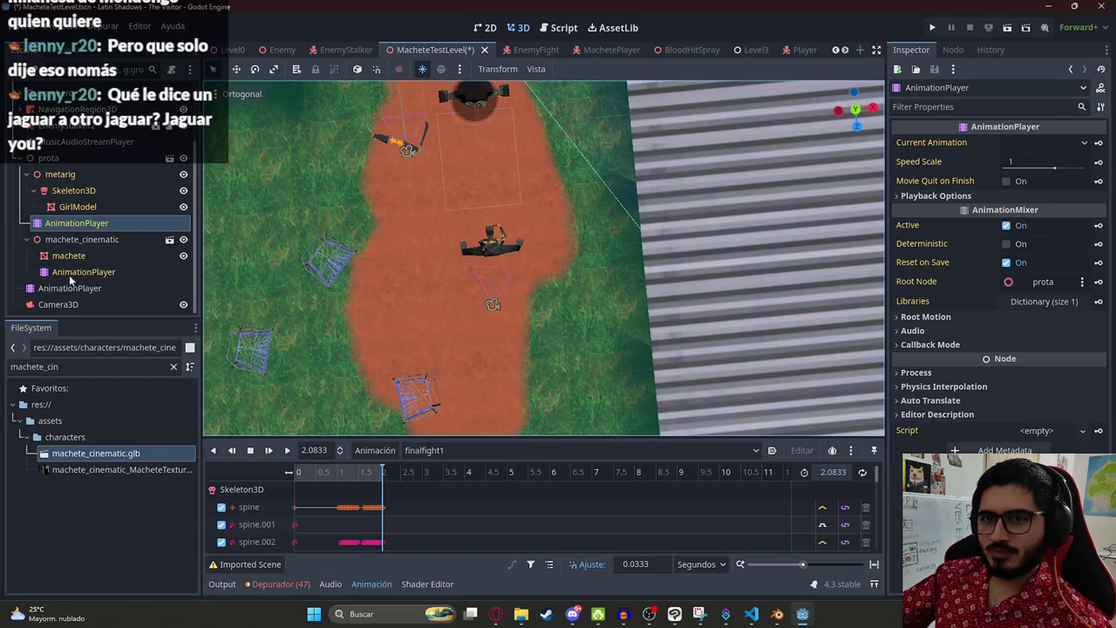
Bring scene1 back and move Camera3D along Z, X, and up along Y
{"action": "left_click", "coordinate": [56, 303]}
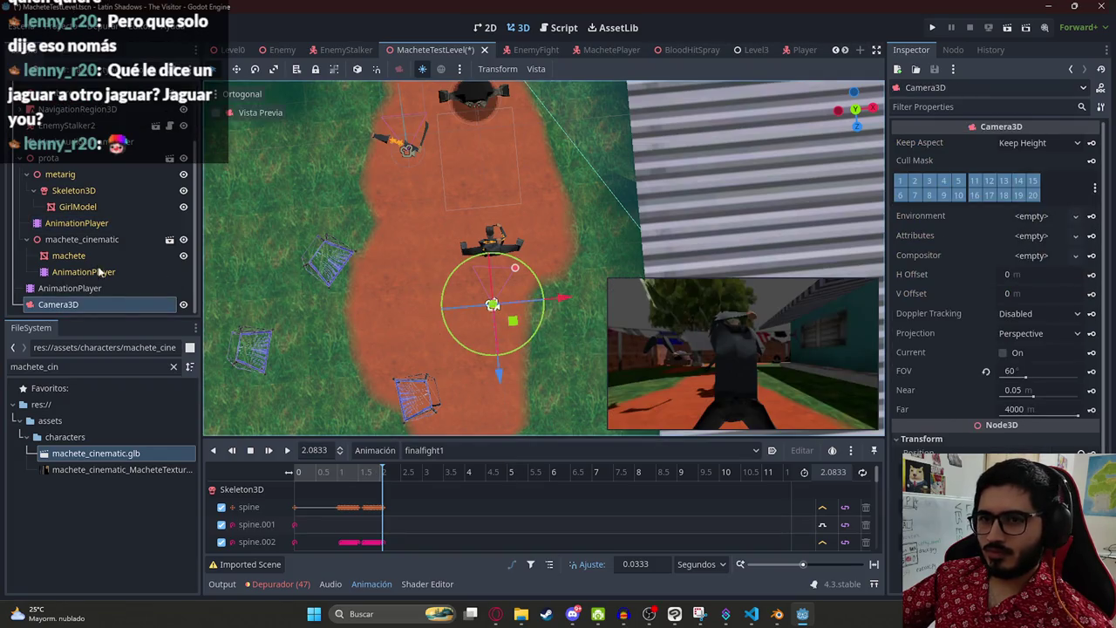
{"action": "left_click", "coordinate": [70, 287]}
{"action": "left_click", "coordinate": [57, 304]}
{"action": "mouse_move", "coordinate": [485, 227]}
{"action": "left_mouse_down"}
{"action": "mouse_move", "coordinate": [490, 255]}
{"action": "mouse_move", "coordinate": [482, 217]}
{"action": "mouse_move", "coordinate": [484, 250]}
{"action": "left_mouse_up"}
{"action": "left_click_drag", "start_coordinate": [552, 201], "coordinate": [568, 201]}
{"action": "mouse_move", "coordinate": [414, 277]}
{"action": "left_mouse_down"}
{"action": "mouse_move", "coordinate": [515, 187]}
{"action": "mouse_move", "coordinate": [533, 147]}
{"action": "left_mouse_up"}
{"action": "mouse_move", "coordinate": [454, 351]}
{"action": "left_mouse_down"}
{"action": "mouse_move", "coordinate": [491, 233]}
{"action": "mouse_move", "coordinate": [474, 266]}
{"action": "mouse_move", "coordinate": [475, 248]}
{"action": "left_mouse_up"}
{"action": "mouse_move", "coordinate": [514, 327]}
{"action": "left_mouse_down"}
{"action": "mouse_move", "coordinate": [527, 337]}
{"action": "mouse_move", "coordinate": [524, 325]}
{"action": "left_mouse_up"}
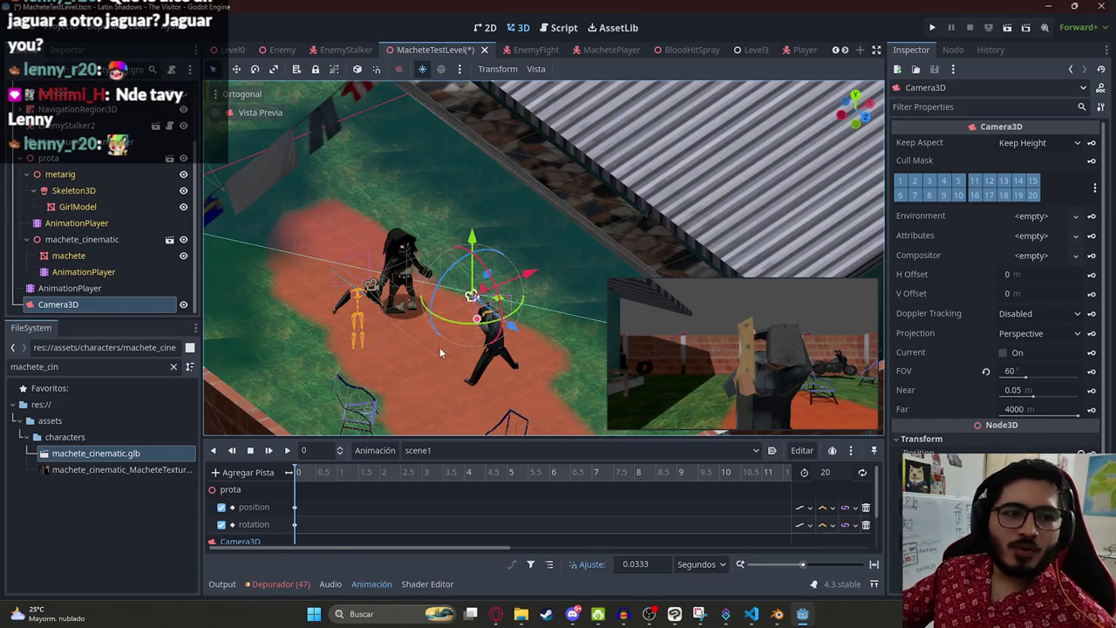
Return the 3D editor to a single viewport after trying the two-view split
{"action": "key", "text": "ctrl+2"}
{"action": "left_click", "coordinate": [535, 69]}
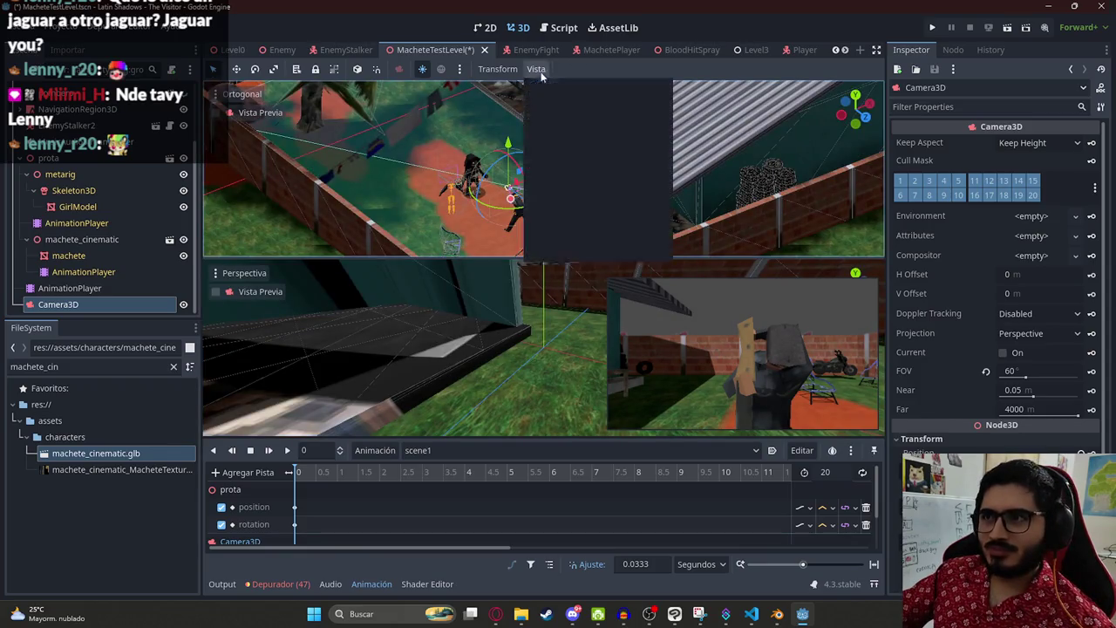
{"action": "left_click", "coordinate": [571, 87]}
{"action": "left_click", "coordinate": [536, 69]}
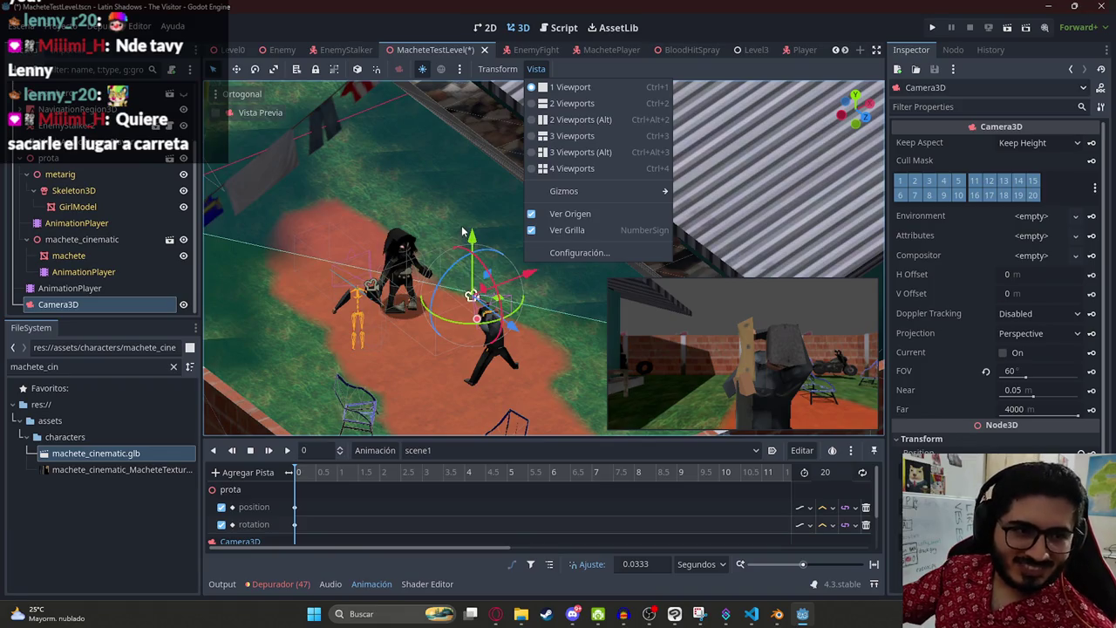
{"action": "left_click", "coordinate": [459, 276]}
Move Camera3D about 2 units along Z and lower it beside the standing fighter
{"action": "mouse_move", "coordinate": [563, 218]}
{"action": "left_mouse_down"}
{"action": "mouse_move", "coordinate": [562, 336]}
{"action": "mouse_move", "coordinate": [510, 276]}
{"action": "left_mouse_up"}
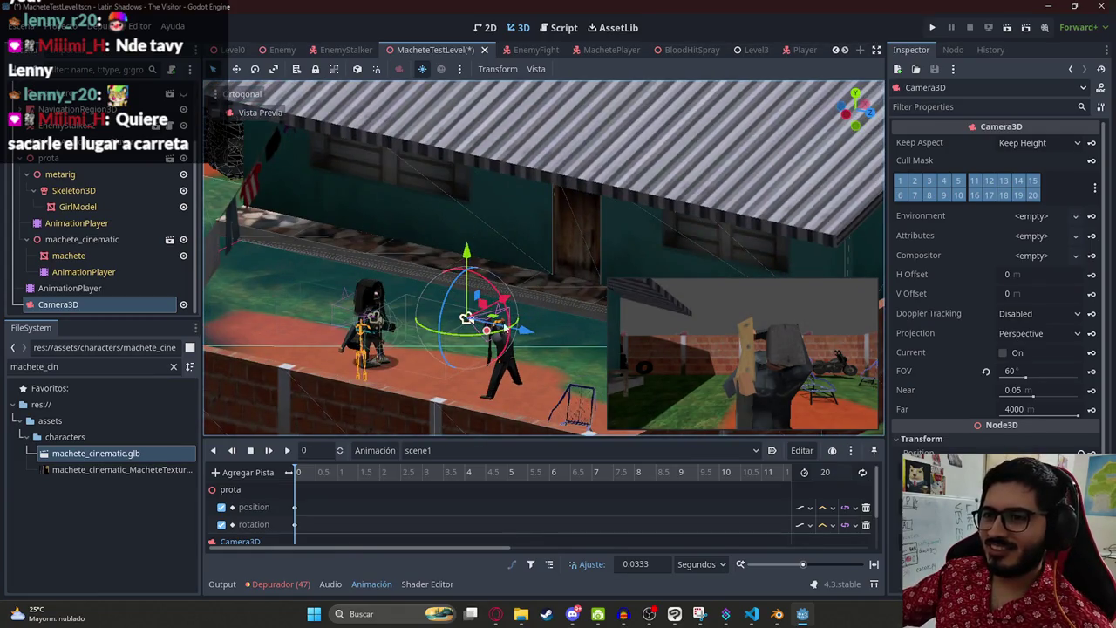
{"action": "mouse_move", "coordinate": [400, 336]}
{"action": "left_mouse_down"}
{"action": "mouse_move", "coordinate": [469, 411]}
{"action": "mouse_move", "coordinate": [441, 6]}
{"action": "left_mouse_up"}
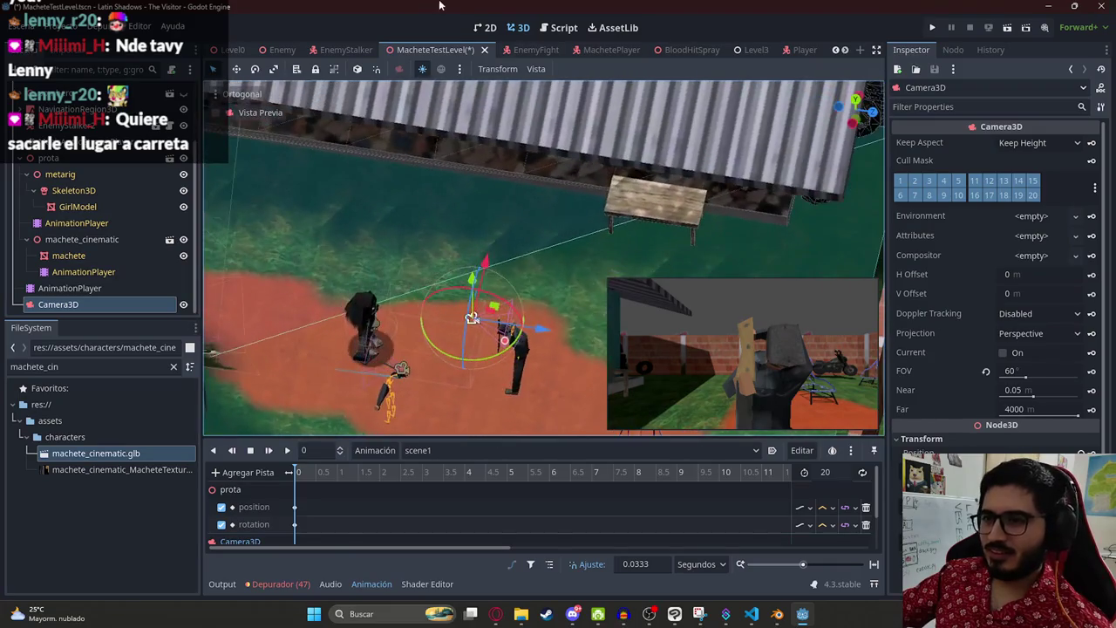
{"action": "scroll", "coordinate": [476, 201], "scroll_direction": "down", "scroll_amount": 5}
{"action": "mouse_move", "coordinate": [563, 244]}
{"action": "left_mouse_down"}
{"action": "mouse_move", "coordinate": [477, 225]}
{"action": "mouse_move", "coordinate": [615, 255]}
{"action": "mouse_move", "coordinate": [544, 239]}
{"action": "mouse_move", "coordinate": [565, 239]}
{"action": "left_mouse_up"}
{"action": "mouse_move", "coordinate": [484, 272]}
{"action": "left_mouse_down"}
{"action": "mouse_move", "coordinate": [500, 224]}
{"action": "mouse_move", "coordinate": [457, 366]}
{"action": "mouse_move", "coordinate": [504, 251]}
{"action": "mouse_move", "coordinate": [452, 347]}
{"action": "mouse_move", "coordinate": [446, 256]}
{"action": "mouse_move", "coordinate": [452, 272]}
{"action": "left_mouse_up"}
{"action": "left_click_drag", "start_coordinate": [380, 267], "coordinate": [381, 303]}
{"action": "left_click_drag", "start_coordinate": [380, 235], "coordinate": [378, 293]}
Tilt Camera3D about 12 degrees and slide it sideways to frame the near fighter
{"action": "mouse_move", "coordinate": [440, 358]}
{"action": "left_mouse_down"}
{"action": "mouse_move", "coordinate": [463, 359]}
{"action": "mouse_move", "coordinate": [428, 379]}
{"action": "mouse_move", "coordinate": [446, 381]}
{"action": "left_mouse_up"}
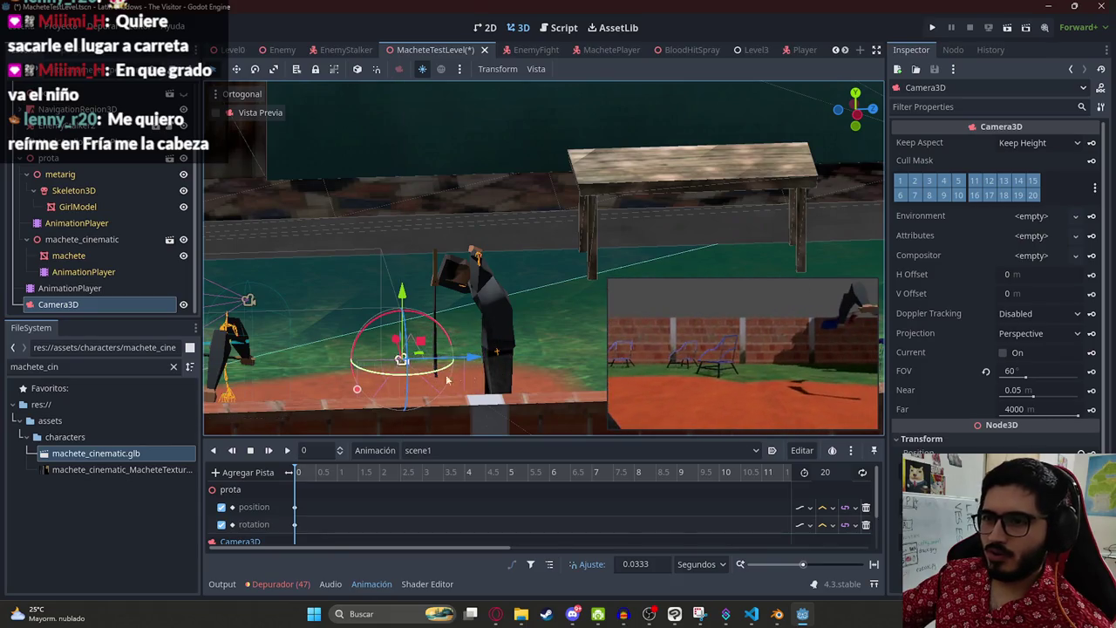
{"action": "scroll", "coordinate": [363, 329], "scroll_direction": "up", "scroll_amount": 2}
{"action": "left_click_drag", "start_coordinate": [372, 317], "coordinate": [365, 301]}
{"action": "mouse_move", "coordinate": [416, 326]}
{"action": "left_mouse_down"}
{"action": "mouse_move", "coordinate": [534, 316]}
{"action": "mouse_move", "coordinate": [526, 342]}
{"action": "mouse_move", "coordinate": [503, 342]}
{"action": "left_mouse_up"}
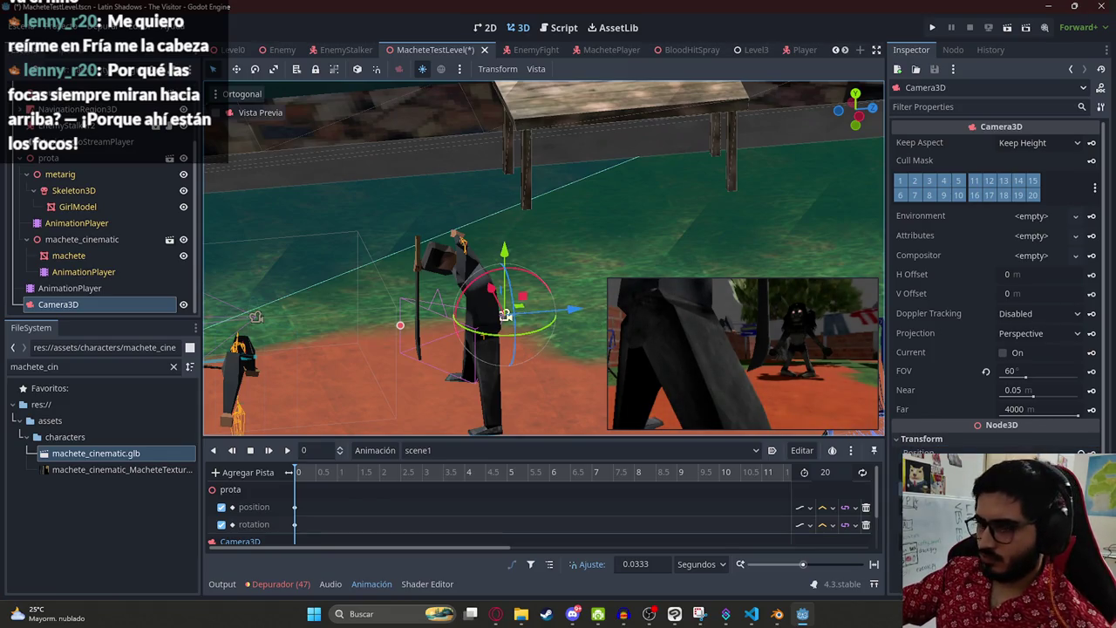
{"action": "scroll", "coordinate": [366, 503], "scroll_direction": "down", "scroll_amount": 2}
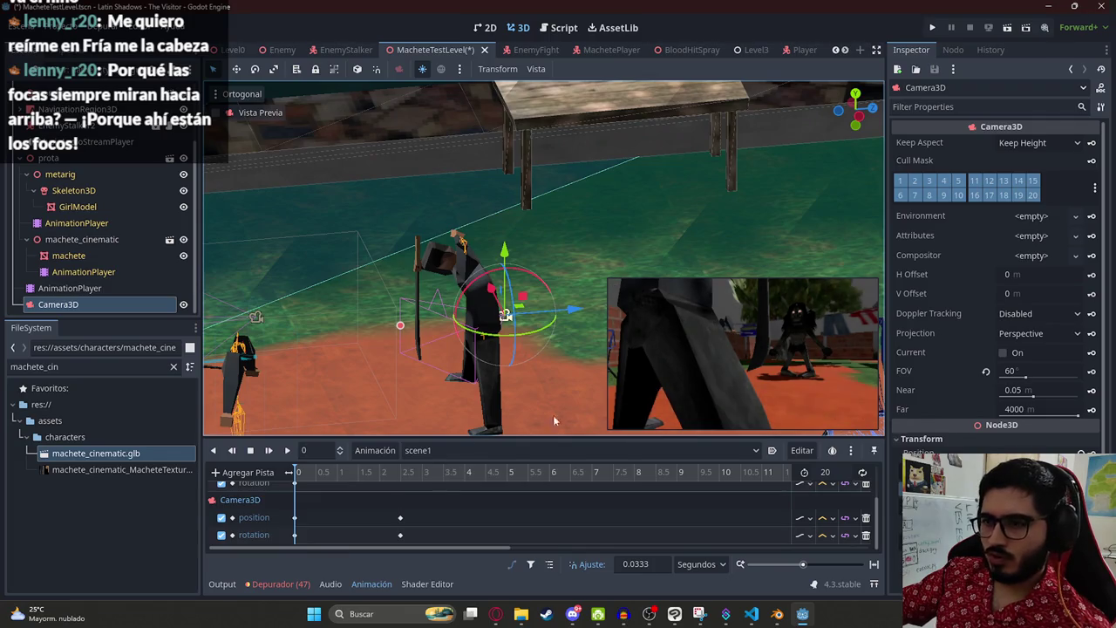
At about 2.5 s, shift Camera3D along X and keep a single 3D viewport
{"action": "left_click_drag", "start_coordinate": [372, 476], "coordinate": [403, 478]}
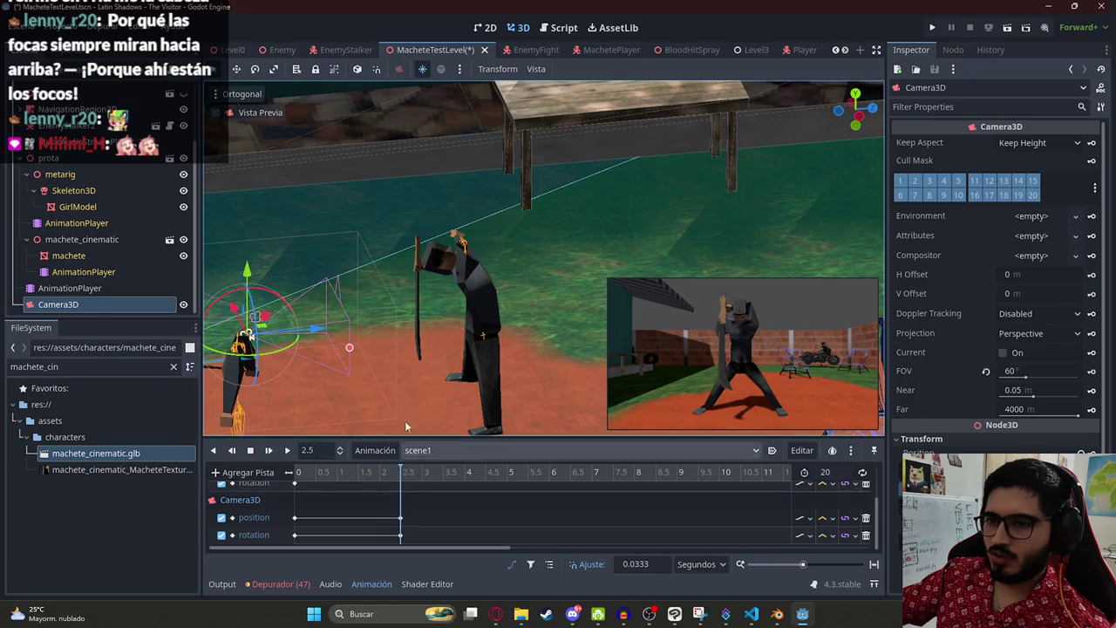
{"action": "mouse_move", "coordinate": [320, 332]}
{"action": "left_mouse_down"}
{"action": "mouse_move", "coordinate": [501, 325]}
{"action": "mouse_move", "coordinate": [410, 333]}
{"action": "left_mouse_up"}
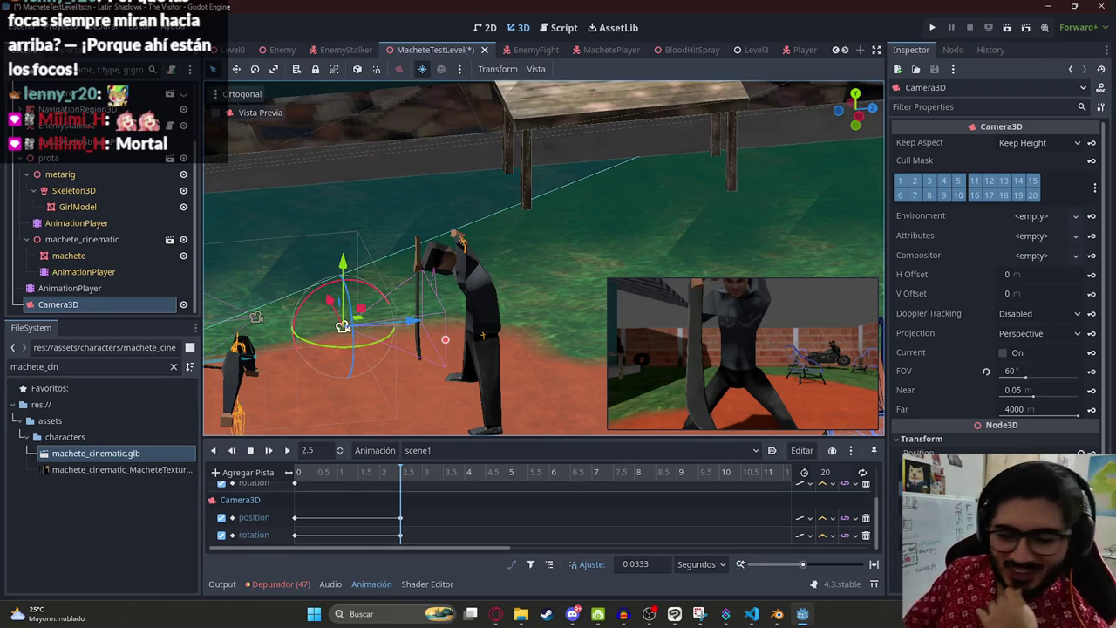
{"action": "key", "text": "ctrl+3"}
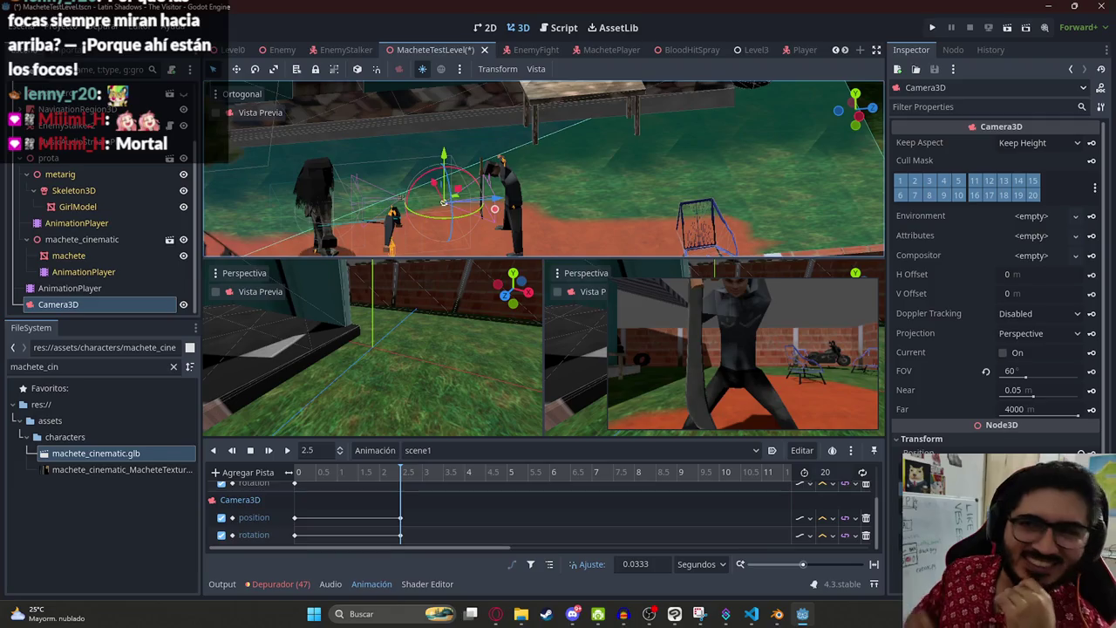
{"action": "left_click", "coordinate": [535, 69]}
{"action": "left_click", "coordinate": [572, 86]}
{"action": "left_click", "coordinate": [536, 69]}
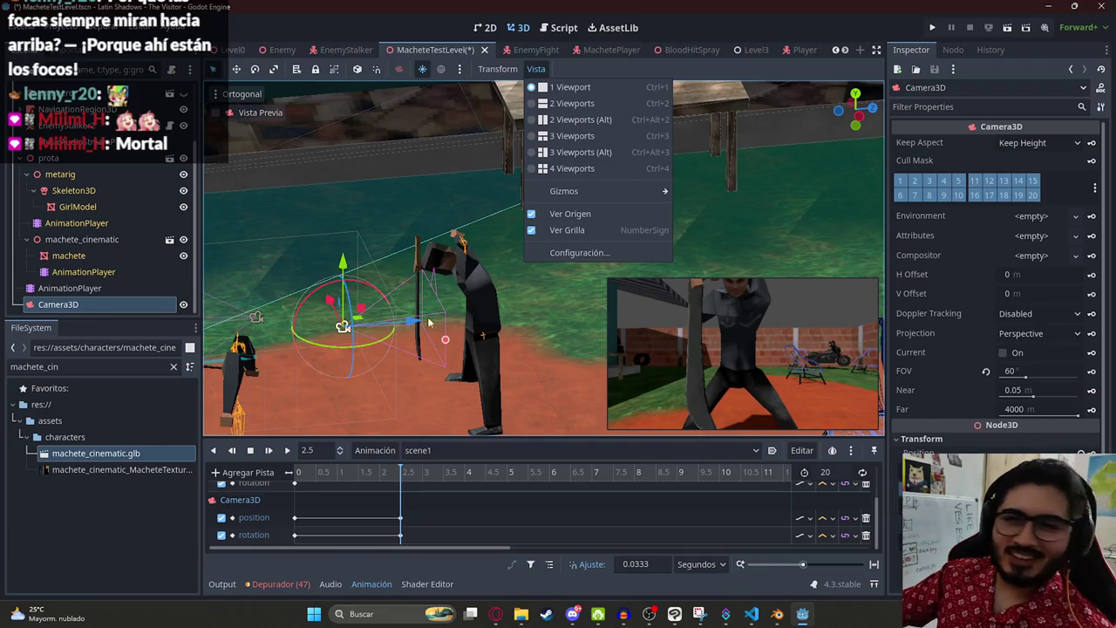
{"action": "left_click", "coordinate": [434, 265]}
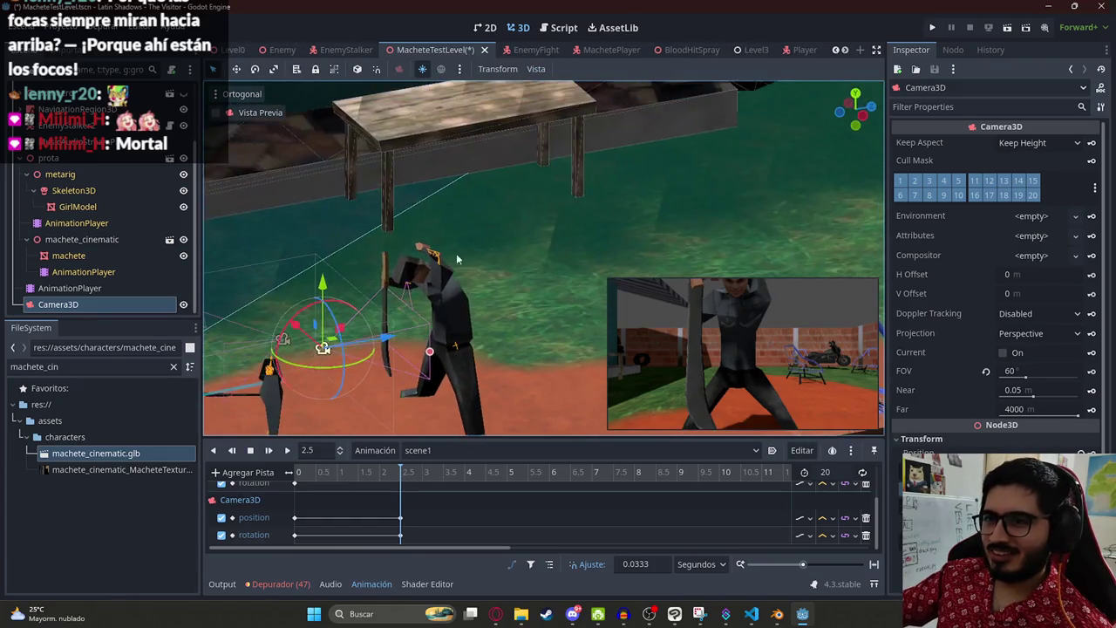
Slide, turn and push the camera forward to re-aim the shot at about 3 seconds
{"action": "left_click_drag", "start_coordinate": [415, 220], "coordinate": [679, 203]}
{"action": "mouse_move", "coordinate": [622, 237]}
{"action": "left_mouse_down"}
{"action": "mouse_move", "coordinate": [641, 87]}
{"action": "mouse_move", "coordinate": [498, 124]}
{"action": "mouse_move", "coordinate": [561, 177]}
{"action": "left_mouse_up"}
{"action": "mouse_move", "coordinate": [652, 207]}
{"action": "left_mouse_down"}
{"action": "mouse_move", "coordinate": [689, 185]}
{"action": "mouse_move", "coordinate": [741, 183]}
{"action": "mouse_move", "coordinate": [672, 180]}
{"action": "left_mouse_up"}
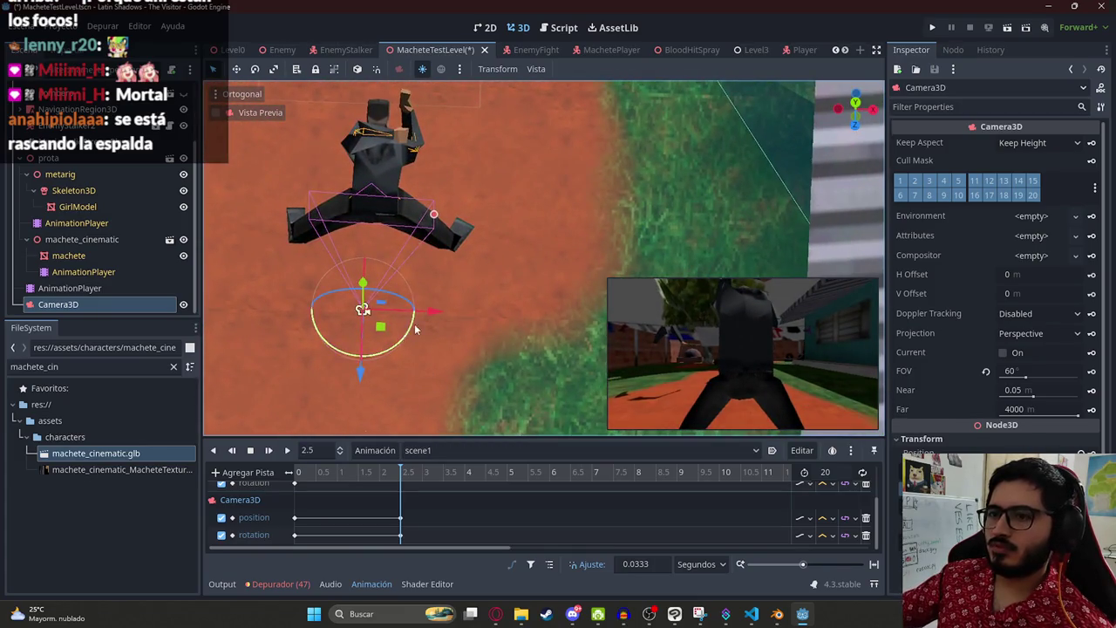
{"action": "left_click_drag", "start_coordinate": [424, 316], "coordinate": [538, 311]}
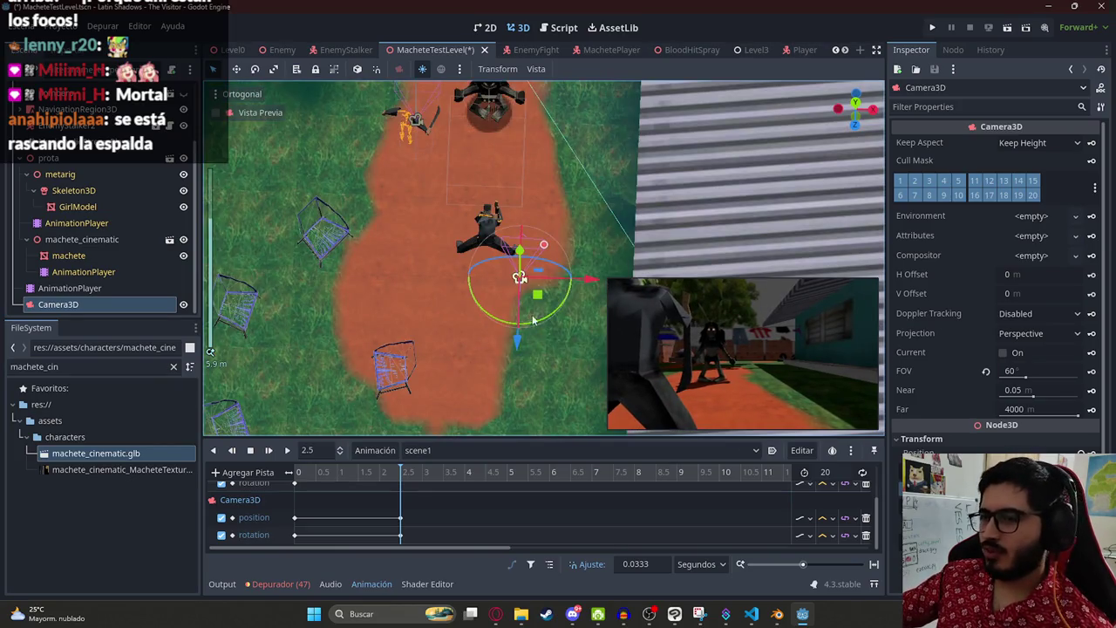
{"action": "left_click", "coordinate": [422, 475]}
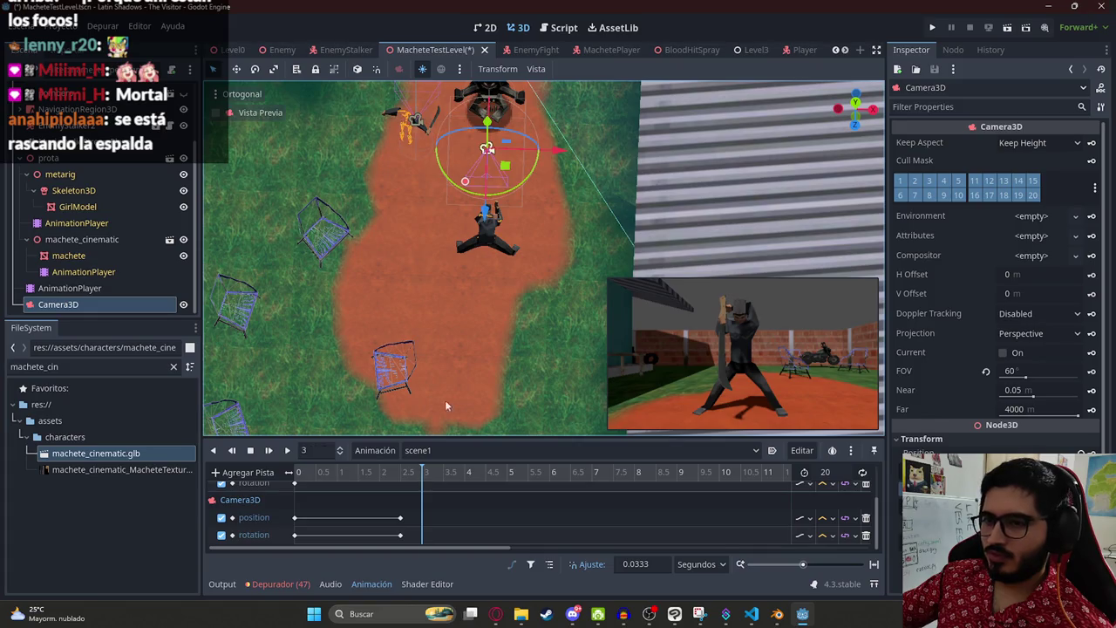
Drop machete_cinematic.glb from the FileSystem onto the grass outside the yard wall
{"action": "scroll", "coordinate": [436, 261], "scroll_direction": "down", "scroll_amount": 10}
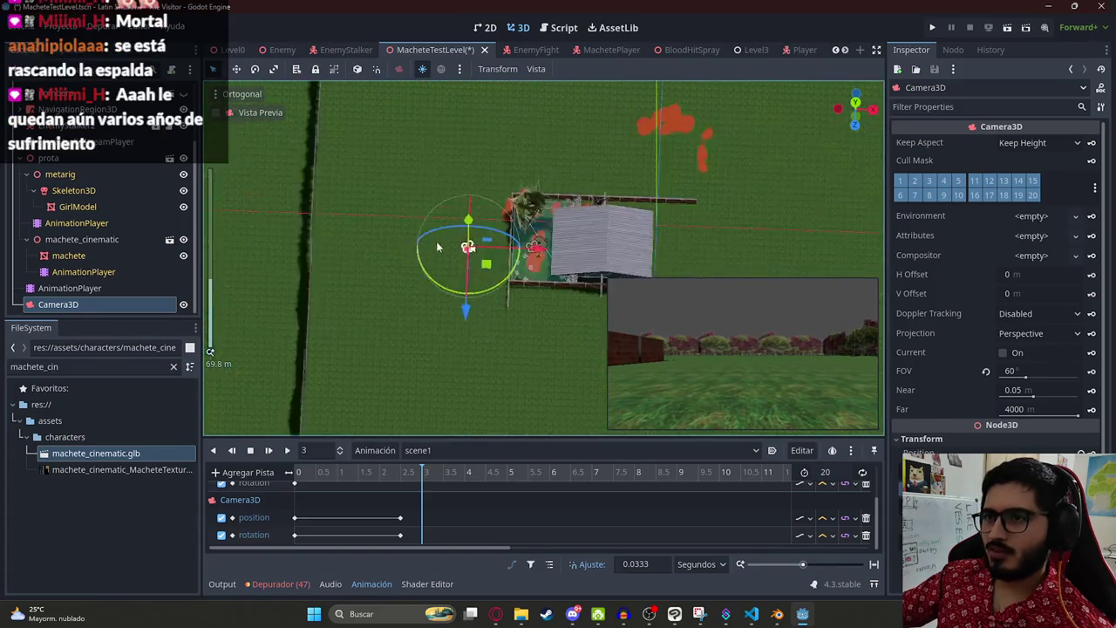
{"action": "scroll", "coordinate": [490, 243], "scroll_direction": "up", "scroll_amount": 8}
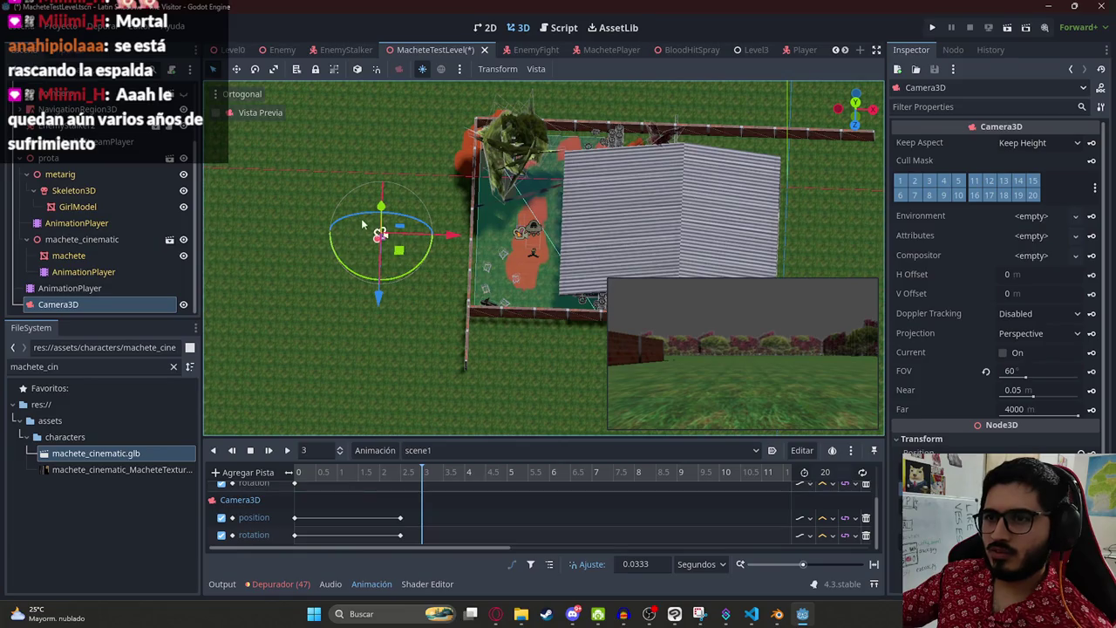
{"action": "scroll", "coordinate": [429, 247], "scroll_direction": "up", "scroll_amount": 5}
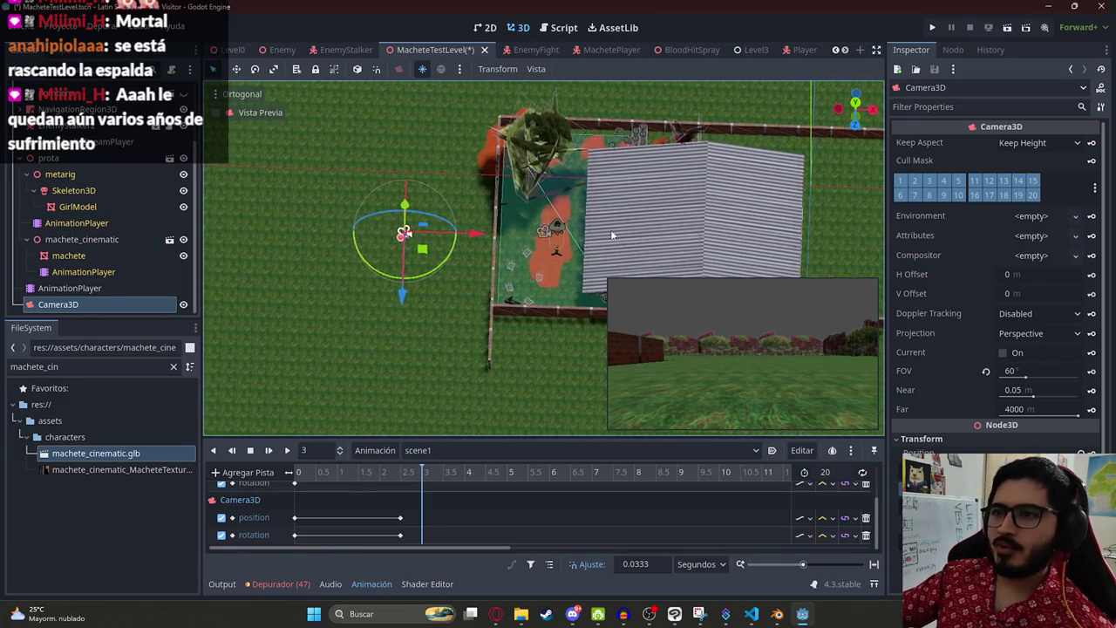
{"action": "mouse_move", "coordinate": [640, 222]}
{"action": "left_mouse_down"}
{"action": "mouse_move", "coordinate": [436, 326]}
{"action": "mouse_move", "coordinate": [383, 240]}
{"action": "left_mouse_up"}
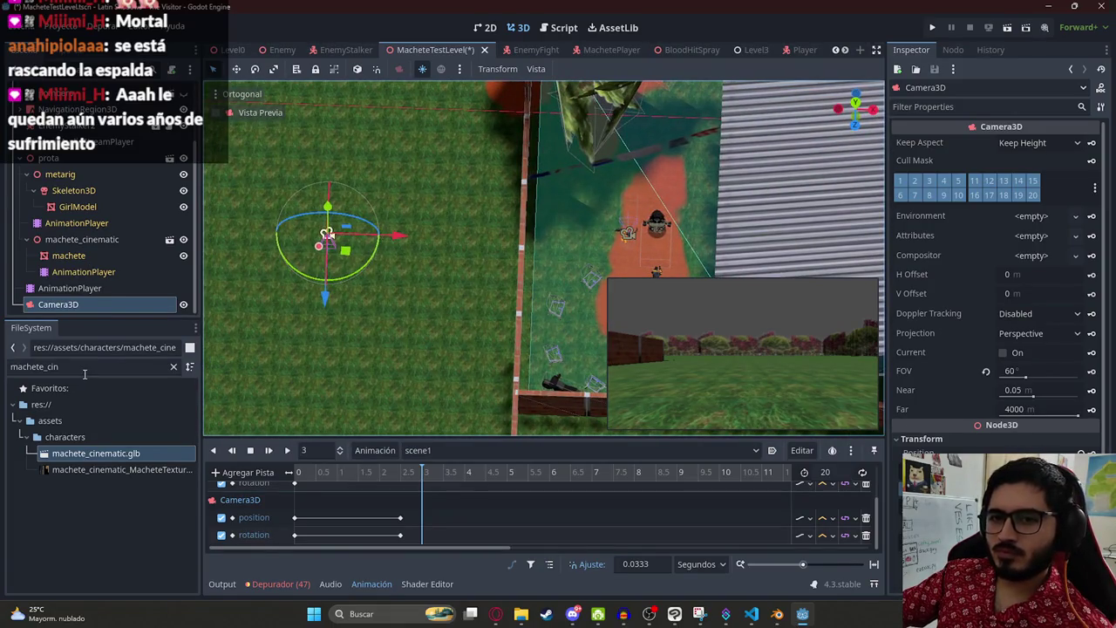
{"action": "mouse_move", "coordinate": [78, 462]}
{"action": "left_mouse_down"}
{"action": "mouse_move", "coordinate": [234, 372]}
{"action": "mouse_move", "coordinate": [349, 236]}
{"action": "mouse_move", "coordinate": [367, 236]}
{"action": "left_mouse_up"}
{"action": "left_click_drag", "start_coordinate": [859, 109], "coordinate": [869, 131]}
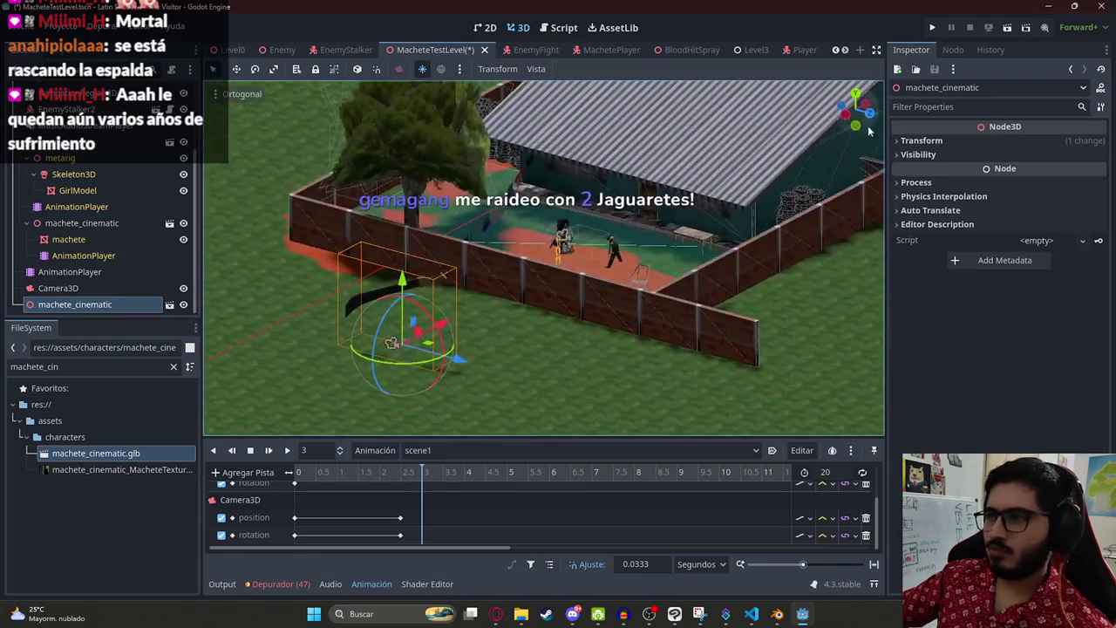
Set machete_cinematic's linked Scale to 0.17 and frame it in the viewport
{"action": "left_click", "coordinate": [929, 142]}
{"action": "left_click", "coordinate": [928, 244]}
{"action": "type", "text": "0.17"}
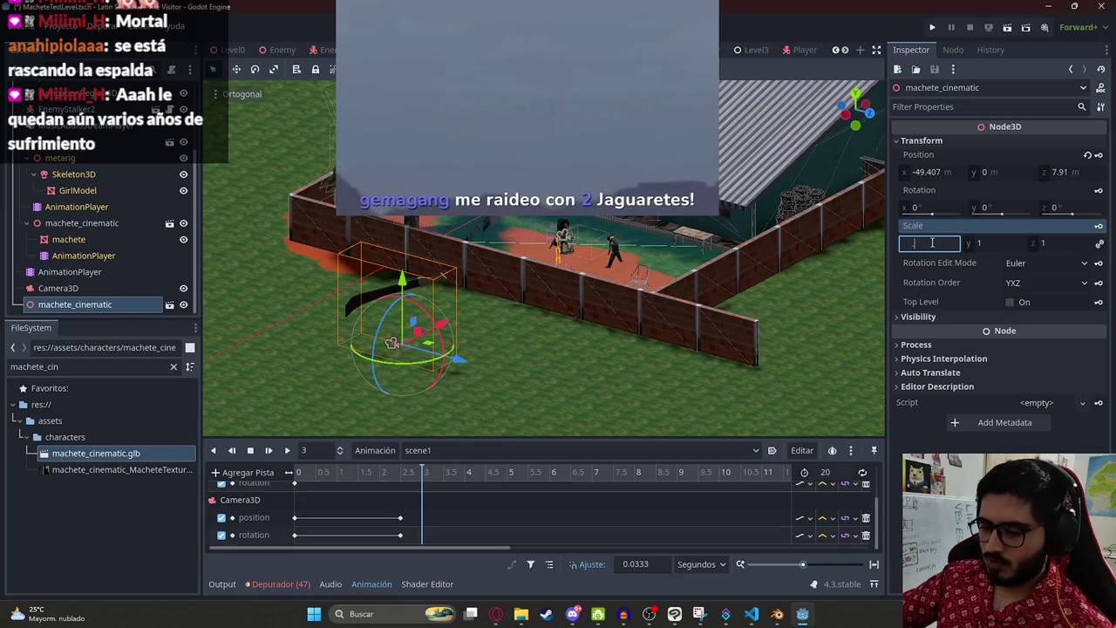
{"action": "key", "text": "Return"}
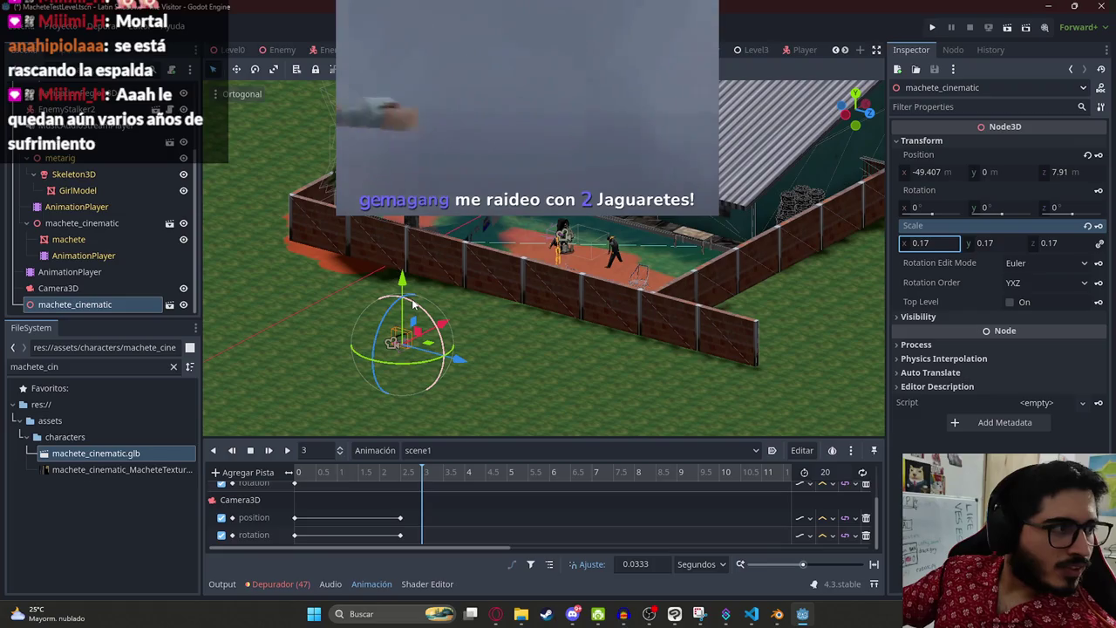
{"action": "key", "text": "f"}
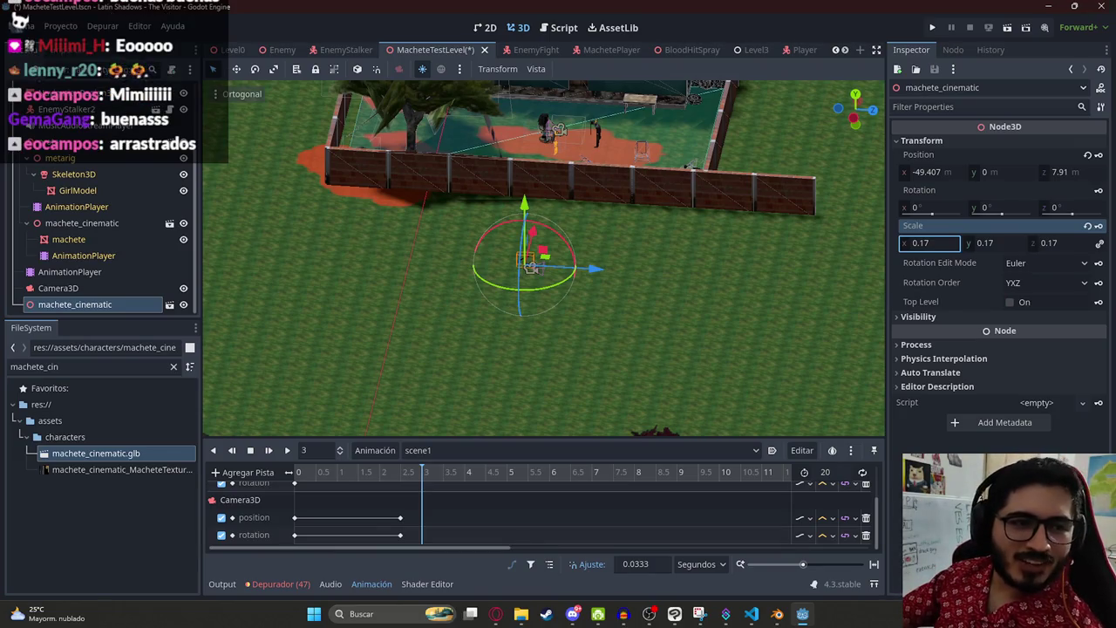
{"action": "mouse_move", "coordinate": [427, 249]}
{"action": "left_mouse_down"}
{"action": "mouse_move", "coordinate": [507, 288]}
{"action": "mouse_move", "coordinate": [418, 321]}
{"action": "left_mouse_up"}
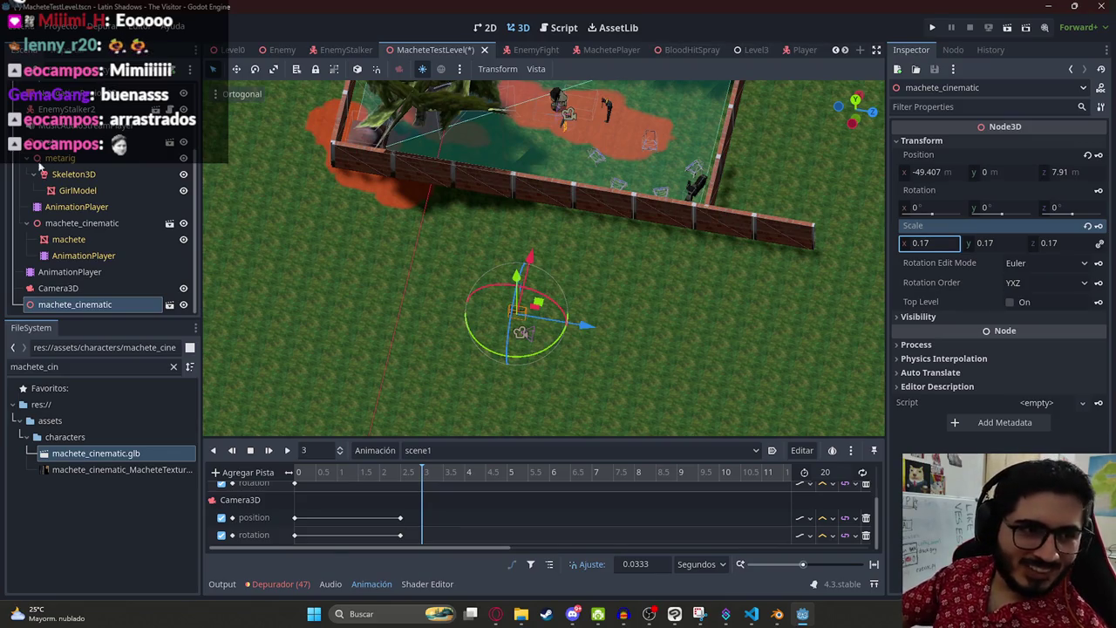
{"action": "scroll", "coordinate": [523, 226], "scroll_direction": "up", "scroll_amount": 5}
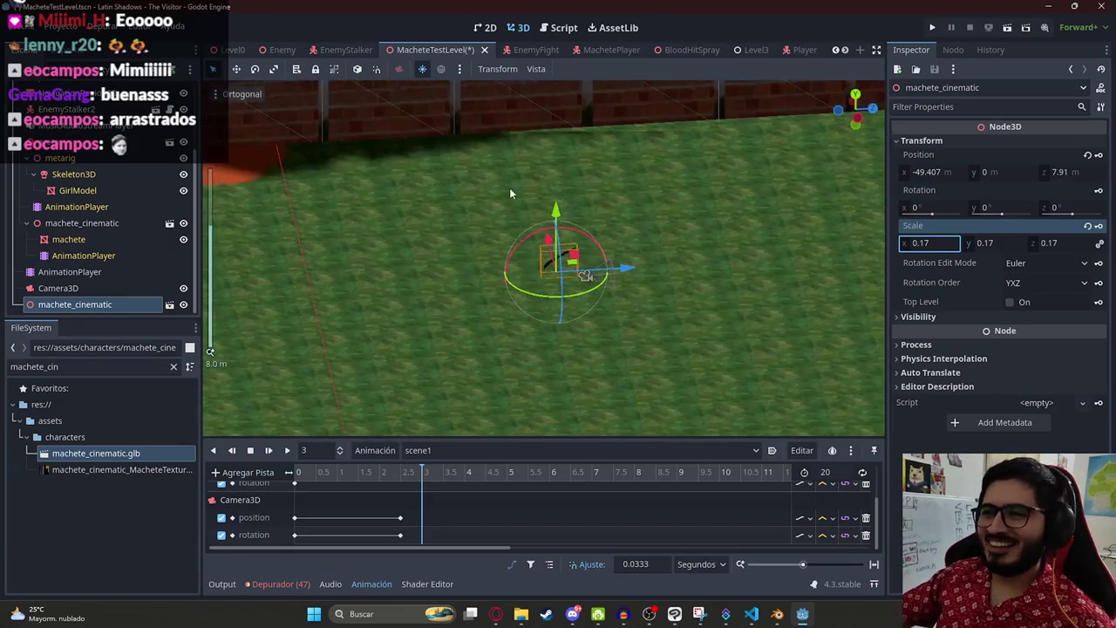
{"action": "scroll", "coordinate": [563, 259], "scroll_direction": "up", "scroll_amount": 10}
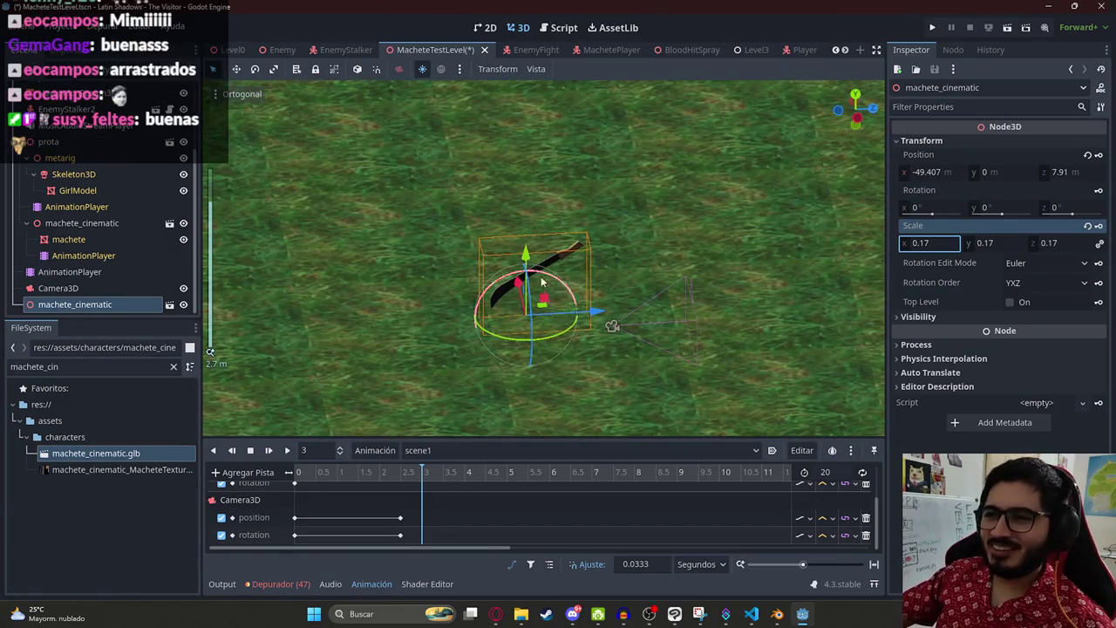
{"action": "scroll", "coordinate": [549, 321], "scroll_direction": "up", "scroll_amount": 3}
{"action": "scroll", "coordinate": [549, 320], "scroll_direction": "down", "scroll_amount": 10}
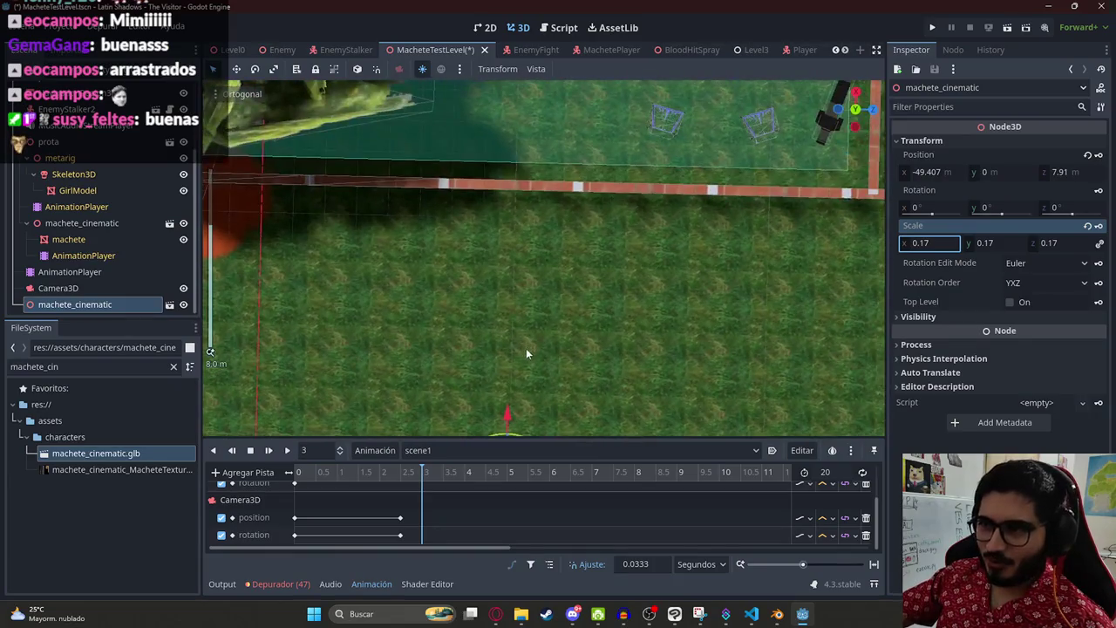
{"action": "key", "text": "f"}
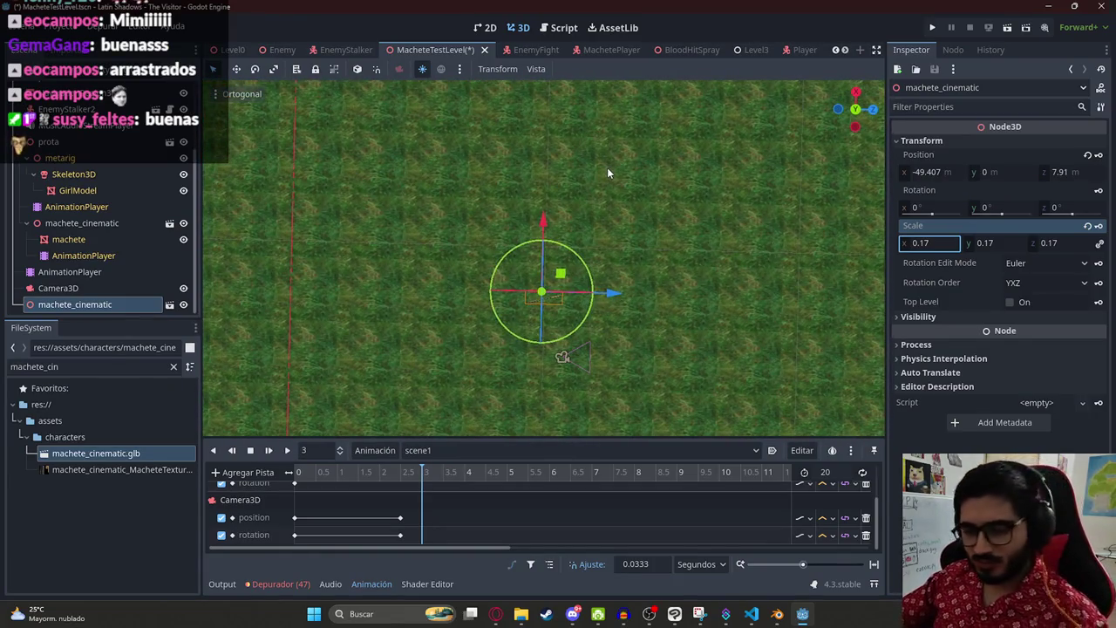
Shift the machete along Z and X, then lower Camera3D toward the brick wall at about 2.7 s
{"action": "mouse_move", "coordinate": [615, 293]}
{"action": "left_mouse_down"}
{"action": "mouse_move", "coordinate": [721, 296]}
{"action": "mouse_move", "coordinate": [708, 297]}
{"action": "left_mouse_up"}
{"action": "left_click_drag", "start_coordinate": [645, 221], "coordinate": [638, 291]}
{"action": "left_click", "coordinate": [88, 271]}
{"action": "left_click", "coordinate": [87, 287]}
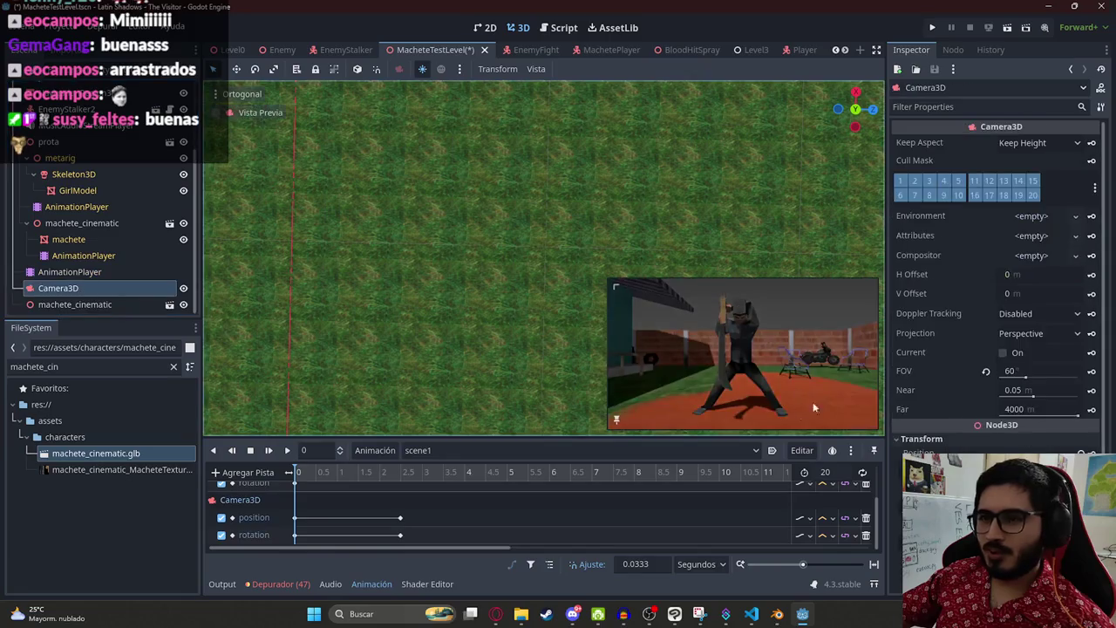
{"action": "key", "text": "f"}
{"action": "left_click_drag", "start_coordinate": [371, 475], "coordinate": [422, 478]}
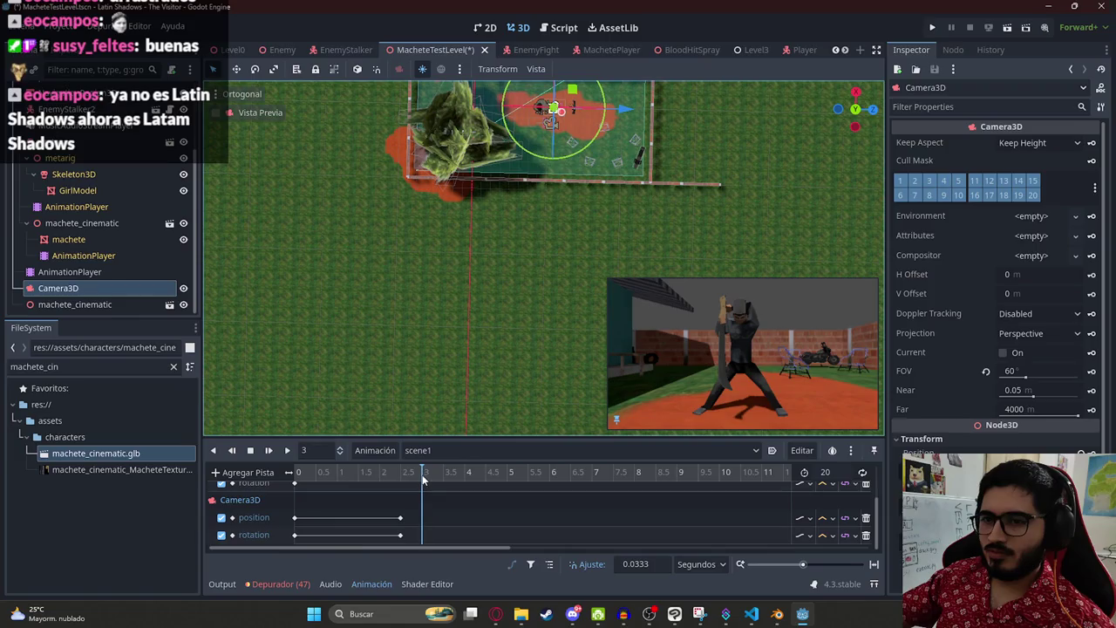
{"action": "scroll", "coordinate": [540, 192], "scroll_direction": "down", "scroll_amount": 5}
{"action": "left_click_drag", "start_coordinate": [554, 116], "coordinate": [561, 195]}
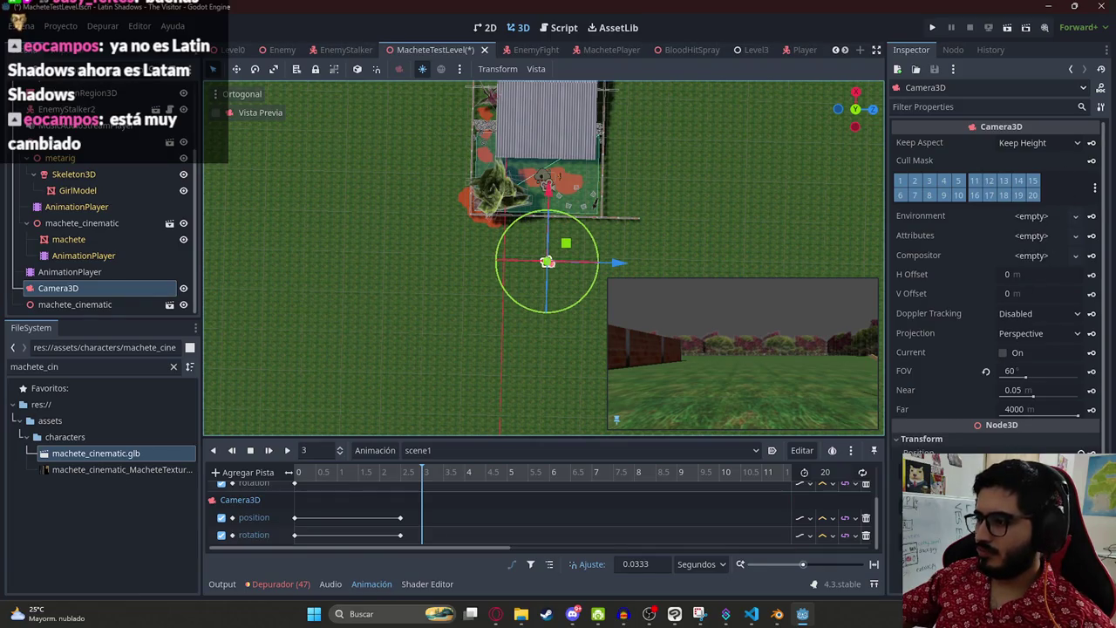
{"action": "scroll", "coordinate": [411, 177], "scroll_direction": "down", "scroll_amount": 3}
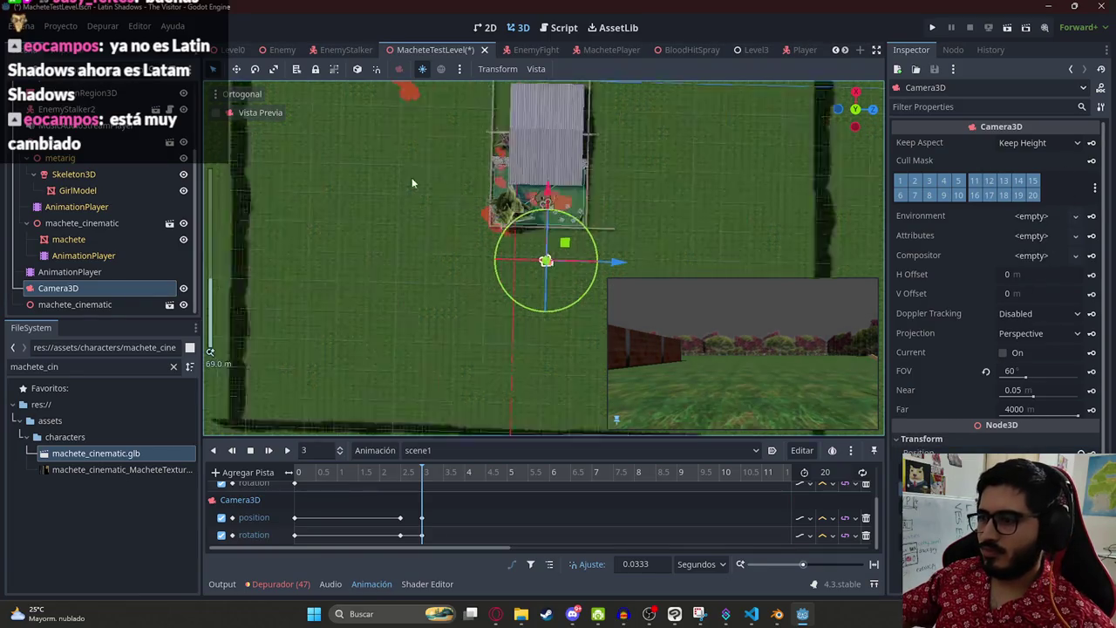
Move machete_cinematic across the ground plane, checking from front and top views
{"action": "left_click", "coordinate": [75, 304]}
{"action": "scroll", "coordinate": [246, 271], "scroll_direction": "up", "scroll_amount": 10}
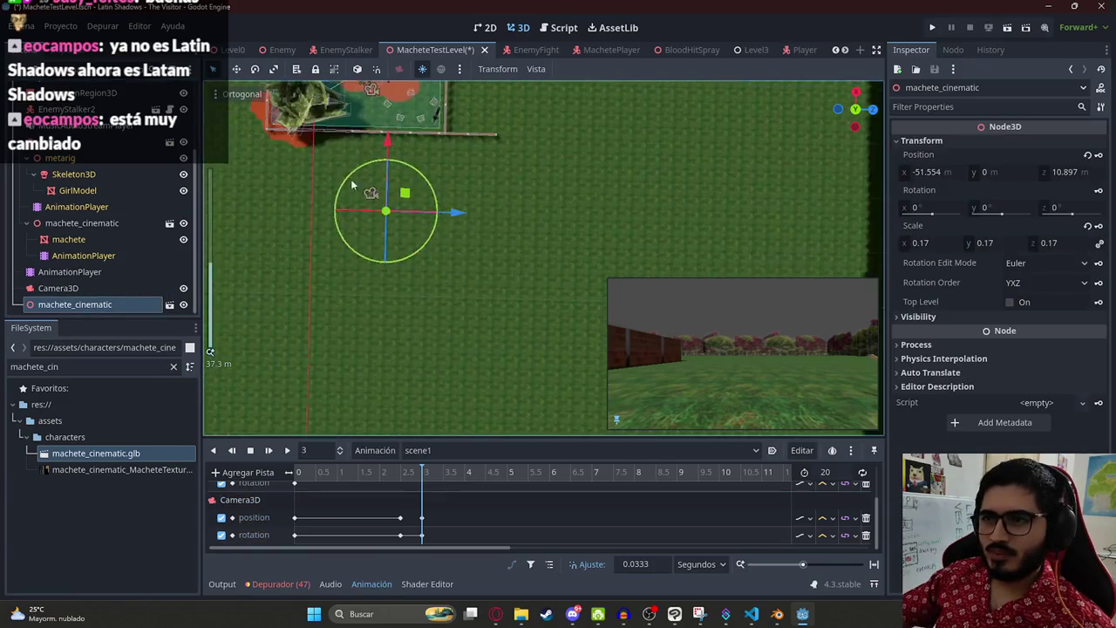
{"action": "mouse_move", "coordinate": [506, 259]}
{"action": "left_mouse_down"}
{"action": "mouse_move", "coordinate": [469, 266]}
{"action": "mouse_move", "coordinate": [458, 229]}
{"action": "left_mouse_up"}
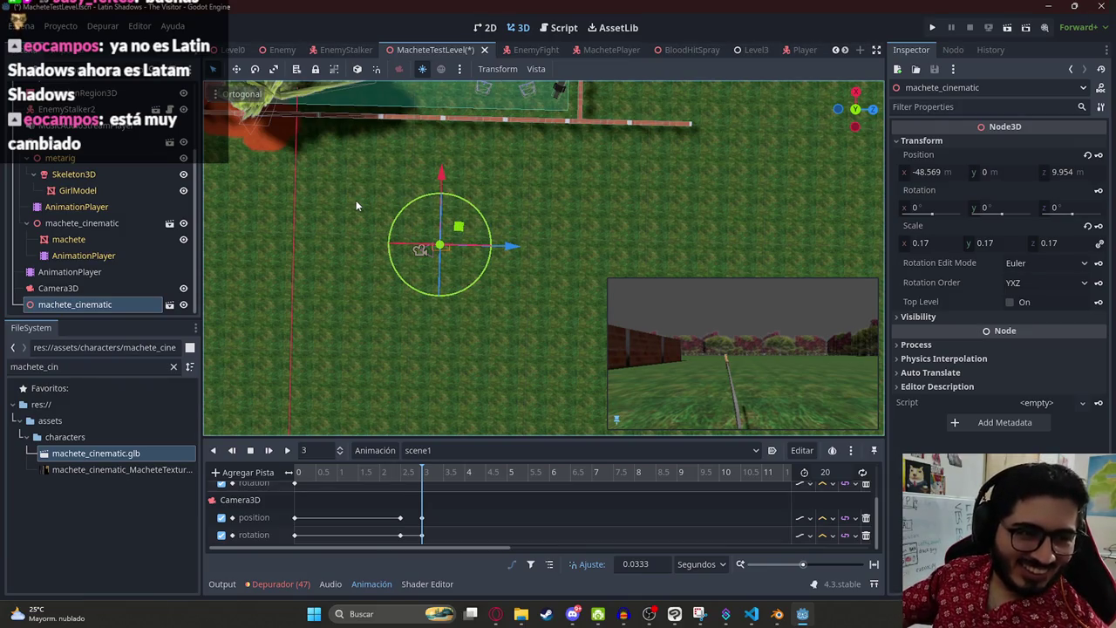
{"action": "left_click_drag", "start_coordinate": [383, 203], "coordinate": [588, 408]}
{"action": "key", "text": "KP_1"}
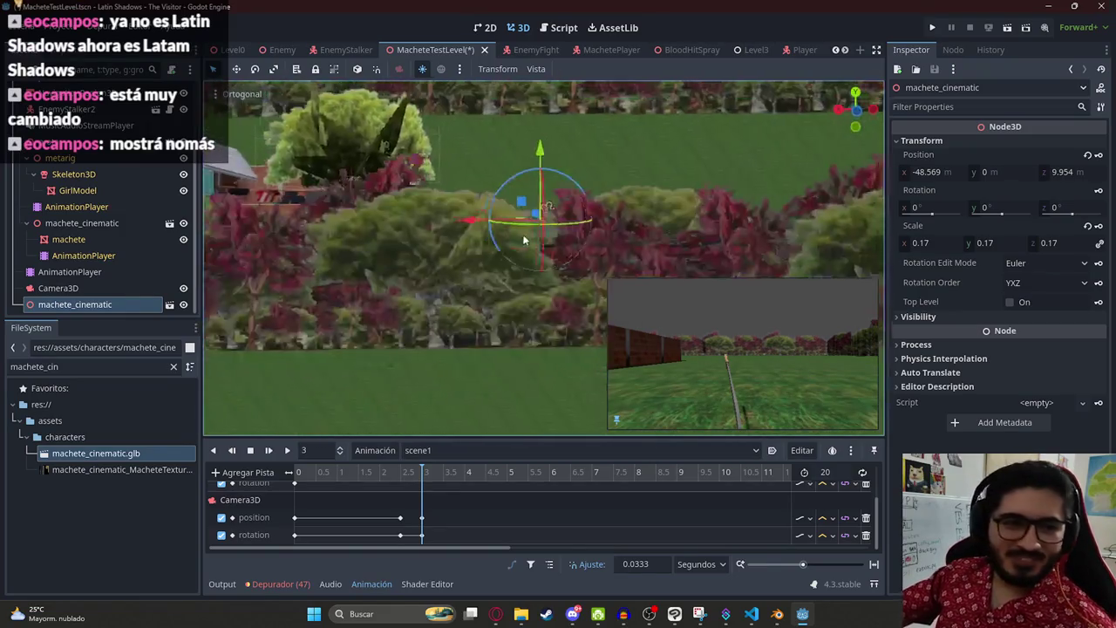
{"action": "key", "text": "KP_8"}
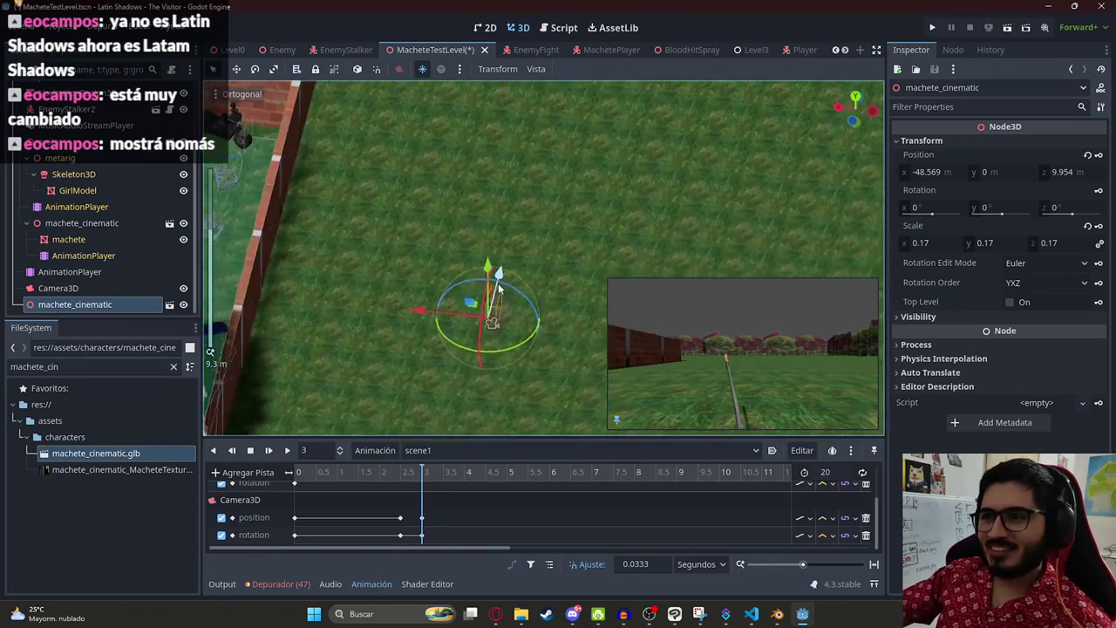
Settle the machete at -48.569, 0, 9.954 and bring up the Latin Shadows Steam page
{"action": "mouse_move", "coordinate": [535, 305]}
{"action": "left_mouse_down"}
{"action": "mouse_move", "coordinate": [553, 327]}
{"action": "mouse_move", "coordinate": [502, 288]}
{"action": "left_mouse_up"}
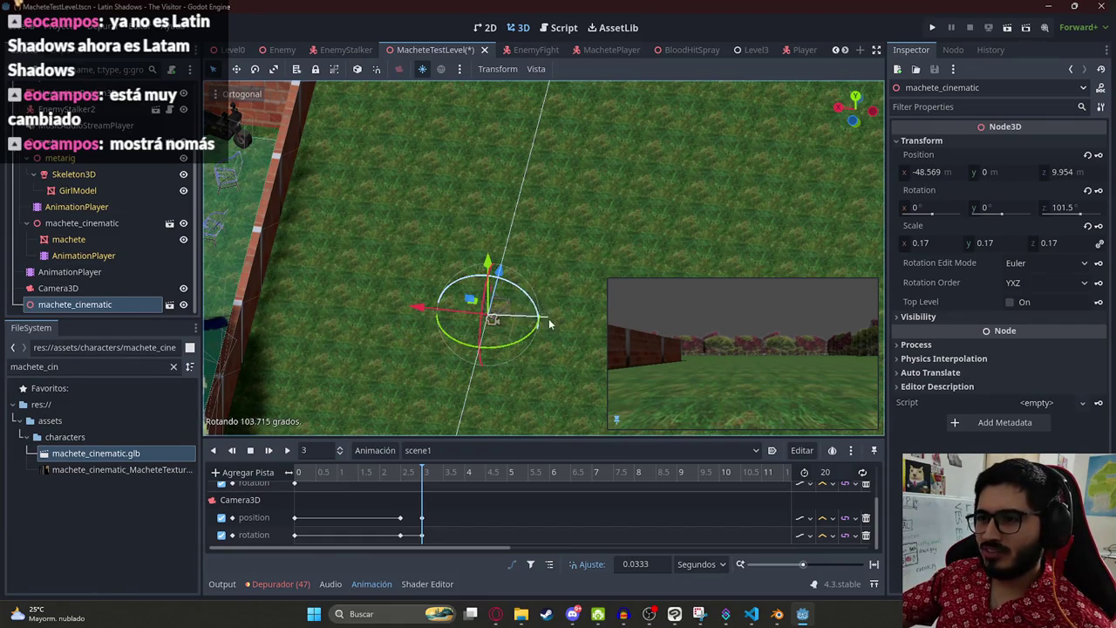
{"action": "right_click", "coordinate": [477, 259]}
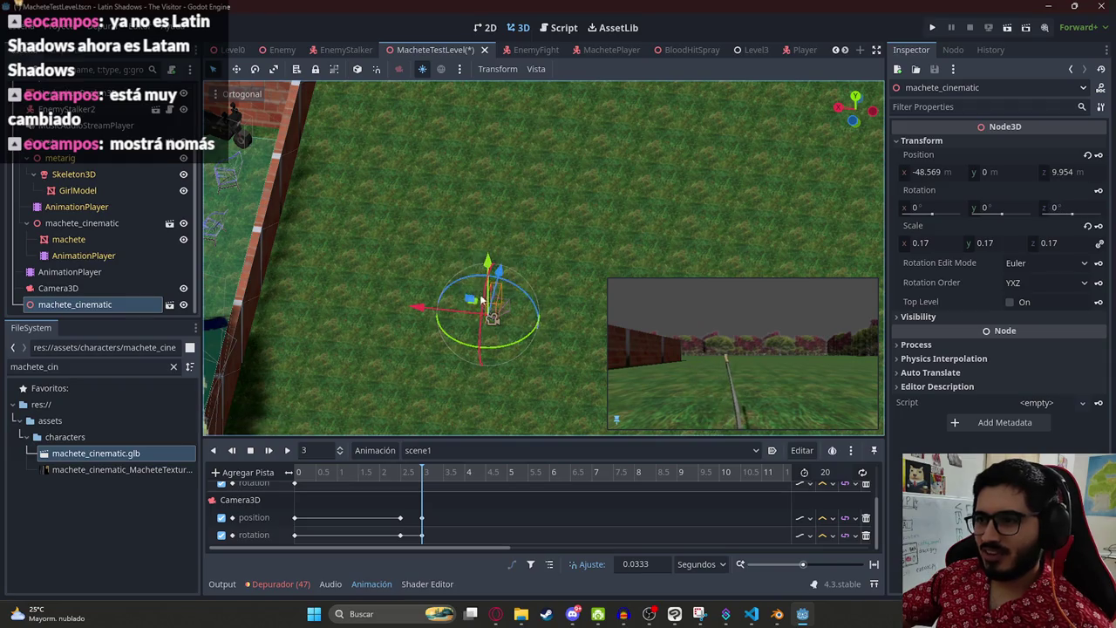
{"action": "left_click", "coordinate": [545, 615]}
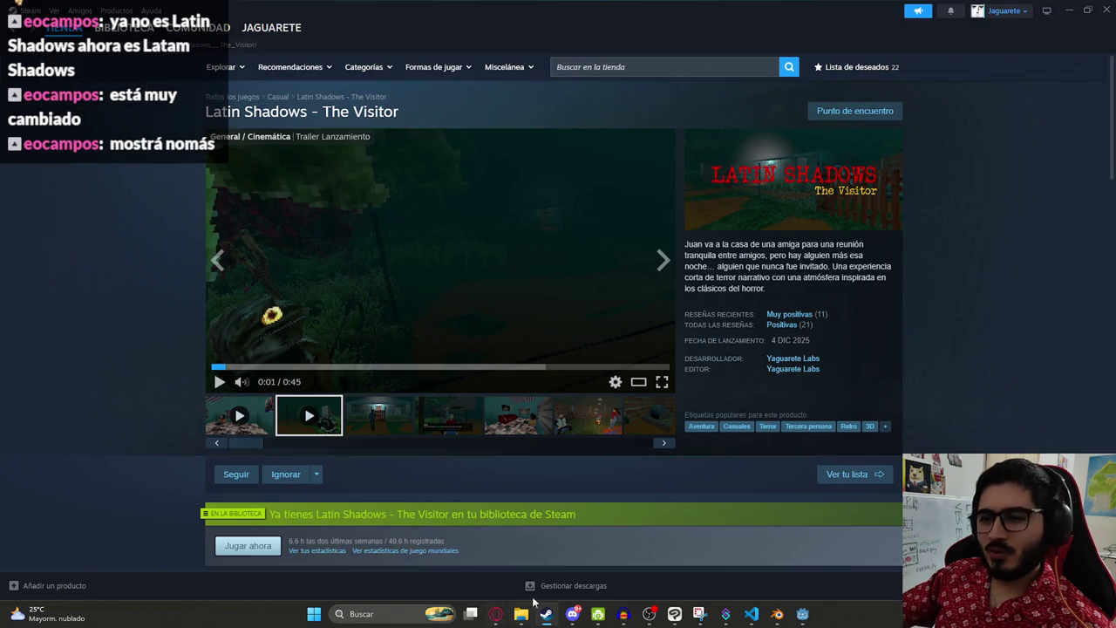
Pause the YouTube city pop playlist and watch the Latin Shadows – The Visitor trailer
{"action": "left_click", "coordinate": [495, 614]}
{"action": "left_click", "coordinate": [328, 12]}
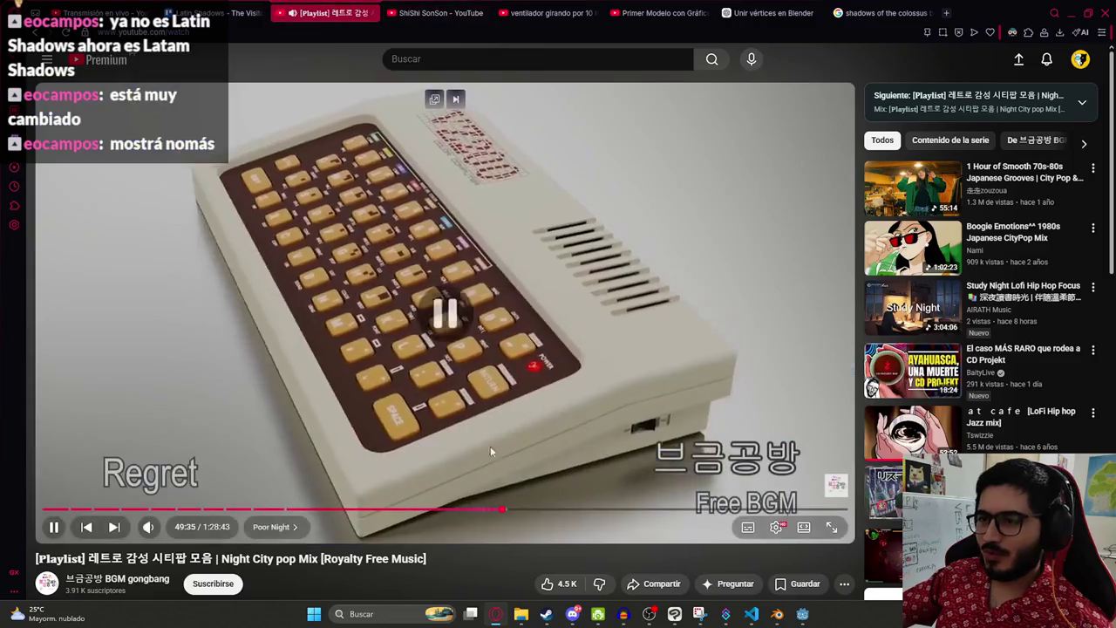
{"action": "left_click", "coordinate": [546, 615]}
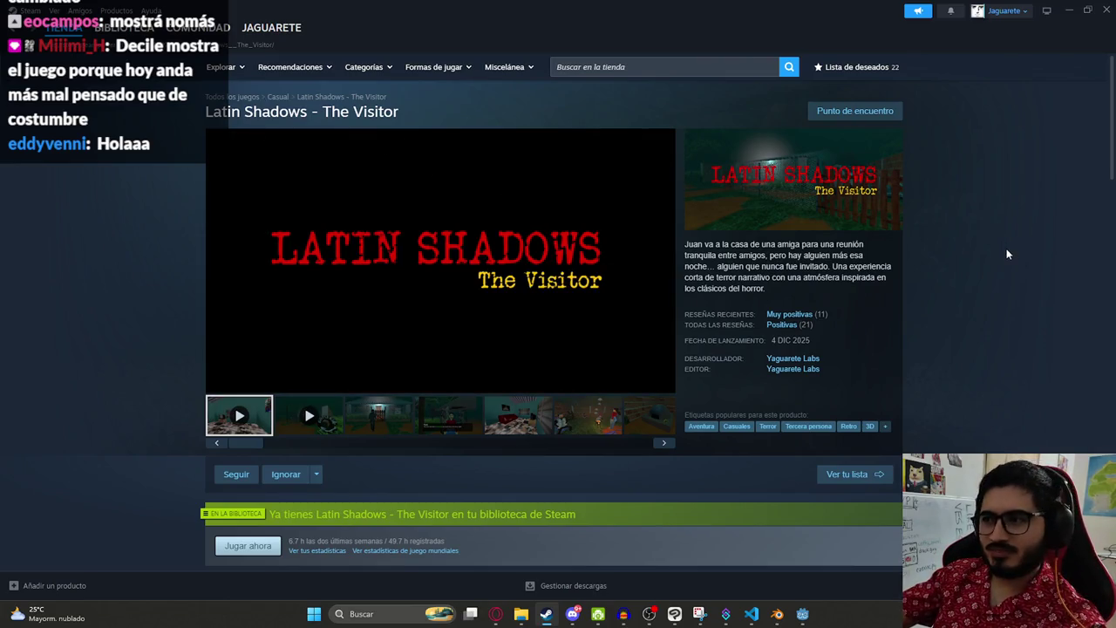
{"action": "mouse_move", "coordinate": [218, 389]}
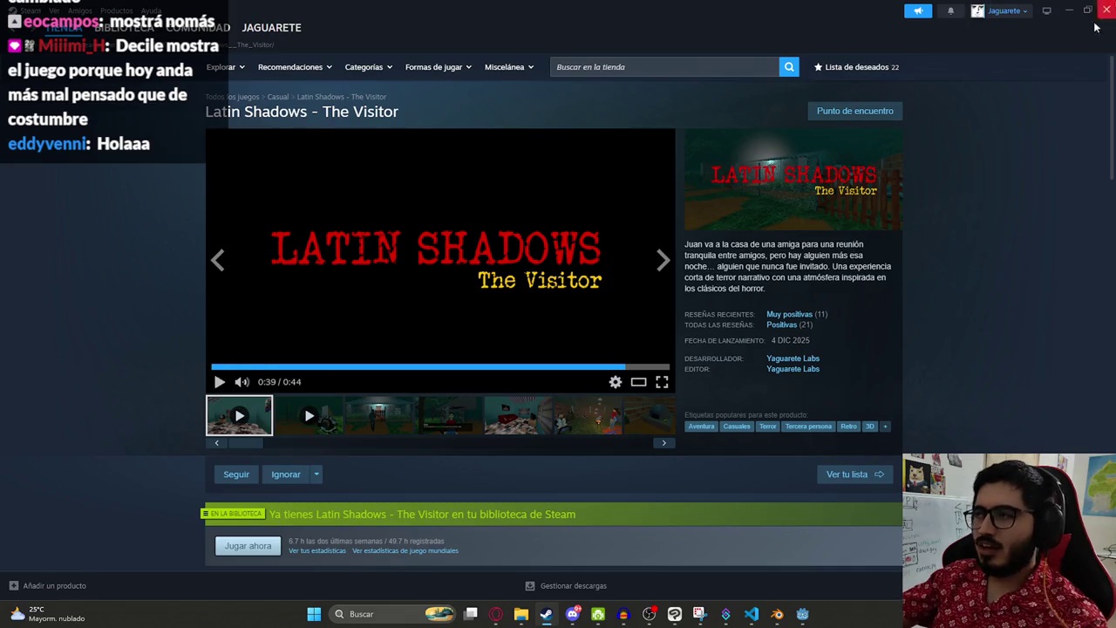
Minimize Steam and switch back to the Godot editor
{"action": "left_click", "coordinate": [1072, 10]}
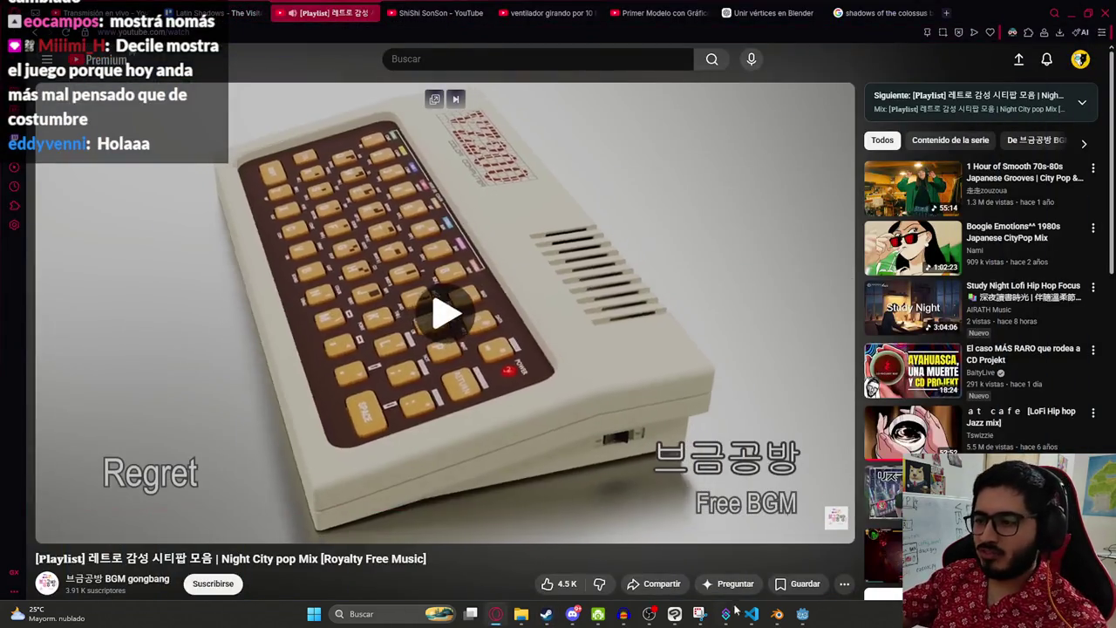
{"action": "mouse_move", "coordinate": [166, 532]}
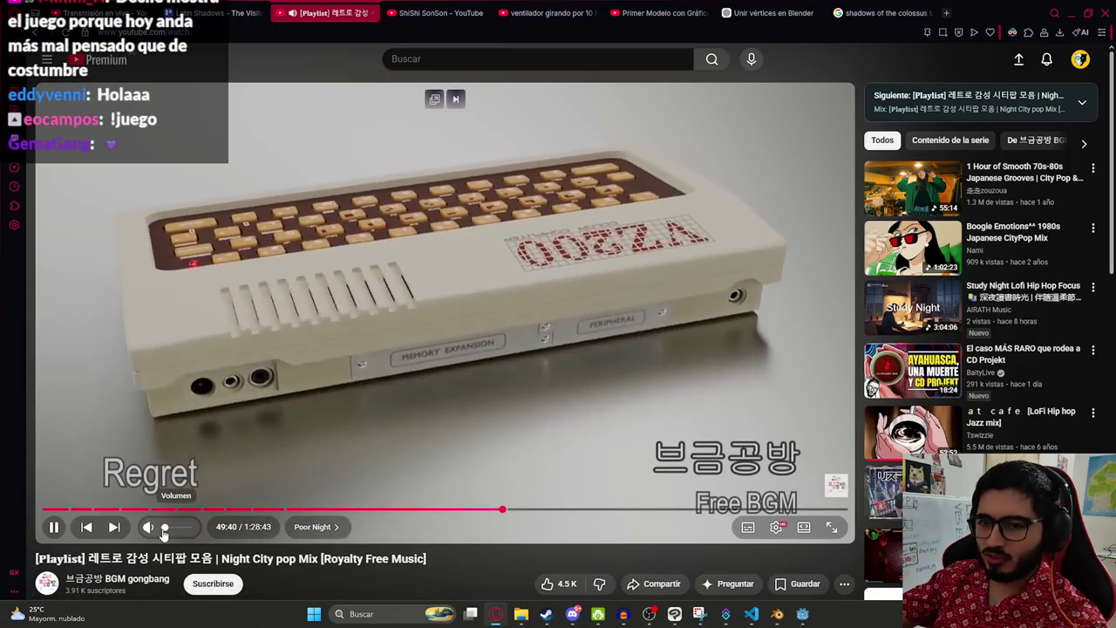
{"action": "key", "text": "alt+Tab"}
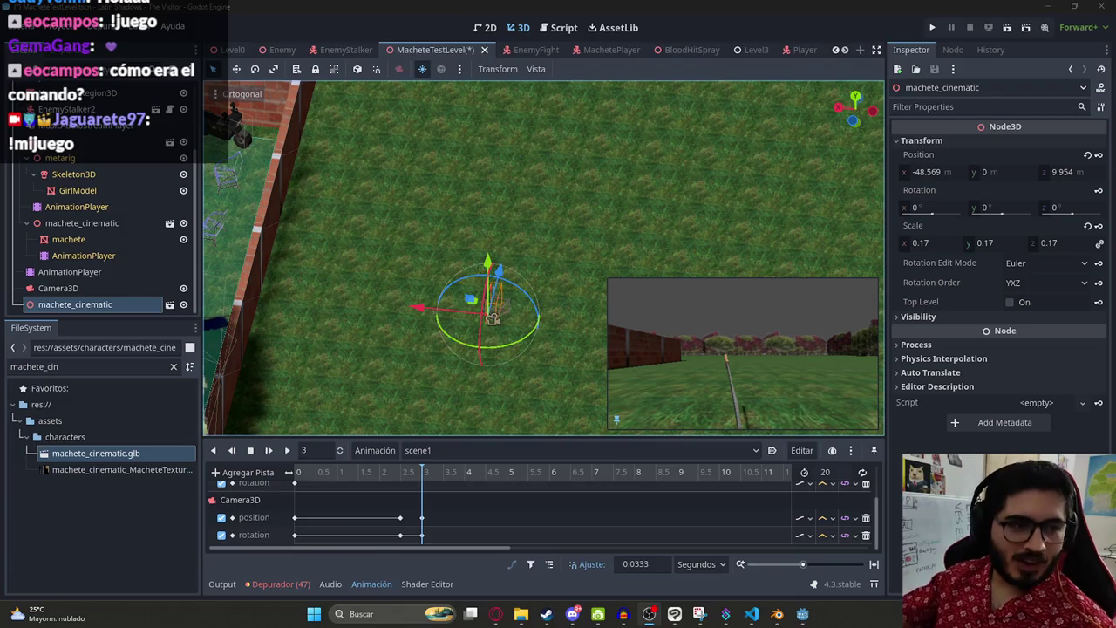
Browse the machete AnimationPlayer's animations, ending on machete_final_fight_pose1
{"action": "mouse_move", "coordinate": [671, 198]}
{"action": "left_mouse_down"}
{"action": "mouse_move", "coordinate": [494, 197]}
{"action": "mouse_move", "coordinate": [463, 211]}
{"action": "mouse_move", "coordinate": [447, 160]}
{"action": "mouse_move", "coordinate": [478, 275]}
{"action": "mouse_move", "coordinate": [328, 225]}
{"action": "mouse_move", "coordinate": [499, 333]}
{"action": "mouse_move", "coordinate": [549, 288]}
{"action": "mouse_move", "coordinate": [439, 220]}
{"action": "mouse_move", "coordinate": [470, 245]}
{"action": "mouse_move", "coordinate": [410, 261]}
{"action": "mouse_move", "coordinate": [496, 206]}
{"action": "mouse_move", "coordinate": [576, 91]}
{"action": "mouse_move", "coordinate": [604, 137]}
{"action": "mouse_move", "coordinate": [349, 419]}
{"action": "mouse_move", "coordinate": [63, 528]}
{"action": "left_mouse_up"}
{"action": "scroll", "coordinate": [549, 288], "scroll_direction": "up", "scroll_amount": 5}
{"action": "left_click", "coordinate": [110, 255]}
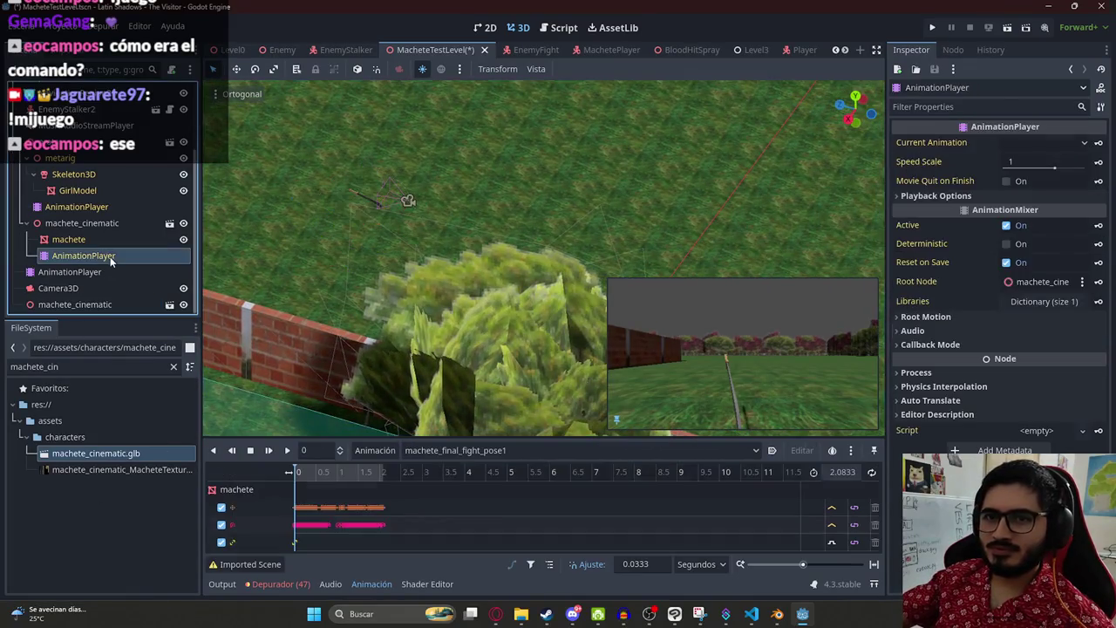
{"action": "left_click", "coordinate": [460, 456]}
{"action": "left_click", "coordinate": [482, 486]}
{"action": "left_click", "coordinate": [454, 450]}
{"action": "left_click", "coordinate": [452, 500]}
{"action": "left_click", "coordinate": [451, 450]}
{"action": "left_click", "coordinate": [448, 470]}
Show the machete_cinematic node's children in the Scene dock
{"action": "mouse_move", "coordinate": [450, 349]}
{"action": "left_mouse_down"}
{"action": "mouse_move", "coordinate": [451, 192]}
{"action": "mouse_move", "coordinate": [390, 260]}
{"action": "mouse_move", "coordinate": [428, 223]}
{"action": "left_mouse_up"}
{"action": "scroll", "coordinate": [428, 224], "scroll_direction": "up", "scroll_amount": 10}
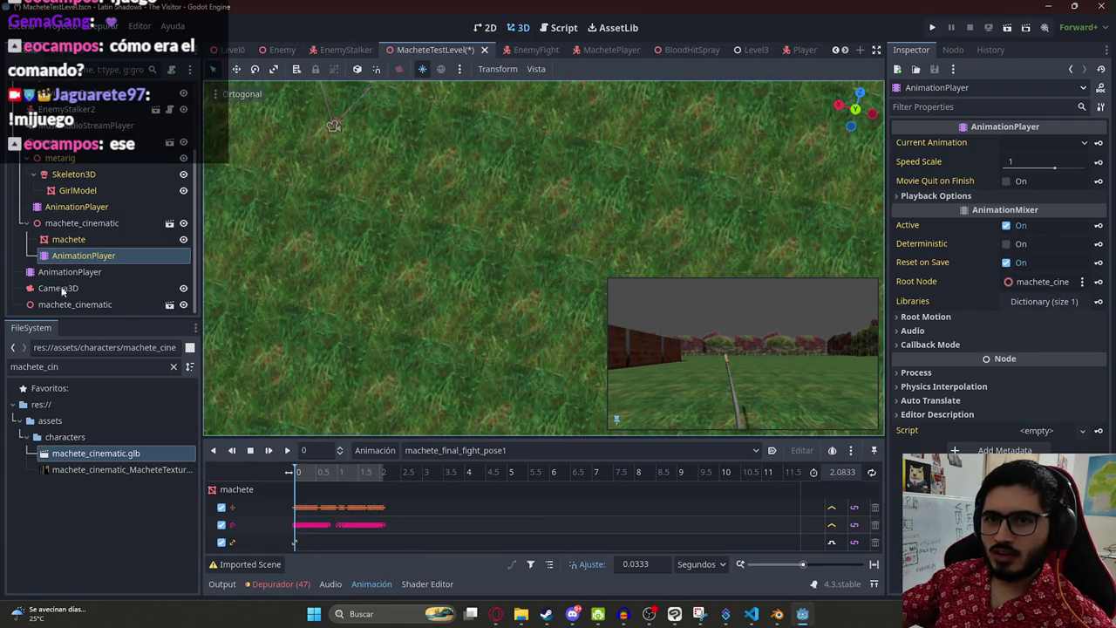
{"action": "right_click", "coordinate": [66, 305]}
{"action": "left_click", "coordinate": [129, 459]}
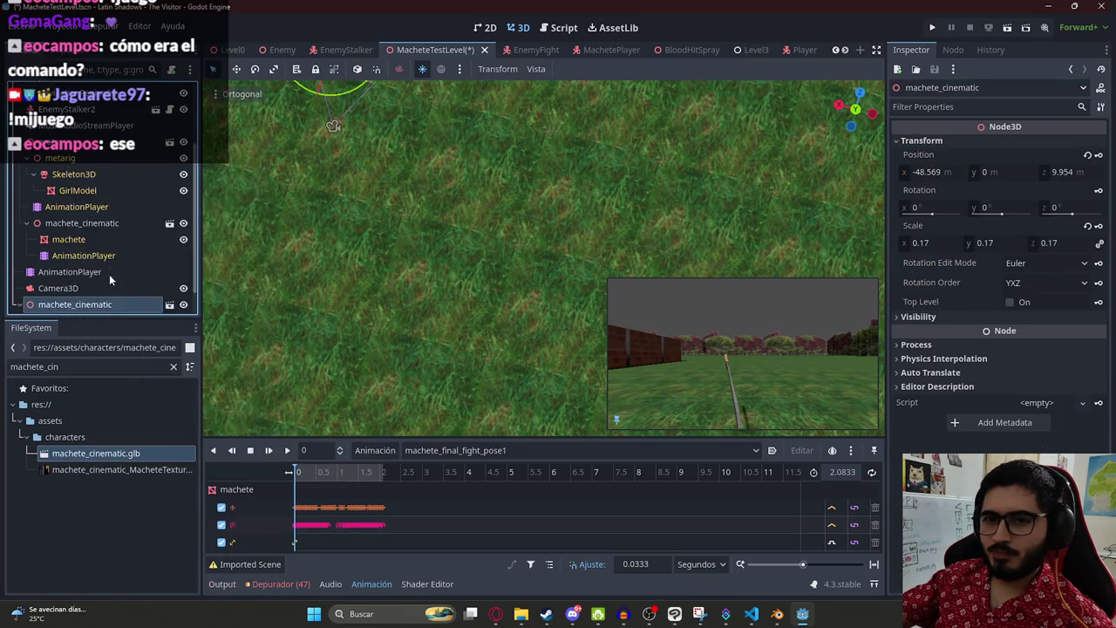
Collapse the prota and machete_cinematic nodes and save the scene
{"action": "left_click", "coordinate": [96, 304]}
{"action": "left_click", "coordinate": [91, 288]}
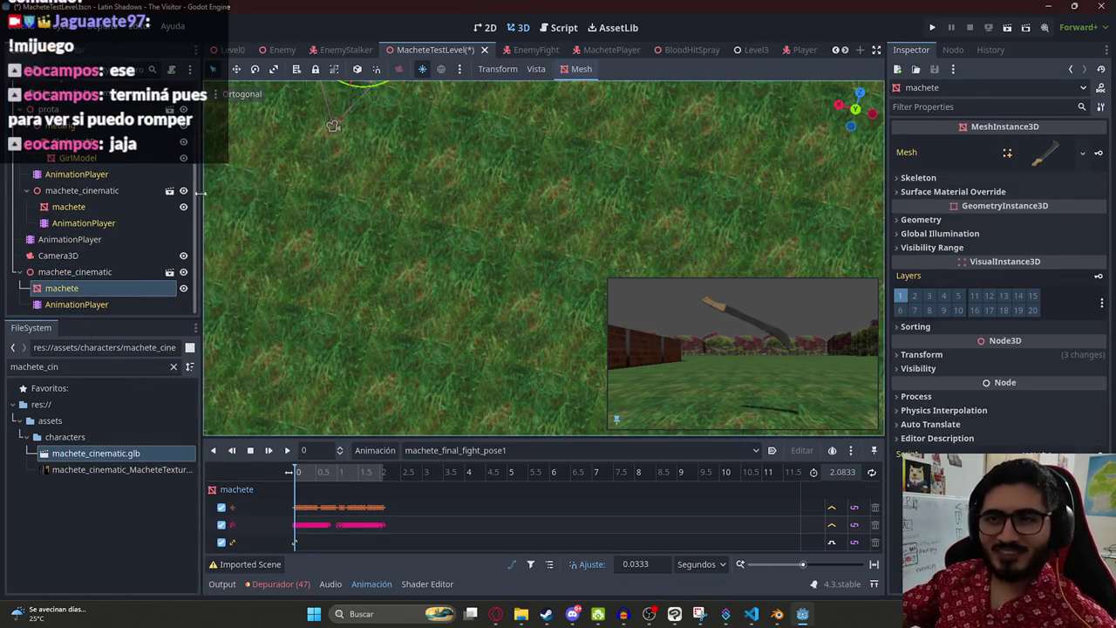
{"action": "scroll", "coordinate": [87, 209], "scroll_direction": "up", "scroll_amount": 4}
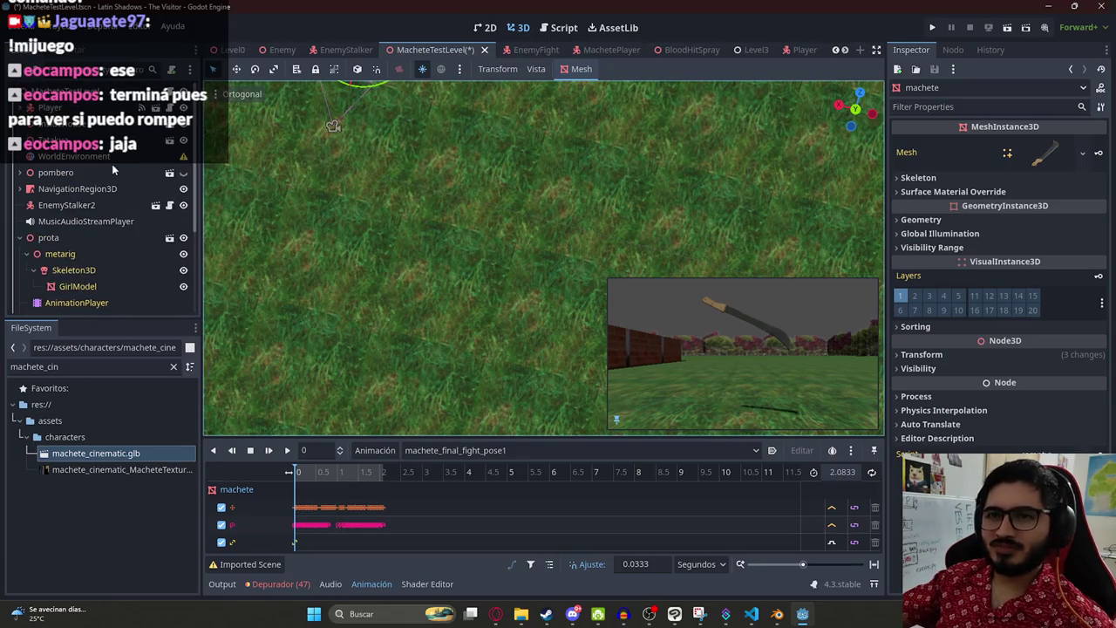
{"action": "left_click", "coordinate": [21, 239]}
{"action": "left_click", "coordinate": [21, 286]}
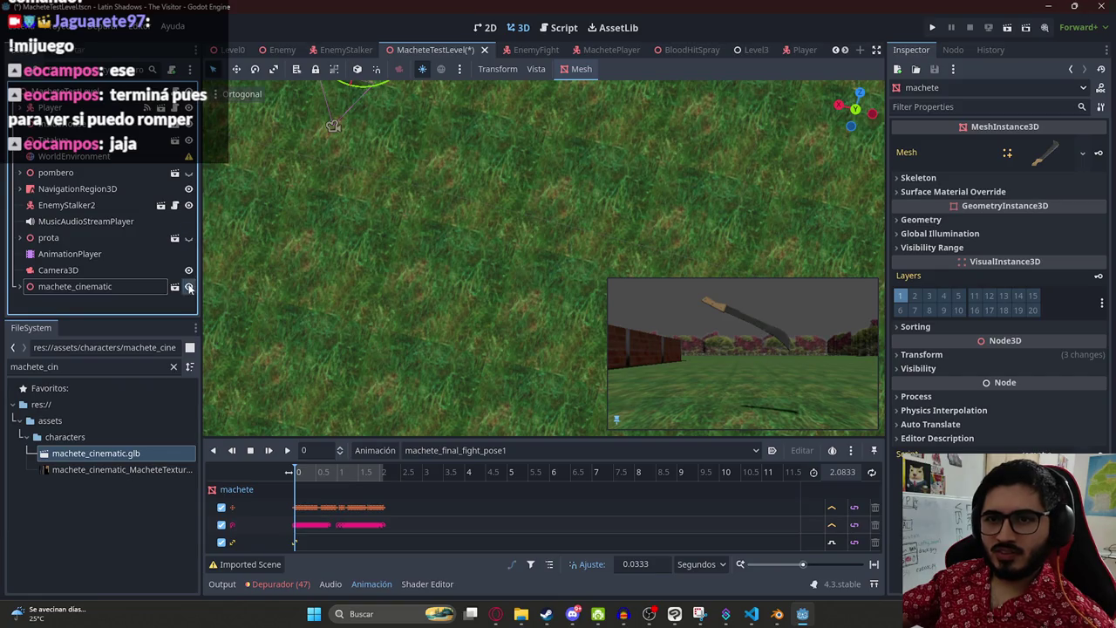
{"action": "key", "text": "ctrl+s"}
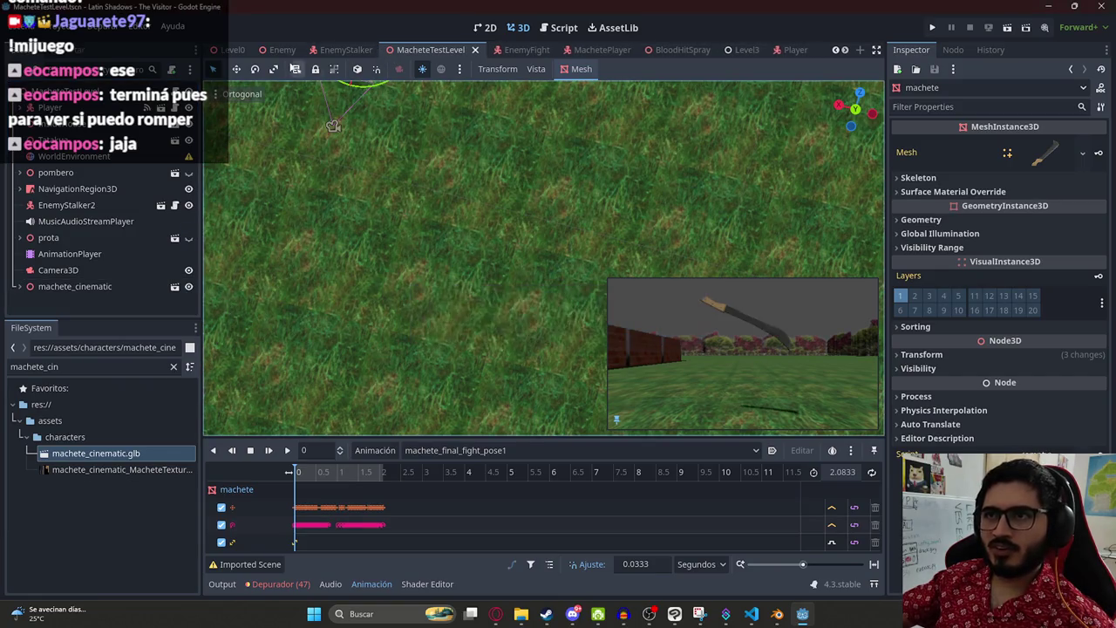
Quick Load PomberoFight.tres as the WorldEnvironment's environment
{"action": "left_click", "coordinate": [74, 156]}
{"action": "left_click", "coordinate": [1051, 142]}
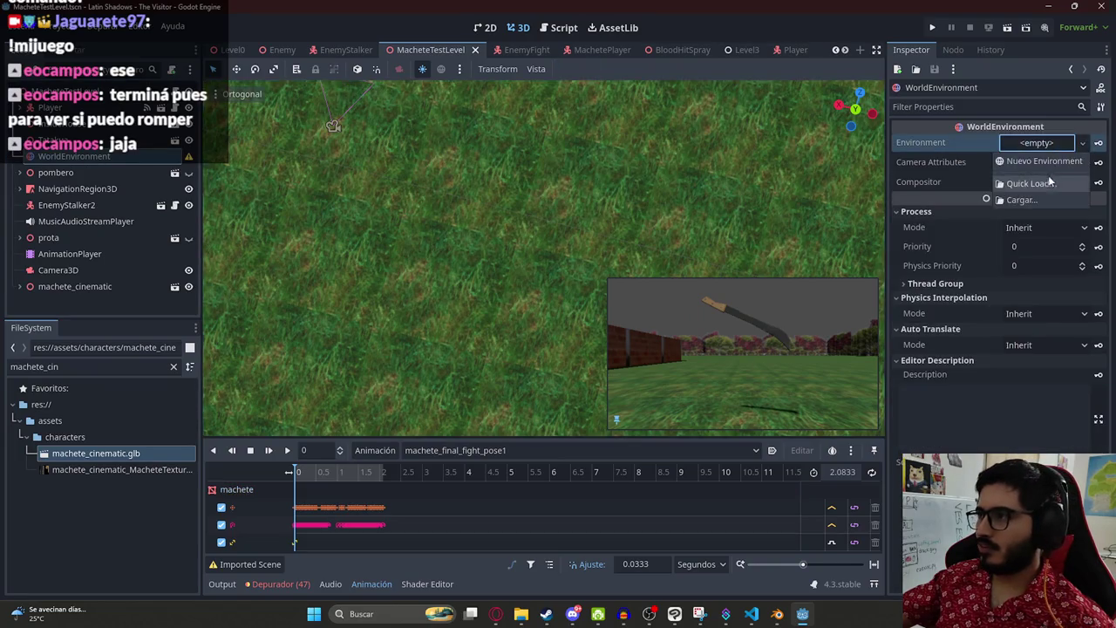
{"action": "left_click", "coordinate": [1029, 182]}
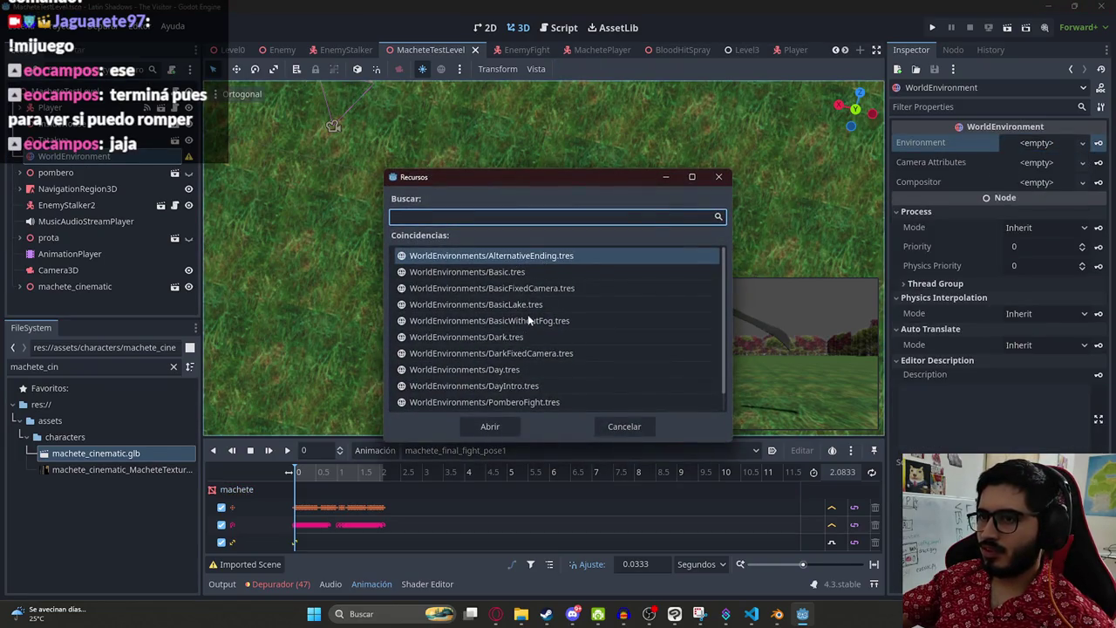
{"action": "scroll", "coordinate": [527, 314], "scroll_direction": "down", "scroll_amount": 1}
{"action": "double_click", "coordinate": [527, 385]}
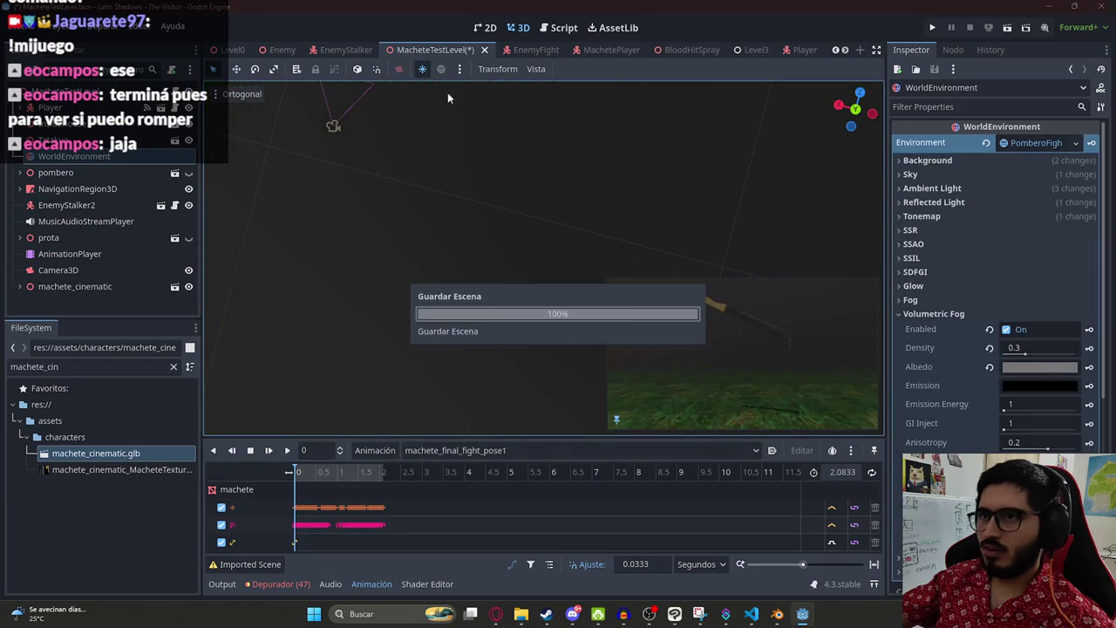
Run the MacheteTestLevel scene with F6 to test it
{"action": "right_click", "coordinate": [416, 53]}
{"action": "left_click", "coordinate": [476, 151]}
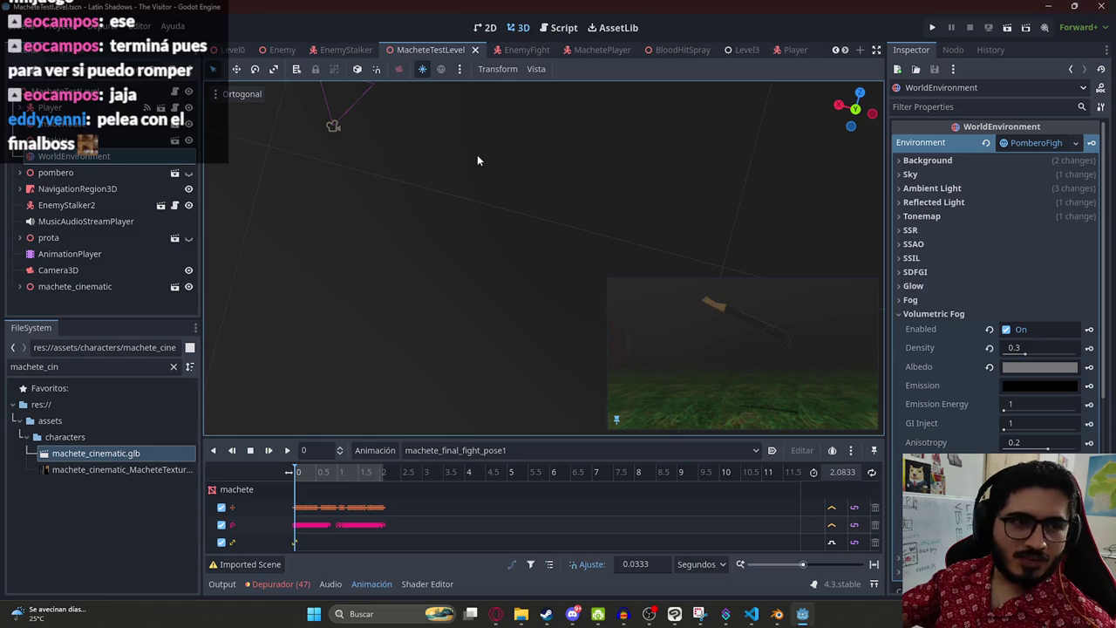
{"action": "key", "text": "F6"}
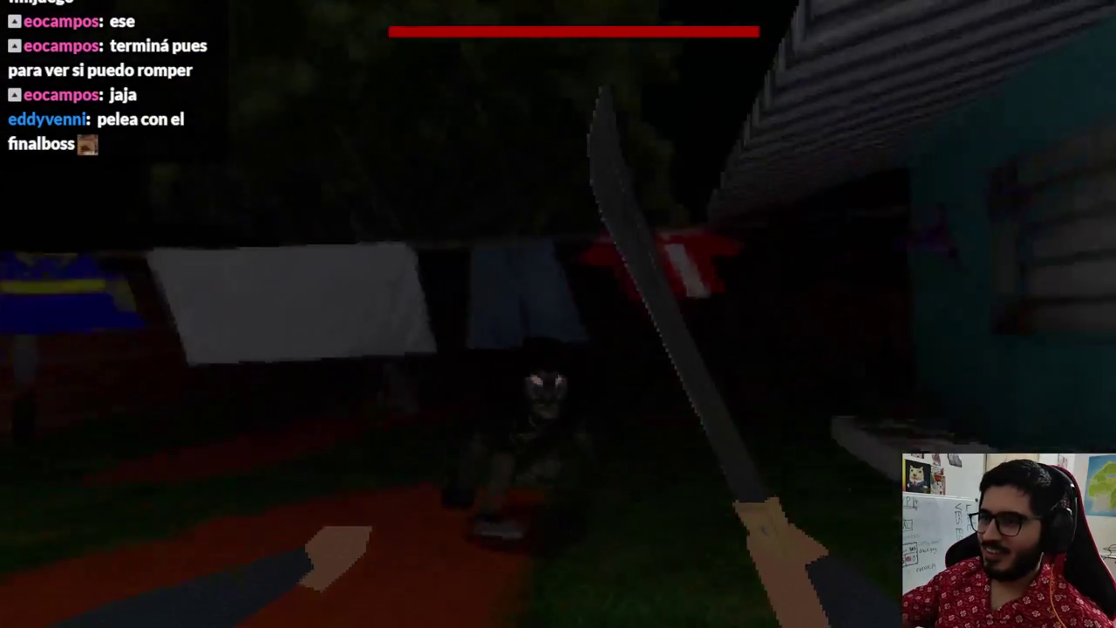
Slash the enemy twice with the machete to empty its health bar
{"action": "left_click", "coordinate": [559, 313]}
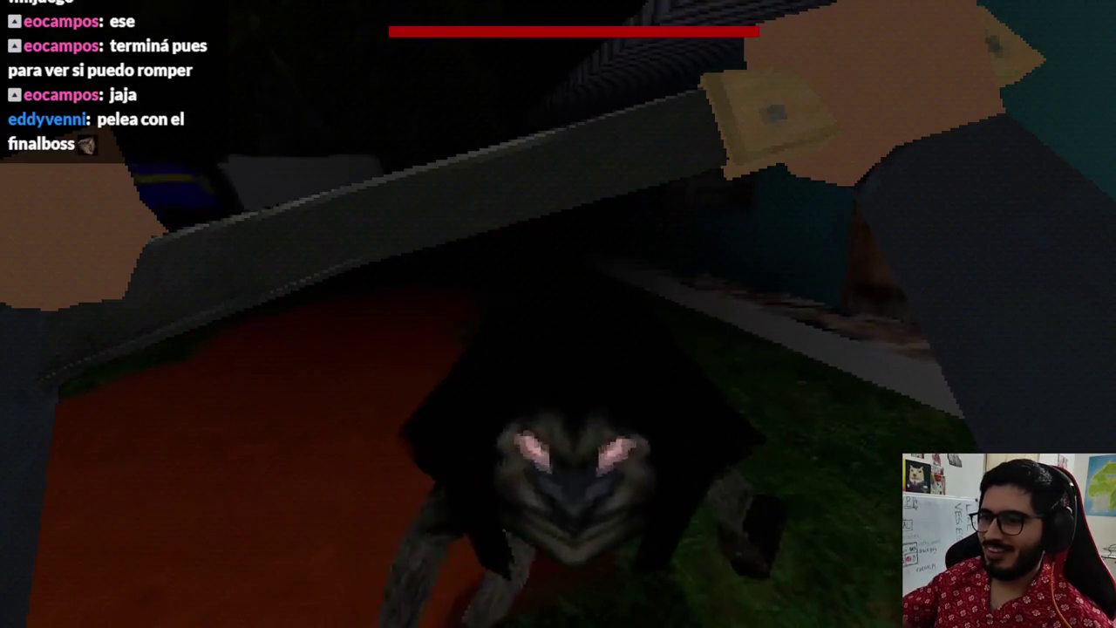
{"action": "left_click", "coordinate": [558, 314]}
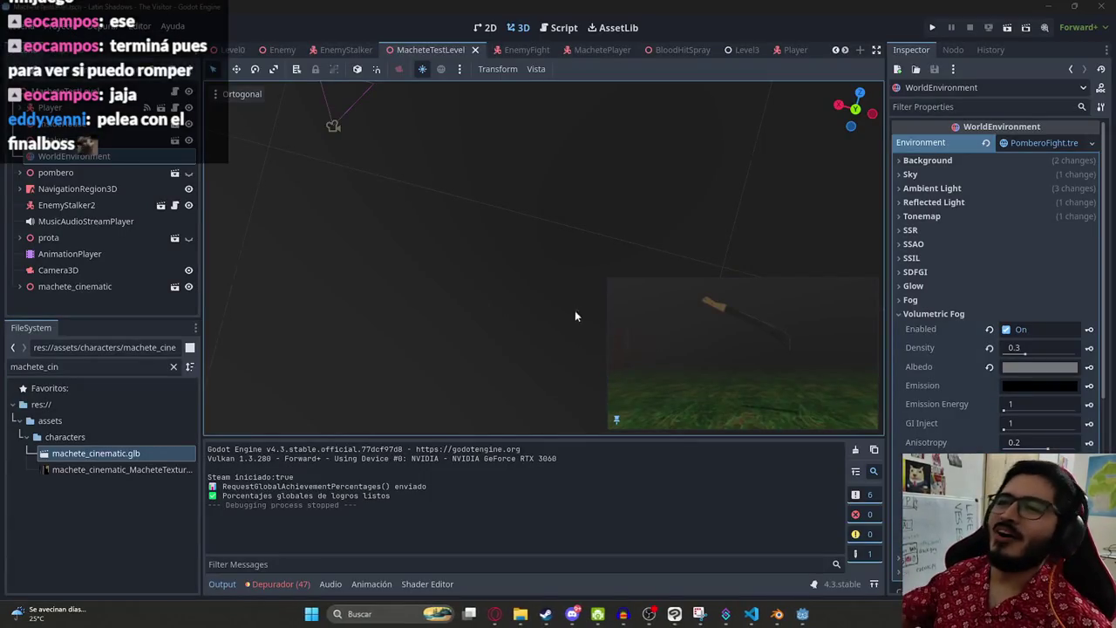
{"action": "left_click", "coordinate": [544, 29]}
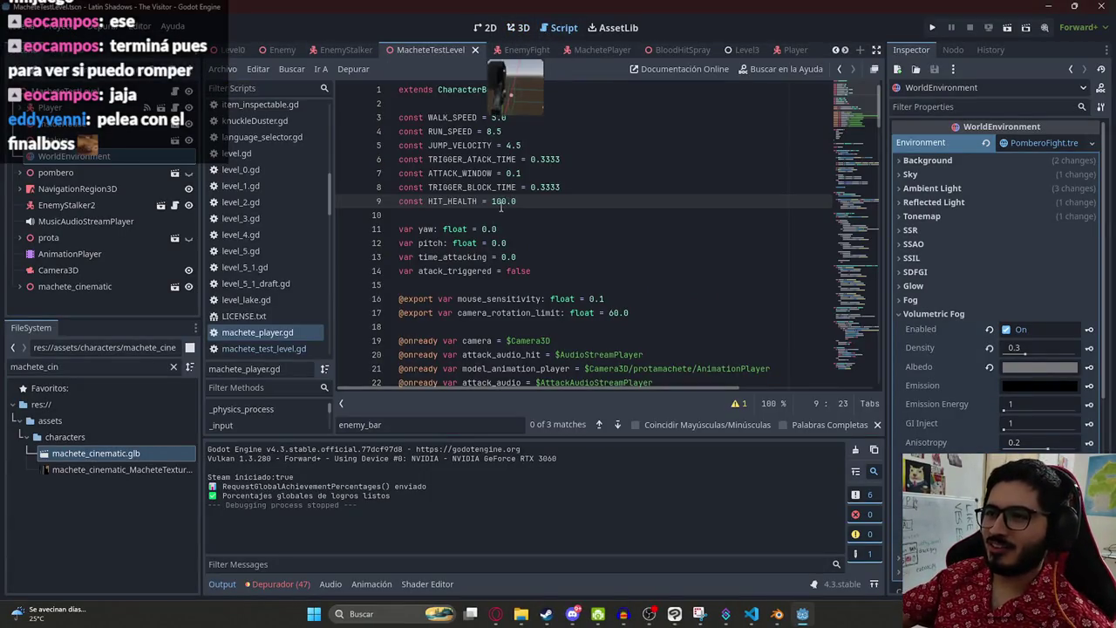
{"action": "right_click", "coordinate": [418, 57]}
{"action": "left_click", "coordinate": [443, 150]}
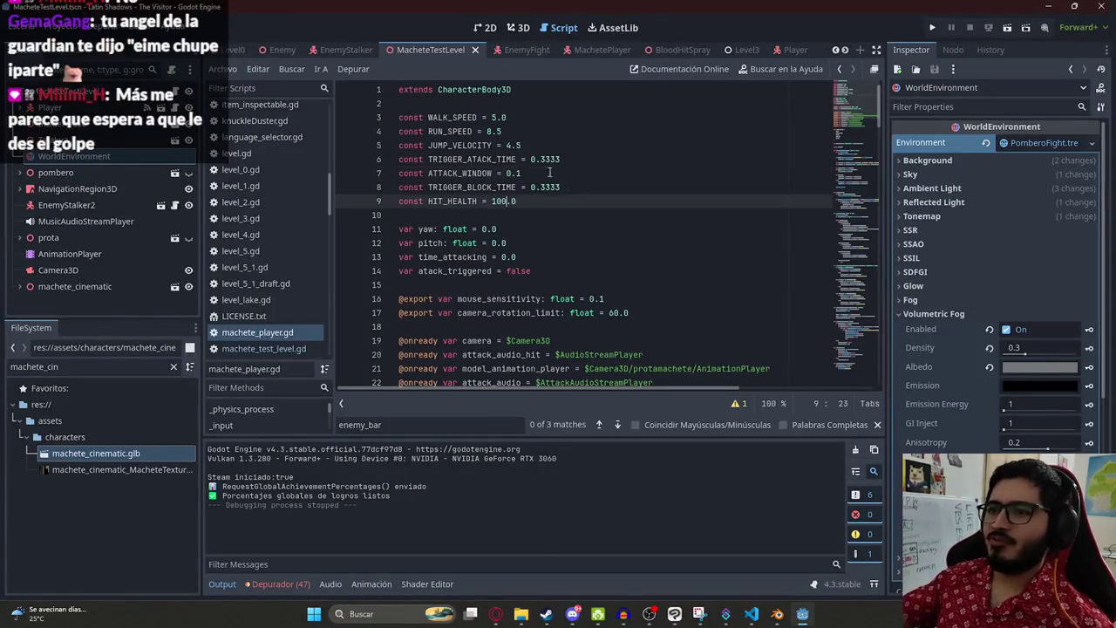
{"action": "left_click", "coordinate": [523, 28]}
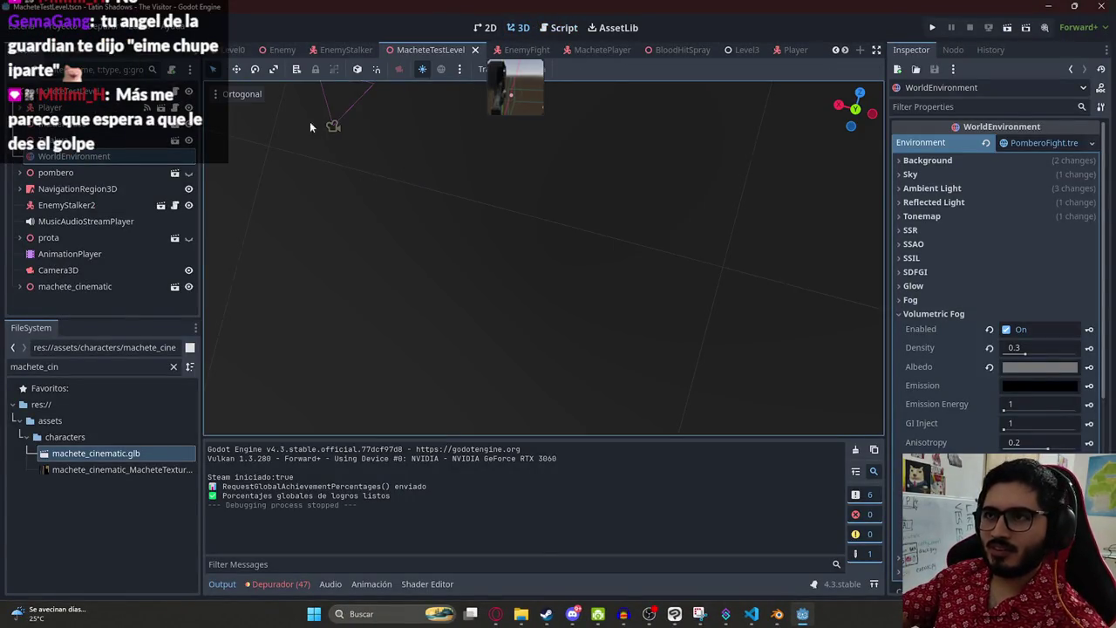
Clear the level's environment and select Camera3D, viewing it low toward the wall
{"action": "left_click", "coordinate": [988, 143]}
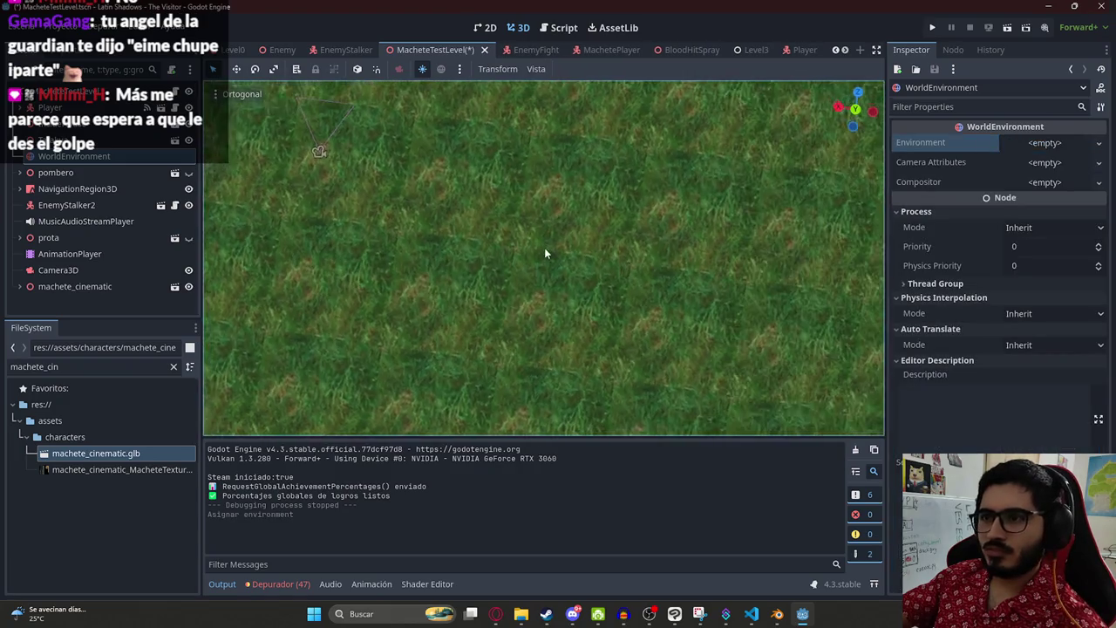
{"action": "left_click", "coordinate": [74, 268]}
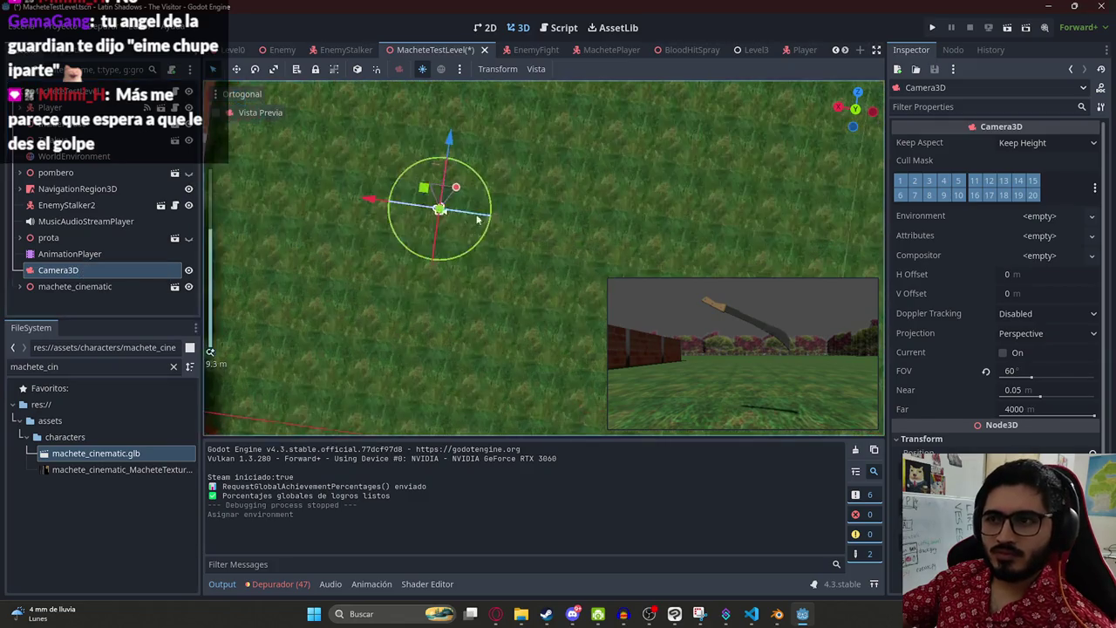
{"action": "scroll", "coordinate": [394, 253], "scroll_direction": "up", "scroll_amount": 3}
{"action": "scroll", "coordinate": [513, 285], "scroll_direction": "down", "scroll_amount": 5}
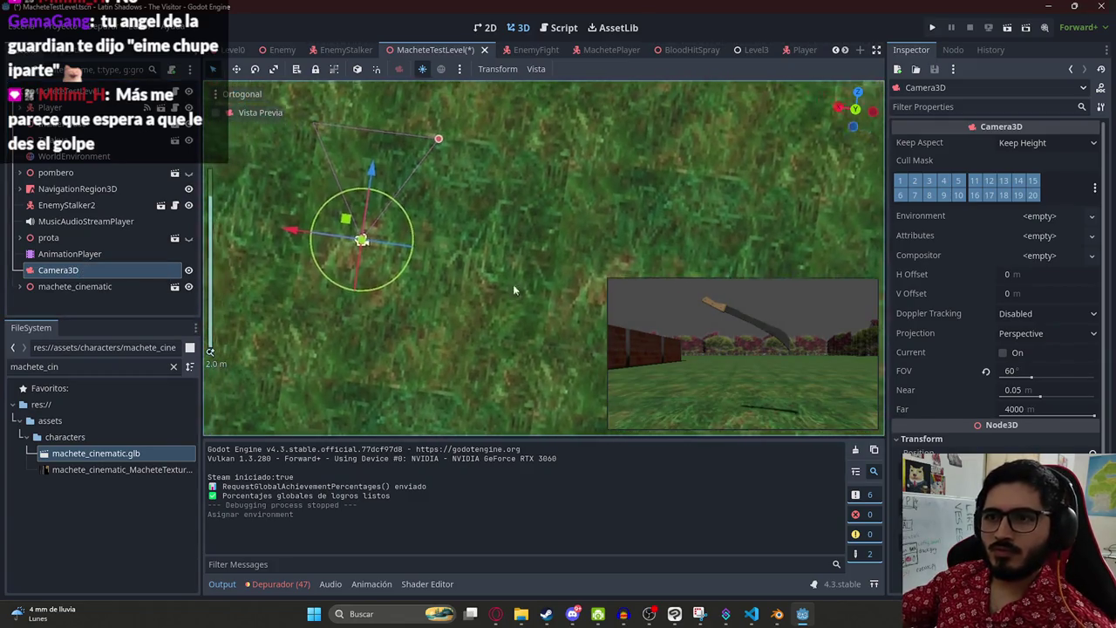
{"action": "scroll", "coordinate": [462, 153], "scroll_direction": "down", "scroll_amount": 3}
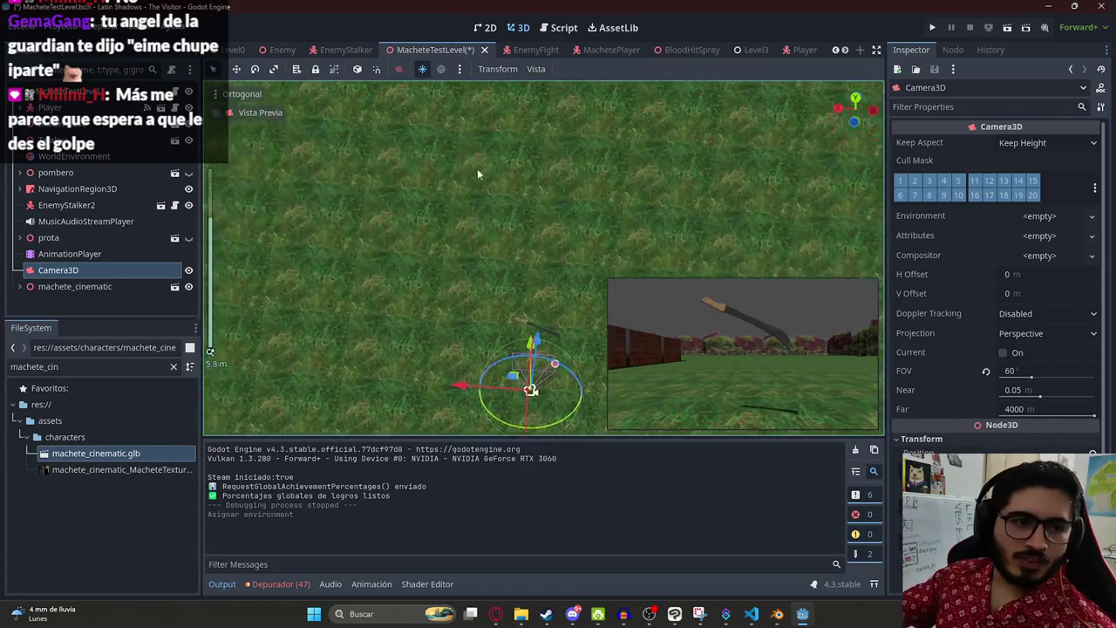
{"action": "mouse_move", "coordinate": [519, 208]}
{"action": "left_mouse_down"}
{"action": "mouse_move", "coordinate": [505, 235]}
{"action": "mouse_move", "coordinate": [440, 134]}
{"action": "mouse_move", "coordinate": [491, 179]}
{"action": "mouse_move", "coordinate": [472, 249]}
{"action": "mouse_move", "coordinate": [533, 306]}
{"action": "left_mouse_up"}
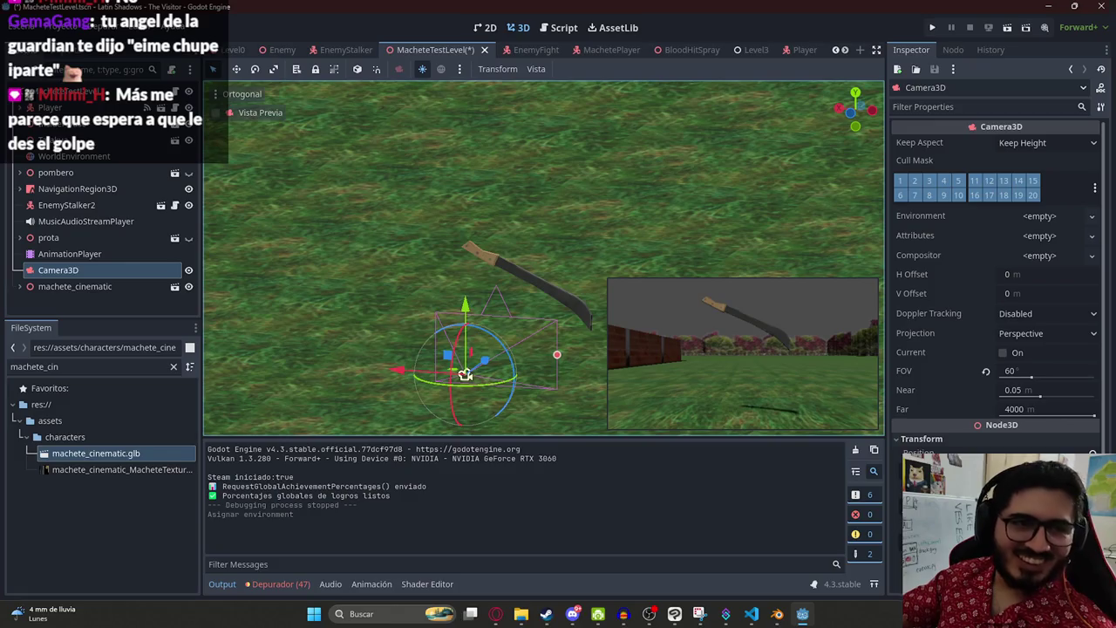
Move Camera3D up, sideways and in until it frames the machete's wooden handle
{"action": "left_click_drag", "start_coordinate": [493, 324], "coordinate": [541, 264]}
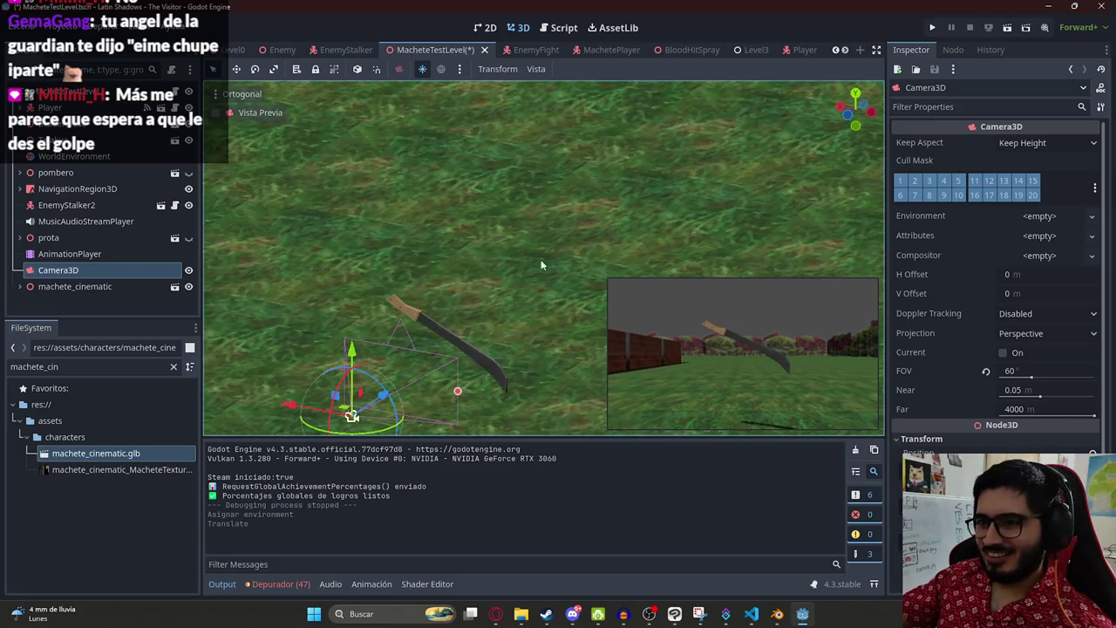
{"action": "left_click_drag", "start_coordinate": [389, 394], "coordinate": [436, 362]}
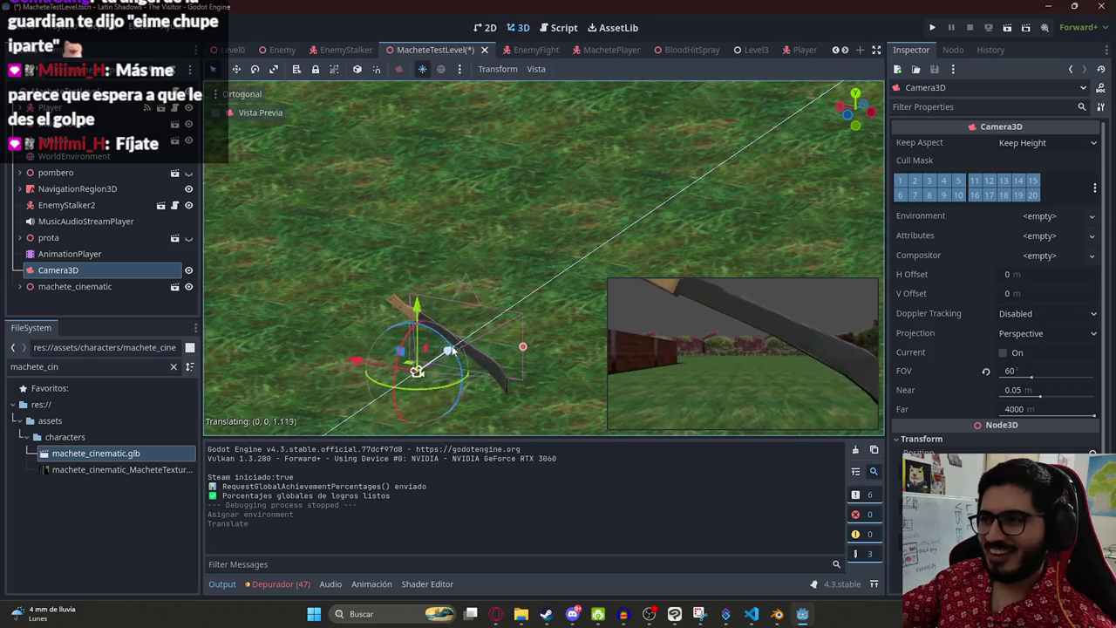
{"action": "left_click_drag", "start_coordinate": [415, 319], "coordinate": [417, 290]}
{"action": "mouse_move", "coordinate": [340, 334]}
{"action": "left_mouse_down"}
{"action": "mouse_move", "coordinate": [295, 329]}
{"action": "mouse_move", "coordinate": [366, 324]}
{"action": "left_mouse_up"}
{"action": "left_click_drag", "start_coordinate": [373, 266], "coordinate": [385, 269]}
{"action": "scroll", "coordinate": [375, 327], "scroll_direction": "up", "scroll_amount": 3}
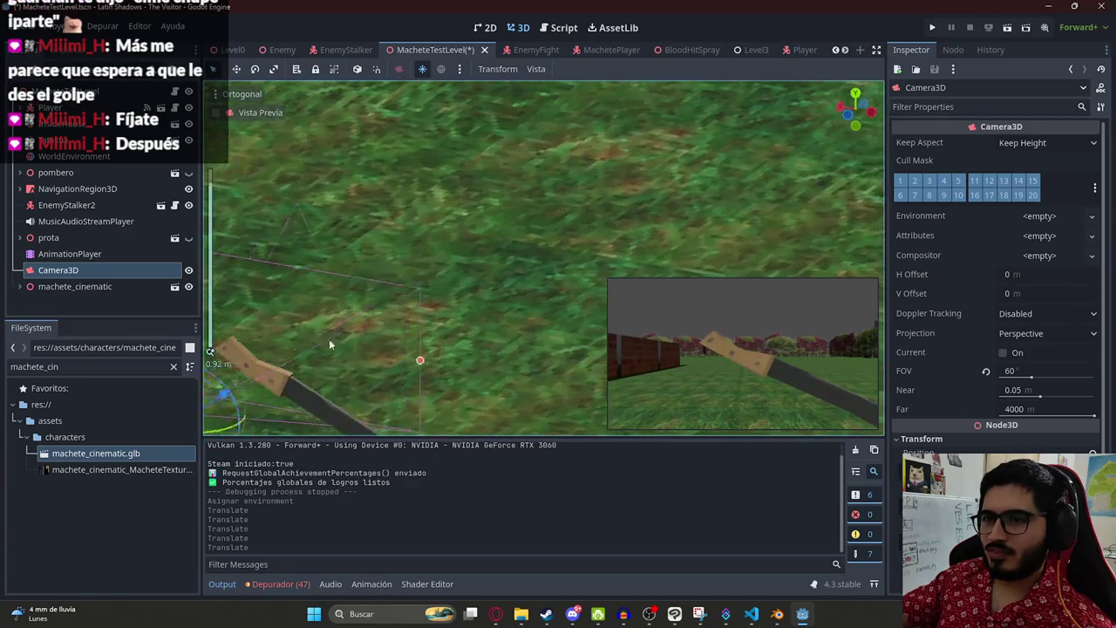
{"action": "mouse_move", "coordinate": [440, 229]}
{"action": "left_mouse_down"}
{"action": "mouse_move", "coordinate": [490, 238]}
{"action": "mouse_move", "coordinate": [578, 302]}
{"action": "mouse_move", "coordinate": [425, 218]}
{"action": "left_mouse_up"}
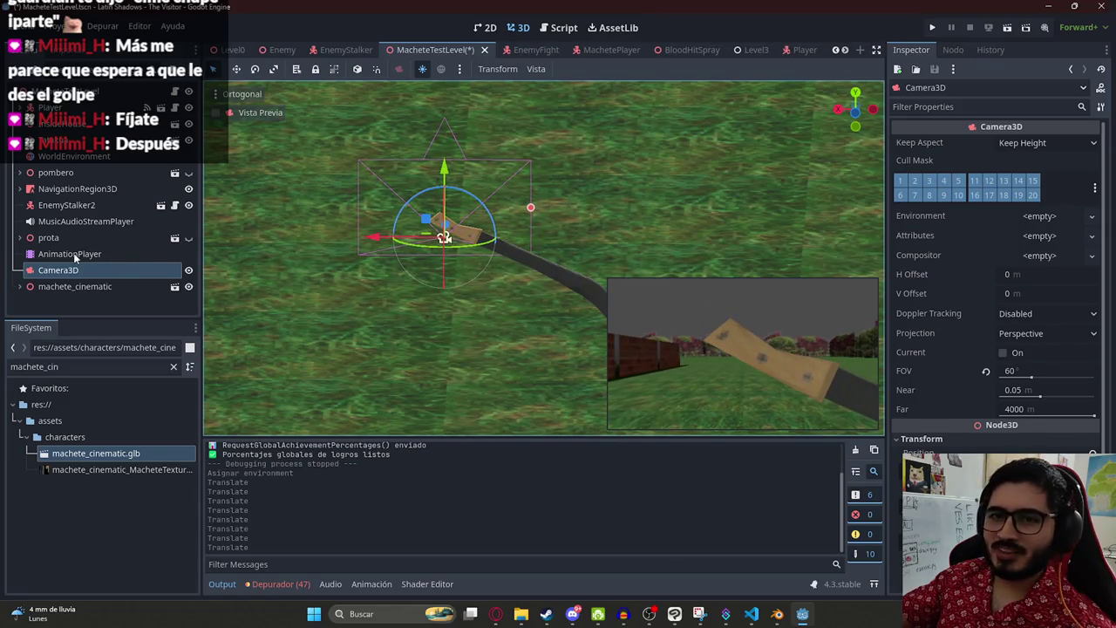
Reposition Camera3D's scene1 key to frame the machete up close, then save the level
{"action": "left_click", "coordinate": [75, 255]}
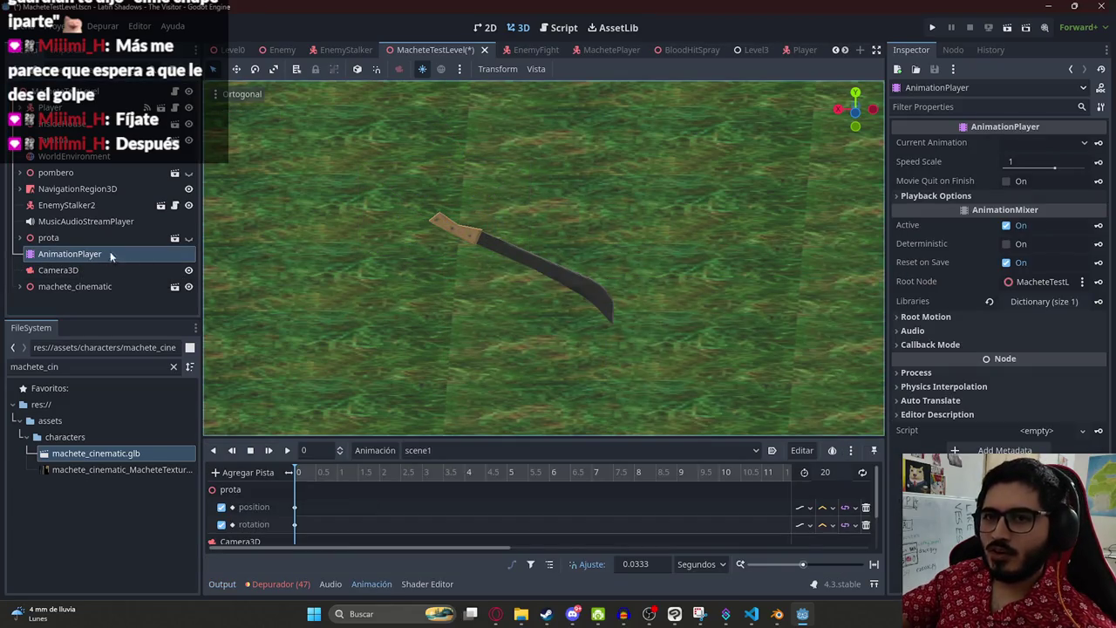
{"action": "scroll", "coordinate": [410, 514], "scroll_direction": "down", "scroll_amount": 2}
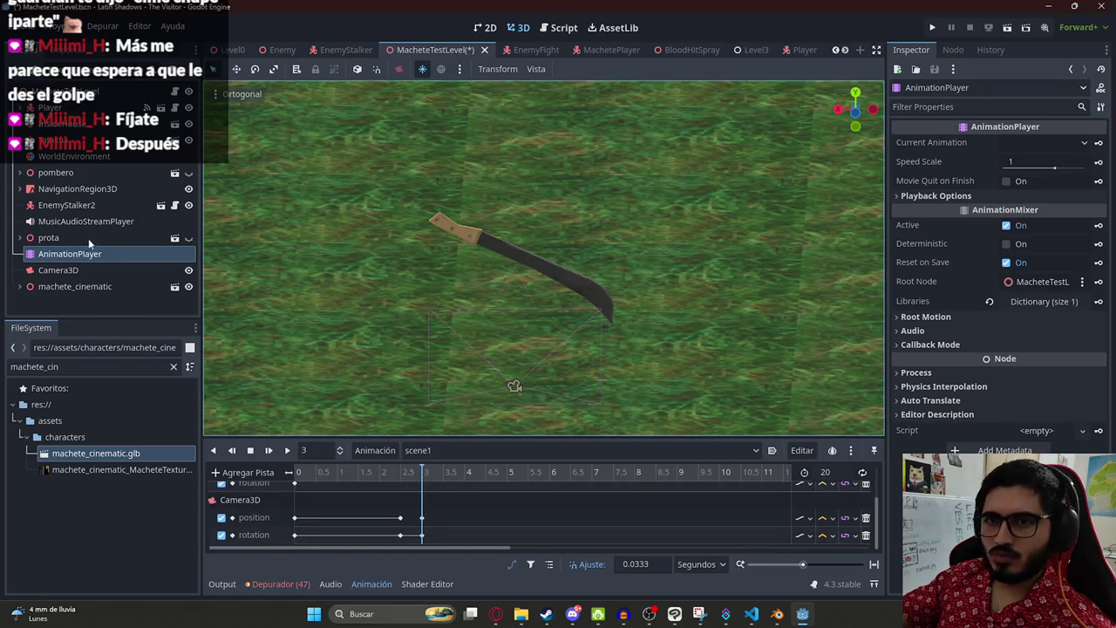
{"action": "left_click", "coordinate": [61, 269]}
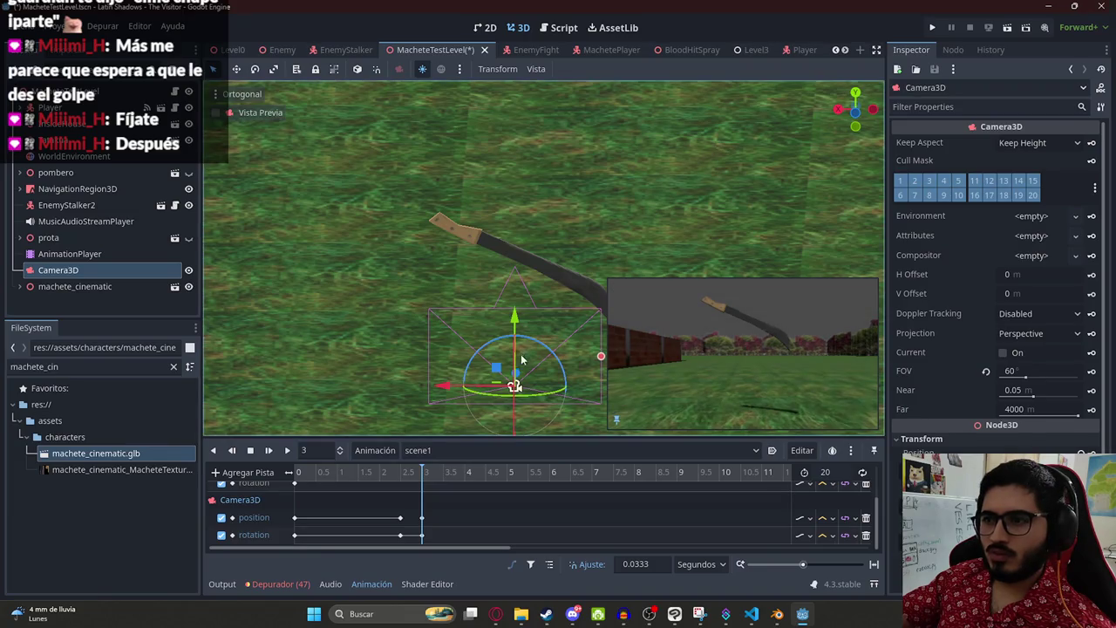
{"action": "scroll", "coordinate": [465, 320], "scroll_direction": "down", "scroll_amount": 3}
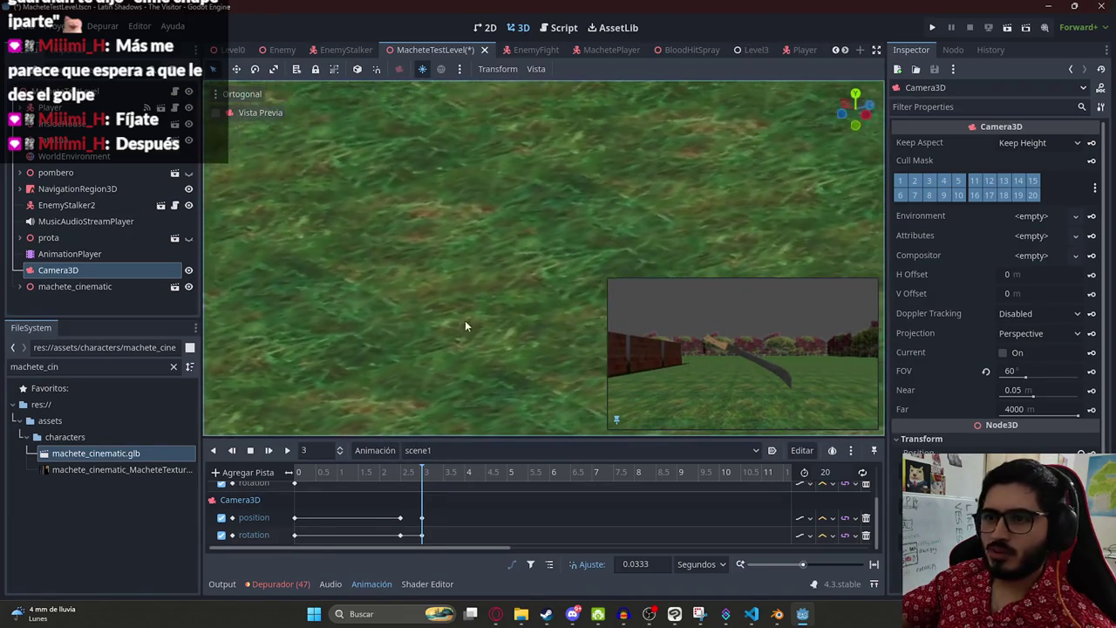
{"action": "mouse_move", "coordinate": [373, 267]}
{"action": "left_mouse_down"}
{"action": "mouse_move", "coordinate": [442, 258]}
{"action": "mouse_move", "coordinate": [551, 279]}
{"action": "left_mouse_up"}
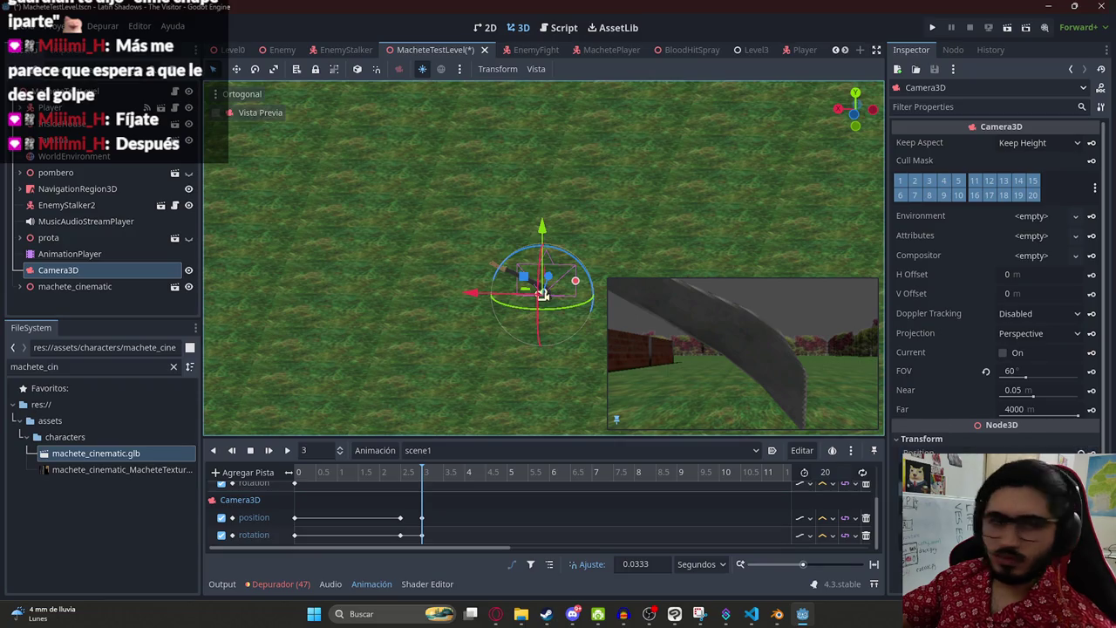
{"action": "key", "text": "ctrl+s"}
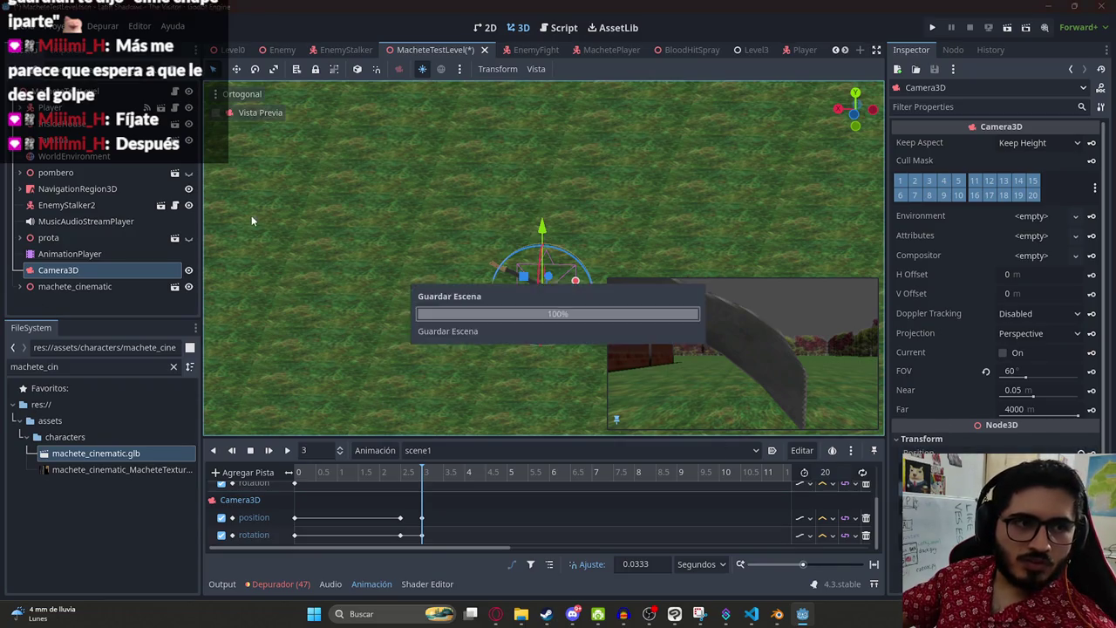
Move the camera at the 4-second mark and set its position track to discrete updates
{"action": "left_click_drag", "start_coordinate": [423, 478], "coordinate": [465, 482]}
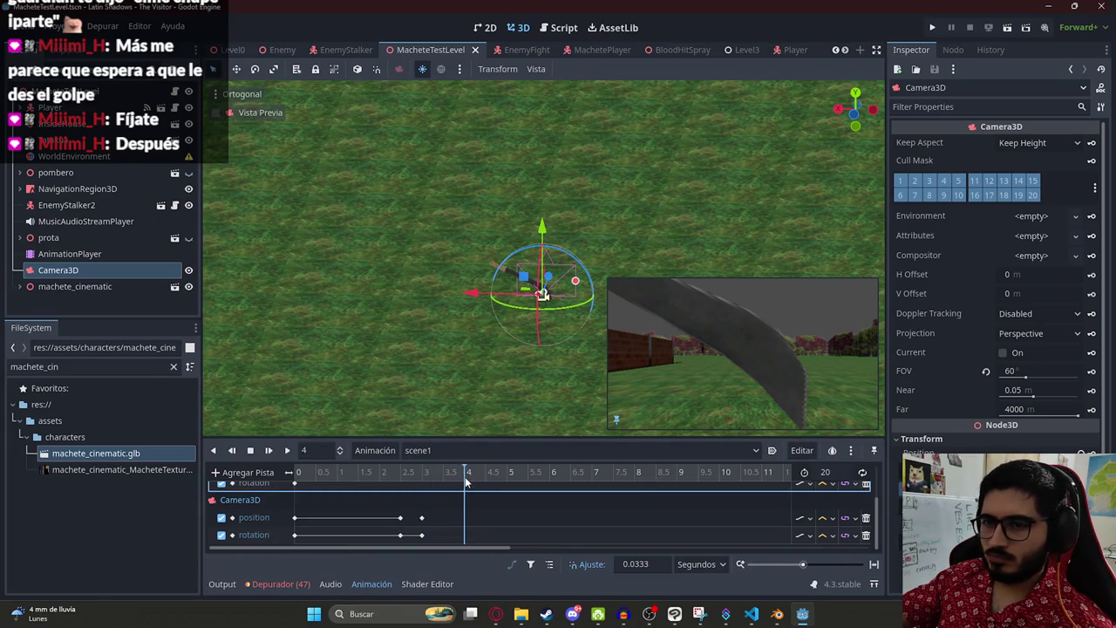
{"action": "left_click_drag", "start_coordinate": [542, 294], "coordinate": [494, 272]}
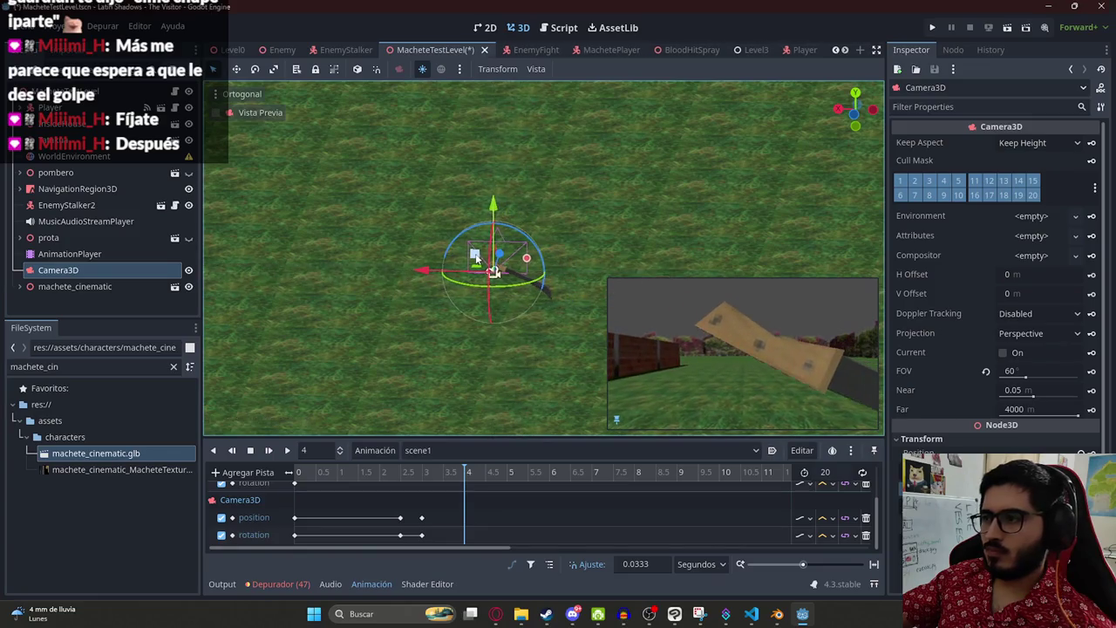
{"action": "mouse_move", "coordinate": [409, 475]}
{"action": "left_mouse_down"}
{"action": "mouse_move", "coordinate": [475, 474]}
{"action": "mouse_move", "coordinate": [401, 475]}
{"action": "left_mouse_up"}
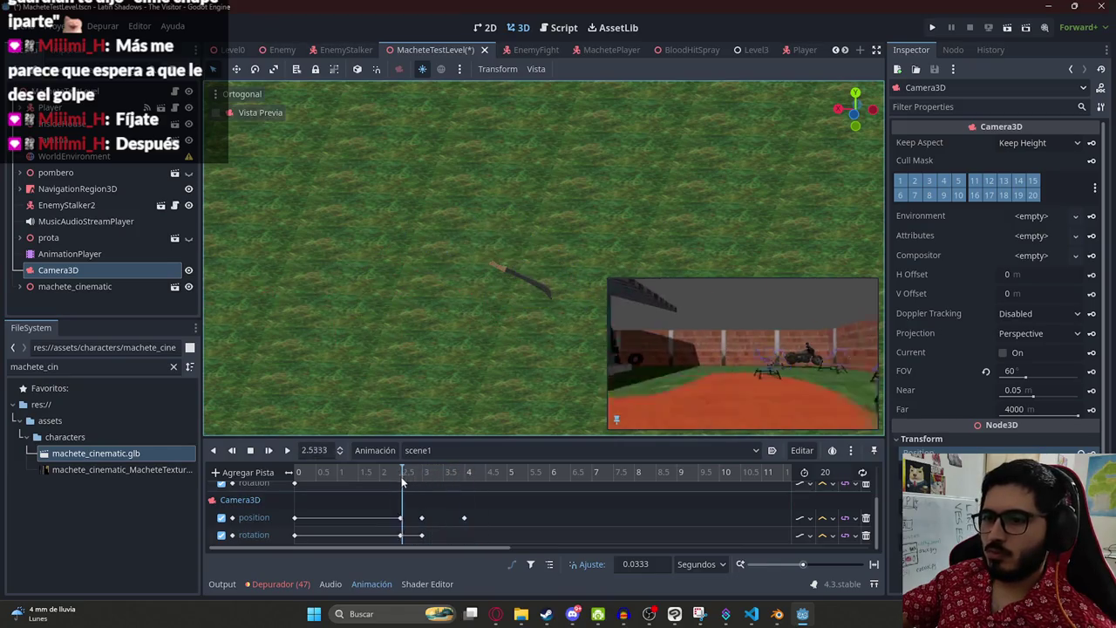
{"action": "left_click", "coordinate": [803, 520]}
{"action": "left_click", "coordinate": [825, 552]}
Preview the shot around 2.7 s and duplicate Camera3D as Camera3D2
{"action": "mouse_move", "coordinate": [295, 475]}
{"action": "left_mouse_down"}
{"action": "mouse_move", "coordinate": [494, 478]}
{"action": "mouse_move", "coordinate": [425, 482]}
{"action": "mouse_move", "coordinate": [468, 478]}
{"action": "mouse_move", "coordinate": [418, 493]}
{"action": "left_mouse_up"}
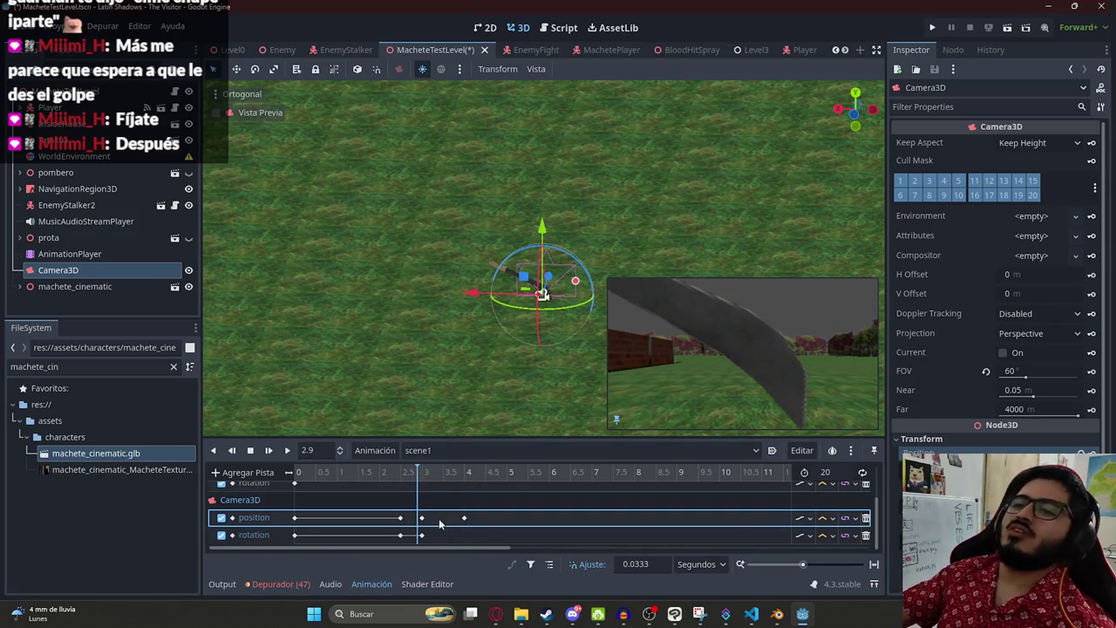
{"action": "mouse_move", "coordinate": [356, 477]}
{"action": "left_mouse_down"}
{"action": "mouse_move", "coordinate": [319, 477]}
{"action": "mouse_move", "coordinate": [548, 477]}
{"action": "mouse_move", "coordinate": [294, 477]}
{"action": "left_mouse_up"}
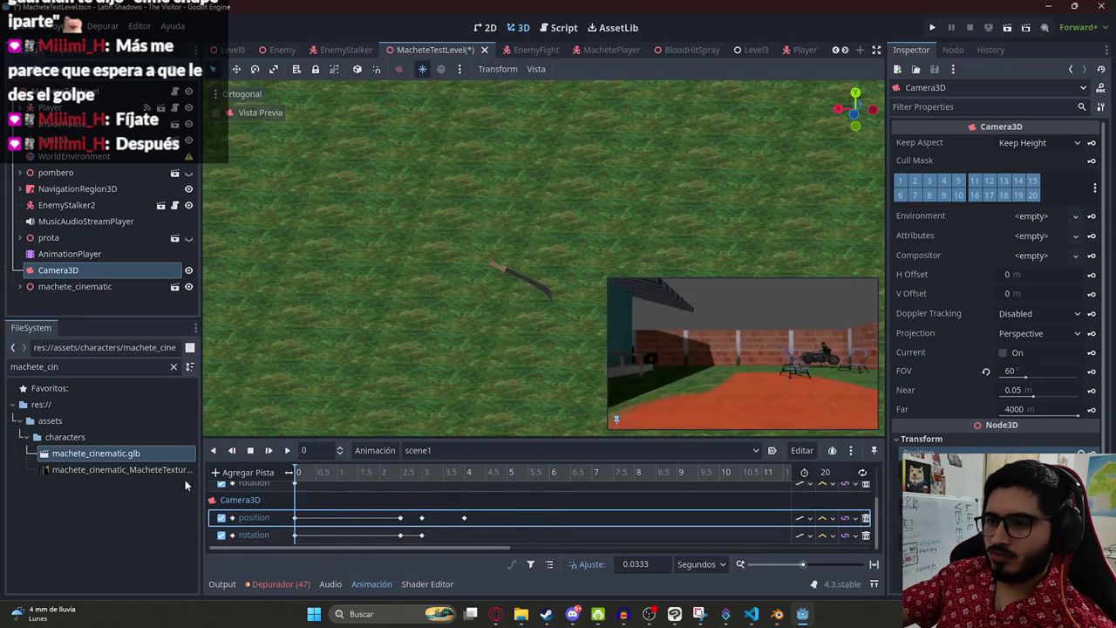
{"action": "left_click", "coordinate": [92, 269]}
{"action": "key", "text": "ctrl+d"}
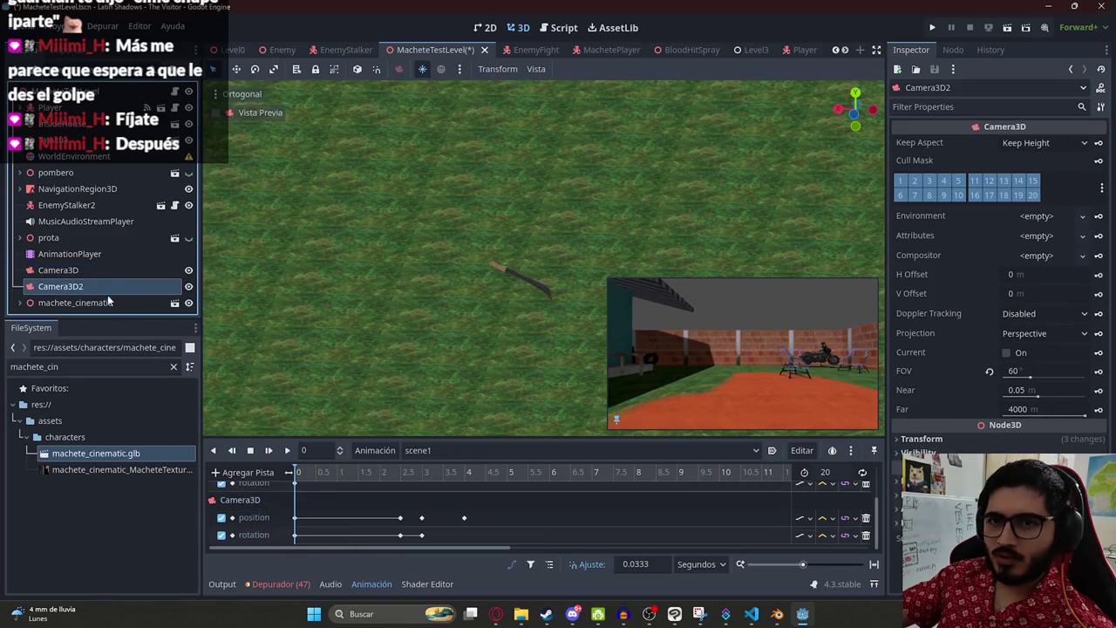
Move the playhead to 3 seconds and copy Camera3D's position value
{"action": "mouse_move", "coordinate": [313, 473]}
{"action": "left_mouse_down"}
{"action": "mouse_move", "coordinate": [384, 475]}
{"action": "mouse_move", "coordinate": [233, 480]}
{"action": "left_mouse_up"}
{"action": "mouse_move", "coordinate": [419, 476]}
{"action": "left_mouse_down"}
{"action": "mouse_move", "coordinate": [469, 478]}
{"action": "mouse_move", "coordinate": [422, 488]}
{"action": "left_mouse_up"}
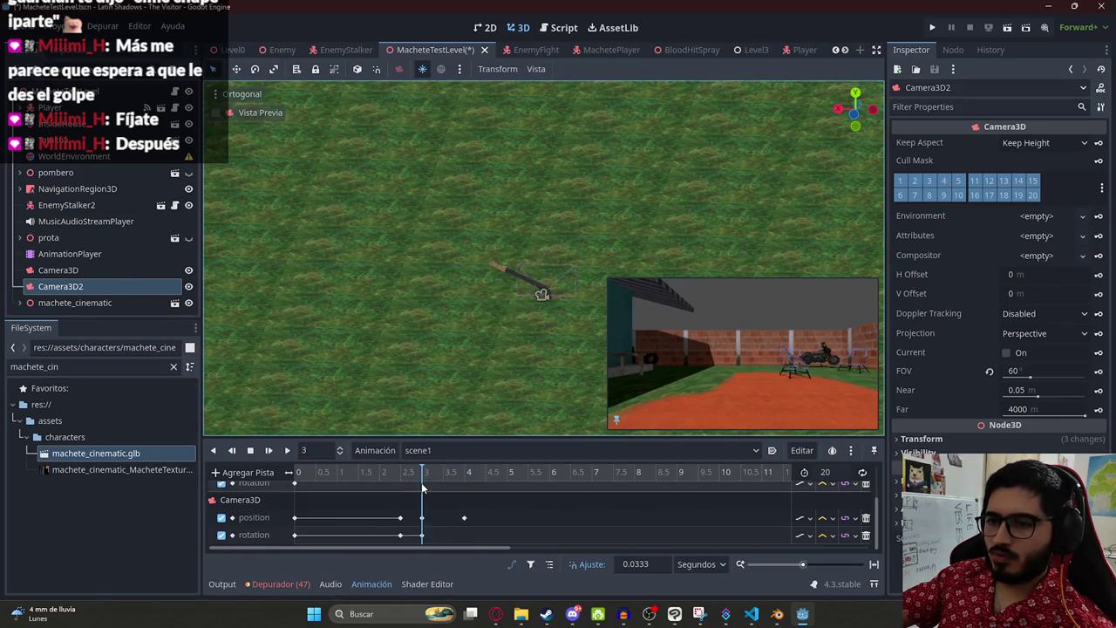
{"action": "left_click", "coordinate": [124, 273]}
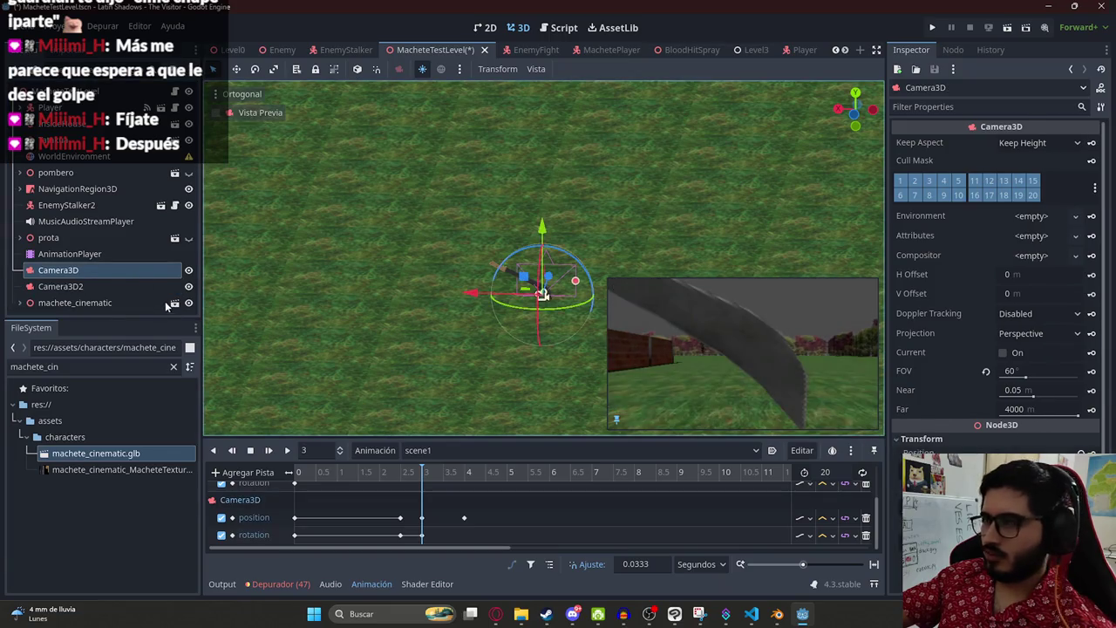
{"action": "left_click", "coordinate": [119, 284]}
{"action": "left_click", "coordinate": [81, 270]}
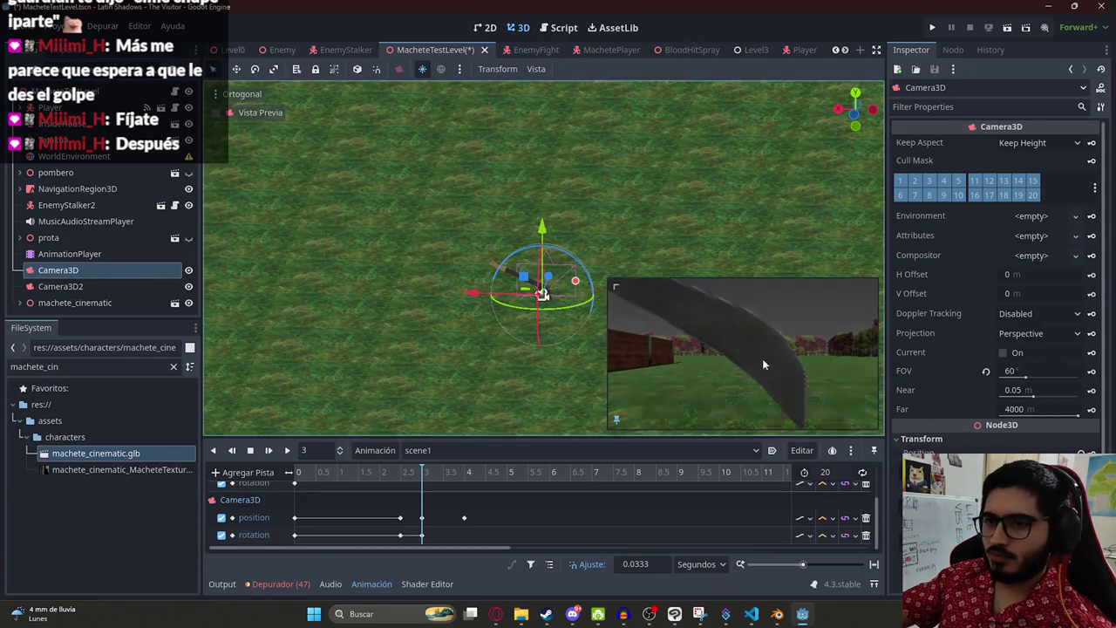
{"action": "scroll", "coordinate": [977, 262], "scroll_direction": "down", "scroll_amount": 4}
{"action": "right_click", "coordinate": [922, 316]}
{"action": "left_click", "coordinate": [950, 328]}
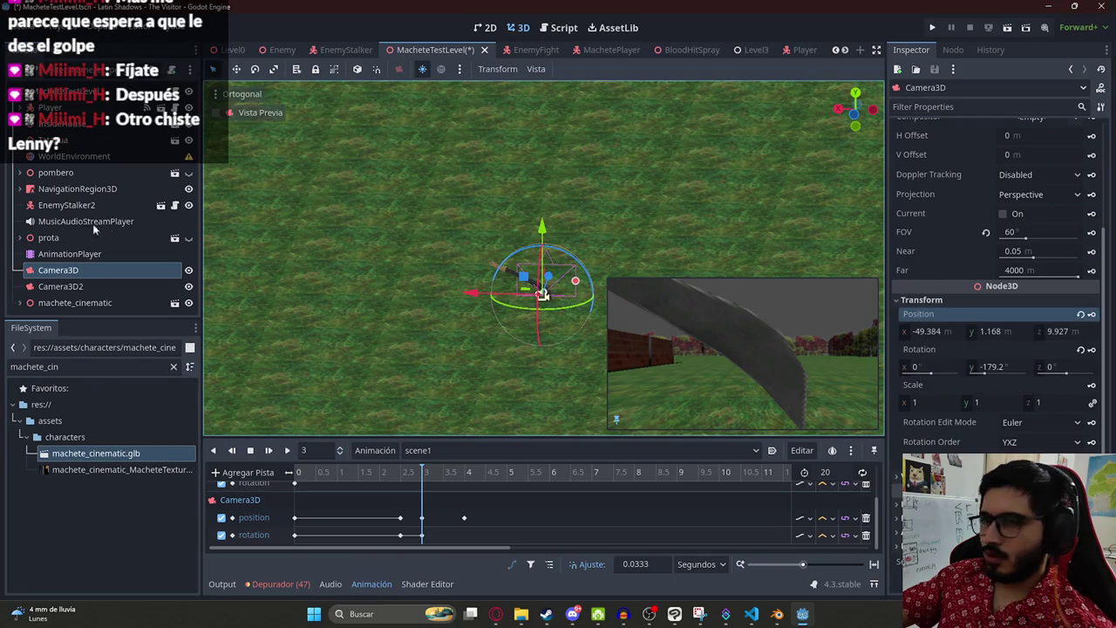
{"action": "left_click", "coordinate": [61, 288]}
{"action": "left_click", "coordinate": [921, 439]}
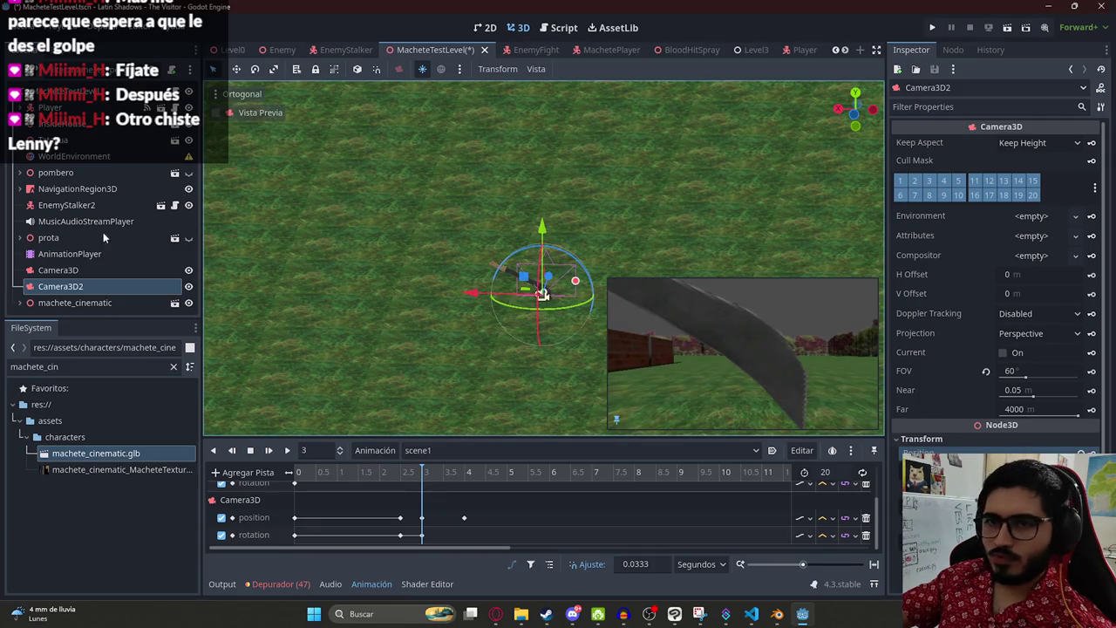
{"action": "left_click", "coordinate": [112, 268]}
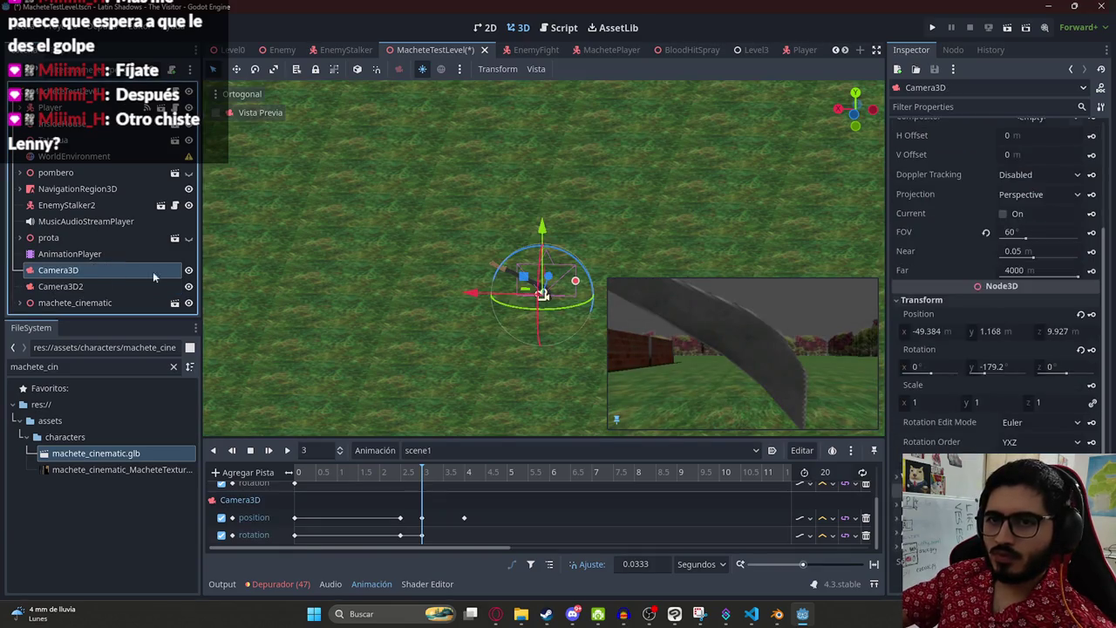
Delete Camera3D's position and rotation keyframes at 3 seconds
{"action": "left_click", "coordinate": [423, 518]}
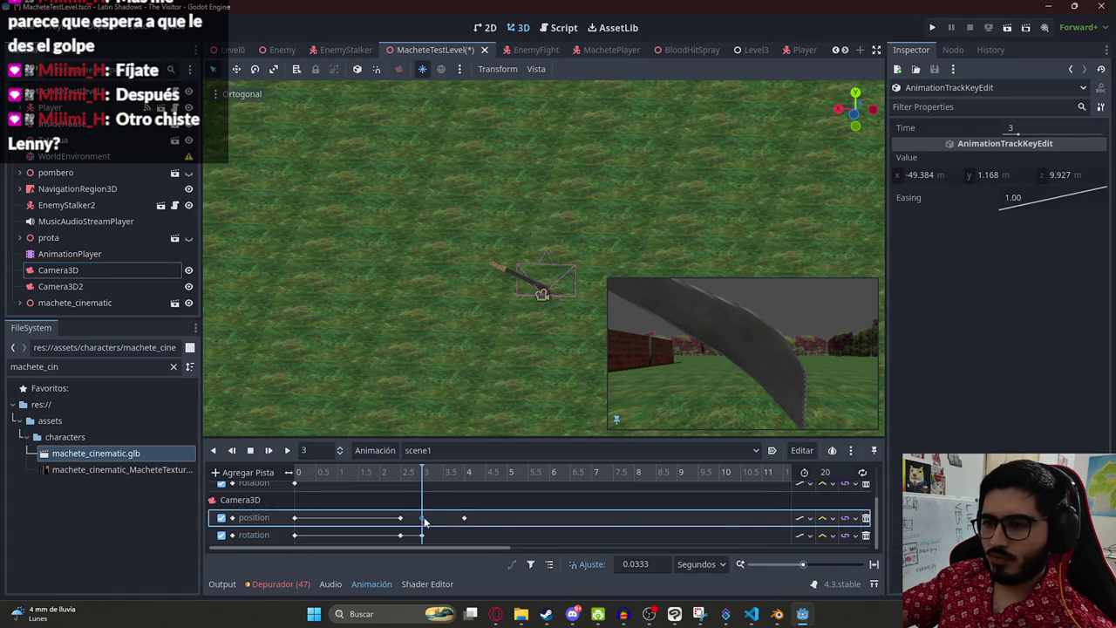
{"action": "left_click", "coordinate": [423, 534], "text": "shift"}
{"action": "key", "text": "Delete"}
Key Camera3D2's position at 3 seconds and duplicate that key to 4 seconds
{"action": "mouse_move", "coordinate": [465, 523]}
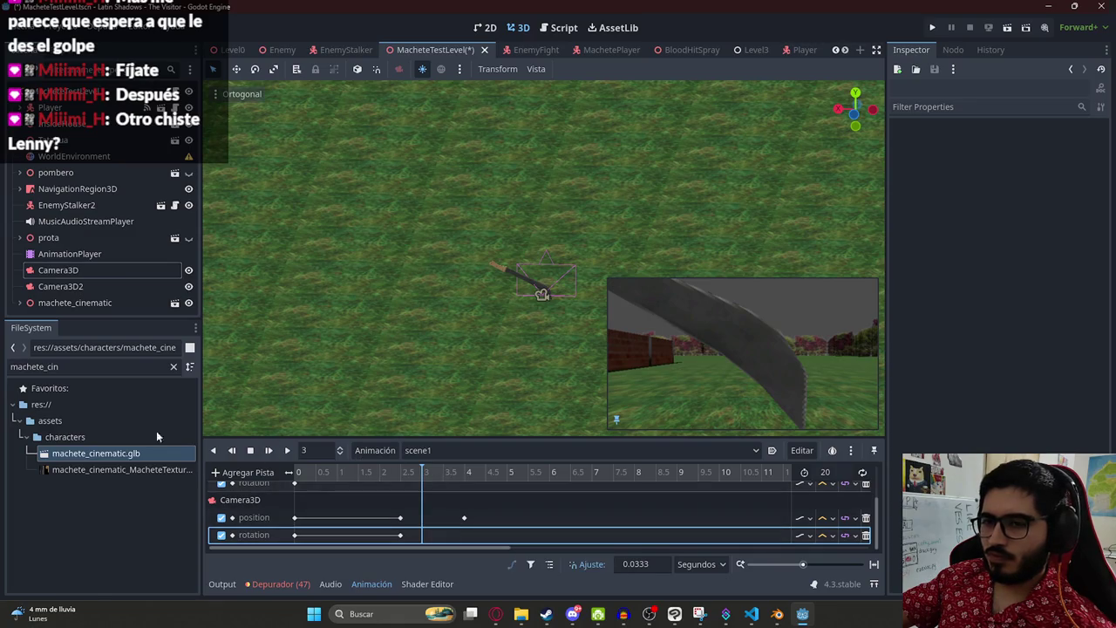
{"action": "left_click", "coordinate": [99, 283]}
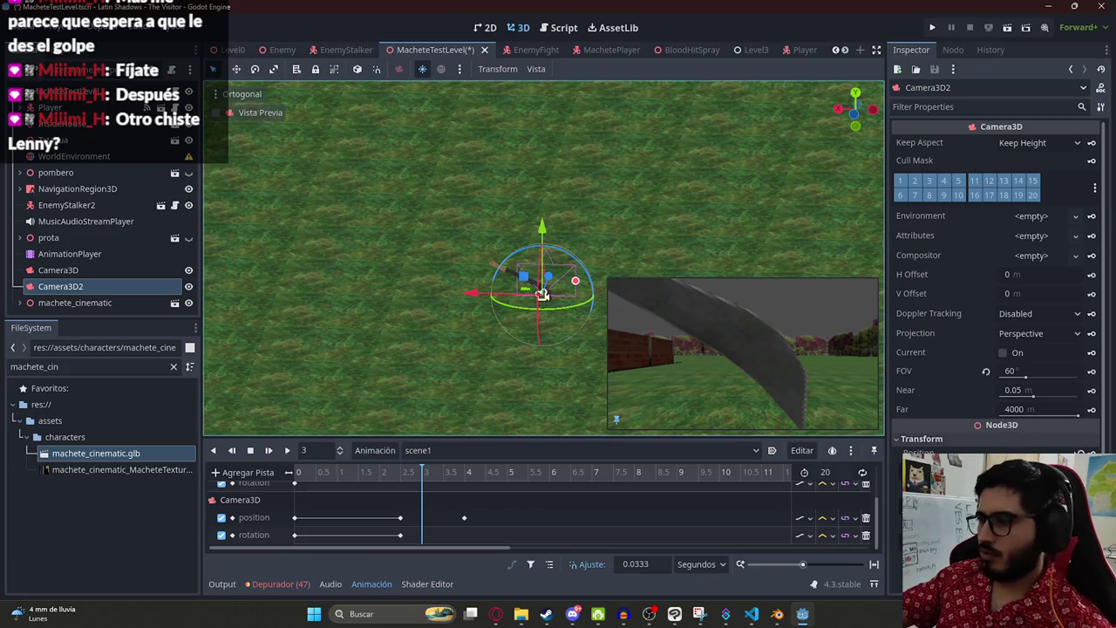
{"action": "key", "text": "k"}
{"action": "key", "text": "Return"}
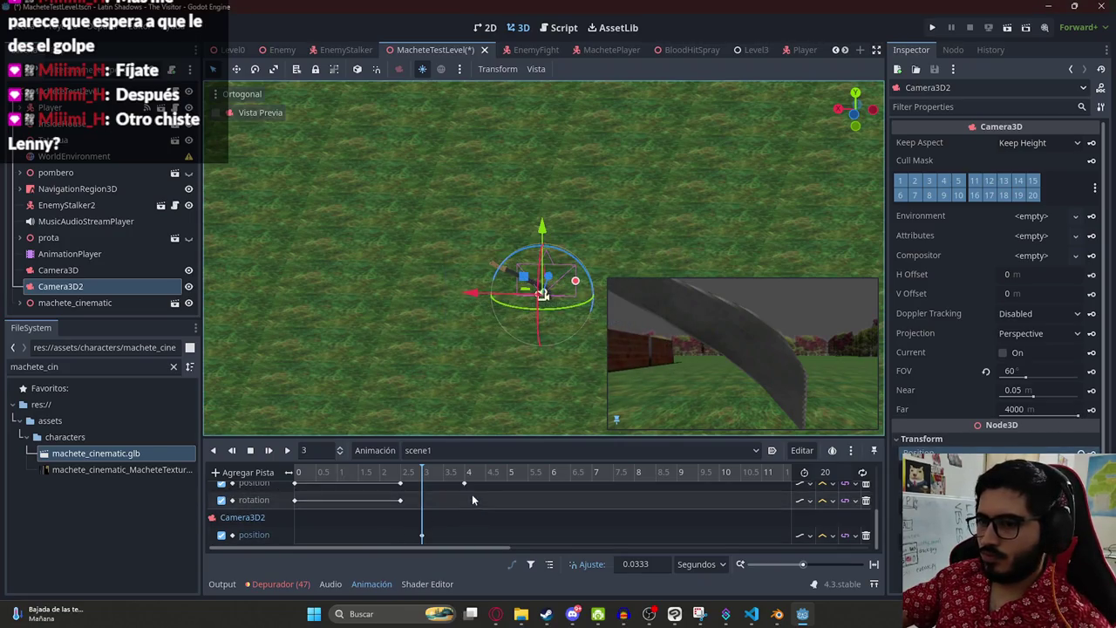
{"action": "left_click", "coordinate": [422, 535]}
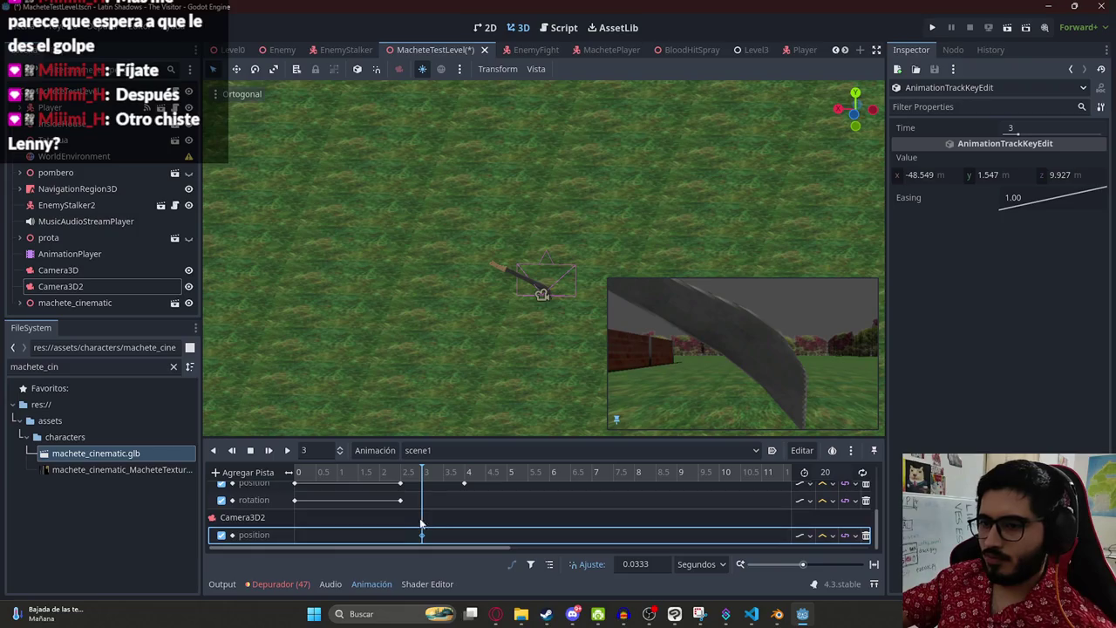
{"action": "left_click_drag", "start_coordinate": [451, 475], "coordinate": [468, 475]}
{"action": "key", "text": "k"}
{"action": "left_click_drag", "start_coordinate": [462, 542], "coordinate": [469, 540]}
{"action": "left_click", "coordinate": [467, 473]}
{"action": "mouse_move", "coordinate": [392, 472]}
{"action": "left_mouse_down"}
{"action": "mouse_move", "coordinate": [463, 471]}
{"action": "mouse_move", "coordinate": [330, 472]}
{"action": "mouse_move", "coordinate": [348, 472]}
{"action": "mouse_move", "coordinate": [151, 378]}
{"action": "left_mouse_up"}
Make Camera3D the current camera and key its current state in scene1
{"action": "left_click", "coordinate": [77, 271]}
{"action": "scroll", "coordinate": [953, 393], "scroll_direction": "down", "scroll_amount": 5}
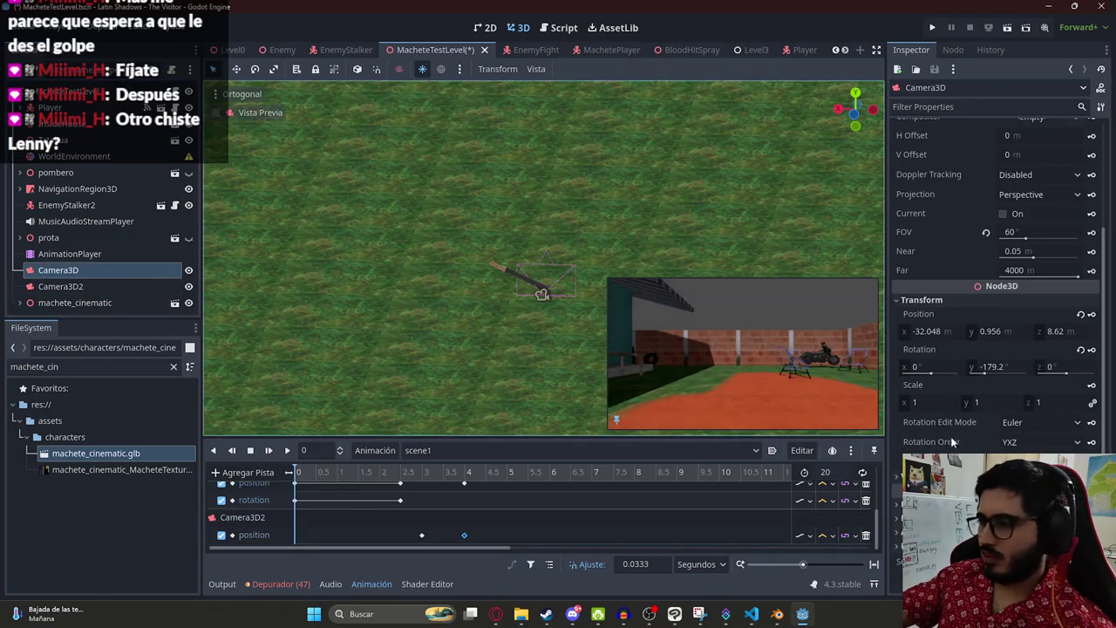
{"action": "scroll", "coordinate": [1012, 199], "scroll_direction": "up", "scroll_amount": 3}
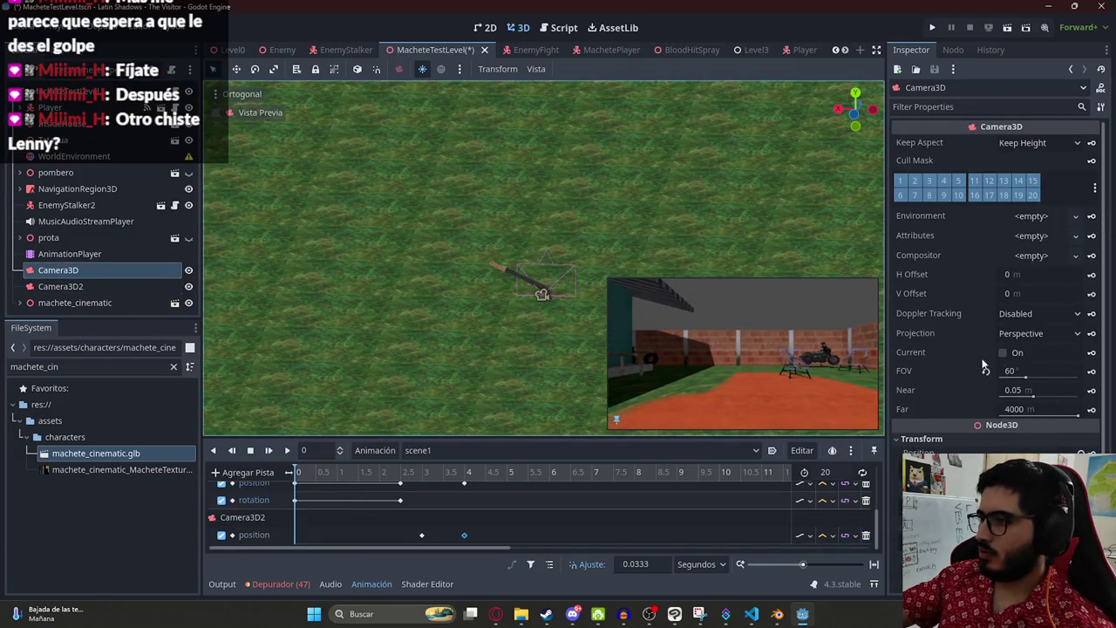
{"action": "left_click", "coordinate": [1017, 354]}
{"action": "left_click", "coordinate": [1092, 352]}
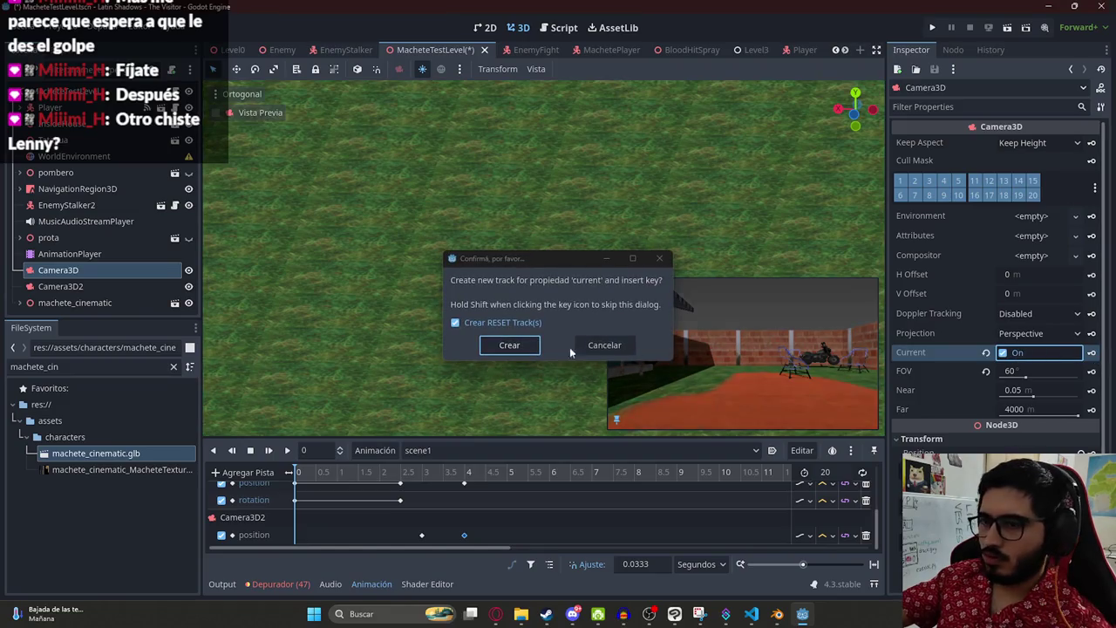
{"action": "left_click", "coordinate": [515, 345]}
Scrub near 2.8 seconds and delete the stray Camera3D position keyframe
{"action": "scroll", "coordinate": [432, 480], "scroll_direction": "down", "scroll_amount": 3}
{"action": "scroll", "coordinate": [353, 493], "scroll_direction": "down", "scroll_amount": 1}
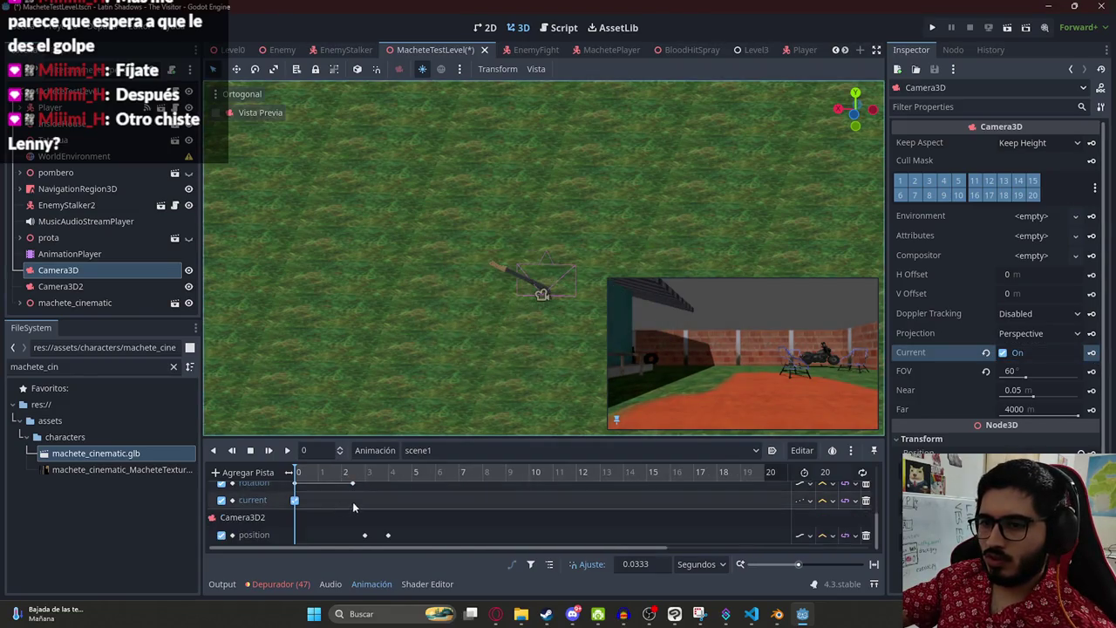
{"action": "left_click", "coordinate": [360, 475]}
{"action": "left_click_drag", "start_coordinate": [362, 480], "coordinate": [365, 483]}
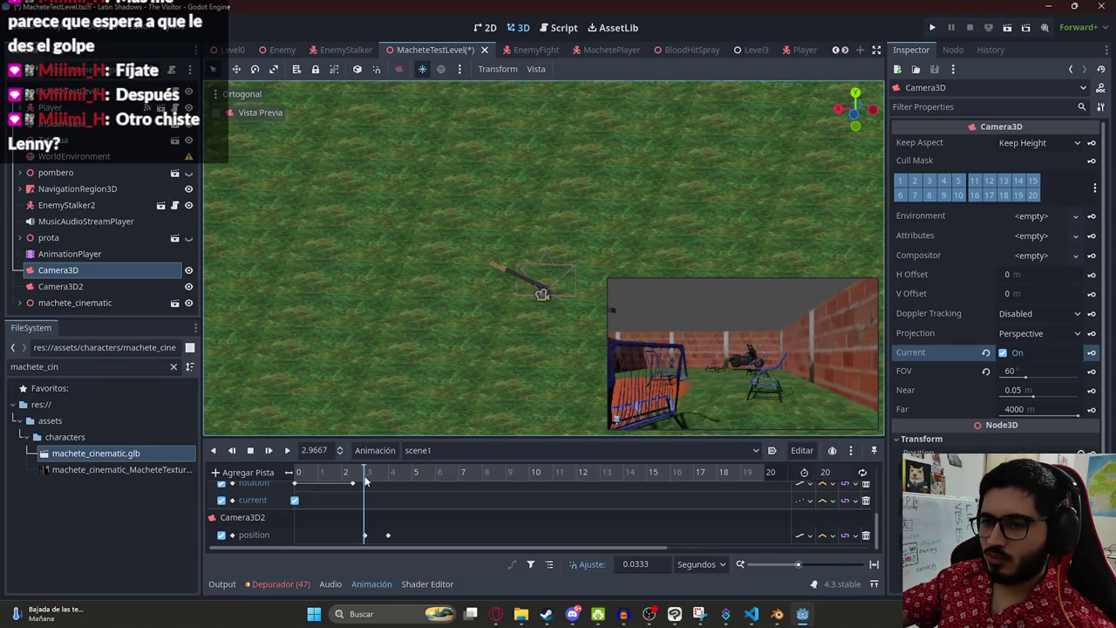
{"action": "scroll", "coordinate": [366, 501], "scroll_direction": "up", "scroll_amount": 1}
{"action": "scroll", "coordinate": [371, 505], "scroll_direction": "down", "scroll_amount": 1}
{"action": "left_click", "coordinate": [388, 520]}
{"action": "key", "text": "Delete"}
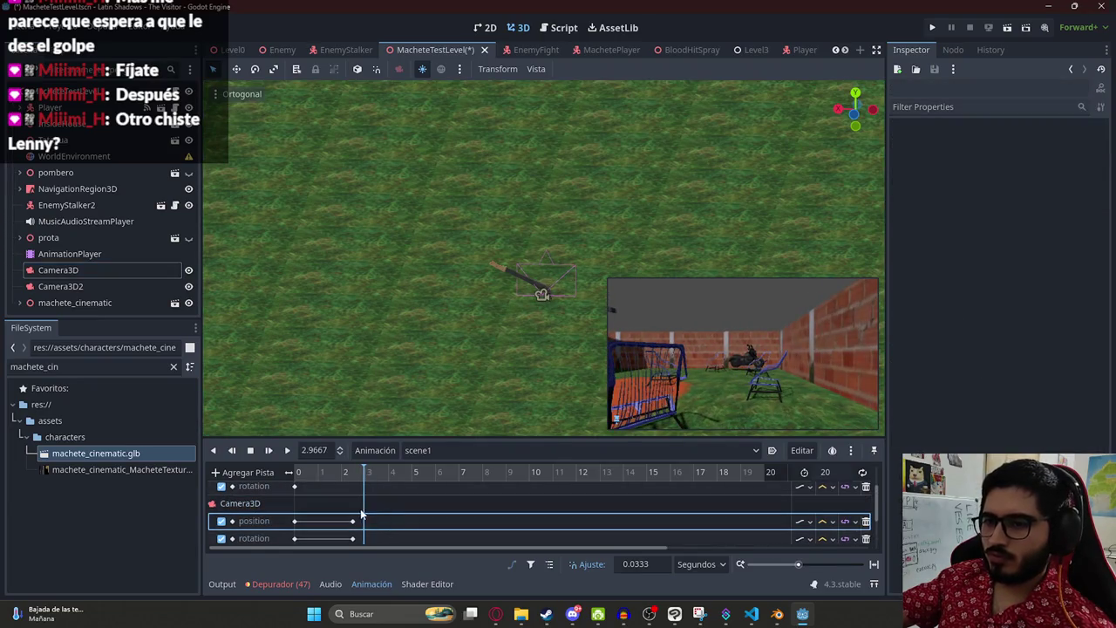
Set the playhead to exactly 3 seconds and reselect Camera3D
{"action": "left_click", "coordinate": [356, 482]}
{"action": "scroll", "coordinate": [356, 482], "scroll_direction": "down", "scroll_amount": 3}
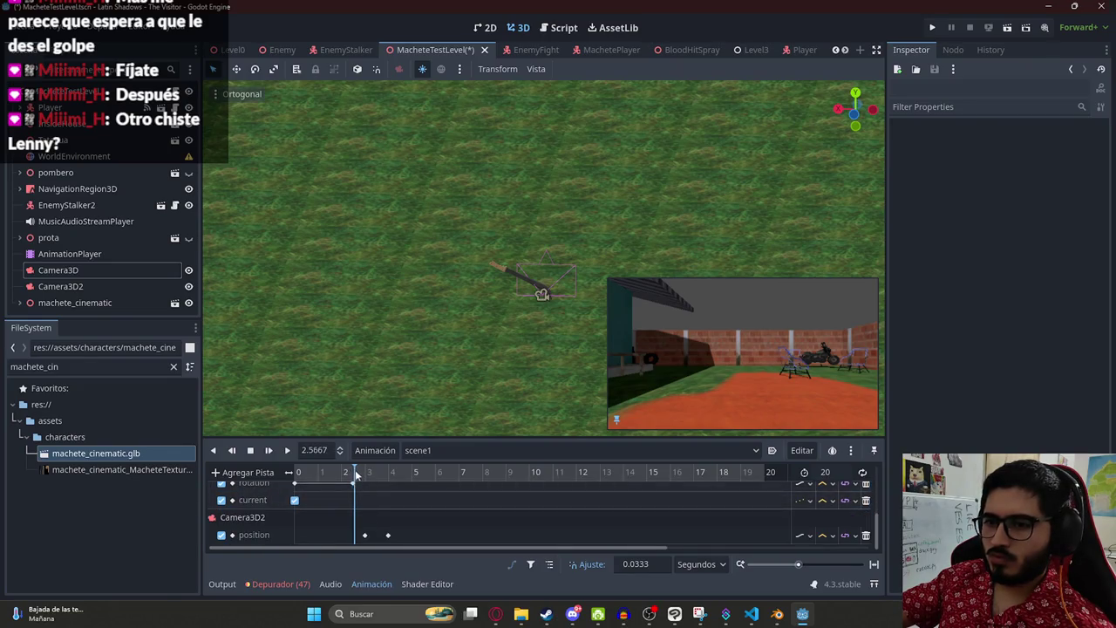
{"action": "left_click_drag", "start_coordinate": [364, 475], "coordinate": [367, 475]}
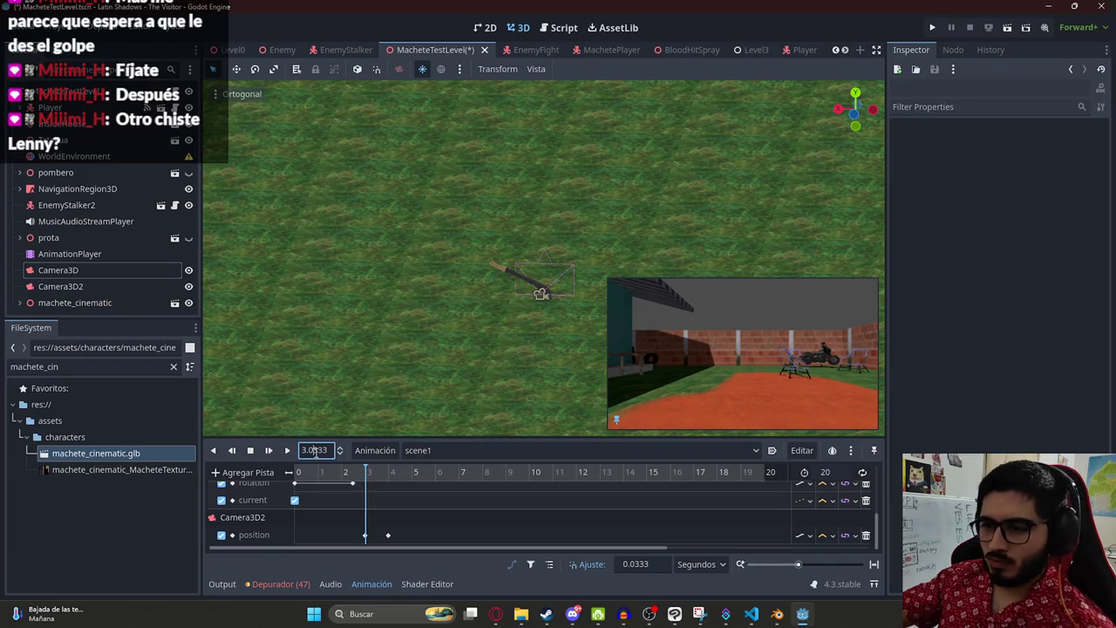
{"action": "left_click", "coordinate": [315, 450]}
{"action": "type", "text": "3"}
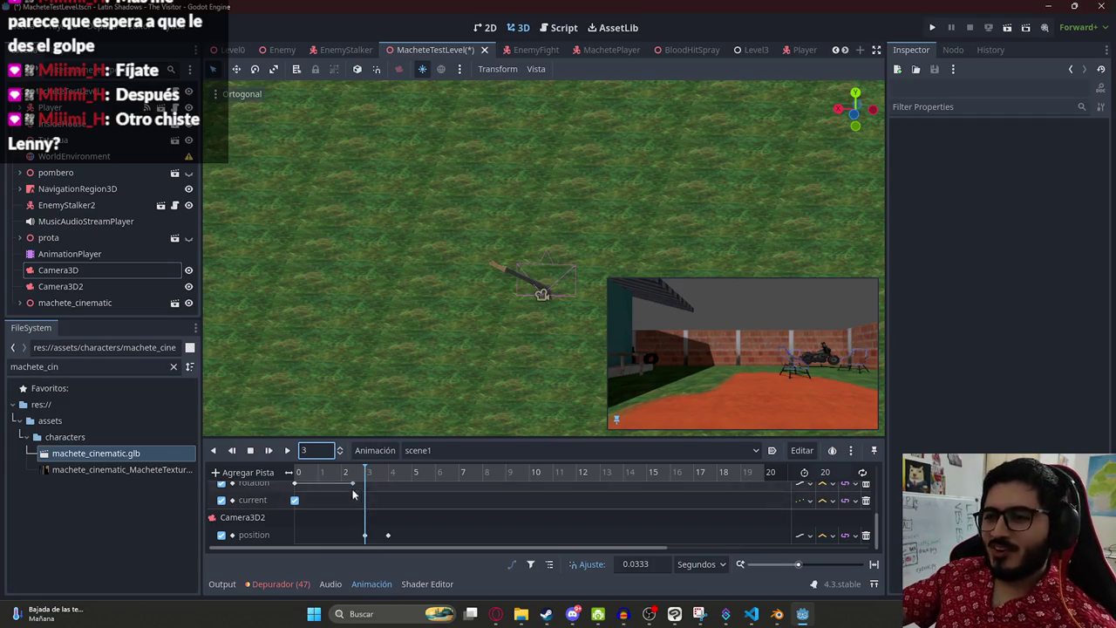
{"action": "left_click", "coordinate": [95, 274]}
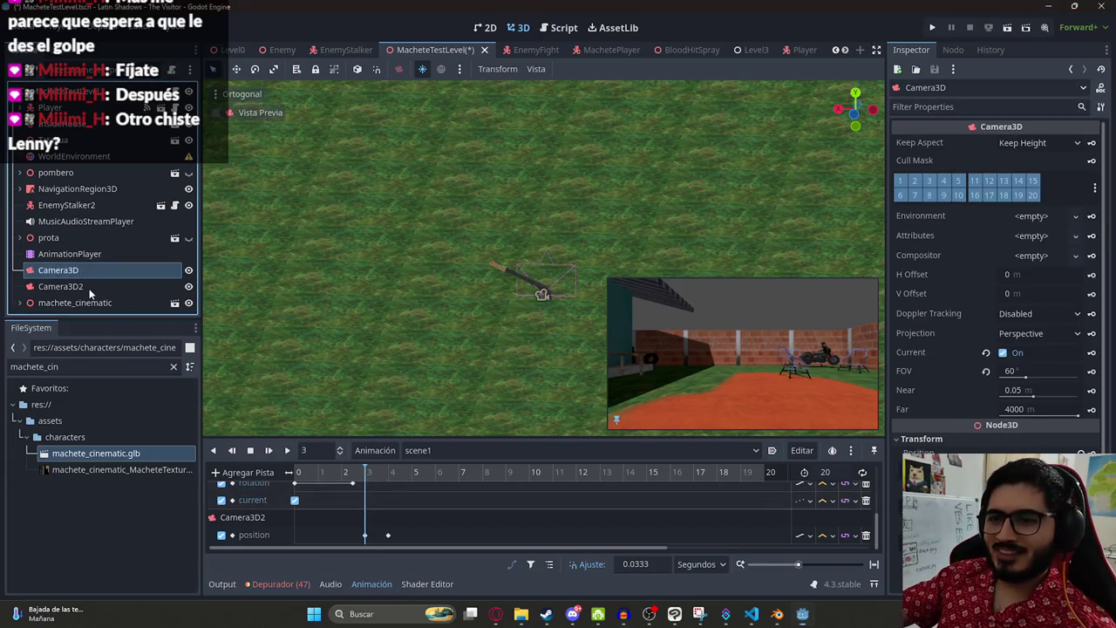
Turn on Camera3D2's Current and key it at 3 seconds, creating the track
{"action": "left_click", "coordinate": [87, 289]}
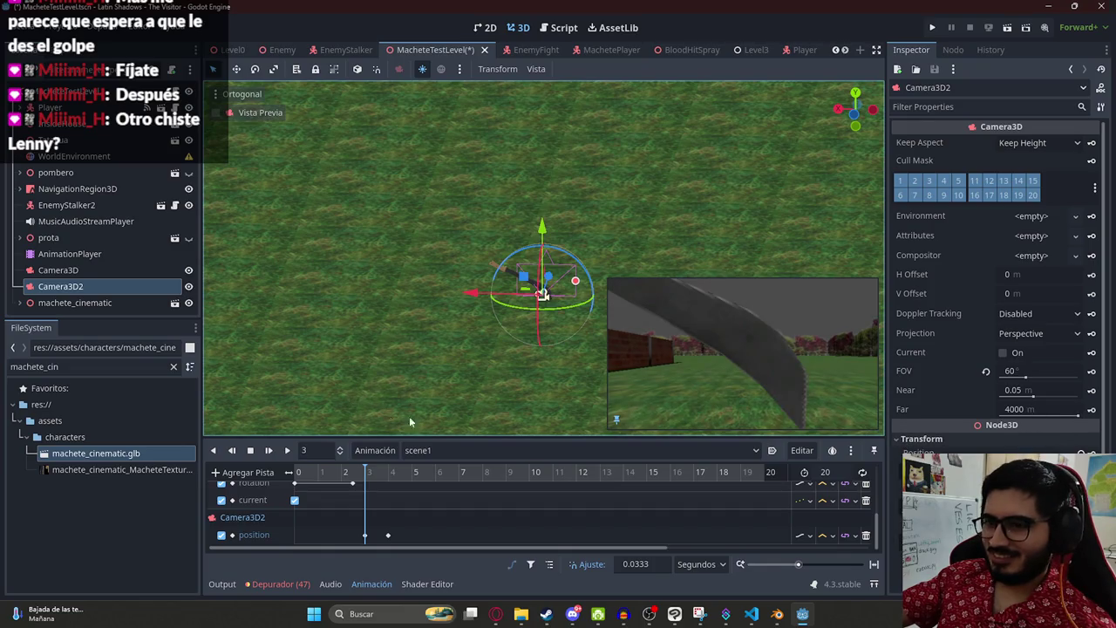
{"action": "left_click", "coordinate": [1002, 353]}
{"action": "left_click", "coordinate": [1091, 353]}
{"action": "left_click", "coordinate": [505, 344]}
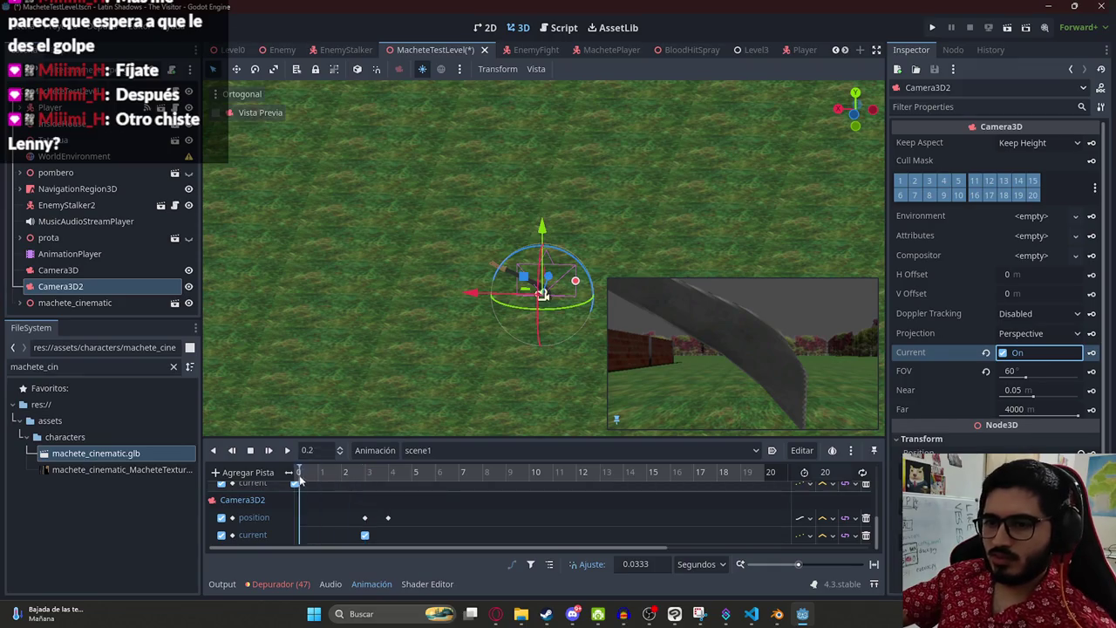
Turn Camera3D2's Current off at time 0
{"action": "left_click_drag", "start_coordinate": [304, 477], "coordinate": [258, 477]}
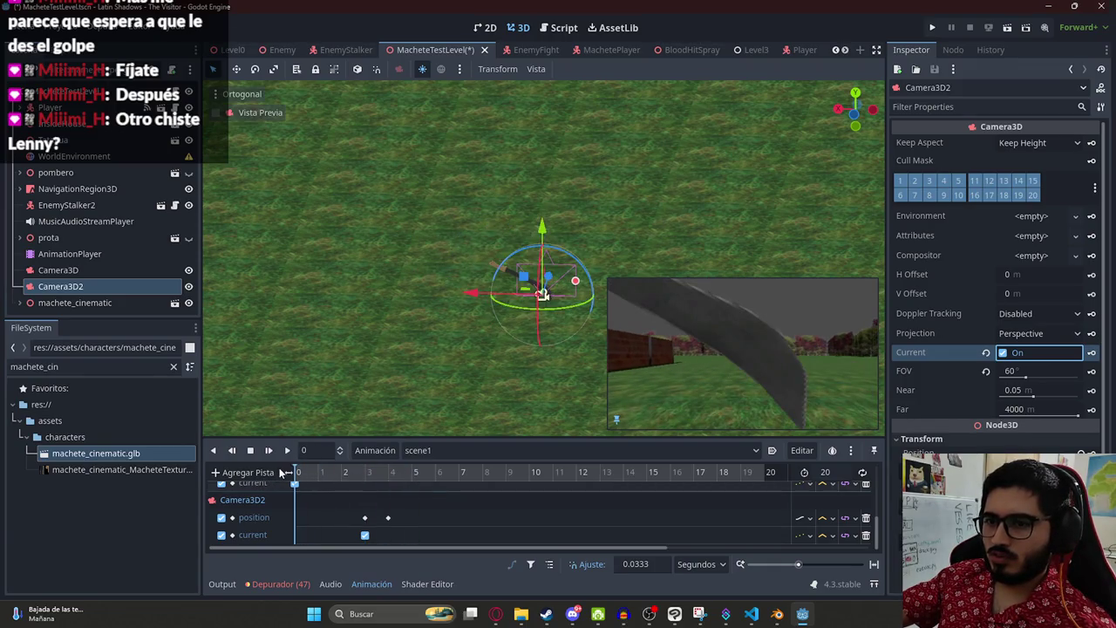
{"action": "scroll", "coordinate": [339, 496], "scroll_direction": "up", "scroll_amount": 3}
{"action": "scroll", "coordinate": [326, 488], "scroll_direction": "down", "scroll_amount": 3}
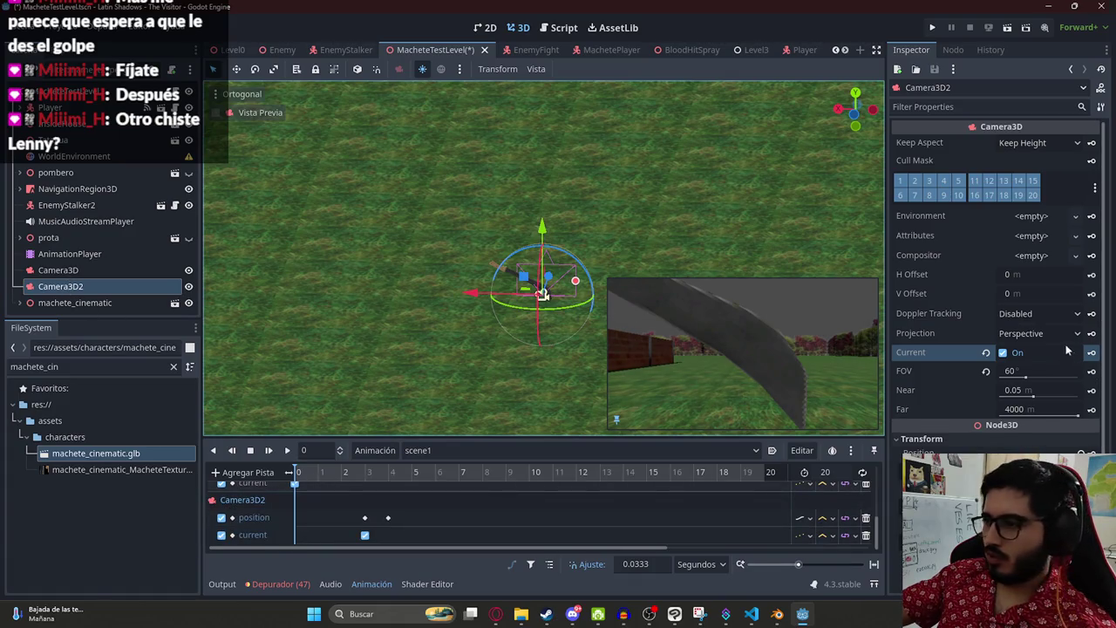
{"action": "left_click", "coordinate": [1003, 354]}
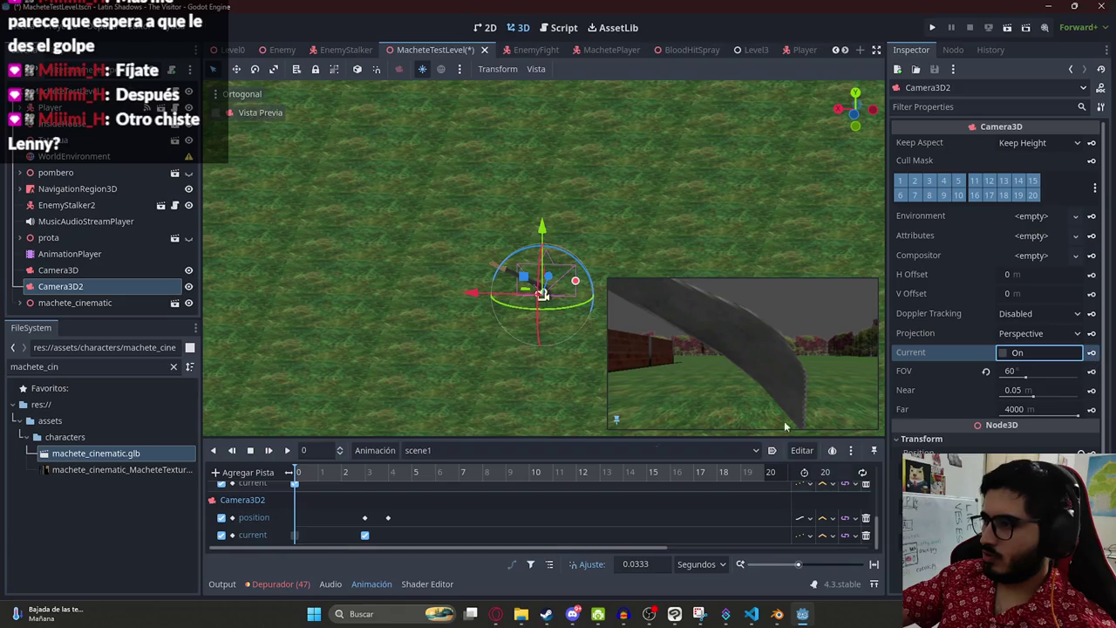
{"action": "left_click", "coordinate": [311, 472]}
Preview the camera switch across the animation and save the level
{"action": "left_click", "coordinate": [57, 269]}
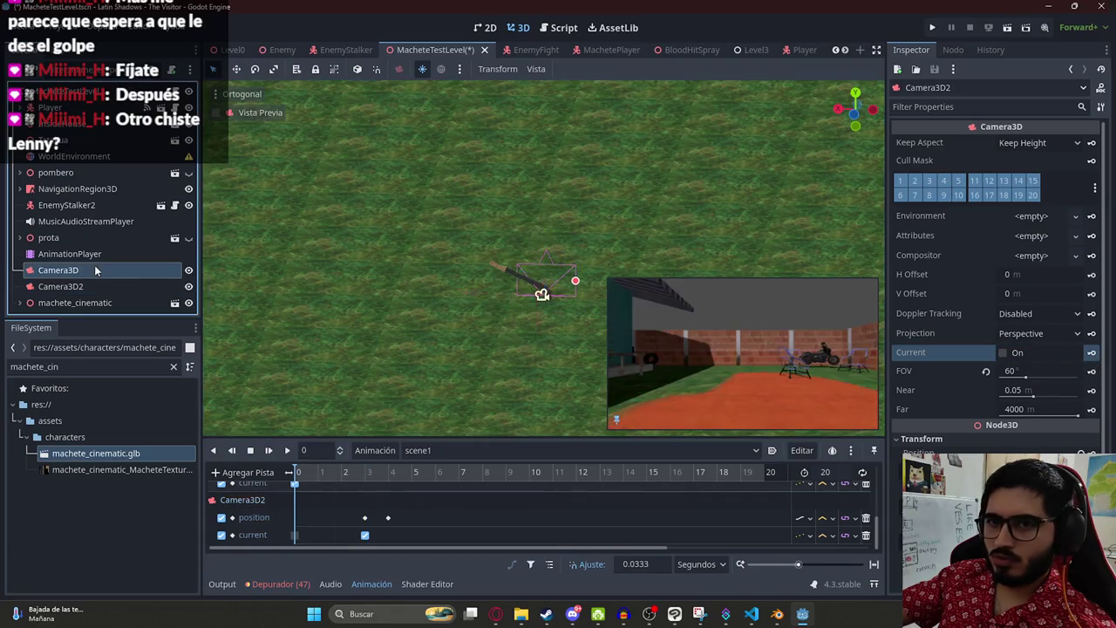
{"action": "mouse_move", "coordinate": [320, 478]}
{"action": "left_mouse_down"}
{"action": "mouse_move", "coordinate": [394, 486]}
{"action": "mouse_move", "coordinate": [295, 481]}
{"action": "left_mouse_up"}
{"action": "left_click", "coordinate": [87, 287]}
{"action": "key", "text": "ctrl+s"}
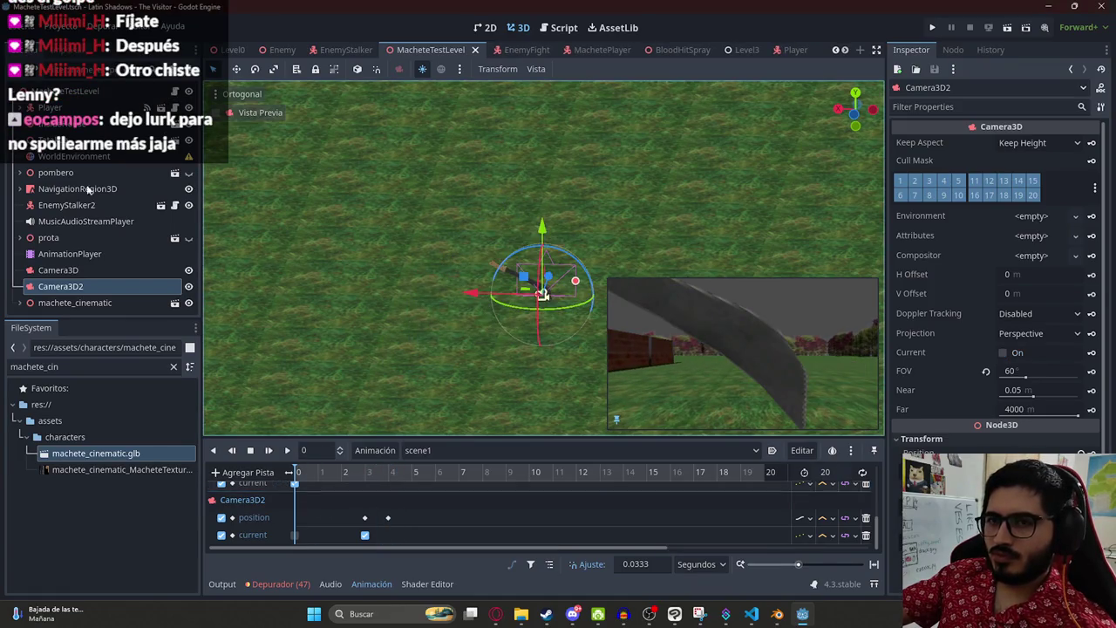
Test-run the machete level scene and stop it
{"action": "right_click", "coordinate": [415, 52]}
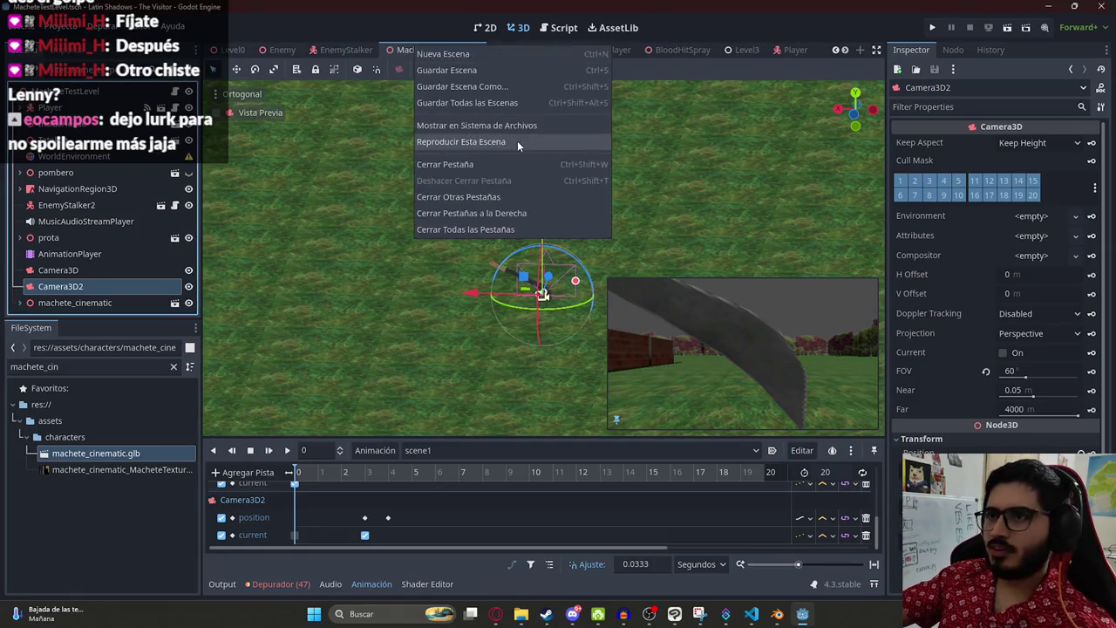
{"action": "left_click", "coordinate": [516, 142]}
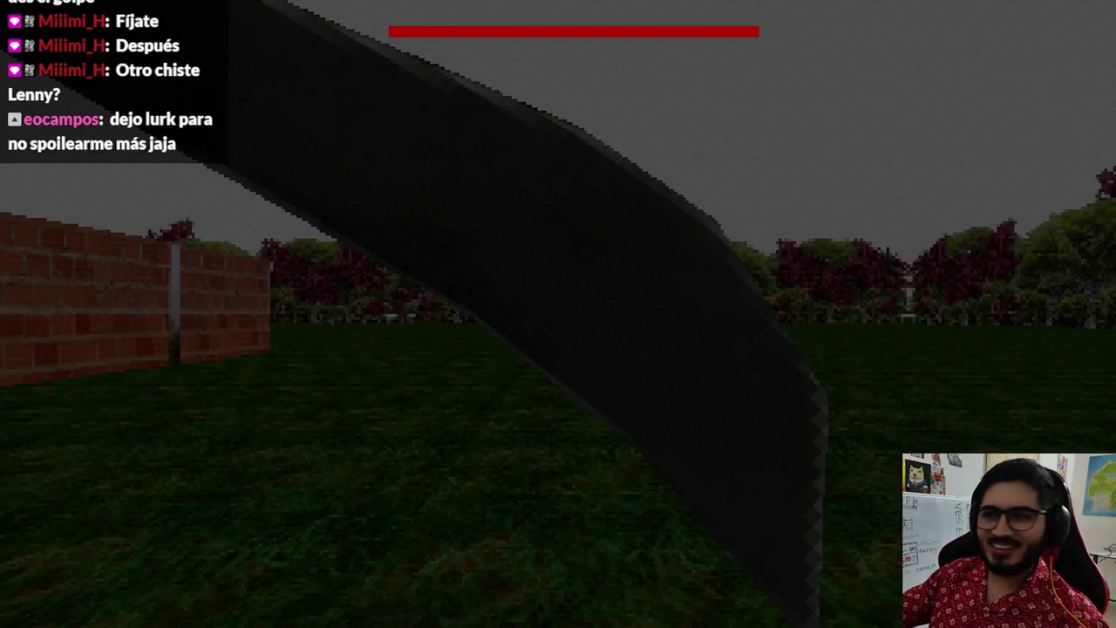
{"action": "key", "text": "alt+F4"}
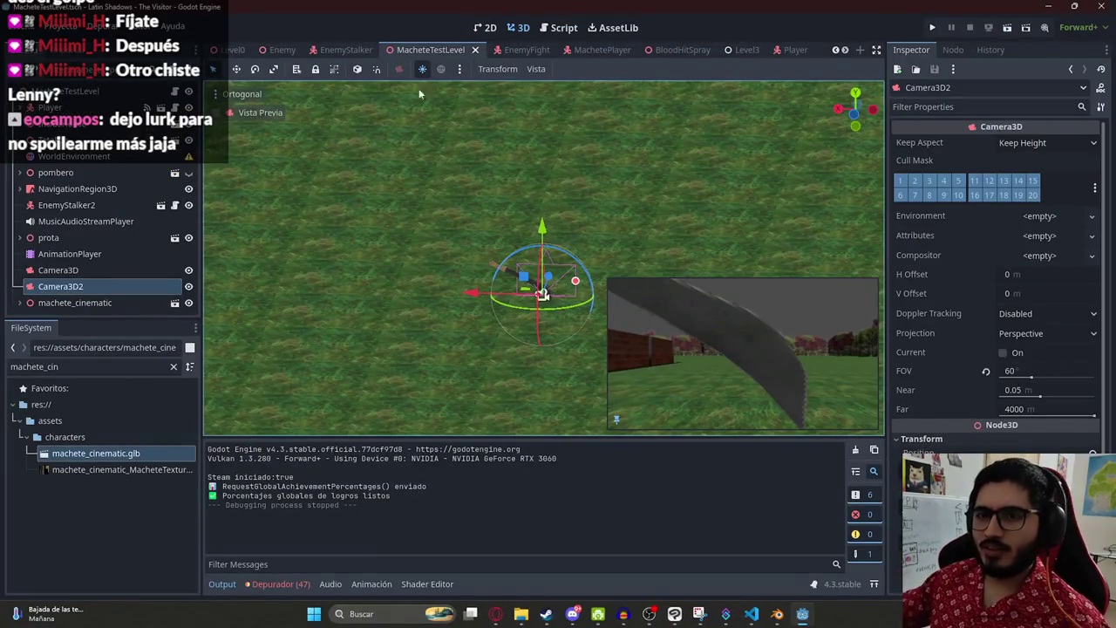
Move Camera3D2's current key in the RESET animation to 0 seconds and save
{"action": "left_click", "coordinate": [108, 255]}
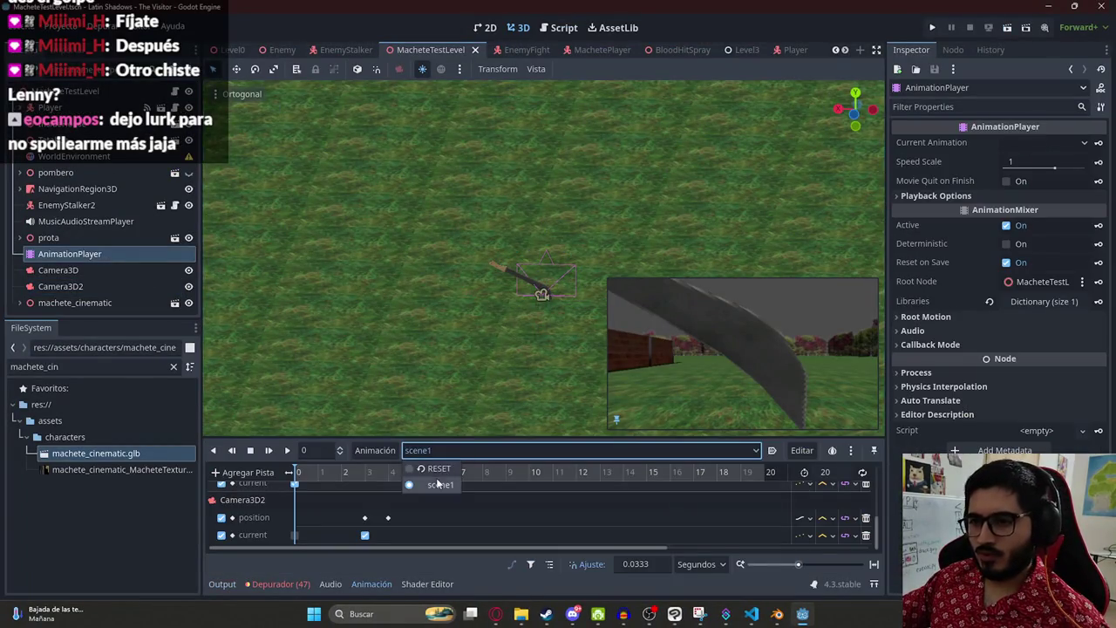
{"action": "left_click", "coordinate": [295, 541]}
{"action": "scroll", "coordinate": [323, 532], "scroll_direction": "up", "scroll_amount": 1}
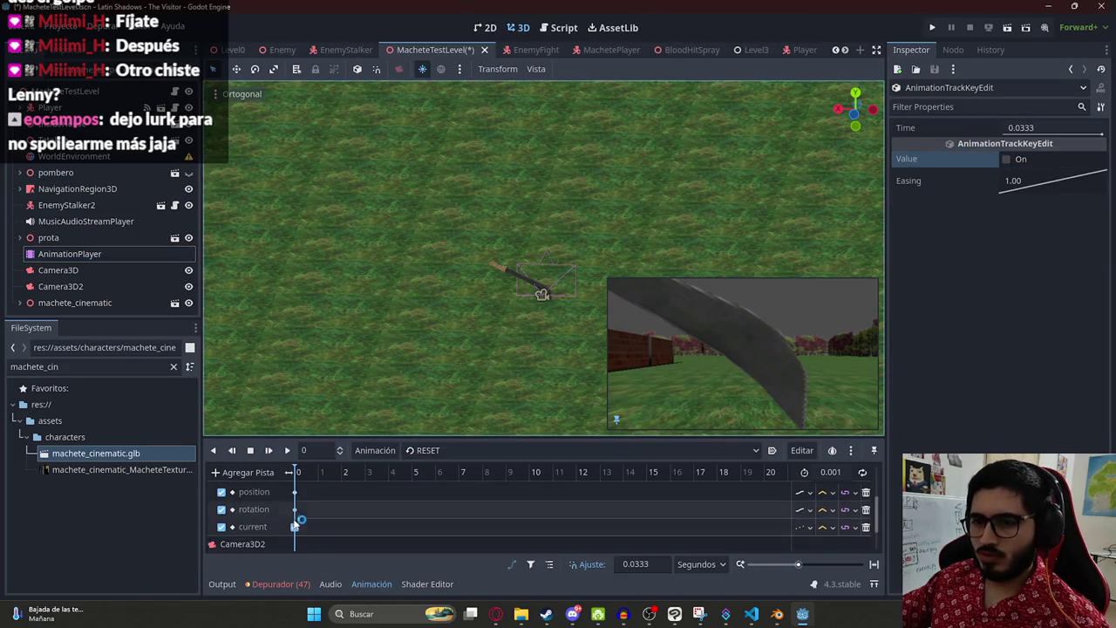
{"action": "left_click", "coordinate": [296, 527]}
{"action": "scroll", "coordinate": [414, 521], "scroll_direction": "down", "scroll_amount": 1}
{"action": "key", "text": "ctrl+s"}
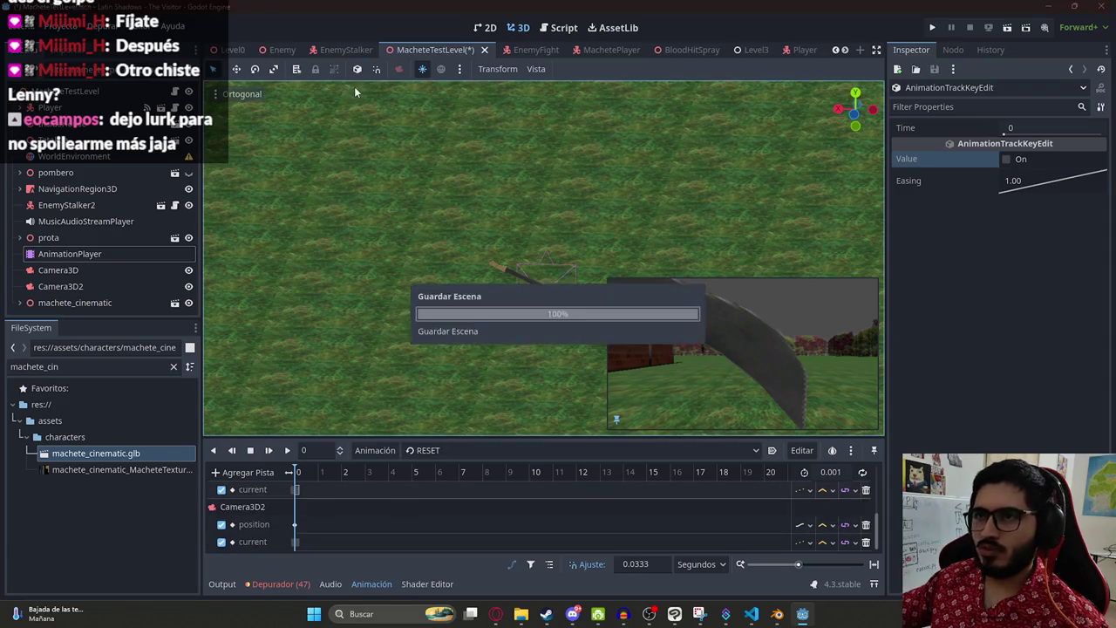
Save and run the level scene again, then stop it
{"action": "right_click", "coordinate": [422, 49]}
{"action": "left_click", "coordinate": [502, 146]}
{"action": "key", "text": "ctrl+s"}
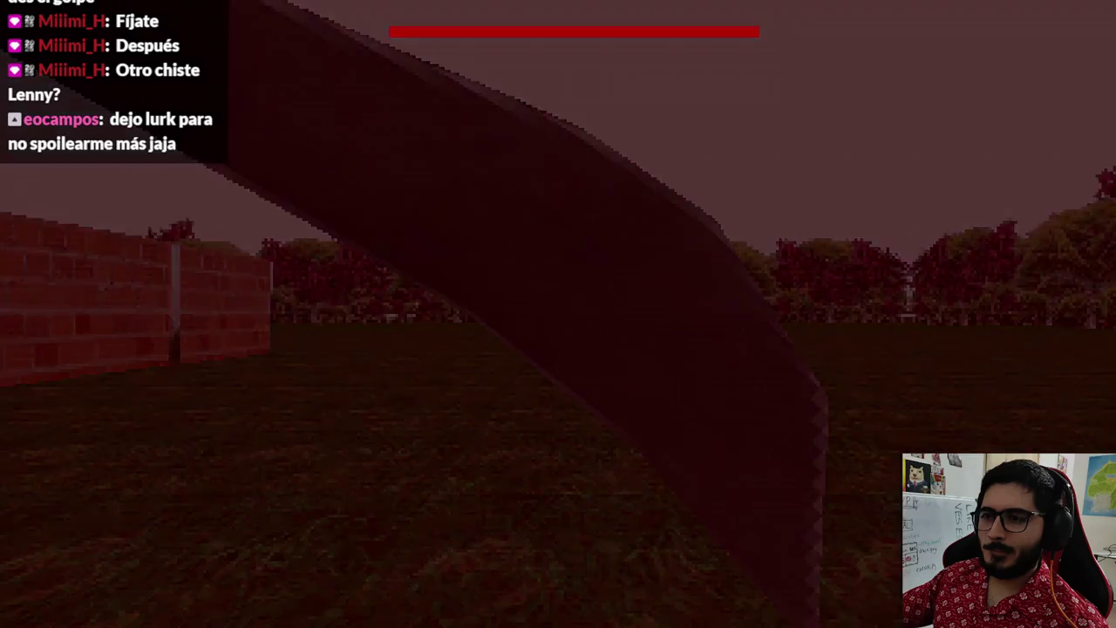
{"action": "key", "text": "F8"}
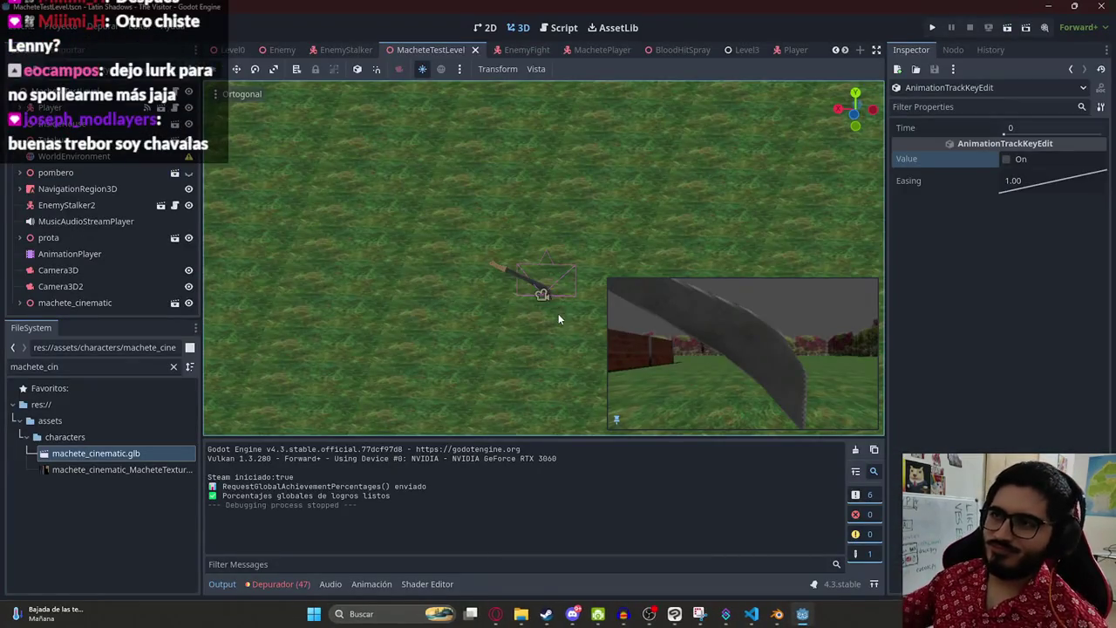
Type $Player.Camera3D after music.play(), delete it, then open the EnemyStalker scene
{"action": "key", "text": "ctrl+F3"}
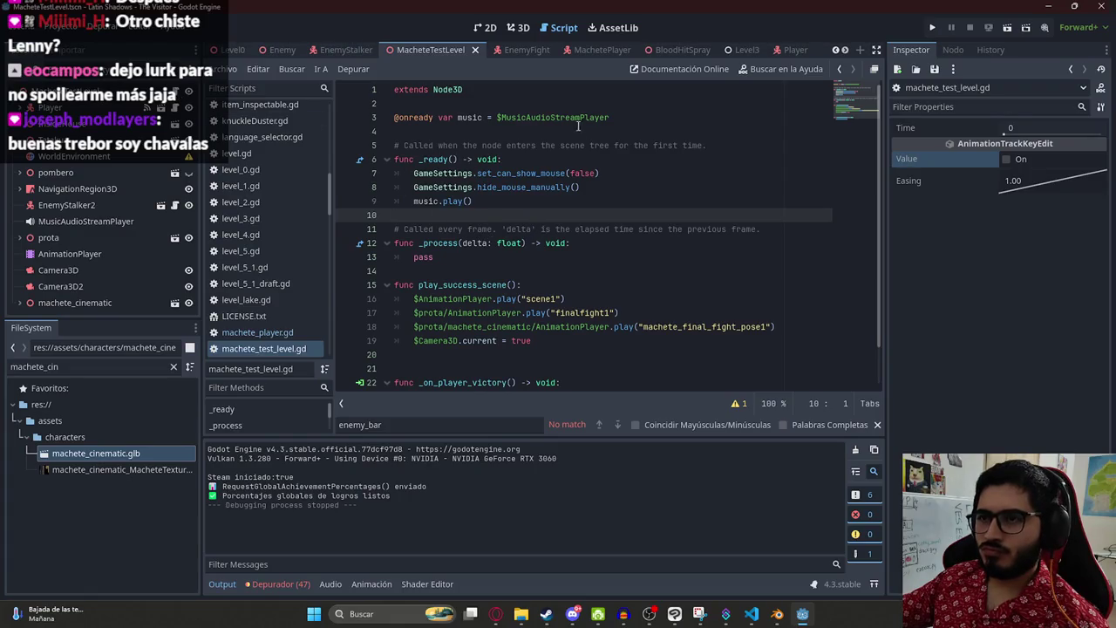
{"action": "left_click", "coordinate": [492, 200]}
{"action": "key", "text": "Return"}
{"action": "type", "text": "$PL"}
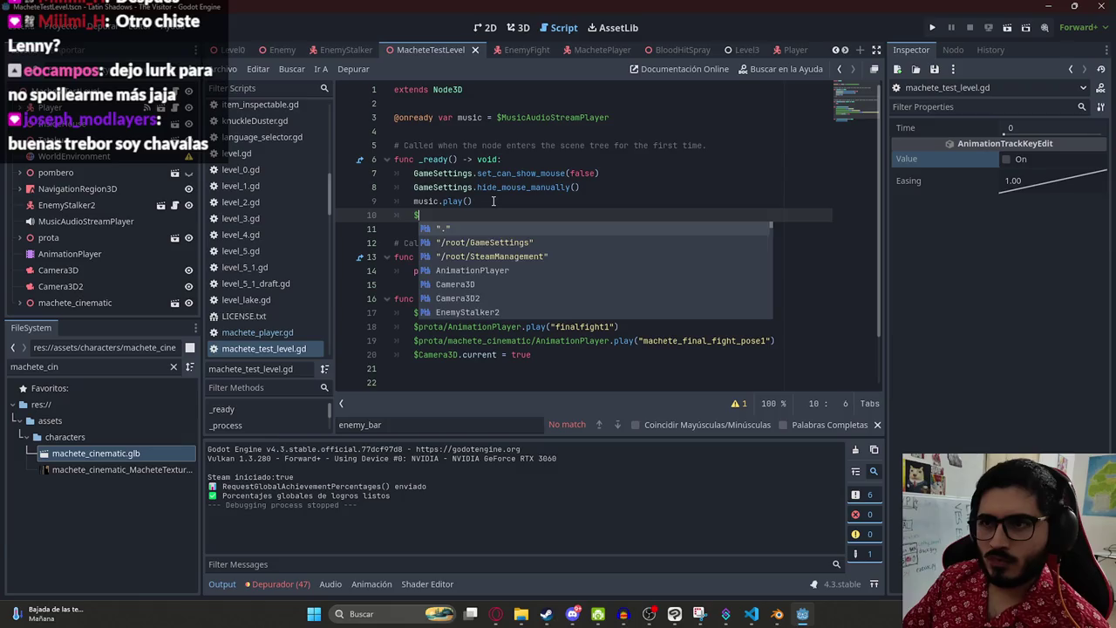
{"action": "type", "text": "."}
{"action": "key", "text": "BackSpace"}
{"action": "key", "text": "BackSpace"}
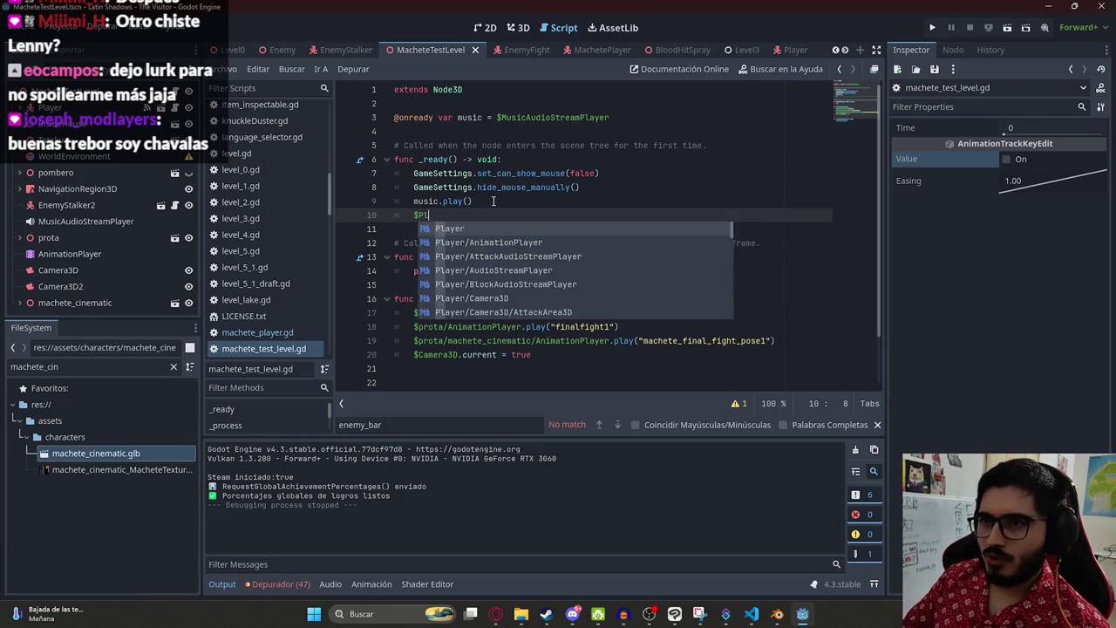
{"action": "type", "text": "layer.Ca"}
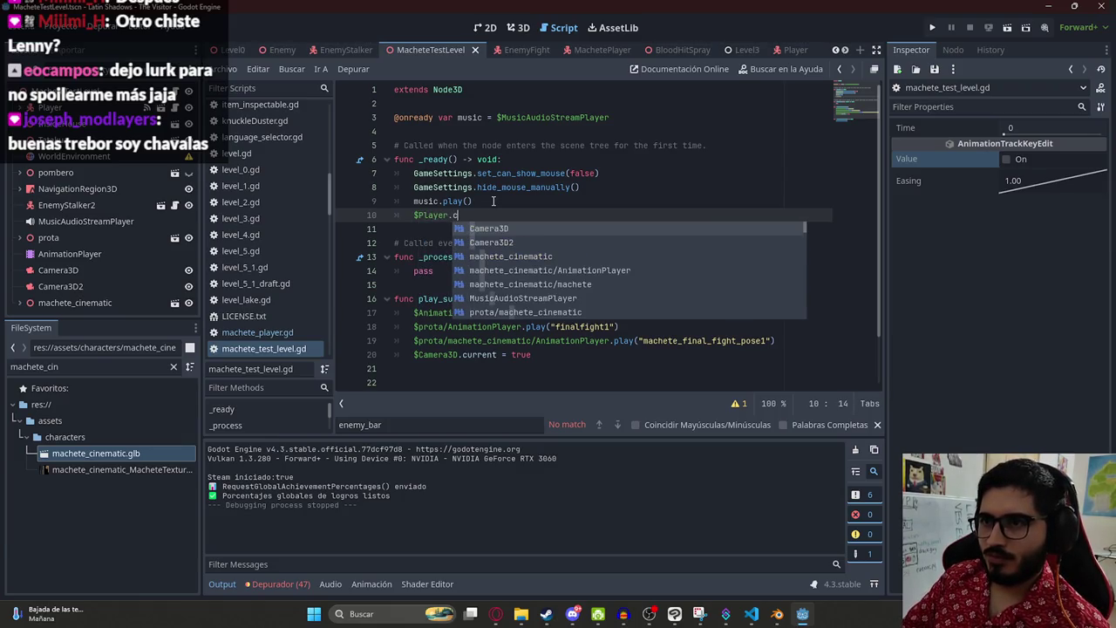
{"action": "key", "text": "Return"}
{"action": "key", "text": "BackSpace"}
{"action": "key", "text": "BackSpace"}
{"action": "key", "text": "BackSpace"}
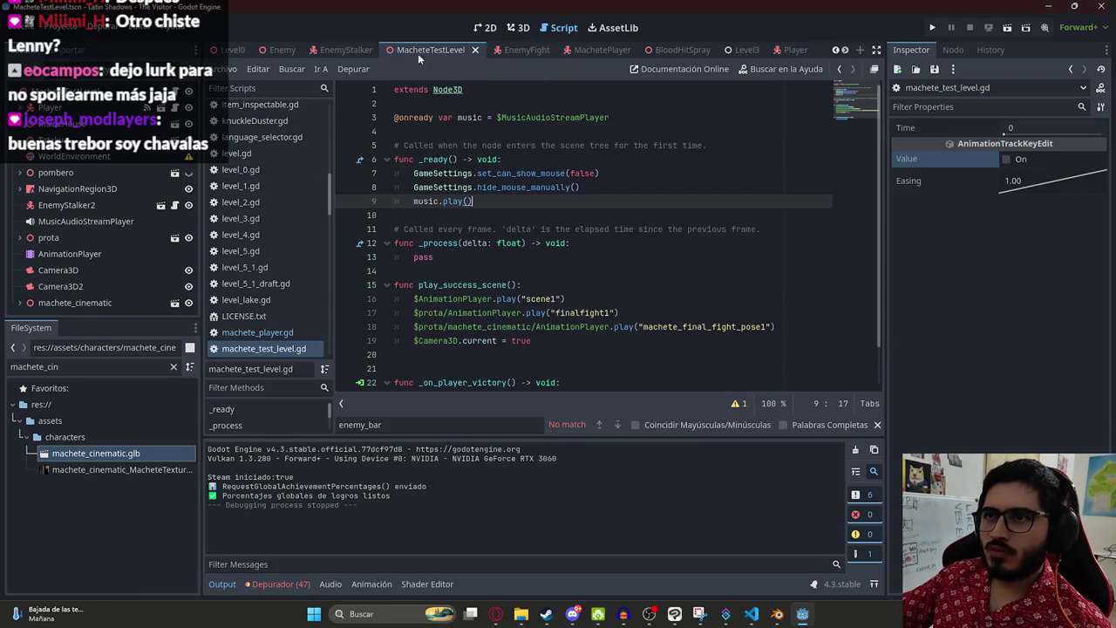
{"action": "left_click", "coordinate": [355, 52]}
{"action": "scroll", "coordinate": [516, 50], "scroll_direction": "down", "scroll_amount": 3}
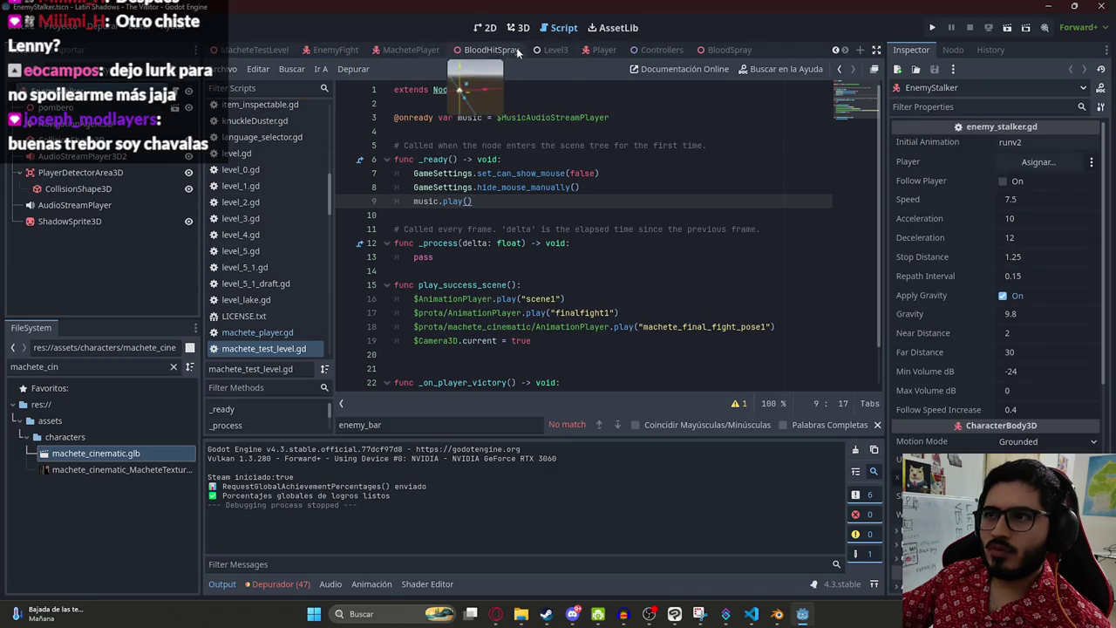
Filter the FileSystem by 'pl' and open the MachetePlayer scene
{"action": "scroll", "coordinate": [523, 50], "scroll_direction": "up", "scroll_amount": 5}
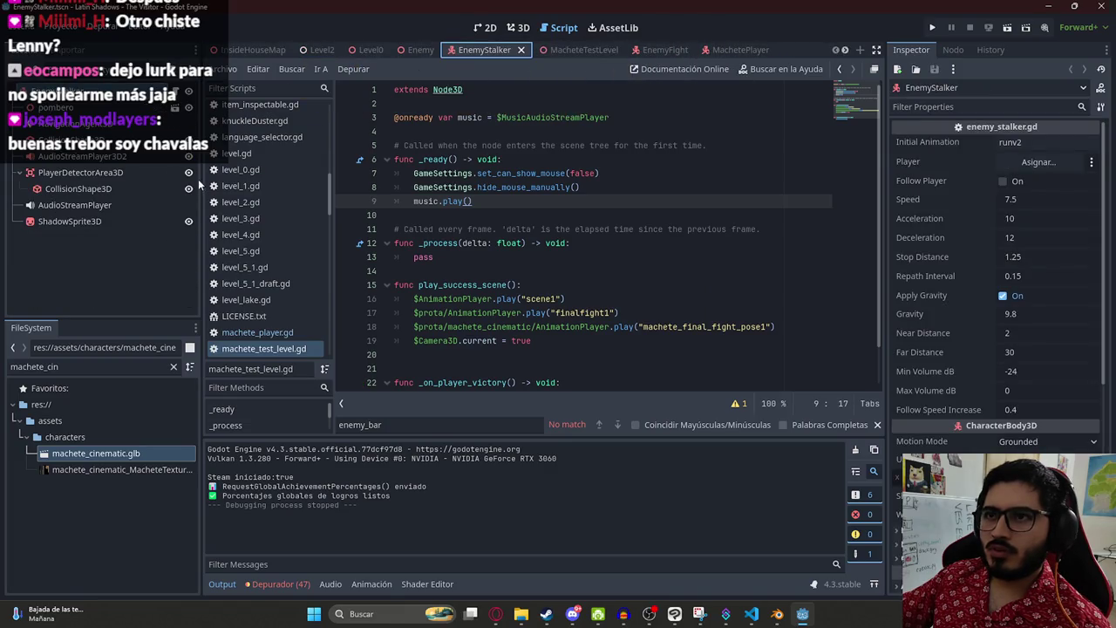
{"action": "left_click", "coordinate": [98, 367]}
{"action": "key", "text": "BackSpace"}
{"action": "key", "text": "BackSpace"}
{"action": "key", "text": "BackSpace"}
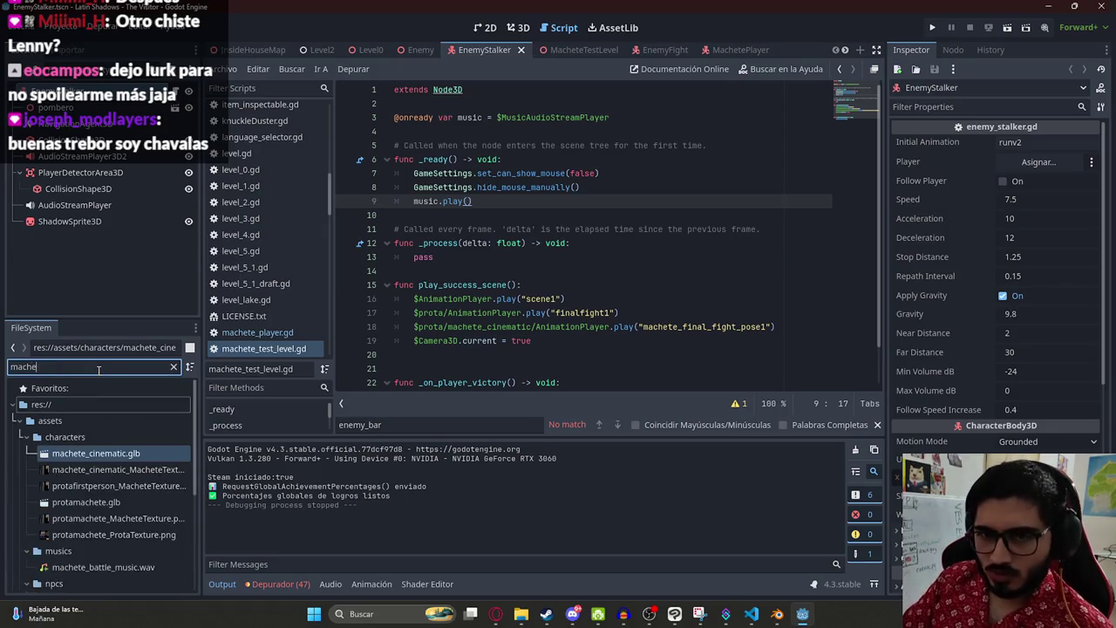
{"action": "type", "text": "pl"}
{"action": "double_click", "coordinate": [75, 434]}
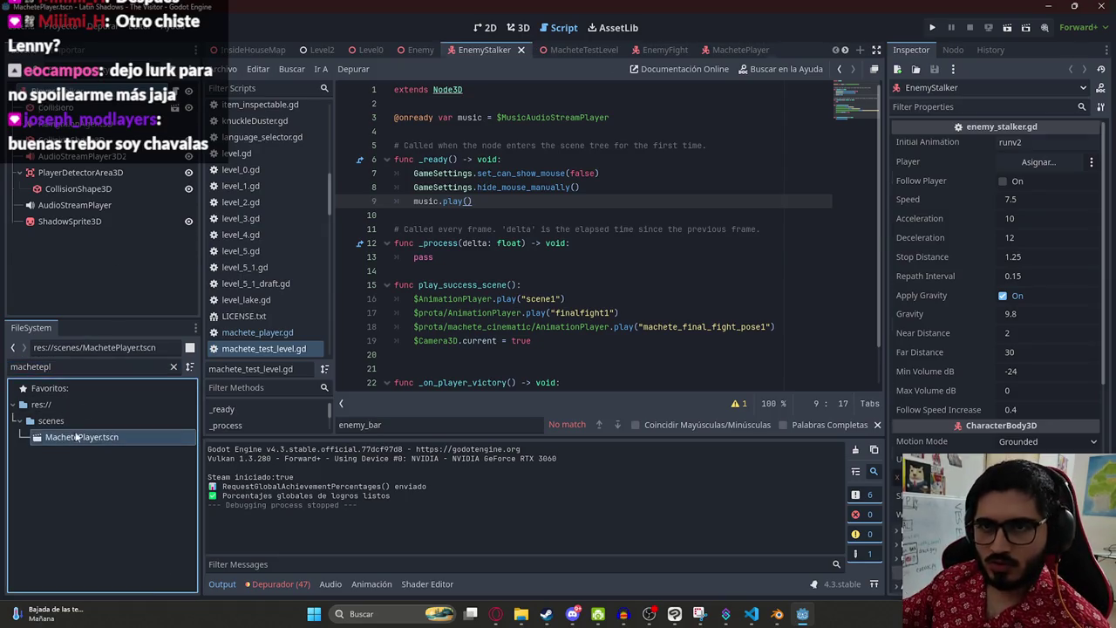
{"action": "scroll", "coordinate": [603, 258], "scroll_direction": "down", "scroll_amount": 10}
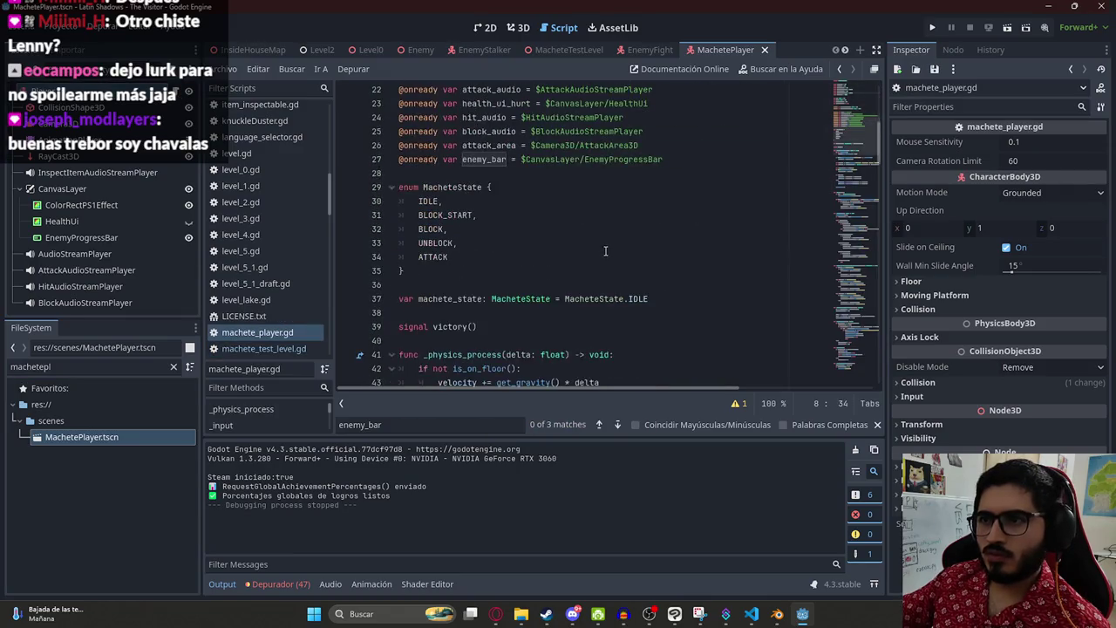
{"action": "scroll", "coordinate": [603, 237], "scroll_direction": "down", "scroll_amount": 4}
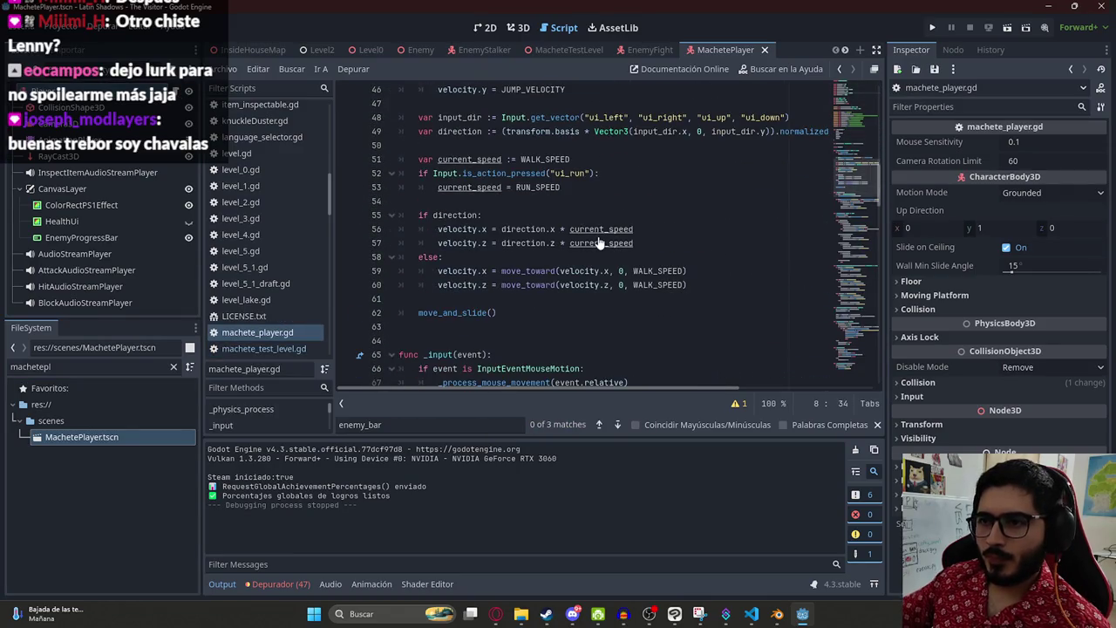
Search machete_player.gd for 'ready'
{"action": "key", "text": "ctrl+f"}
{"action": "type", "text": "_ready"}
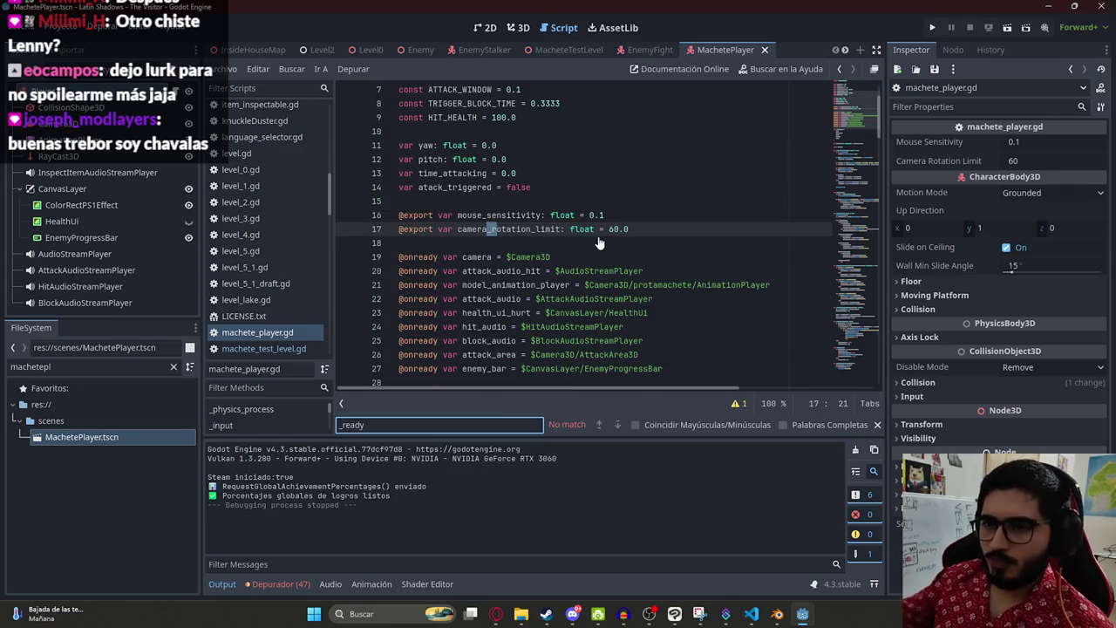
{"action": "key", "text": "ctrl+a"}
{"action": "type", "text": "ready"}
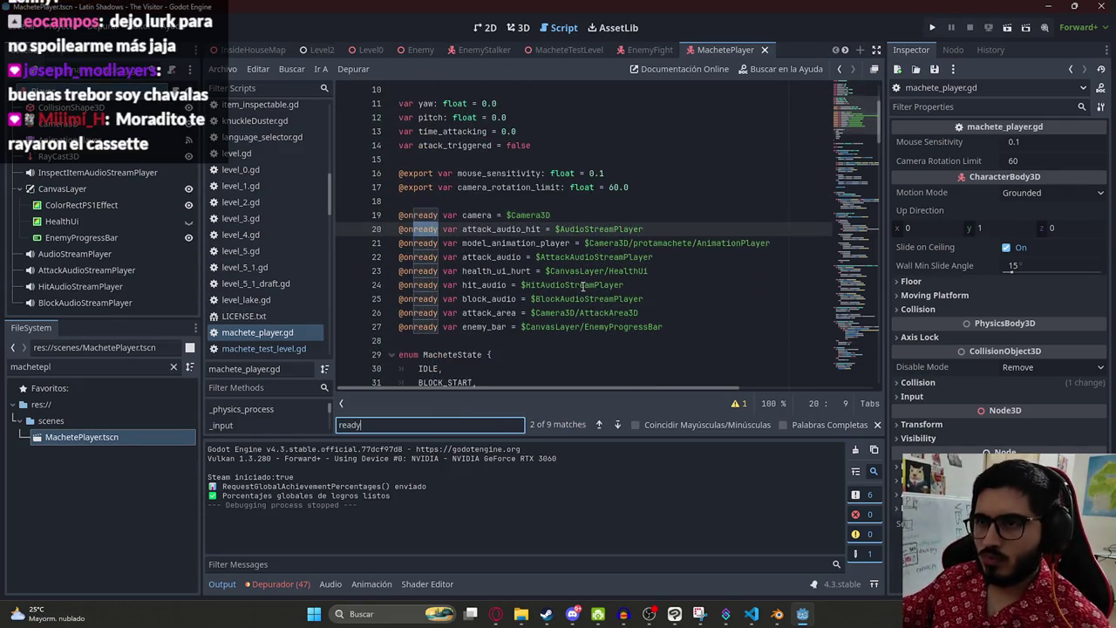
{"action": "key", "text": "Return"}
{"action": "key", "text": "Return"}
{"action": "key", "text": "Return"}
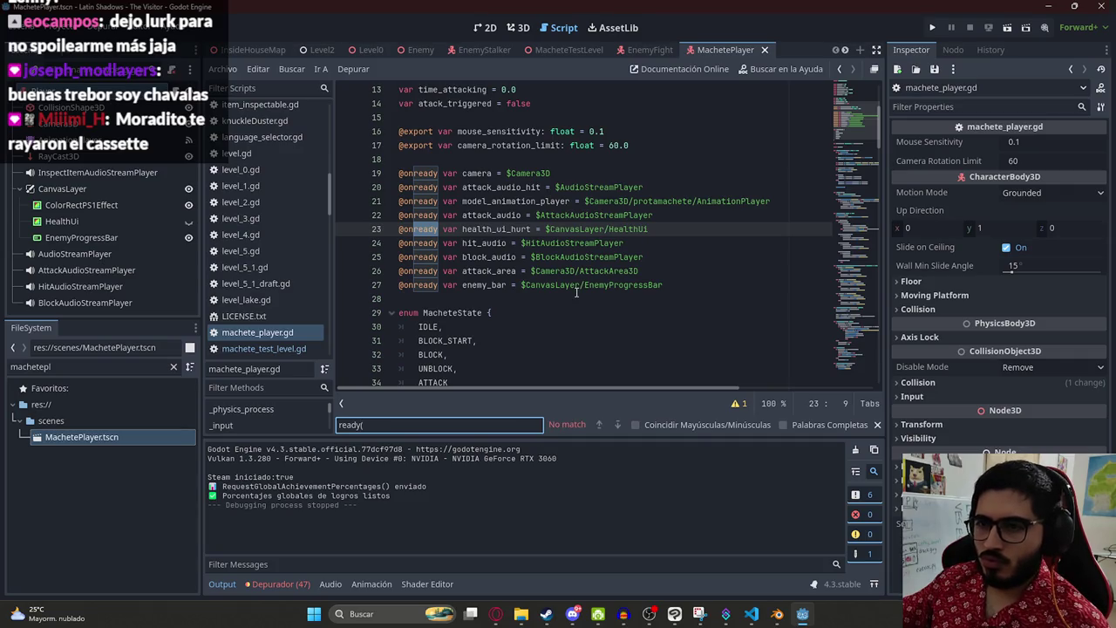
{"action": "scroll", "coordinate": [576, 293], "scroll_direction": "down", "scroll_amount": 7}
Add func _ready() setting $Camera3D.current = true at line 41
{"action": "left_click", "coordinate": [494, 179]}
{"action": "scroll", "coordinate": [494, 179], "scroll_direction": "up", "scroll_amount": 1}
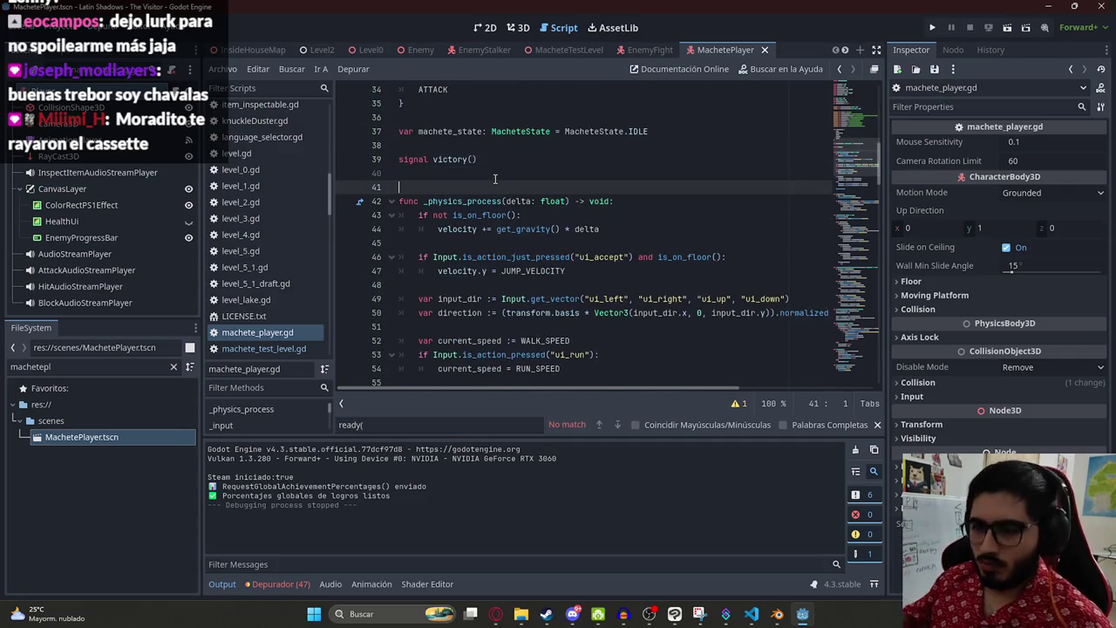
{"action": "key", "text": "Down"}
{"action": "key", "text": "Down"}
{"action": "key", "text": "Down"}
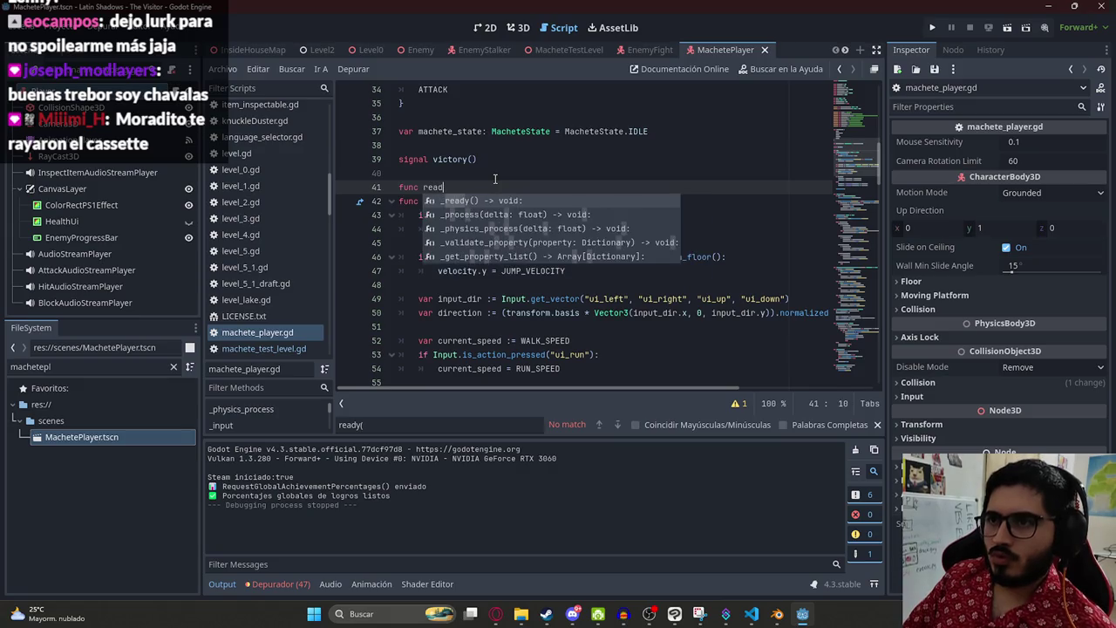
{"action": "key", "text": "Return"}
{"action": "key", "text": "Return"}
{"action": "type", "text": "Camera3D.curr"}
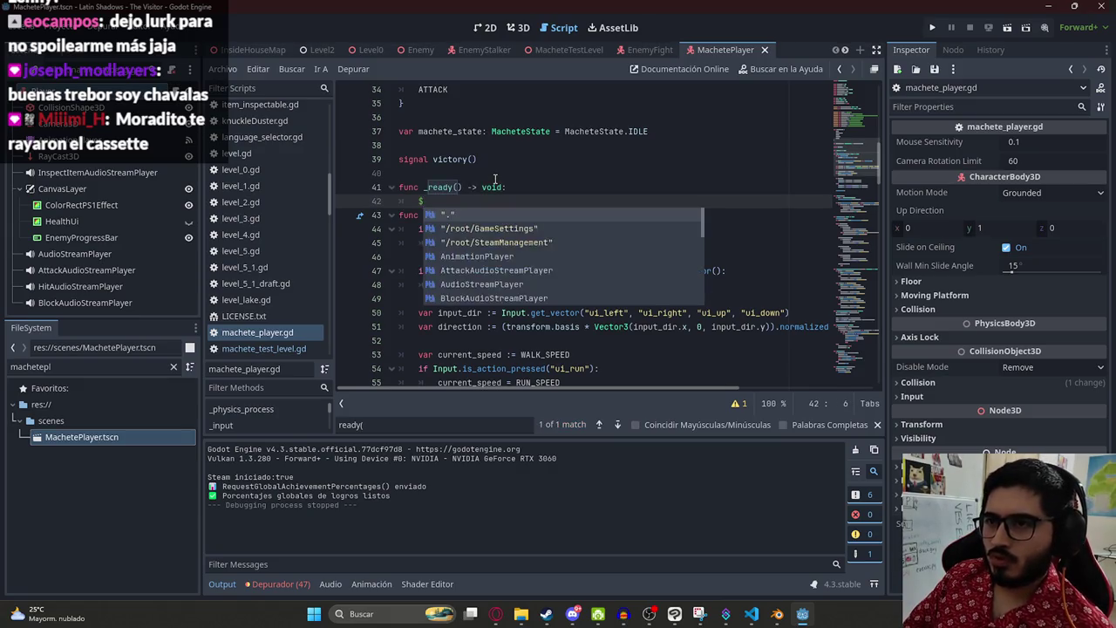
{"action": "type", "text": "e"}
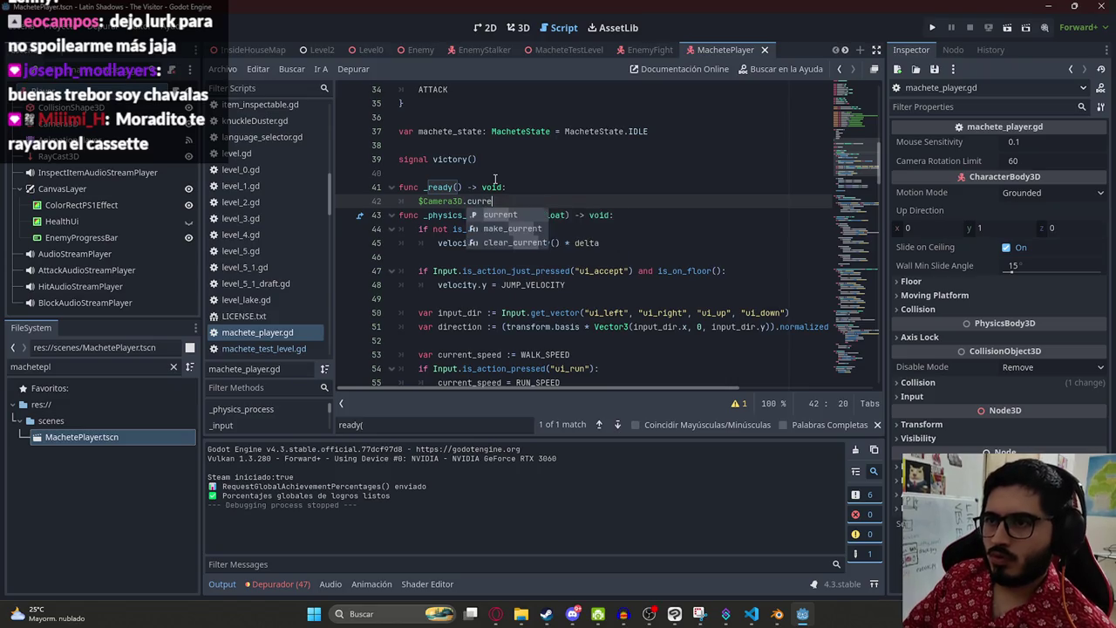
{"action": "key", "text": "Return"}
{"action": "type", "text": "= true"}
{"action": "key", "text": "Return"}
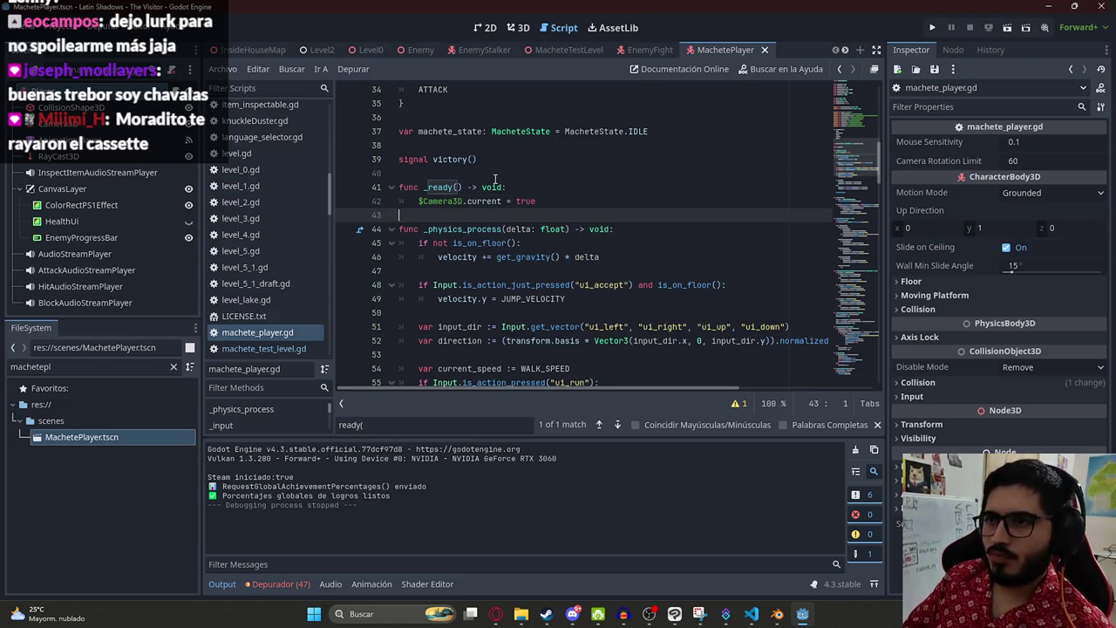
Switch back to the MacheteTestLevel scene
{"action": "left_click", "coordinate": [257, 50]}
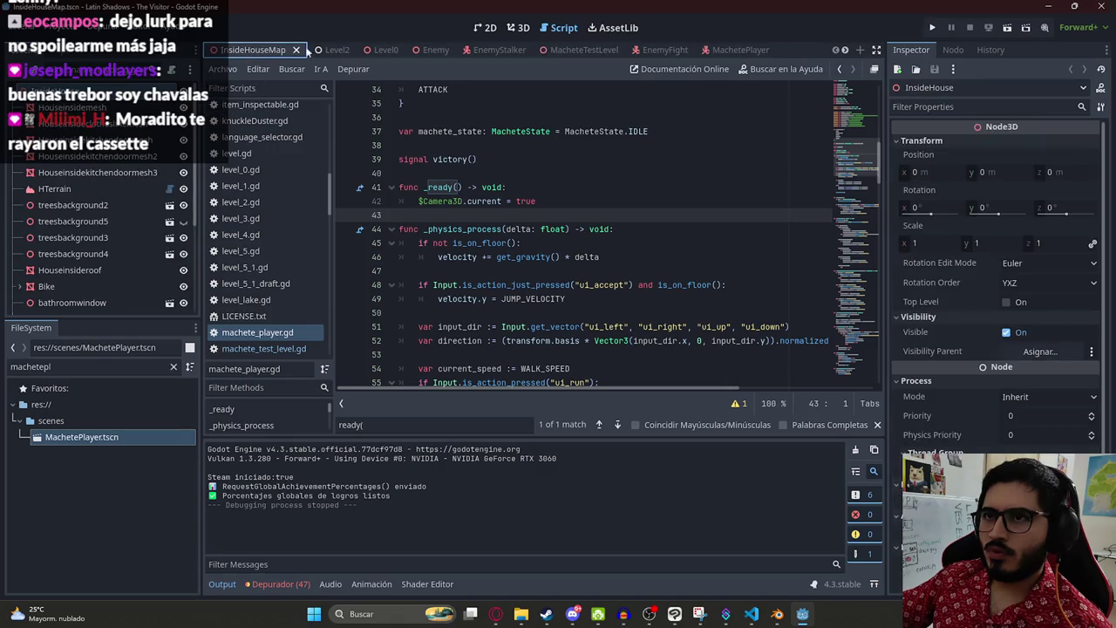
{"action": "right_click", "coordinate": [573, 51]}
{"action": "left_click", "coordinate": [639, 147]}
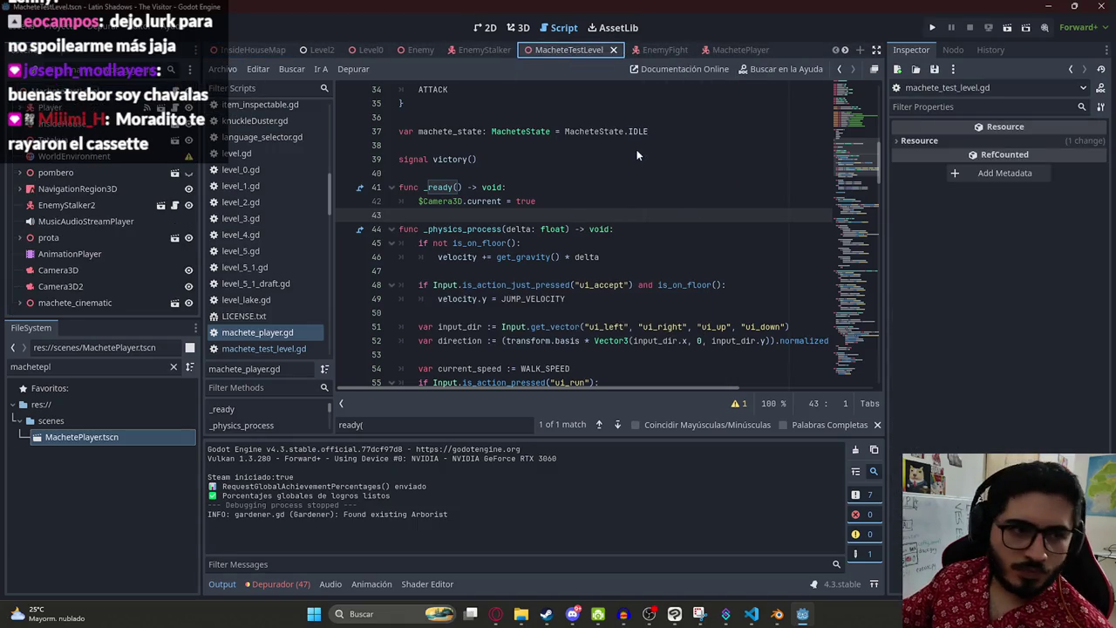
{"action": "key", "text": "F6"}
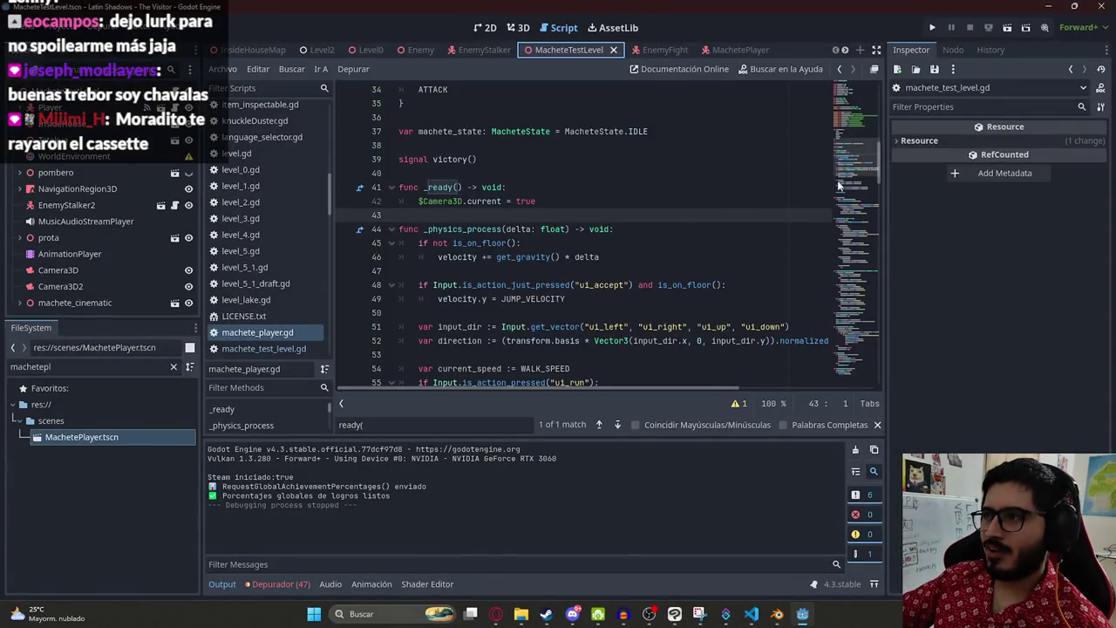
{"action": "left_click", "coordinate": [873, 375]}
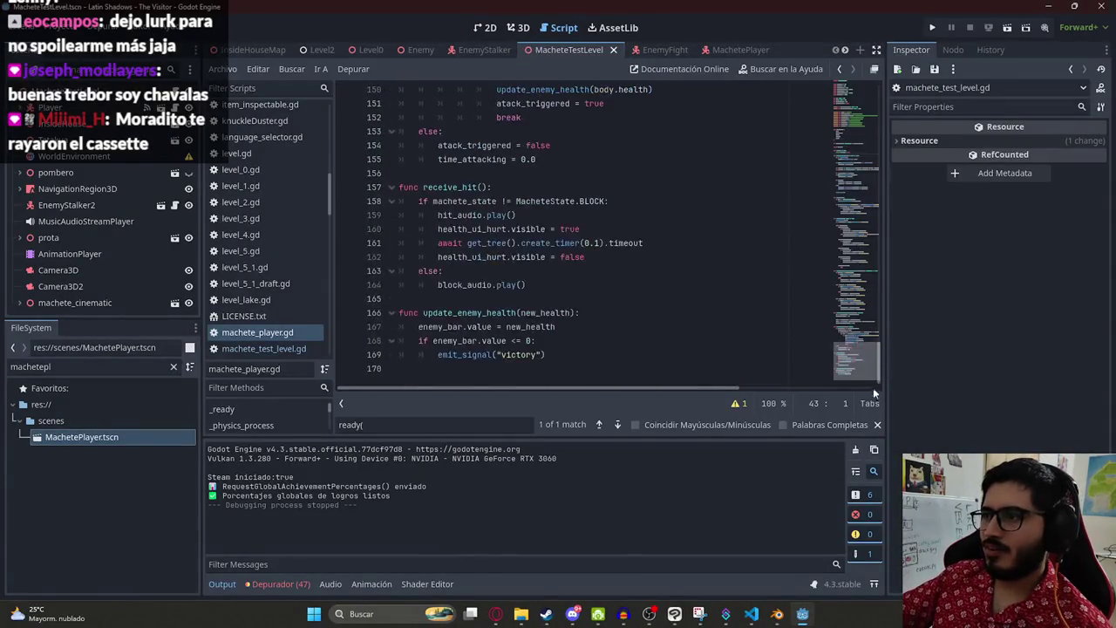
Add music.stop() to _on_player_victory in machete_test_level.gd
{"action": "left_click", "coordinate": [664, 313]}
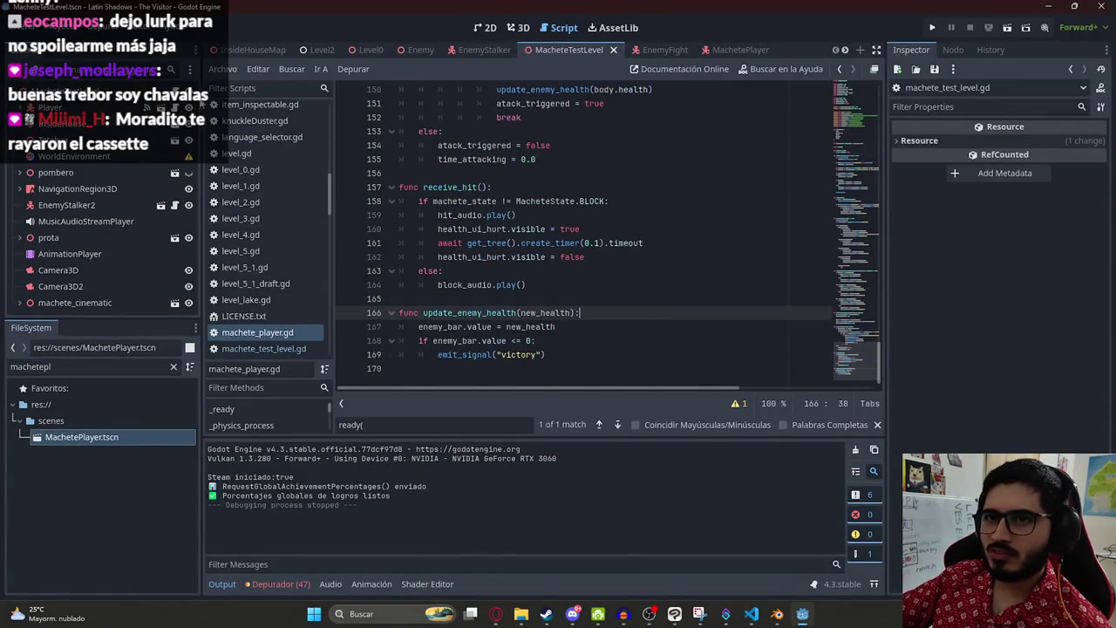
{"action": "left_click", "coordinate": [263, 348]}
{"action": "scroll", "coordinate": [576, 306], "scroll_direction": "down", "scroll_amount": 1}
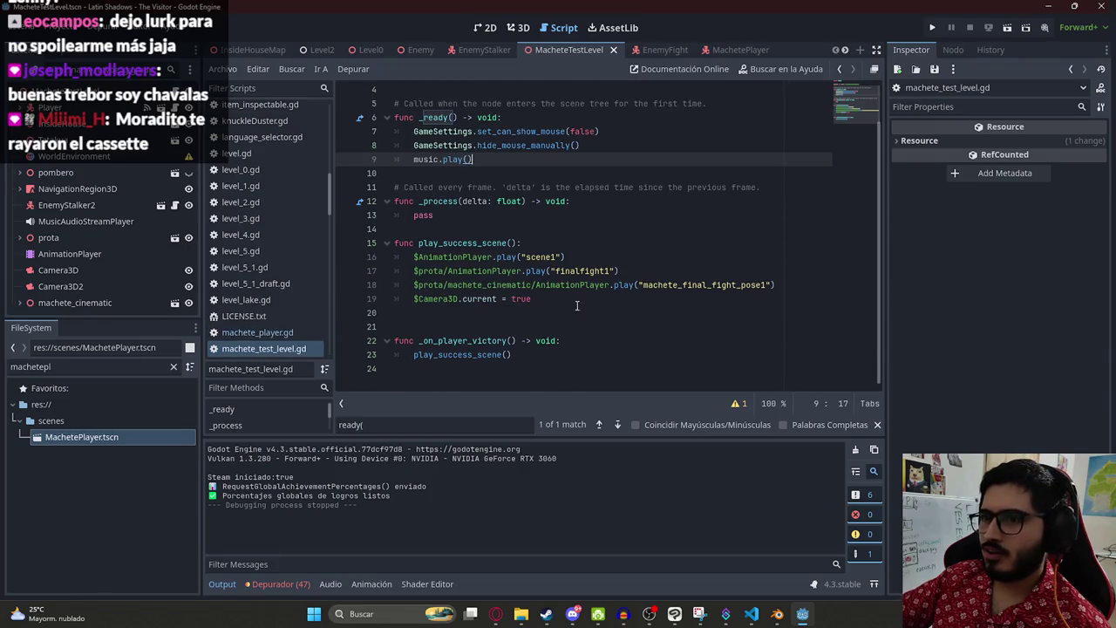
{"action": "left_click", "coordinate": [495, 364]}
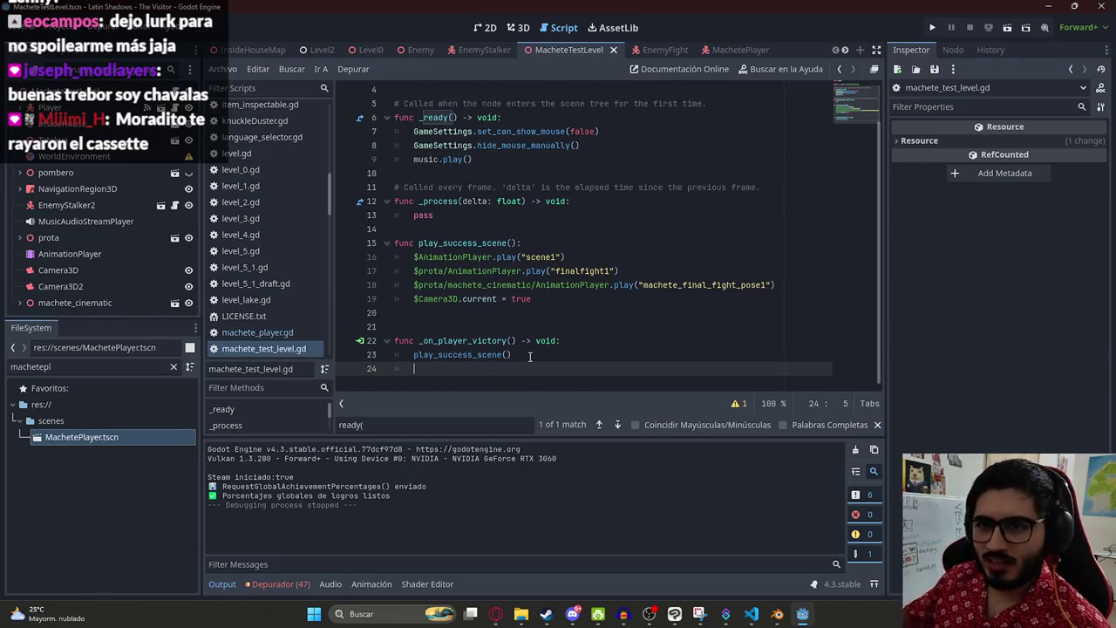
{"action": "type", "text": "music.sto"}
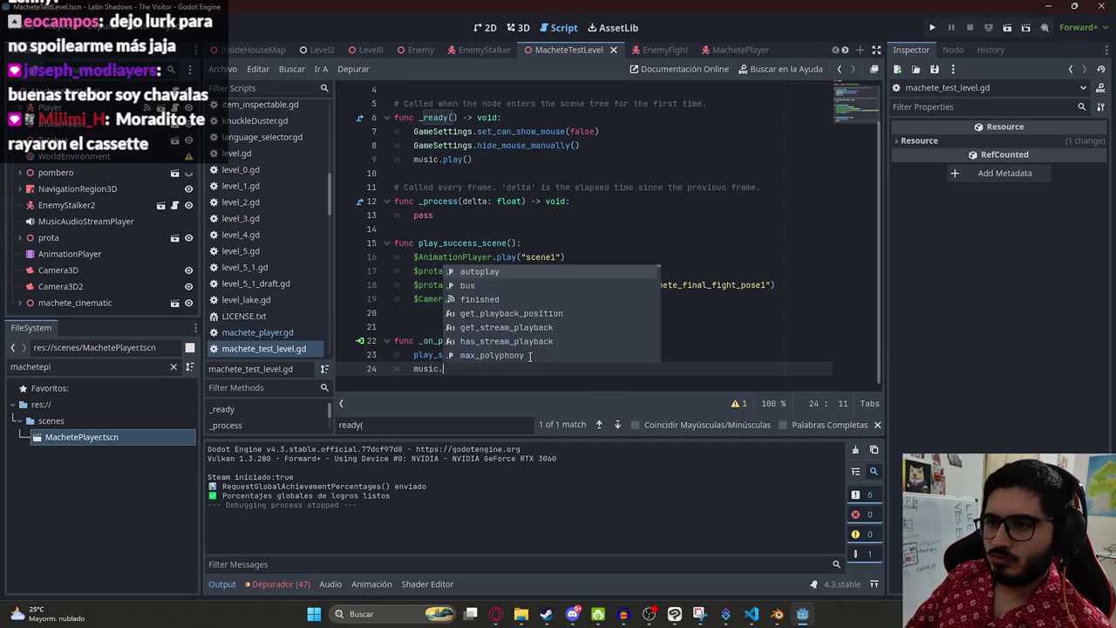
{"action": "key", "text": "Return"}
{"action": "key", "text": "Return"}
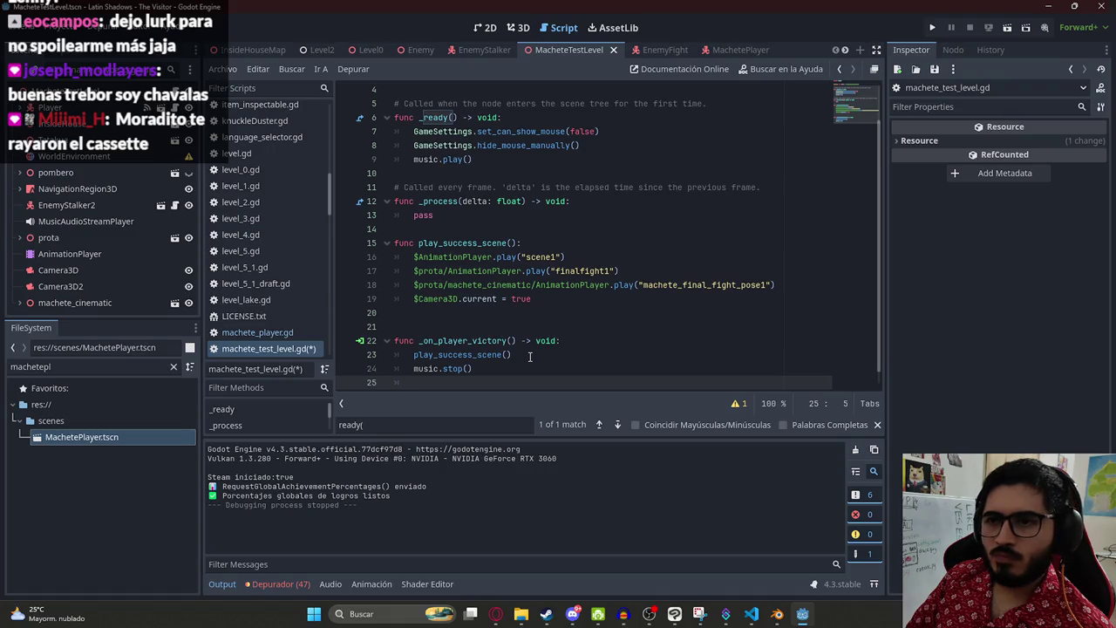
{"action": "scroll", "coordinate": [529, 289], "scroll_direction": "up", "scroll_amount": 1}
{"action": "left_click", "coordinate": [514, 131]}
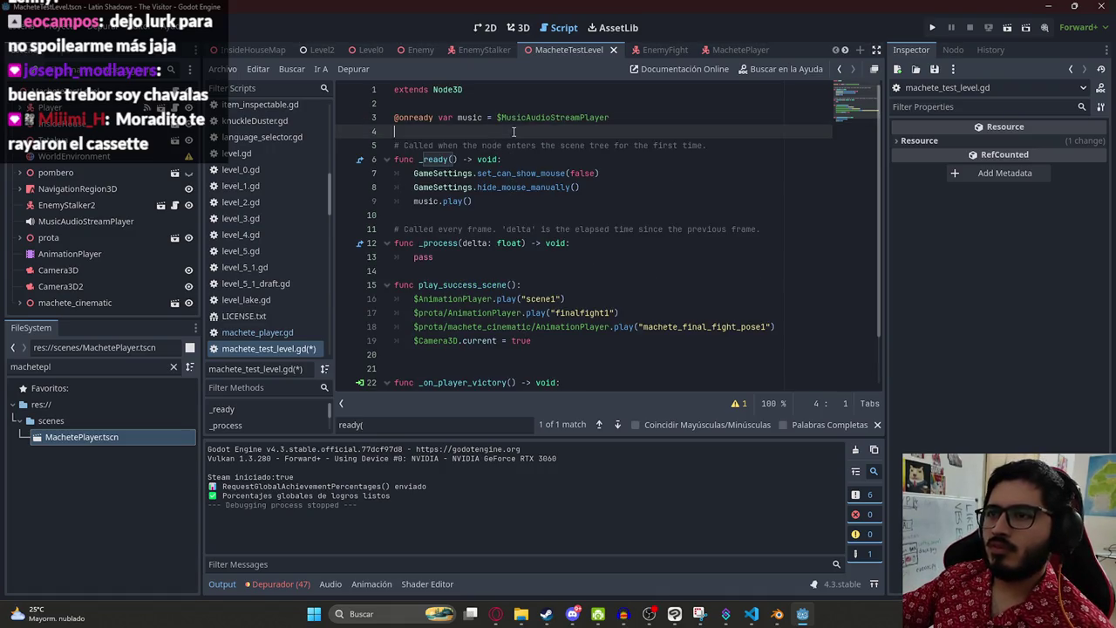
{"action": "key", "text": "Return"}
{"action": "type", "text": "2"}
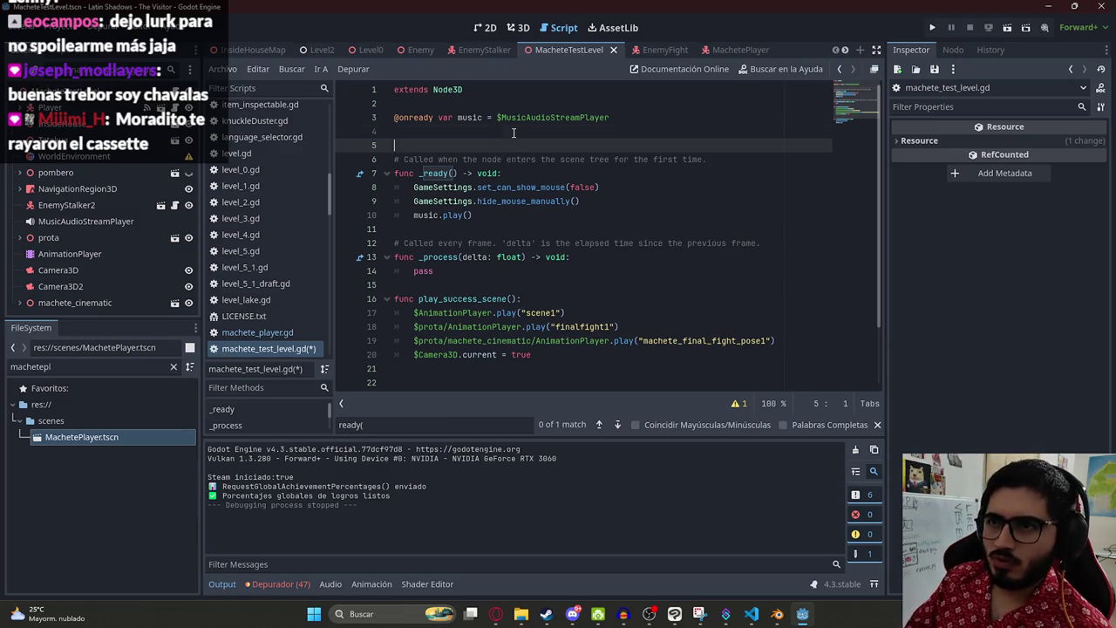
{"action": "key", "text": "Up"}
{"action": "type", "text": "@onready var enemy ="}
{"action": "key", "text": "BackSpace"}
{"action": "key", "text": "BackSpace"}
{"action": "key", "text": "BackSpace"}
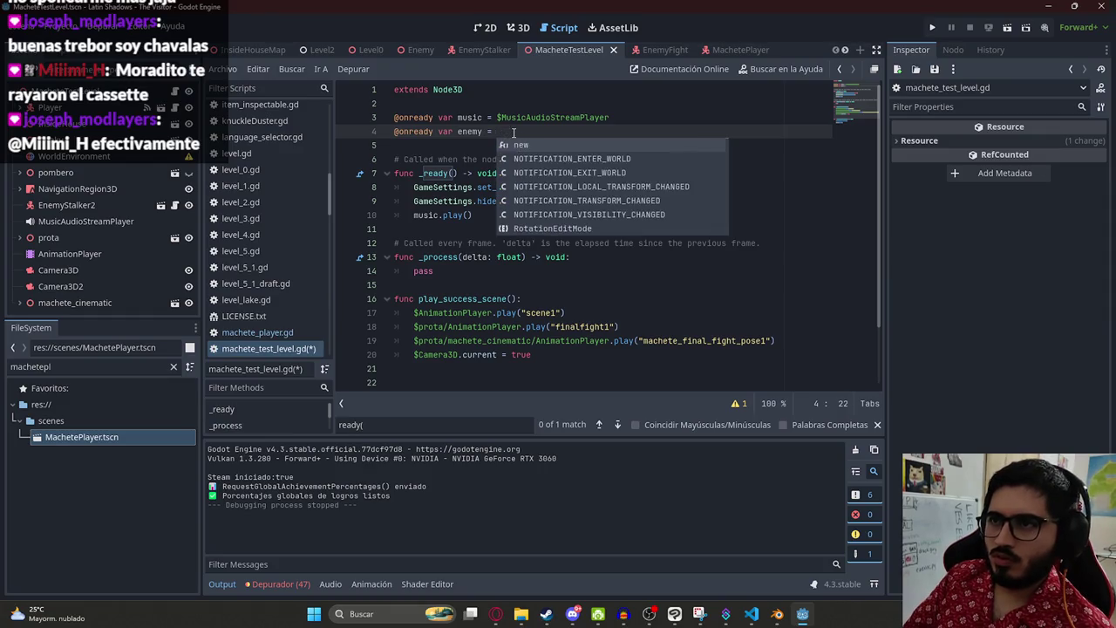
{"action": "type", "text": "$"}
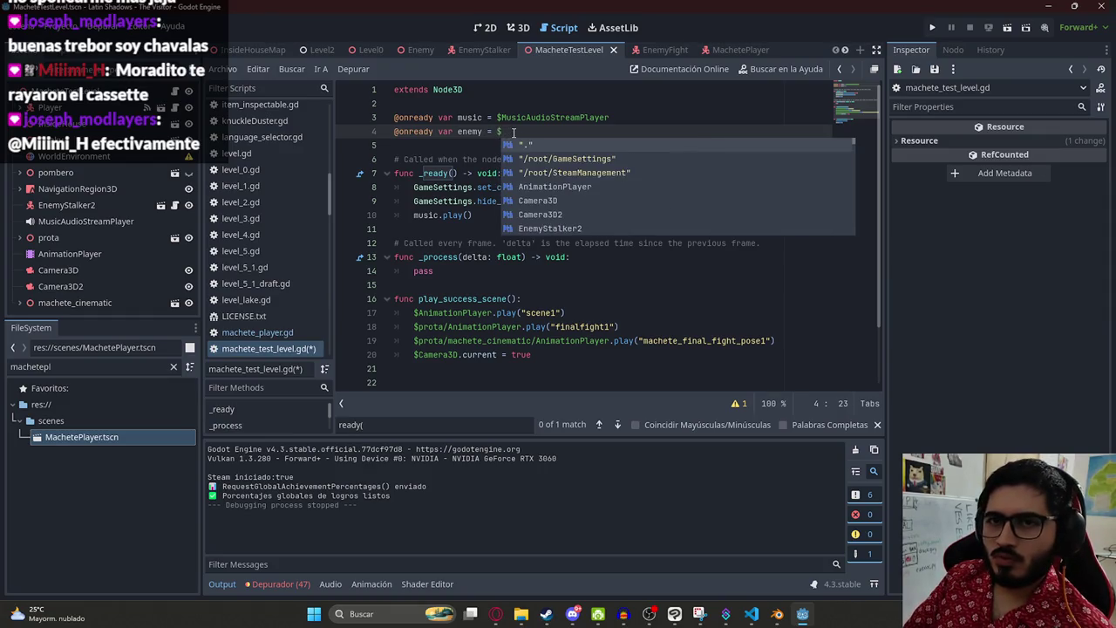
{"action": "type", "text": "po"}
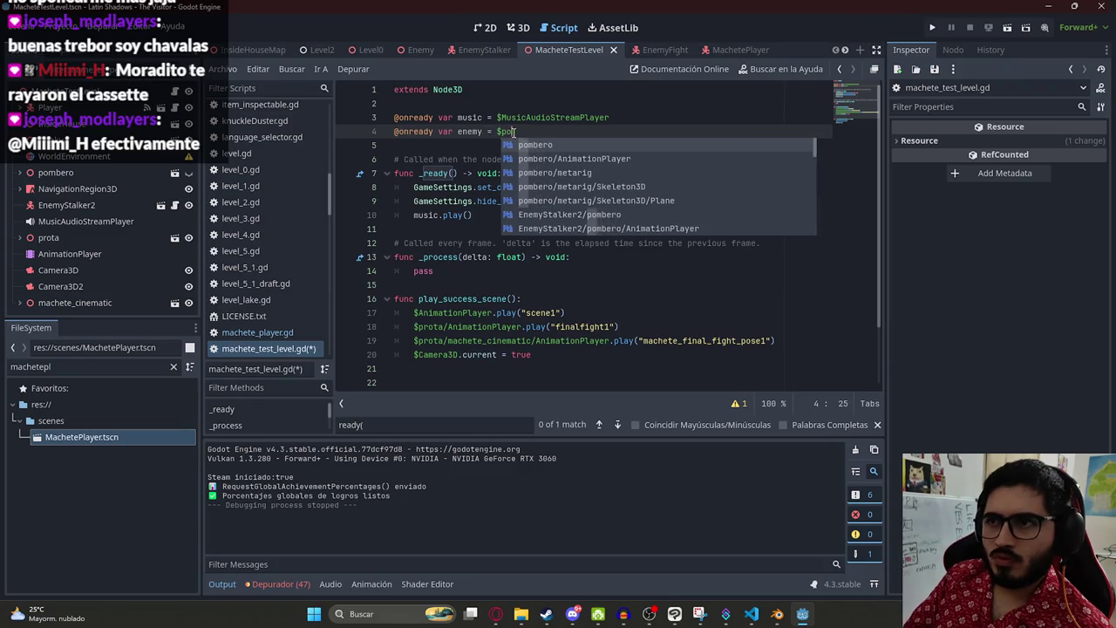
{"action": "key", "text": "BackSpace"}
{"action": "key", "text": "BackSpace"}
{"action": "type", "text": "EnemyStalker2"}
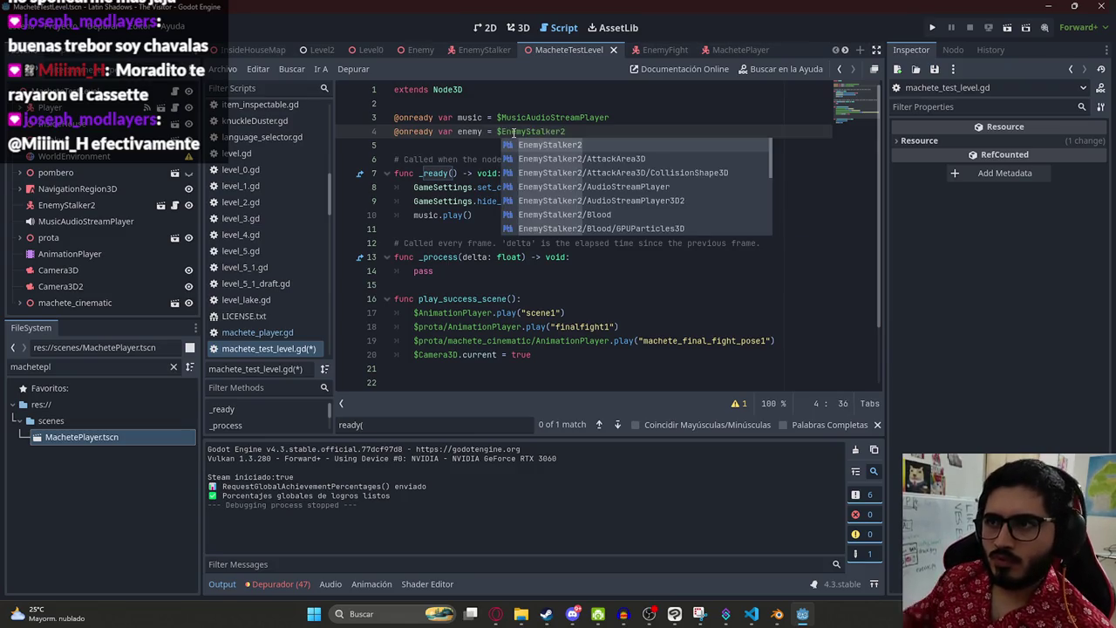
{"action": "double_click", "coordinate": [469, 131]}
{"action": "key", "text": "ctrl+c"}
{"action": "scroll", "coordinate": [521, 354], "scroll_direction": "down", "scroll_amount": 2}
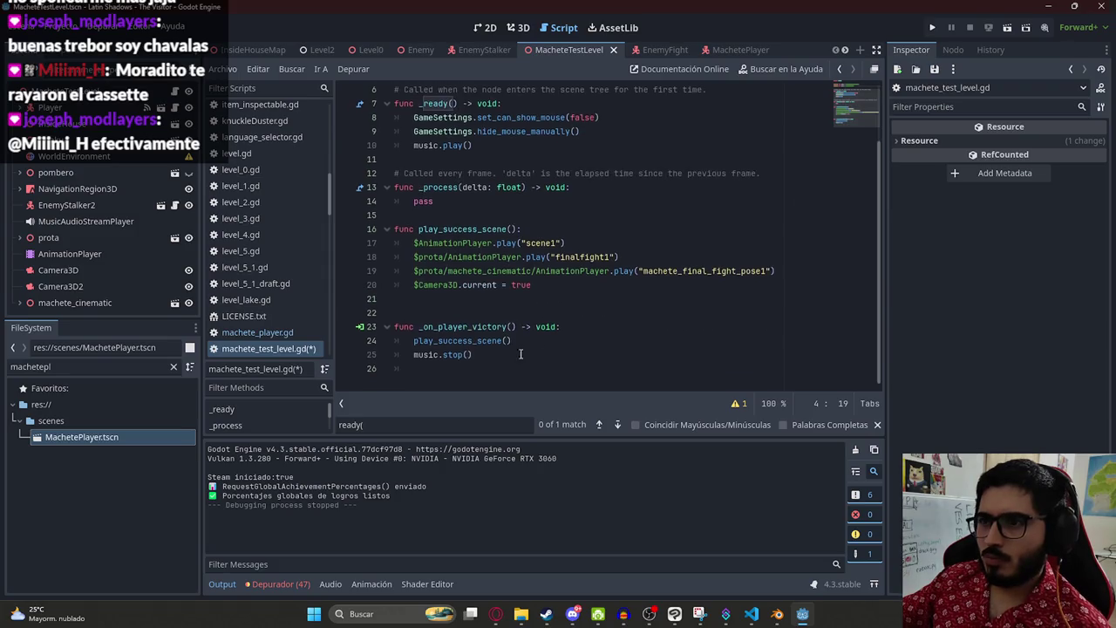
Add enemy.queue_free() to the victory handler and save the script
{"action": "left_click", "coordinate": [483, 366]}
{"action": "key", "text": "ctrl+v"}
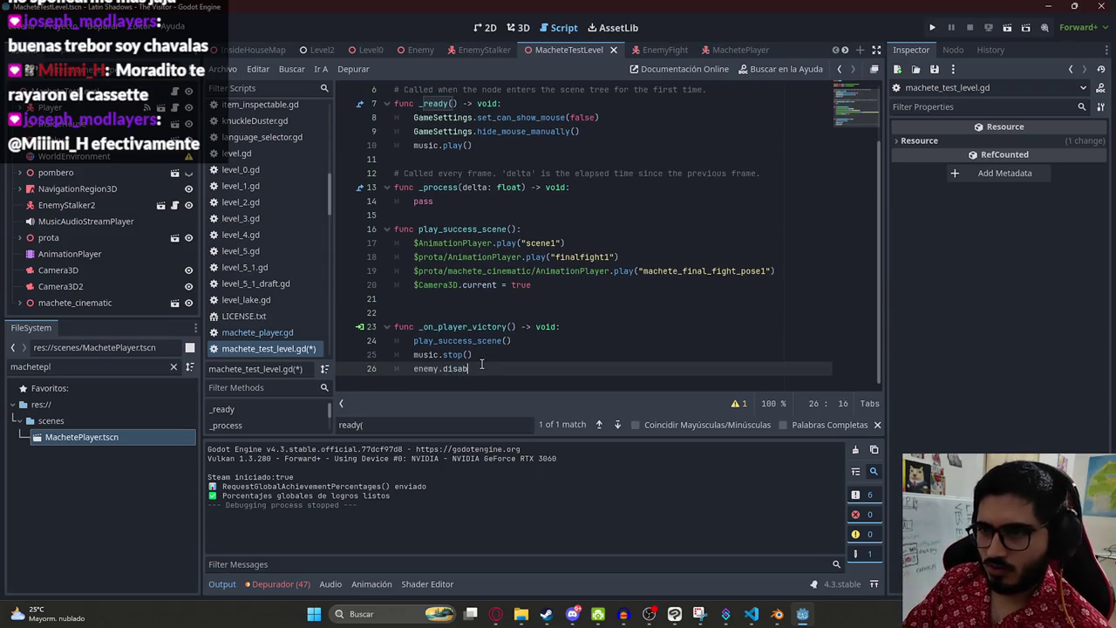
{"action": "key", "text": "BackSpace"}
{"action": "key", "text": "BackSpace"}
{"action": "key", "text": "BackSpace"}
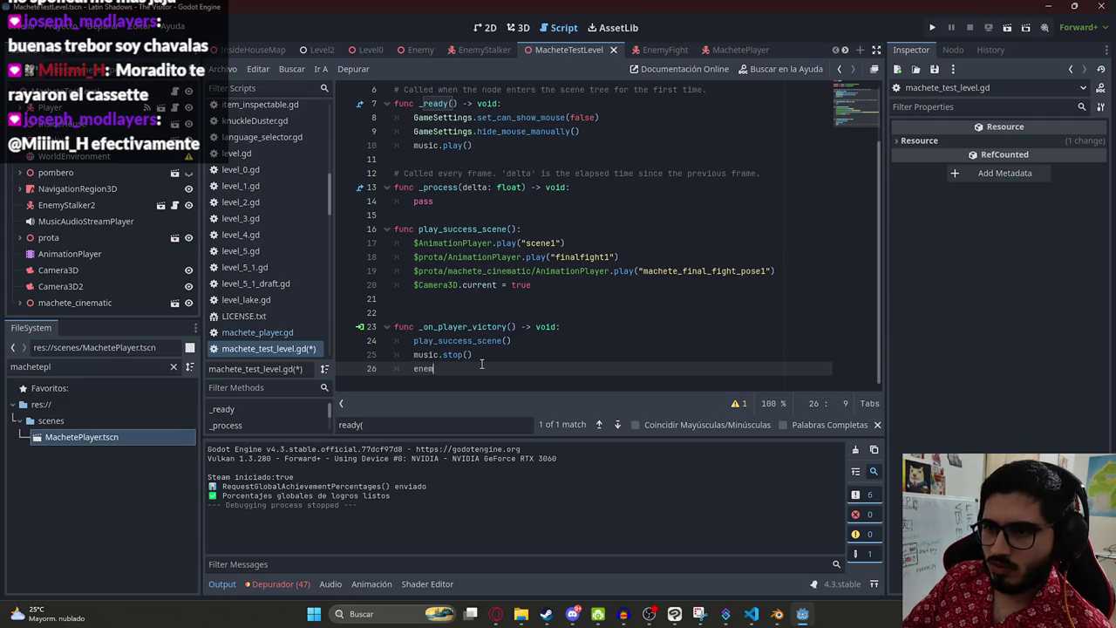
{"action": "type", "text": "qu"}
{"action": "key", "text": "Down"}
{"action": "key", "text": "Return"}
{"action": "key", "text": "ctrl+s"}
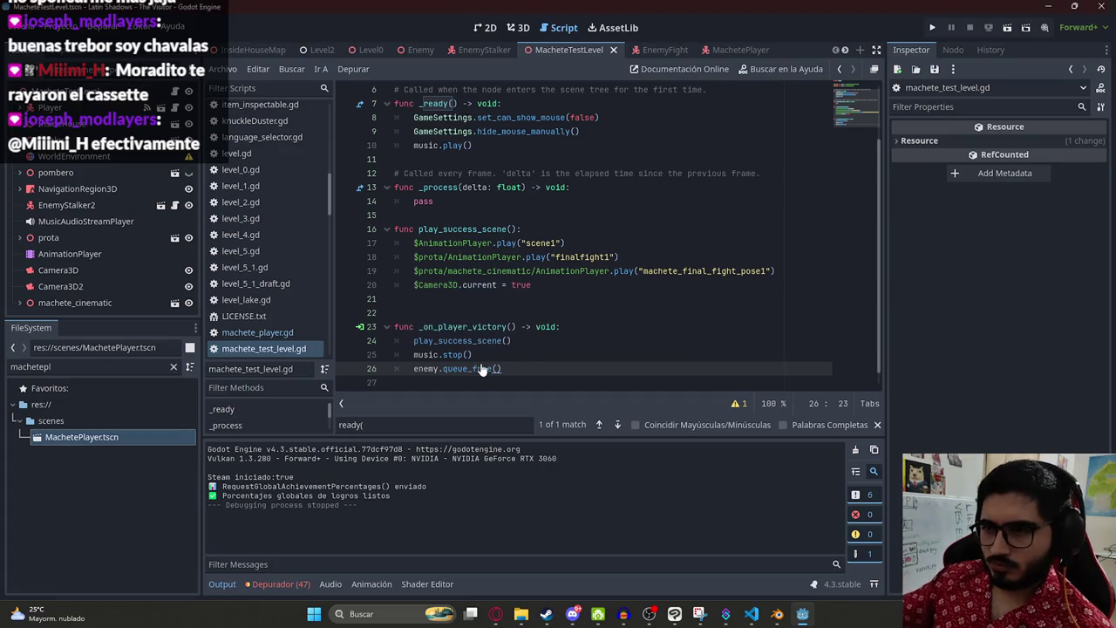
Add player.queue_free() on line 27 of _on_player_victory
{"action": "scroll", "coordinate": [476, 305], "scroll_direction": "up", "scroll_amount": 2}
{"action": "scroll", "coordinate": [476, 302], "scroll_direction": "down", "scroll_amount": 2}
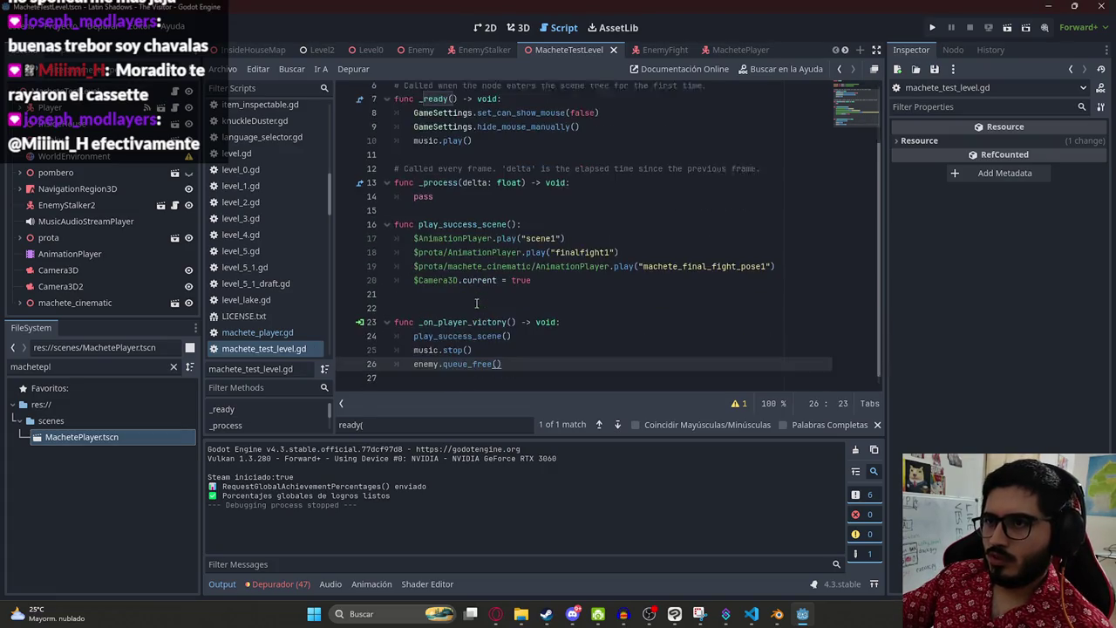
{"action": "key", "text": "Return"}
{"action": "left_click", "coordinate": [426, 354]}
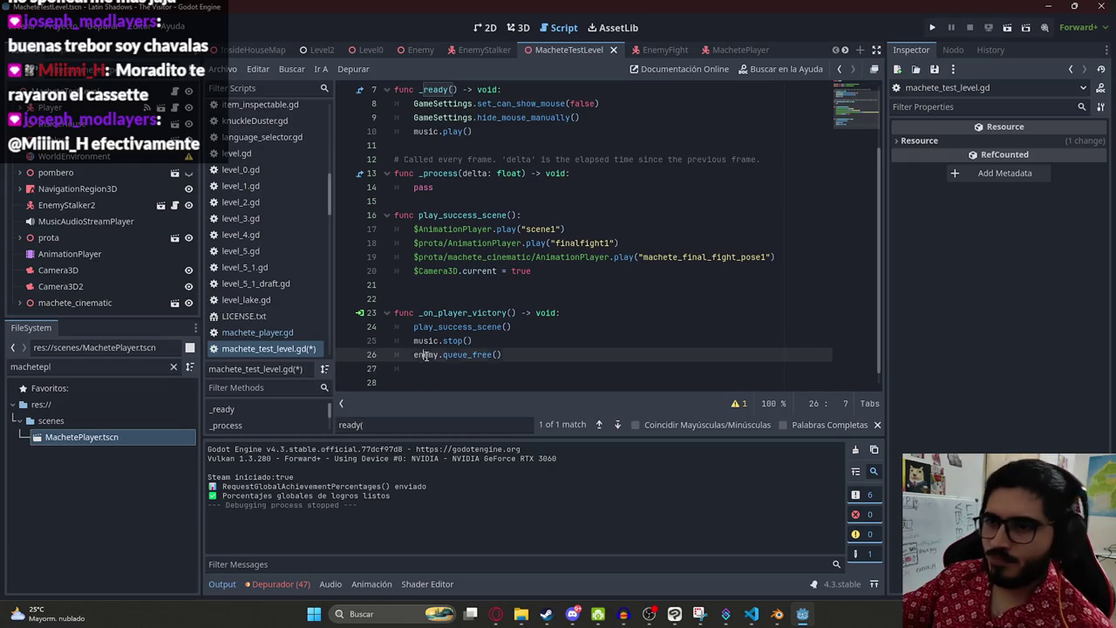
{"action": "left_click", "coordinate": [421, 364]}
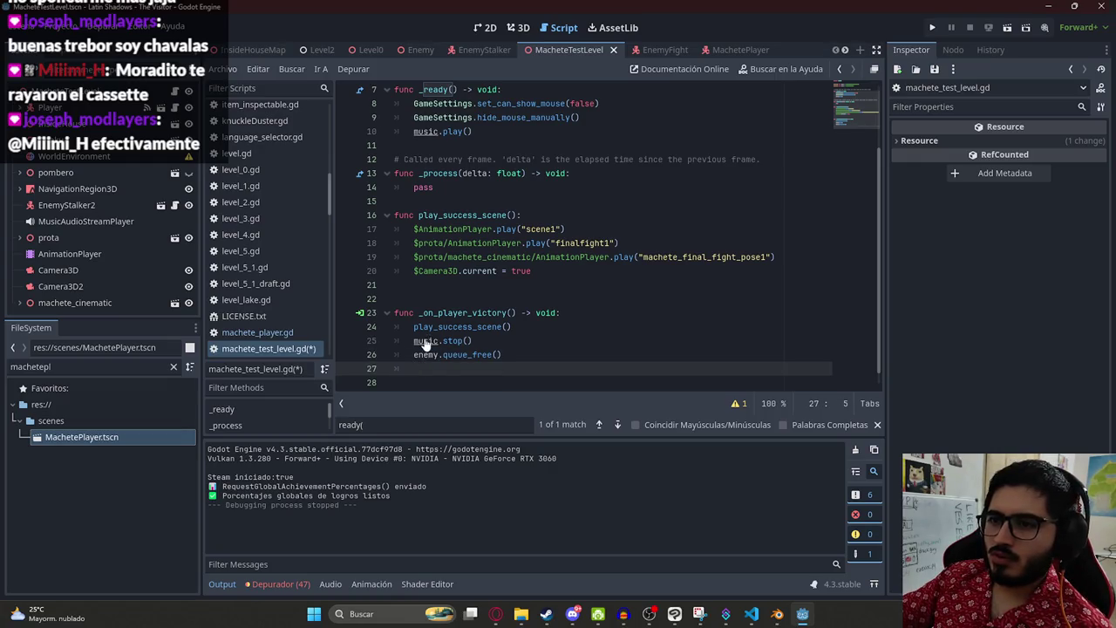
{"action": "type", "text": "player.qu"}
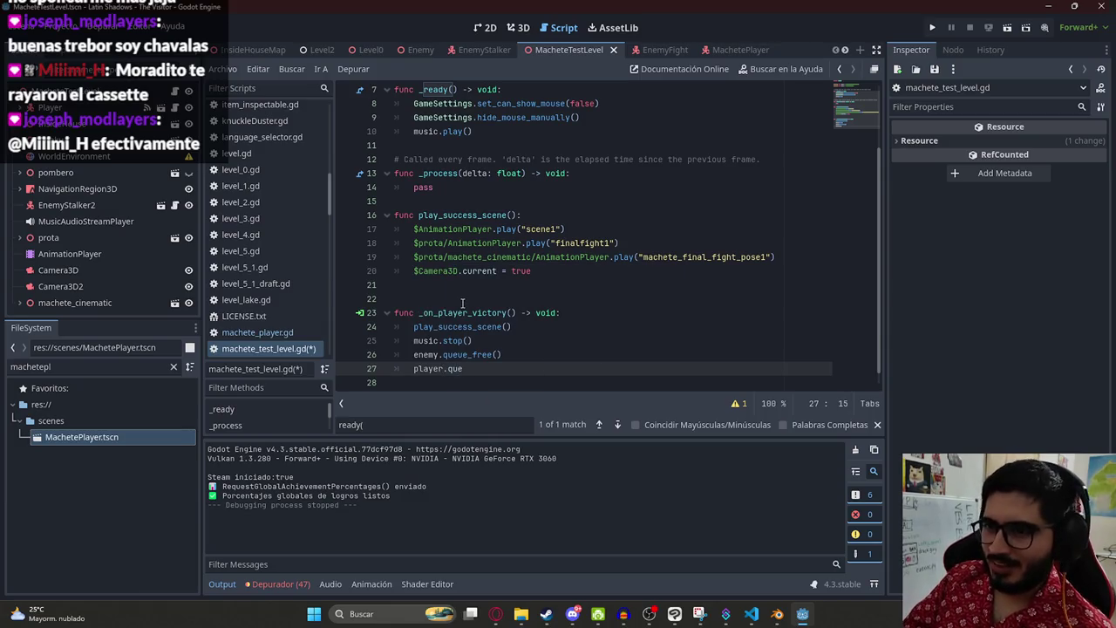
{"action": "key", "text": "Return"}
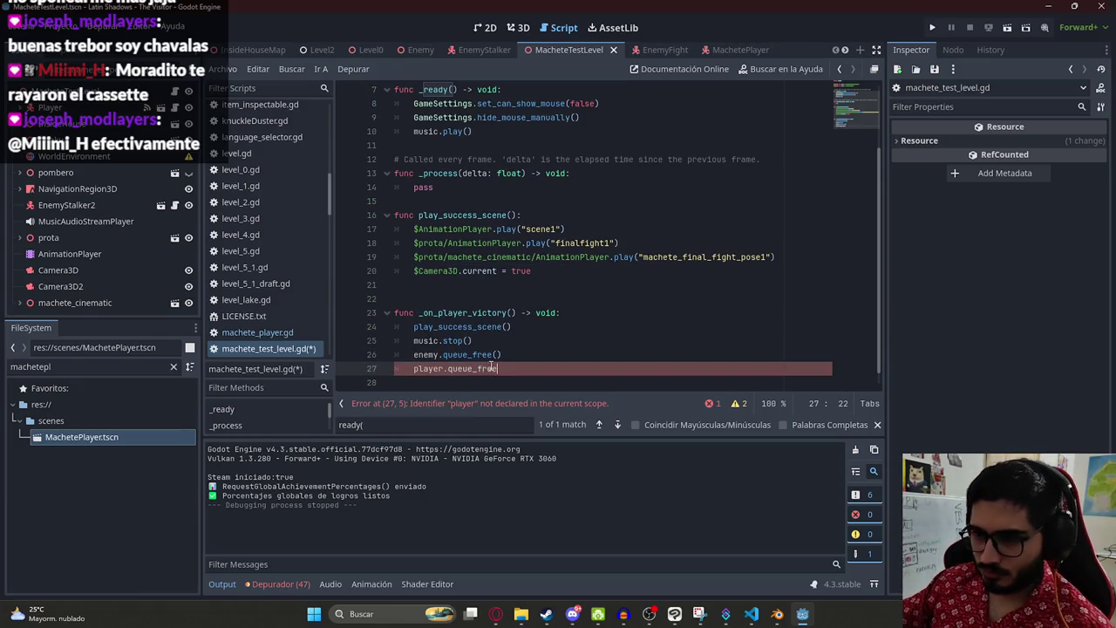
{"action": "scroll", "coordinate": [556, 220], "scroll_direction": "up", "scroll_amount": 2}
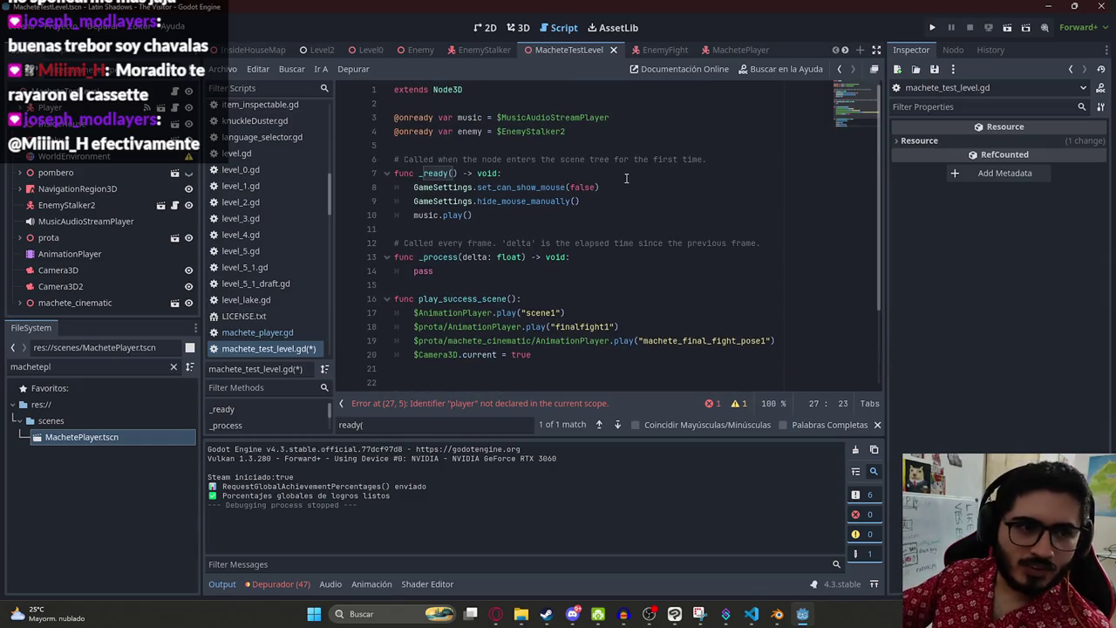
{"action": "left_click", "coordinate": [548, 116]}
{"action": "left_click", "coordinate": [592, 137]}
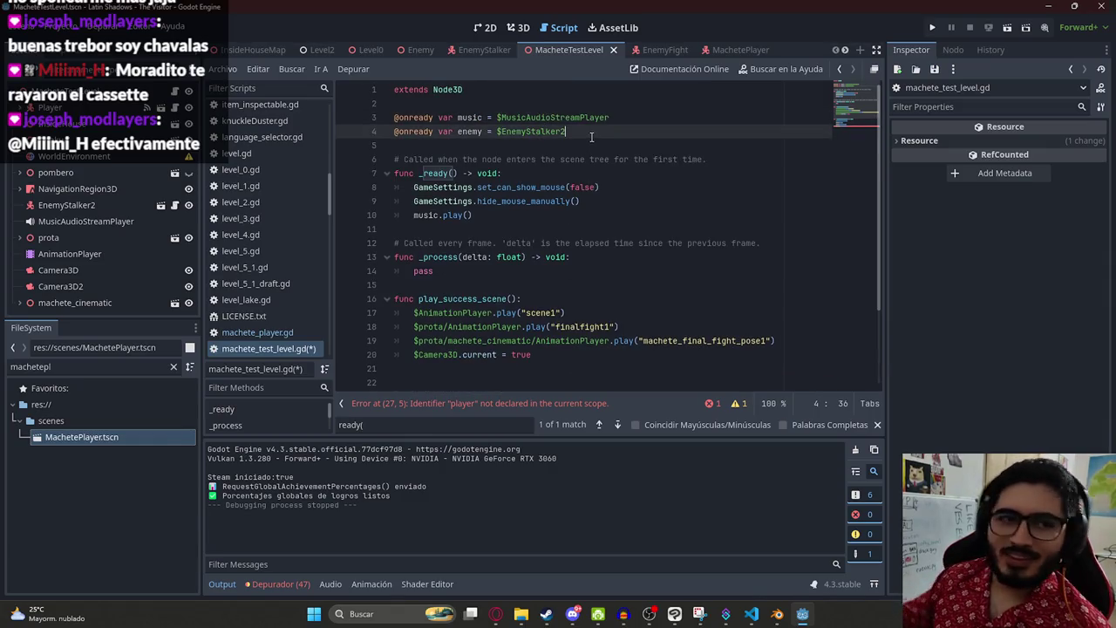
{"action": "key", "text": "Return"}
{"action": "key", "text": "BackSpace"}
{"action": "key", "text": "BackSpace"}
{"action": "key", "text": "BackSpace"}
{"action": "type", "text": "onr"}
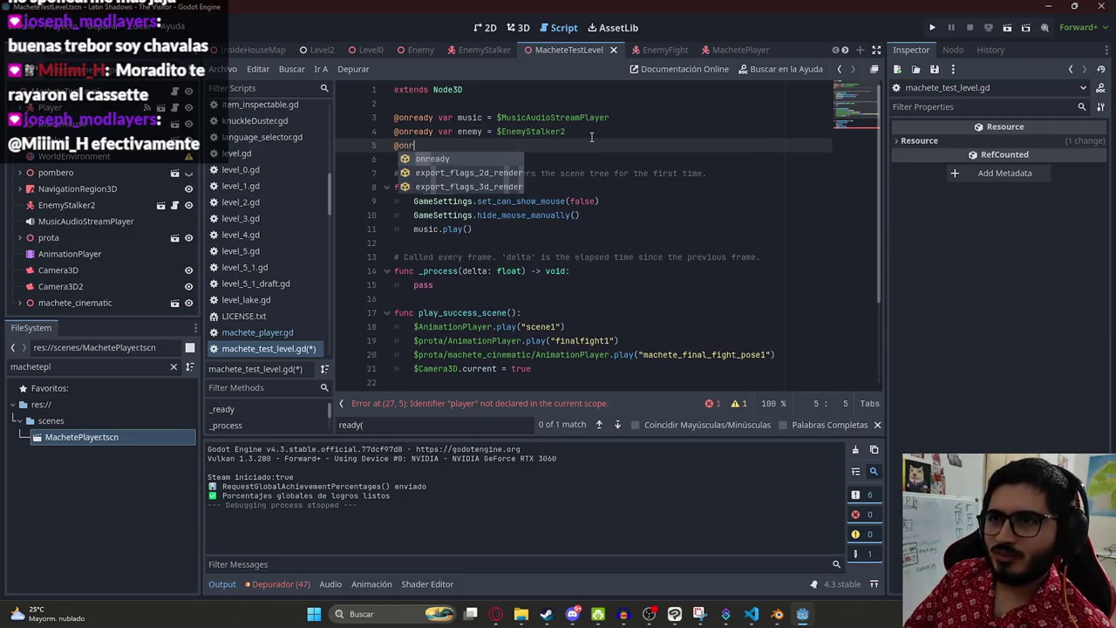
{"action": "key", "text": "Return"}
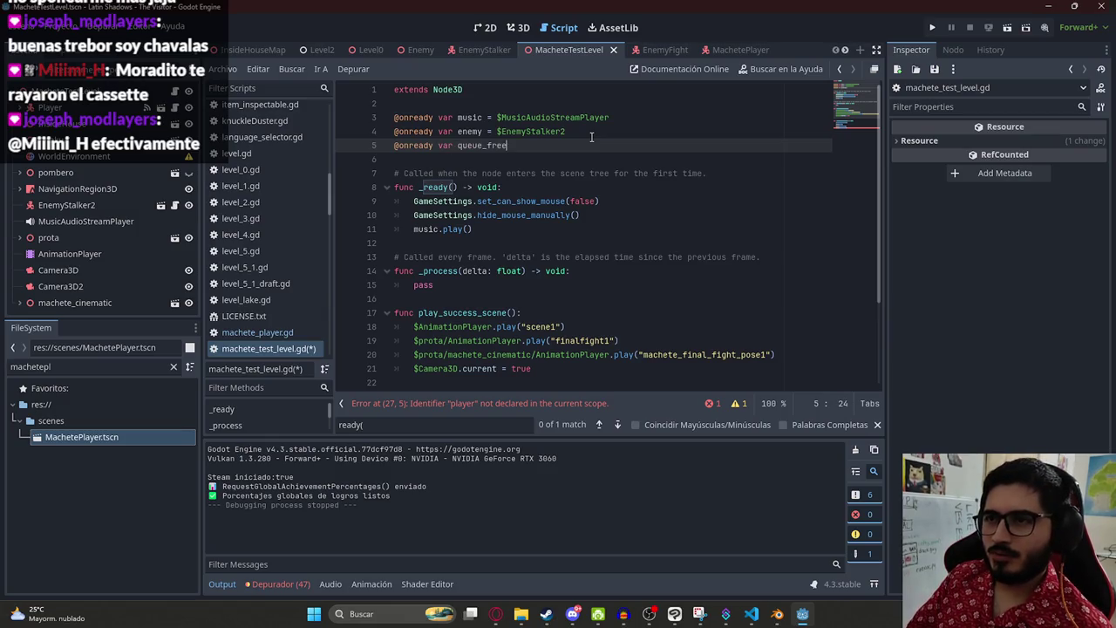
{"action": "scroll", "coordinate": [541, 157], "scroll_direction": "down", "scroll_amount": 3}
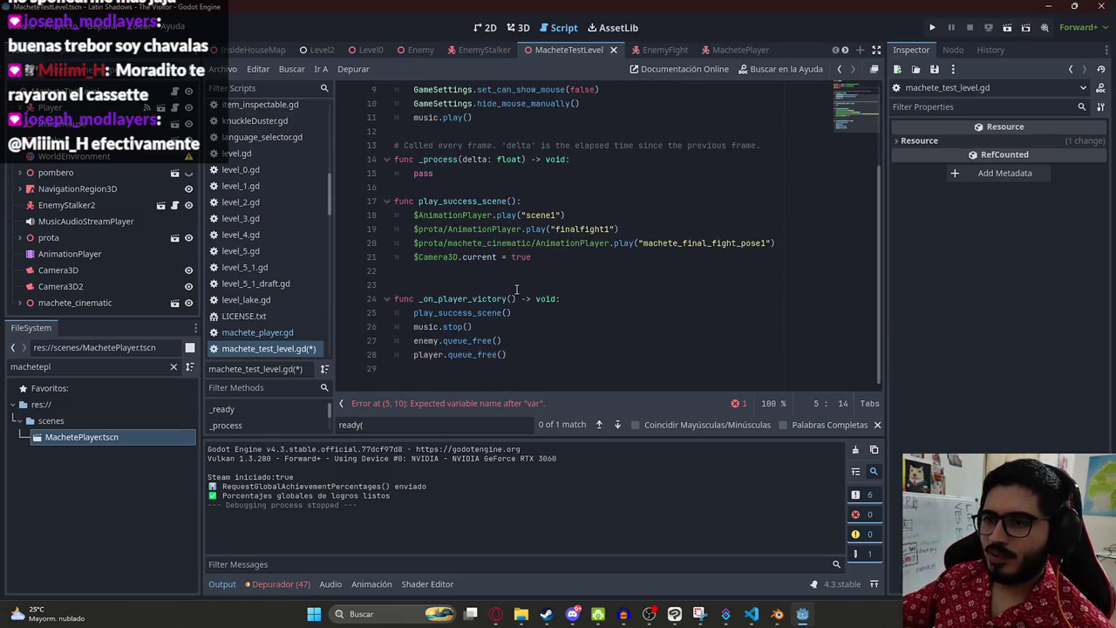
{"action": "type", "text": "player = $Pla"}
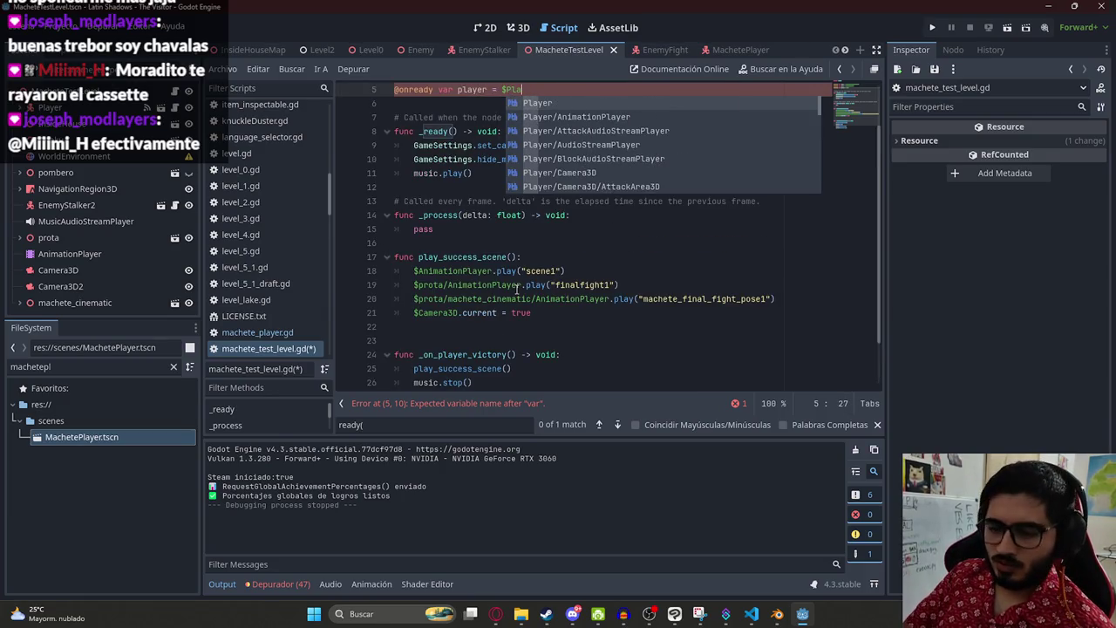
{"action": "type", "text": "yer"}
{"action": "left_click", "coordinate": [603, 275]}
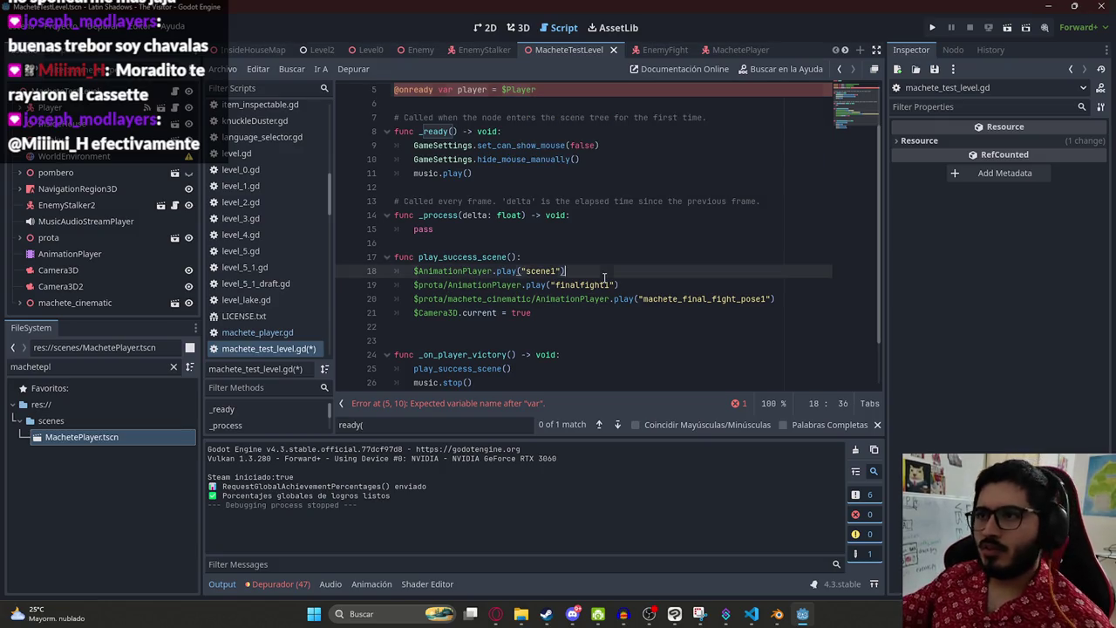
{"action": "key", "text": "ctrl+s"}
Bring up the scene tab's context menu and dismiss it without choosing anything
{"action": "scroll", "coordinate": [575, 122], "scroll_direction": "down", "scroll_amount": 2}
{"action": "right_click", "coordinate": [553, 52]}
{"action": "left_click", "coordinate": [574, 256]}
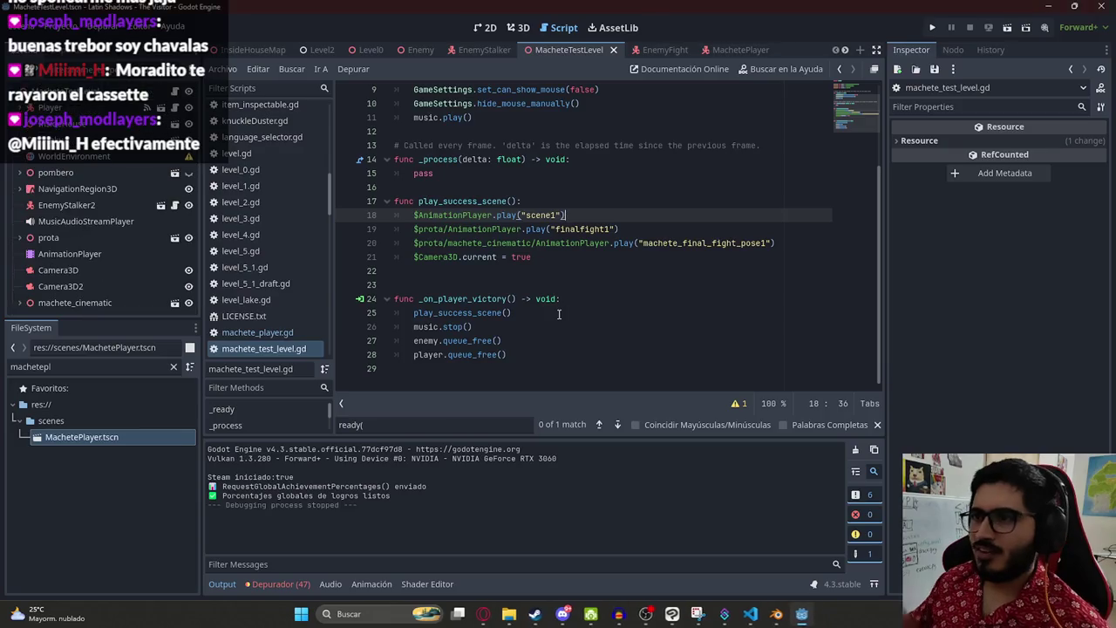
Change the player line to player.stop(), save, and switch to the MachetePlayer scene
{"action": "mouse_move", "coordinate": [409, 353]}
{"action": "left_mouse_down"}
{"action": "mouse_move", "coordinate": [529, 353]}
{"action": "mouse_move", "coordinate": [342, 356]}
{"action": "left_mouse_up"}
{"action": "key", "text": "BackSpace"}
{"action": "key", "text": "BackSpace"}
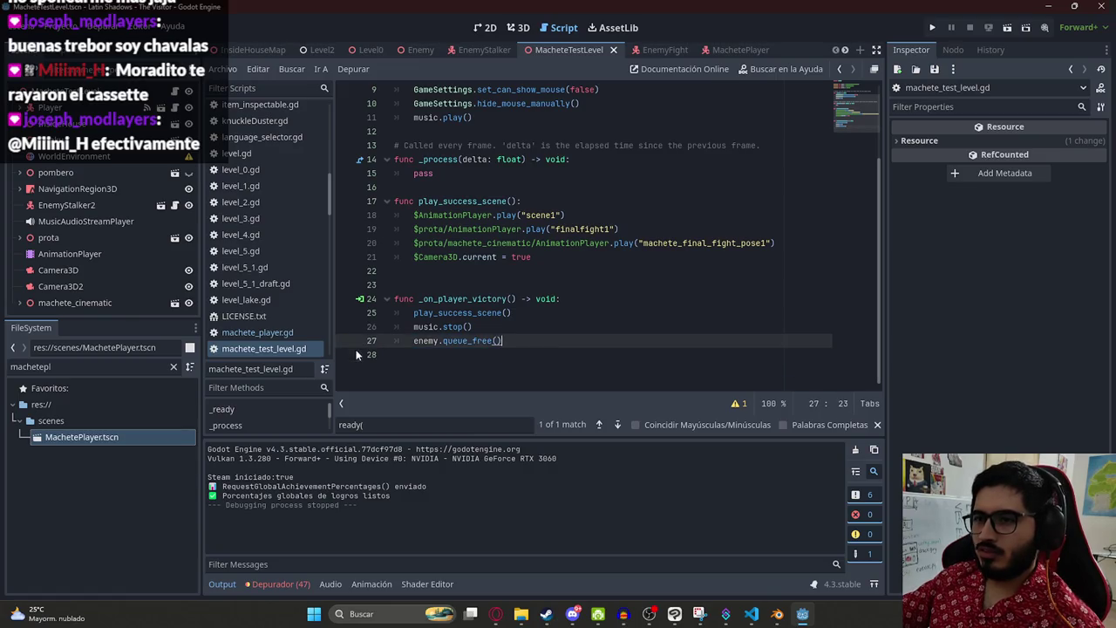
{"action": "key", "text": "ctrl+z"}
{"action": "key", "text": "ctrl+z"}
{"action": "double_click", "coordinate": [468, 354]}
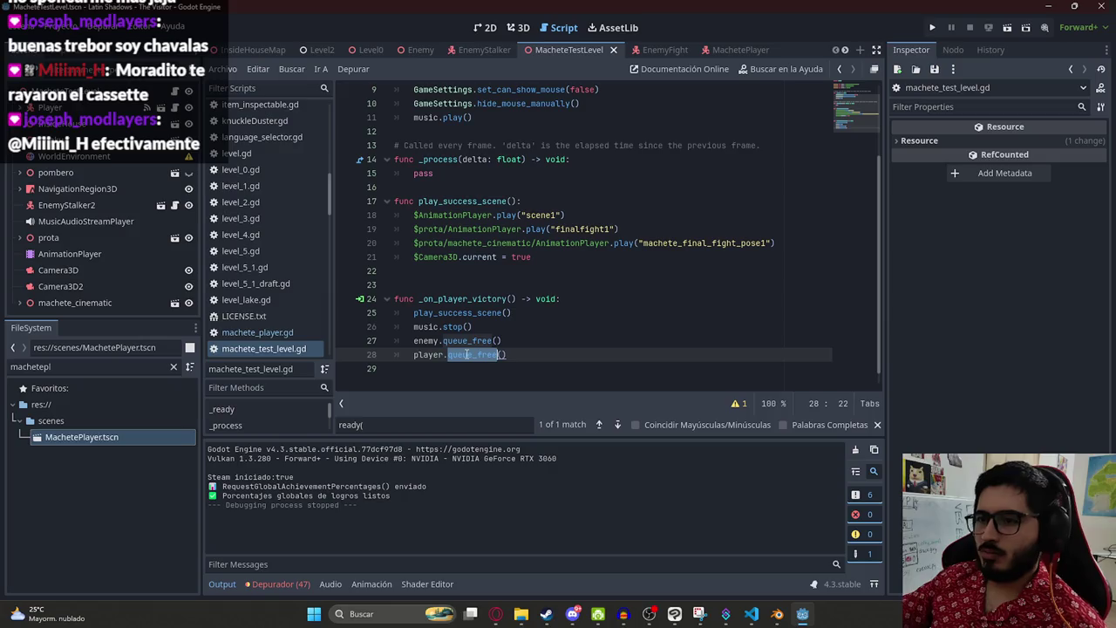
{"action": "type", "text": "stop"}
{"action": "key", "text": "ctrl+s"}
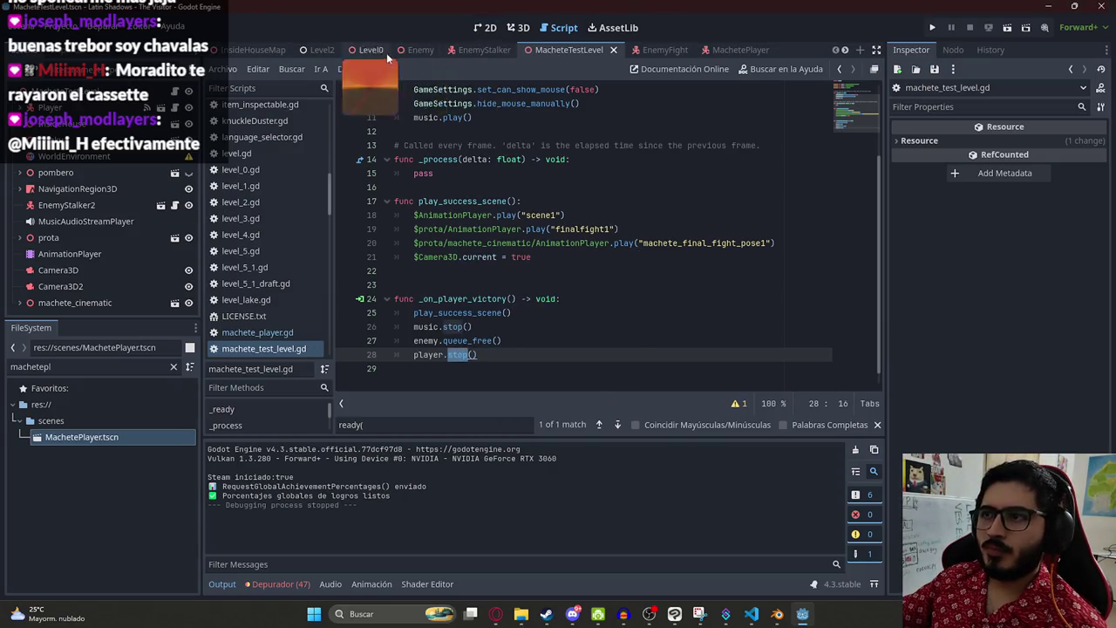
{"action": "left_click", "coordinate": [724, 51]}
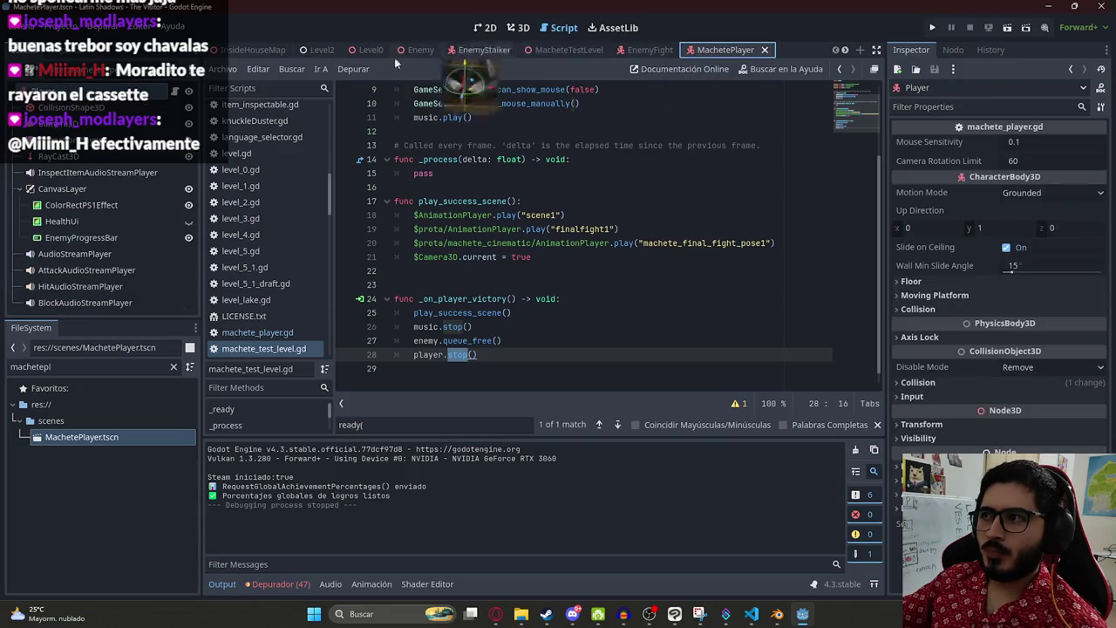
Open machete_player.gd and start a stop() function at the end
{"action": "left_click", "coordinate": [173, 92]}
{"action": "left_click", "coordinate": [660, 242]}
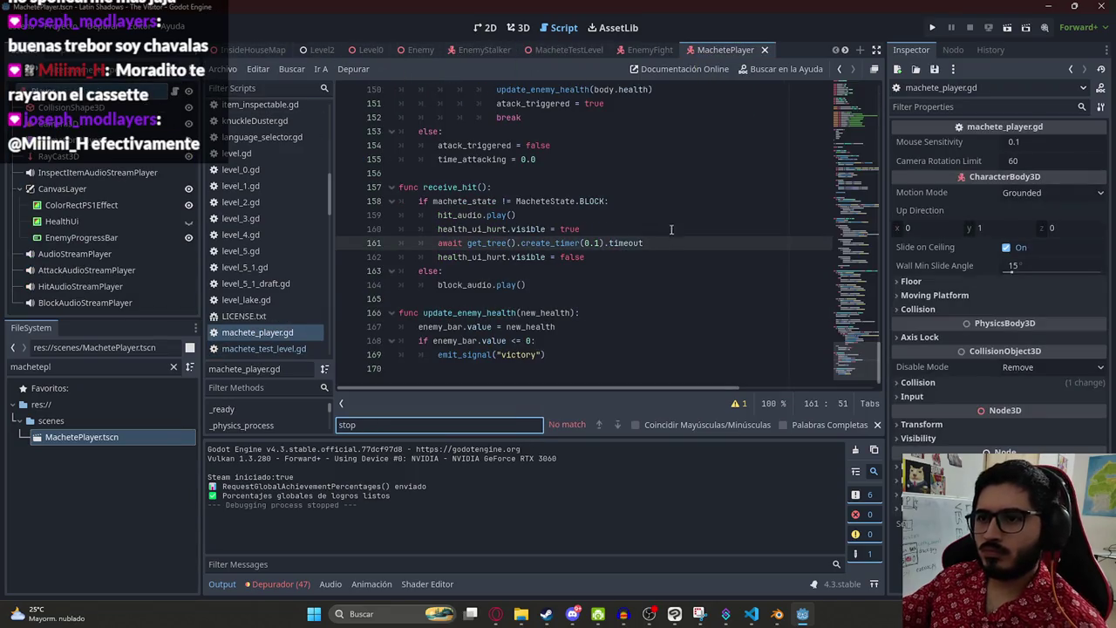
{"action": "left_click", "coordinate": [619, 368]}
{"action": "key", "text": "Return"}
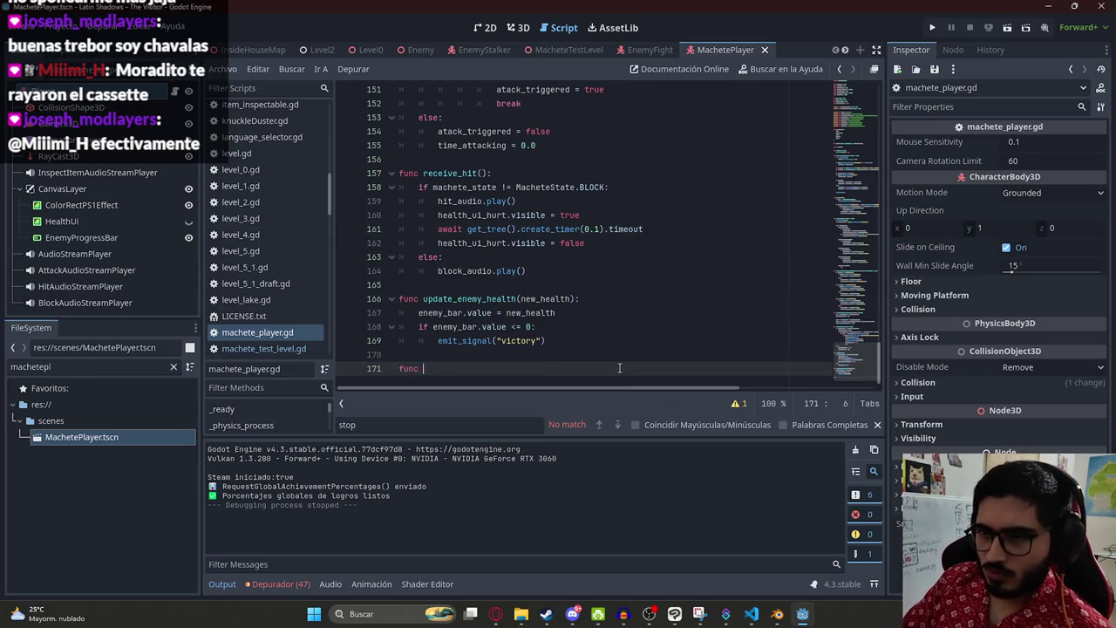
{"action": "type", "text": "stop("}
{"action": "key", "text": "Return"}
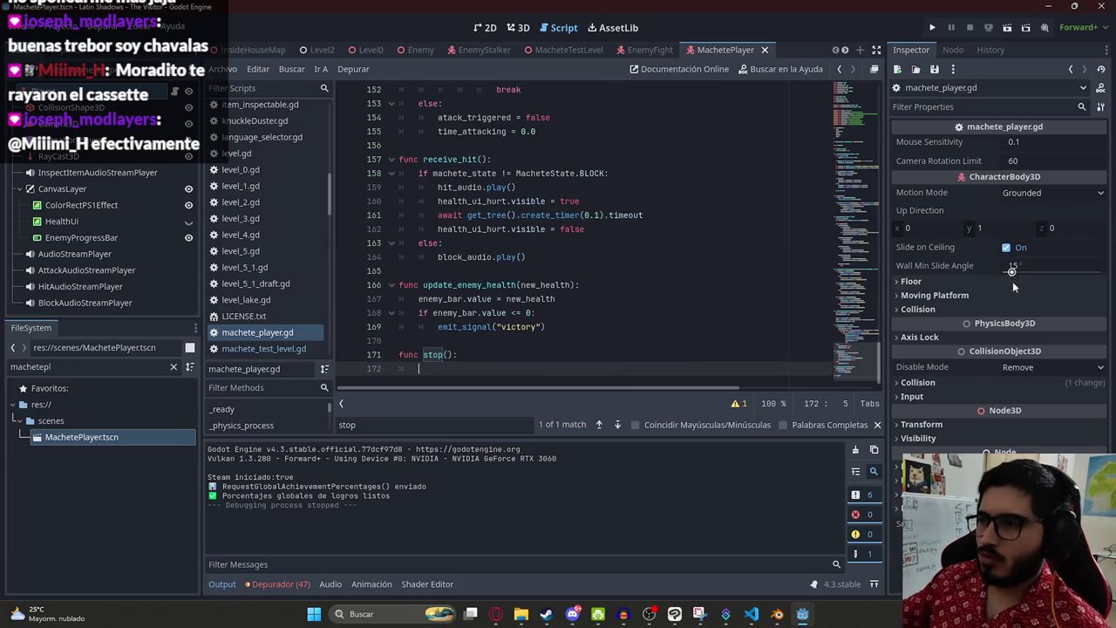
Declare an enabled variable defaulting to true below machete_state
{"action": "left_click", "coordinate": [851, 86]}
{"action": "left_click_drag", "start_coordinate": [851, 86], "coordinate": [855, 123]}
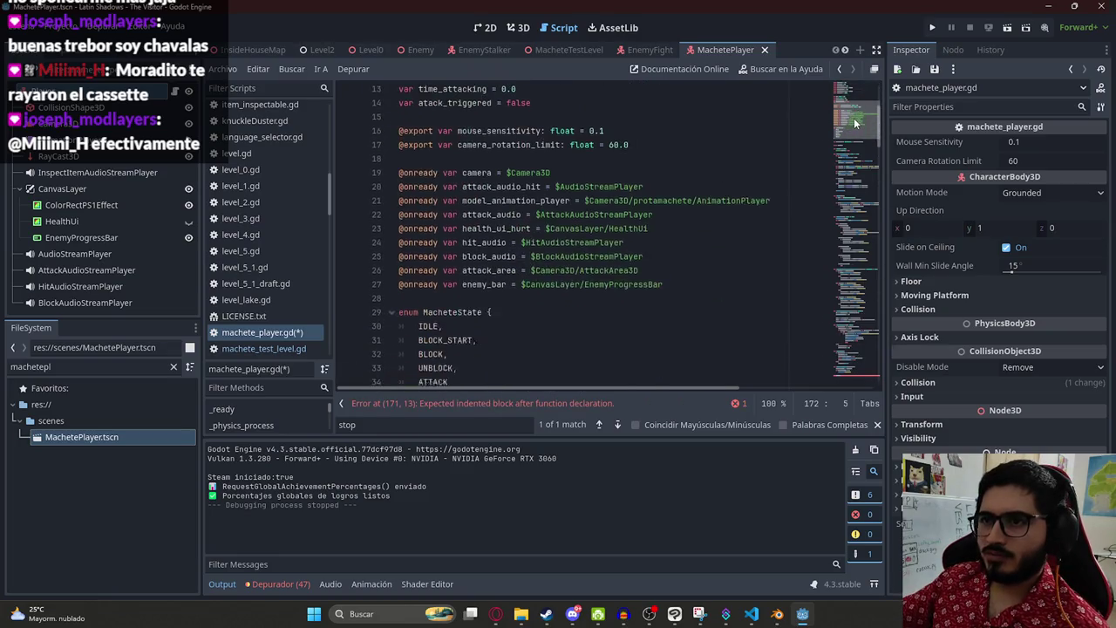
{"action": "scroll", "coordinate": [439, 192], "scroll_direction": "down", "scroll_amount": 6}
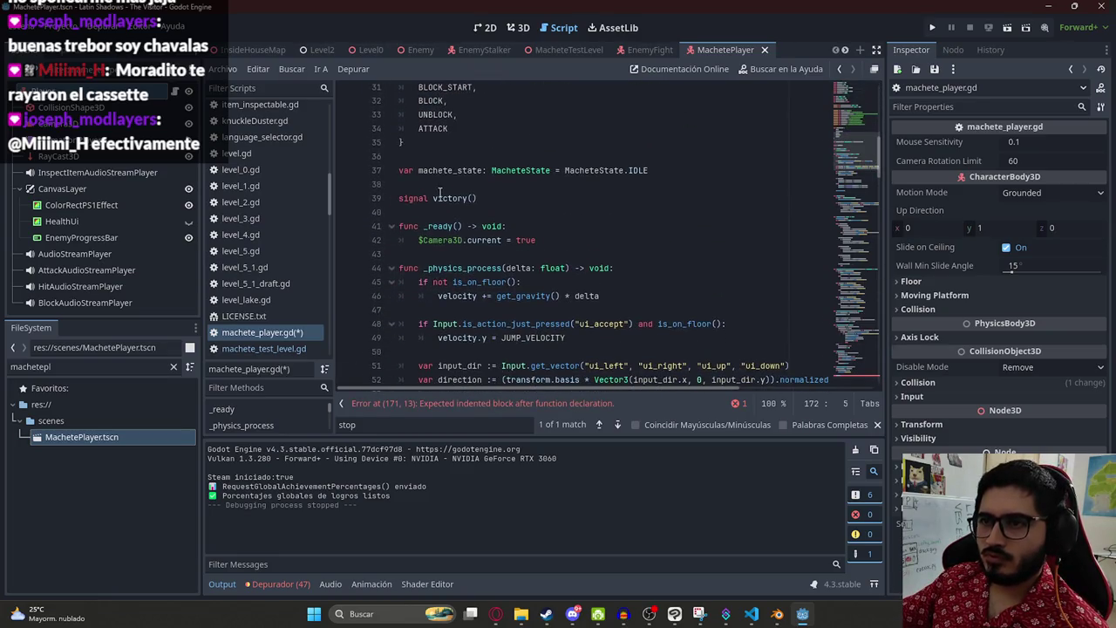
{"action": "left_click", "coordinate": [440, 185]}
{"action": "type", "text": "nabled =tr"}
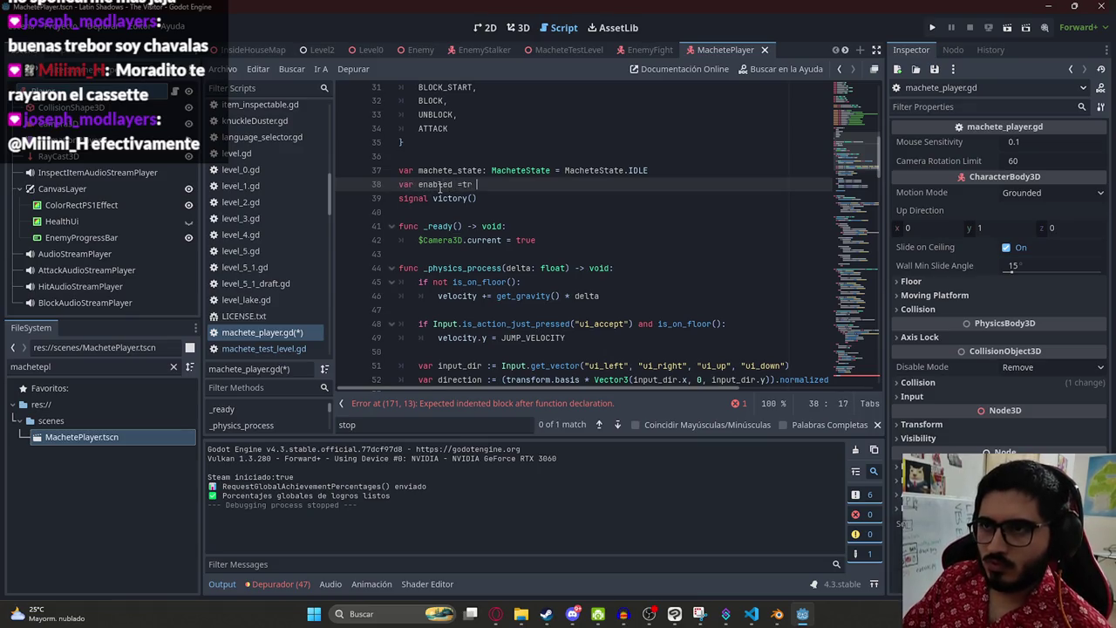
{"action": "key", "text": "BackSpace"}
{"action": "key", "text": "BackSpace"}
{"action": "key", "text": "BackSpace"}
{"action": "type", "text": "true"}
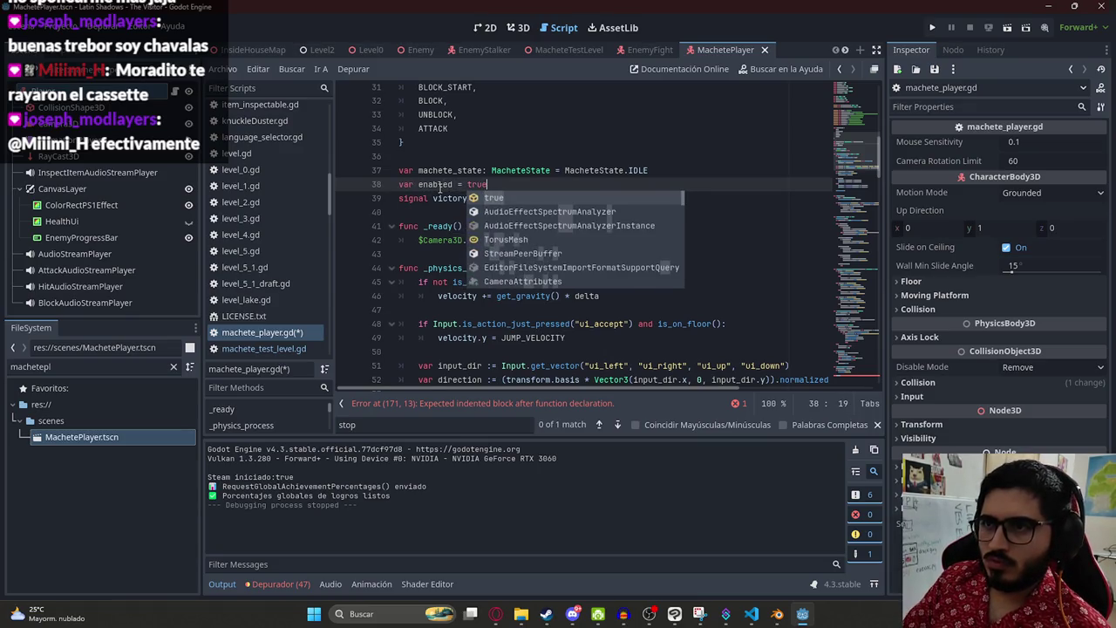
{"action": "key", "text": "Return"}
{"action": "key", "text": "Return"}
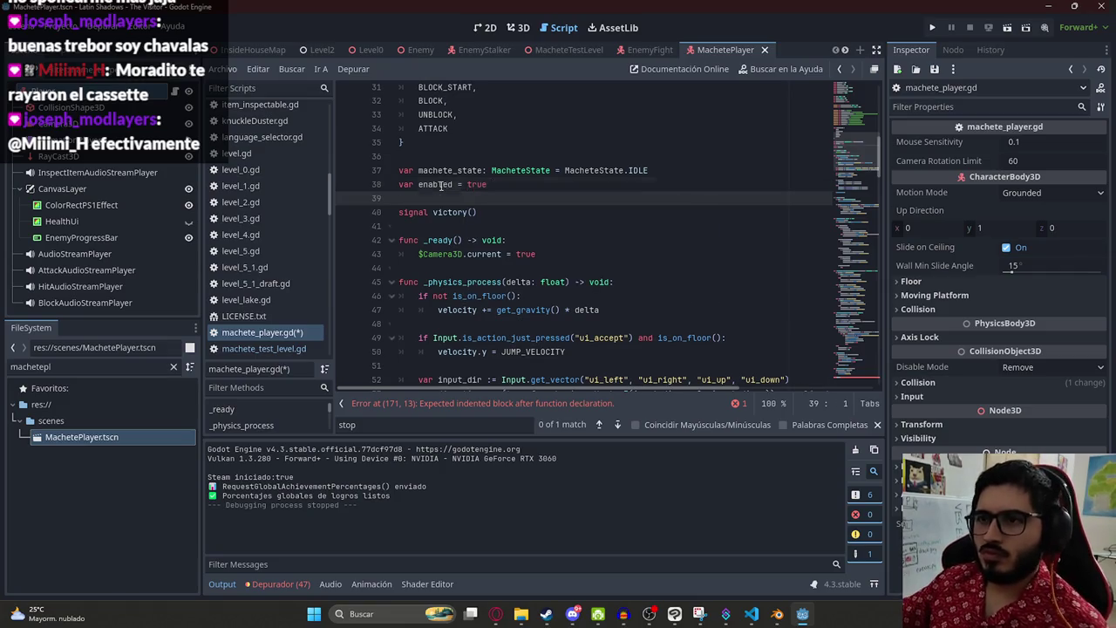
Add an early-return enabled check at the start of _physics_process and save
{"action": "double_click", "coordinate": [441, 185]}
{"action": "scroll", "coordinate": [639, 165], "scroll_direction": "down", "scroll_amount": 3}
{"action": "left_click", "coordinate": [639, 157]}
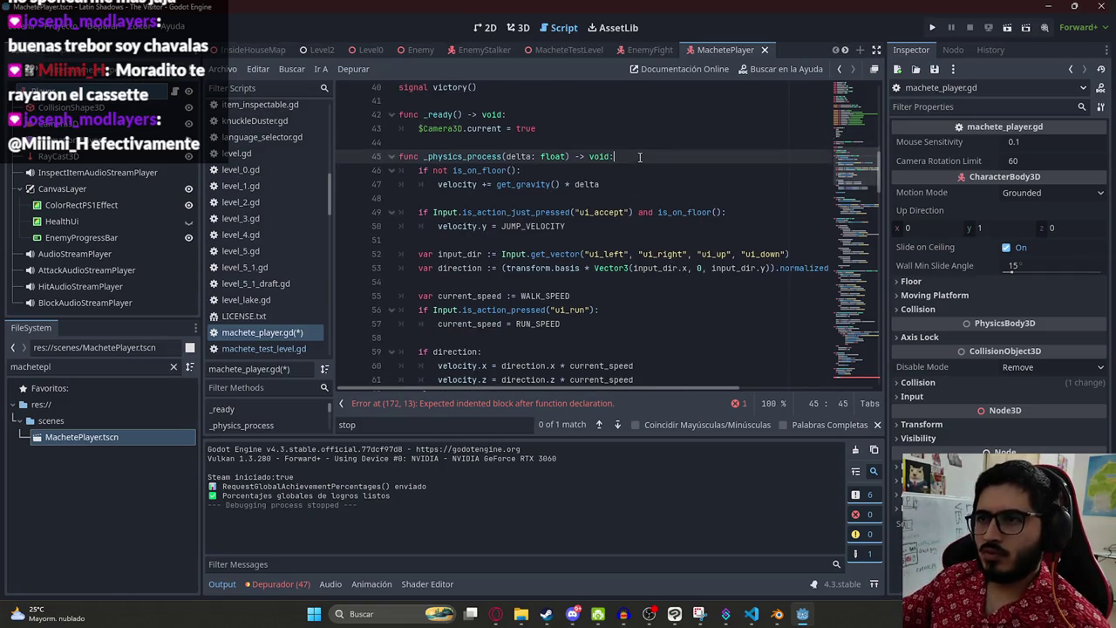
{"action": "key", "text": "Return"}
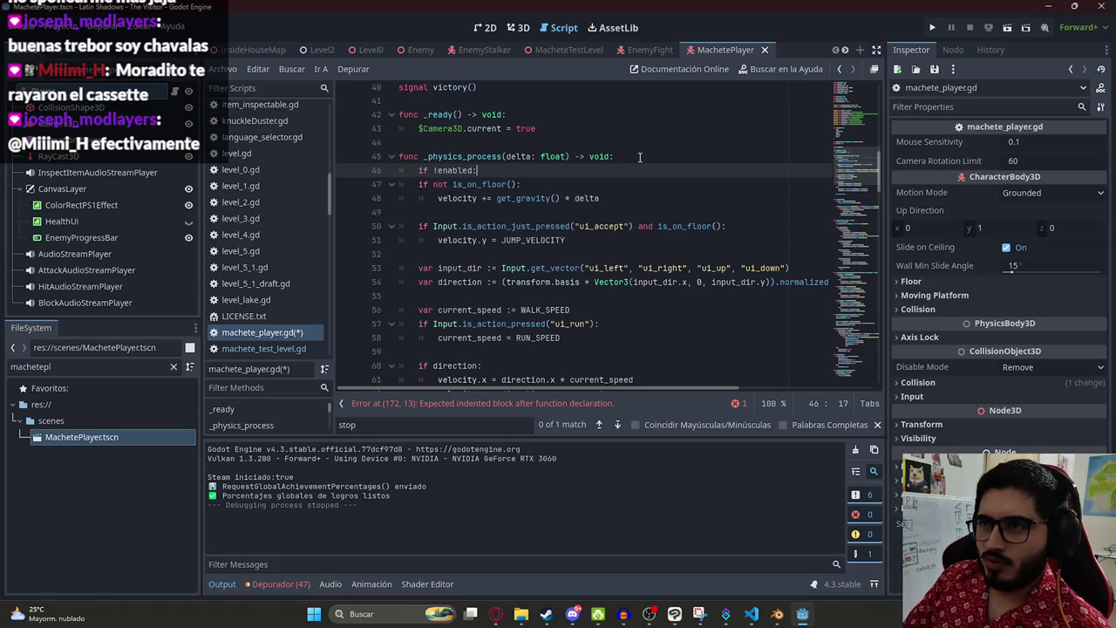
{"action": "key", "text": "Return"}
{"action": "type", "text": "n"}
{"action": "key", "text": "ctrl+s"}
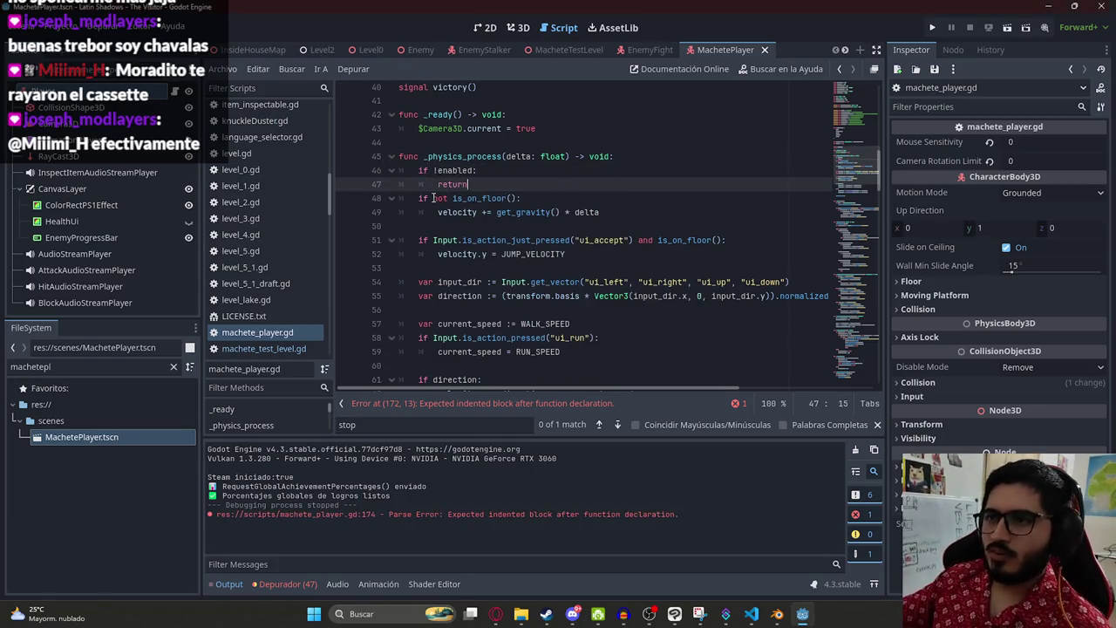
Insert the same enabled check into _input and _process, then save
{"action": "left_click_drag", "start_coordinate": [475, 184], "coordinate": [433, 170]}
{"action": "scroll", "coordinate": [491, 244], "scroll_direction": "down", "scroll_amount": 6}
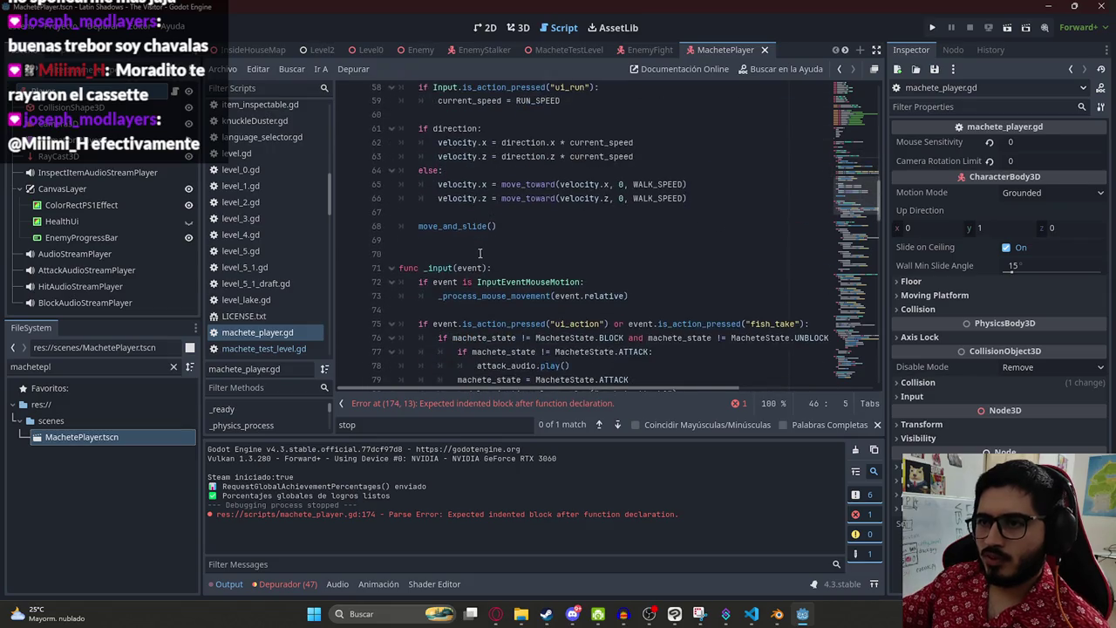
{"action": "scroll", "coordinate": [480, 252], "scroll_direction": "down", "scroll_amount": 3}
{"action": "left_click", "coordinate": [504, 144]}
{"action": "key", "text": "Return"}
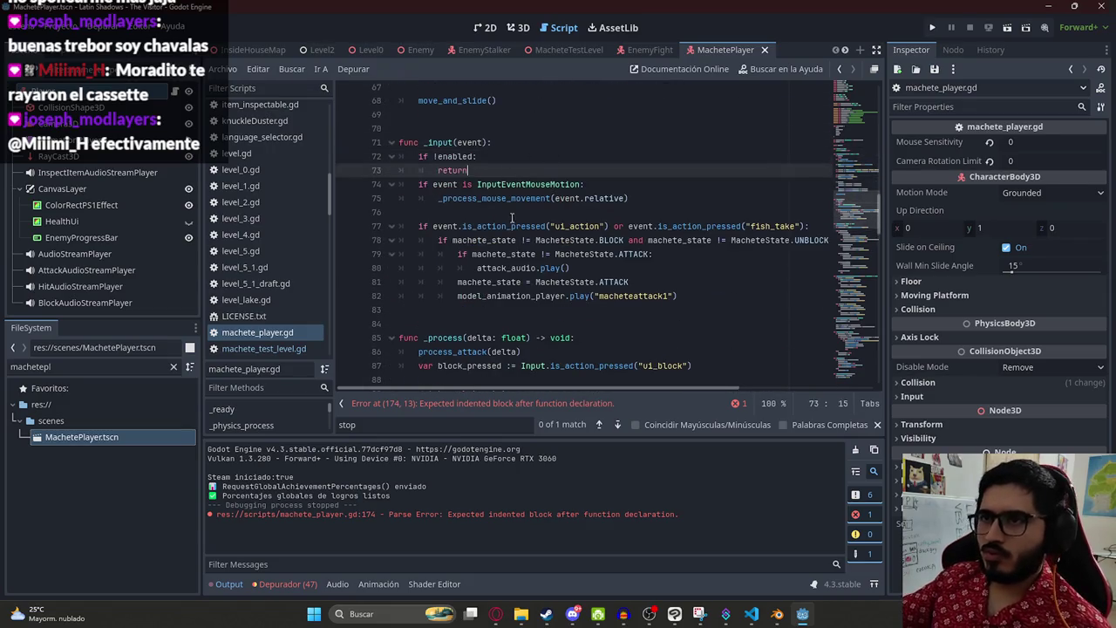
{"action": "scroll", "coordinate": [554, 211], "scroll_direction": "down", "scroll_amount": 3}
{"action": "left_click", "coordinate": [591, 215]}
{"action": "key", "text": "Return"}
{"action": "key", "text": "Return"}
{"action": "scroll", "coordinate": [558, 227], "scroll_direction": "down", "scroll_amount": 10}
{"action": "key", "text": "ctrl+s"}
Complete 'enabled = false' in the stop() body and save
{"action": "scroll", "coordinate": [527, 246], "scroll_direction": "down", "scroll_amount": 9}
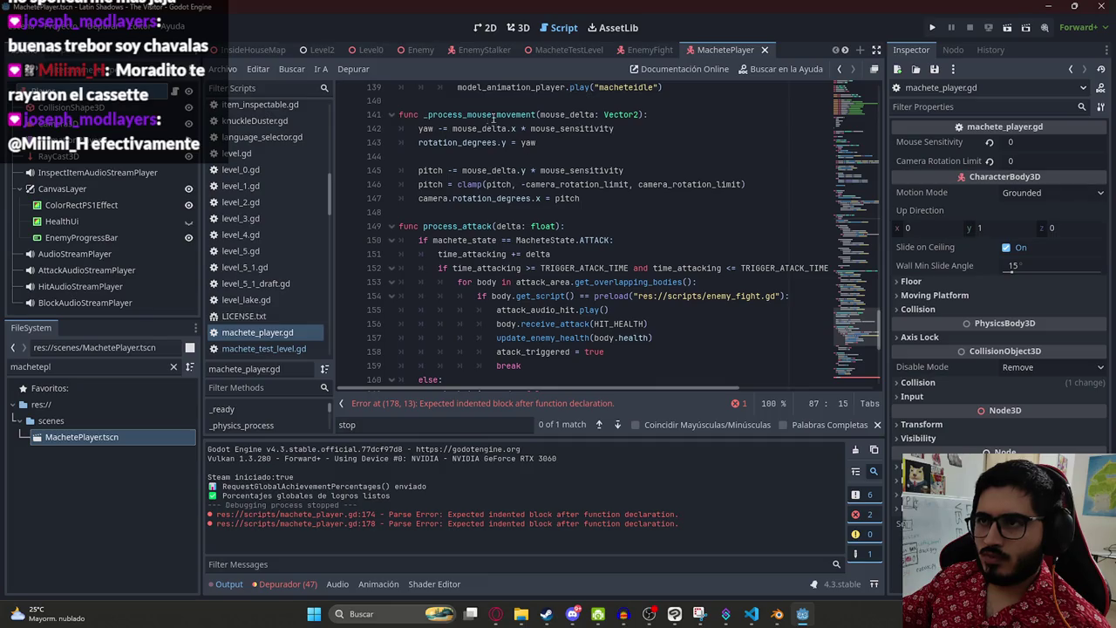
{"action": "scroll", "coordinate": [574, 131], "scroll_direction": "down", "scroll_amount": 7}
{"action": "left_click", "coordinate": [490, 358]}
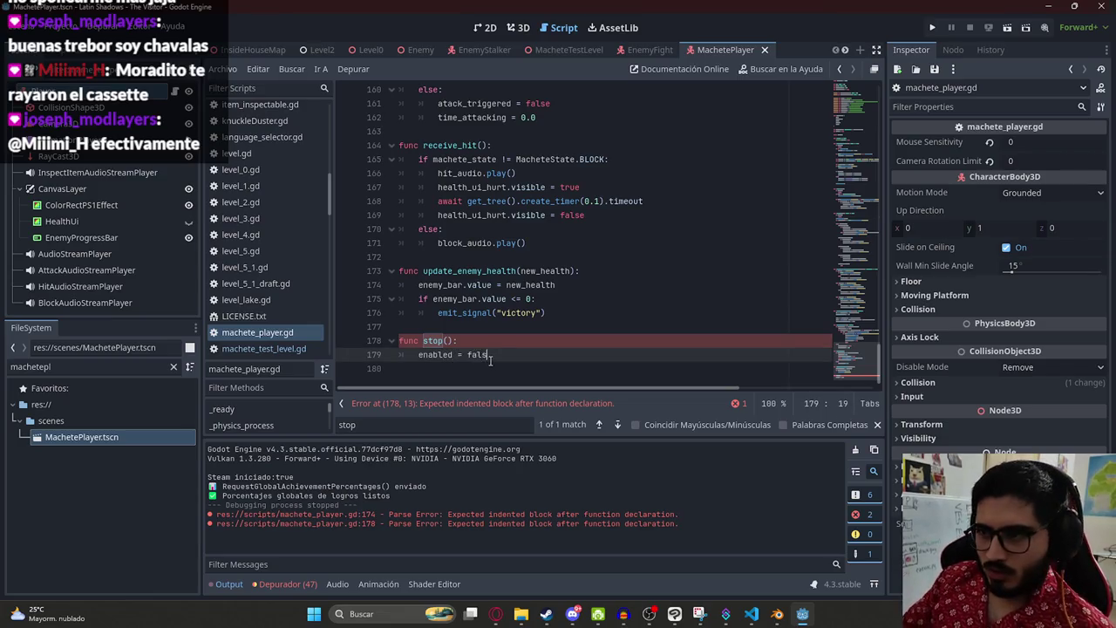
{"action": "type", "text": "e"}
{"action": "key", "text": "ctrl+s"}
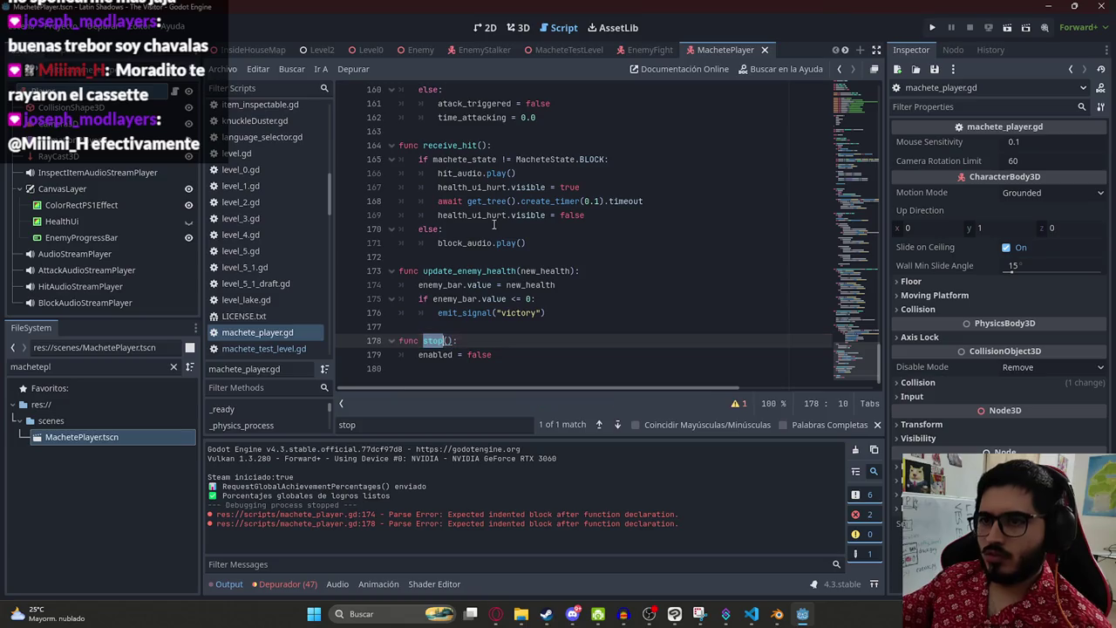
Run the MacheteTestLevel scene on its own, then close the game
{"action": "left_click", "coordinate": [262, 50]}
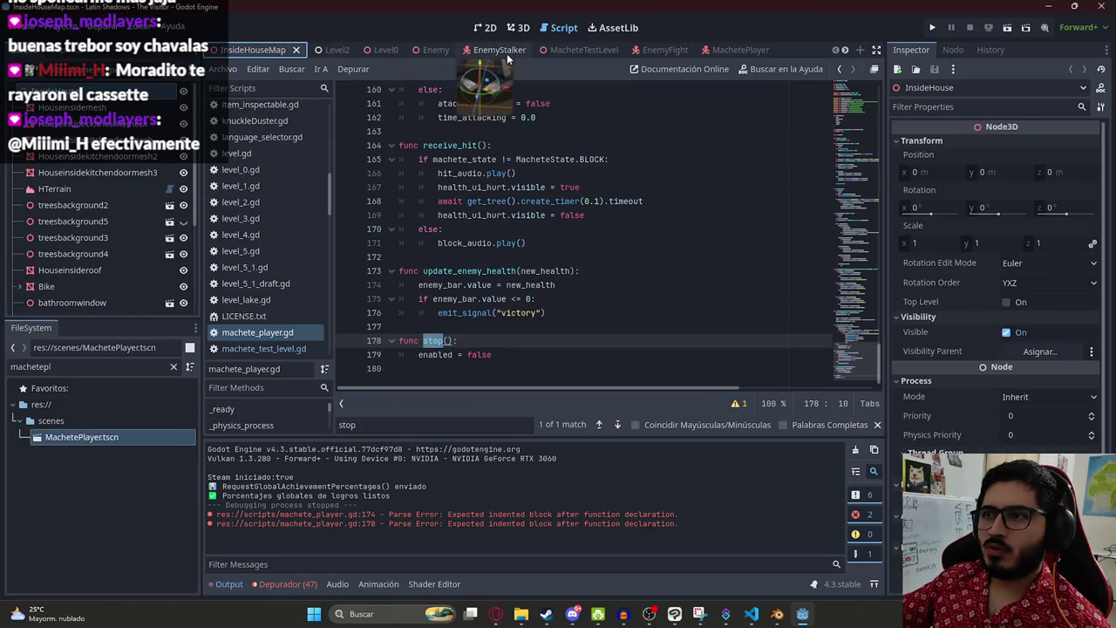
{"action": "scroll", "coordinate": [515, 52], "scroll_direction": "down", "scroll_amount": 2}
{"action": "right_click", "coordinate": [417, 49]}
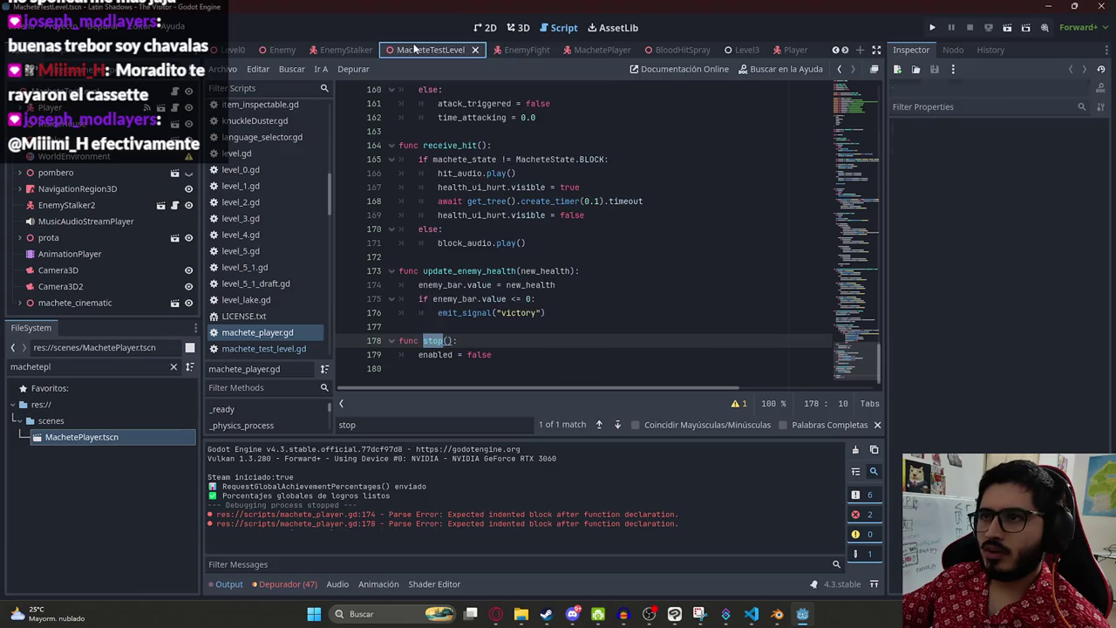
{"action": "left_click", "coordinate": [510, 142]}
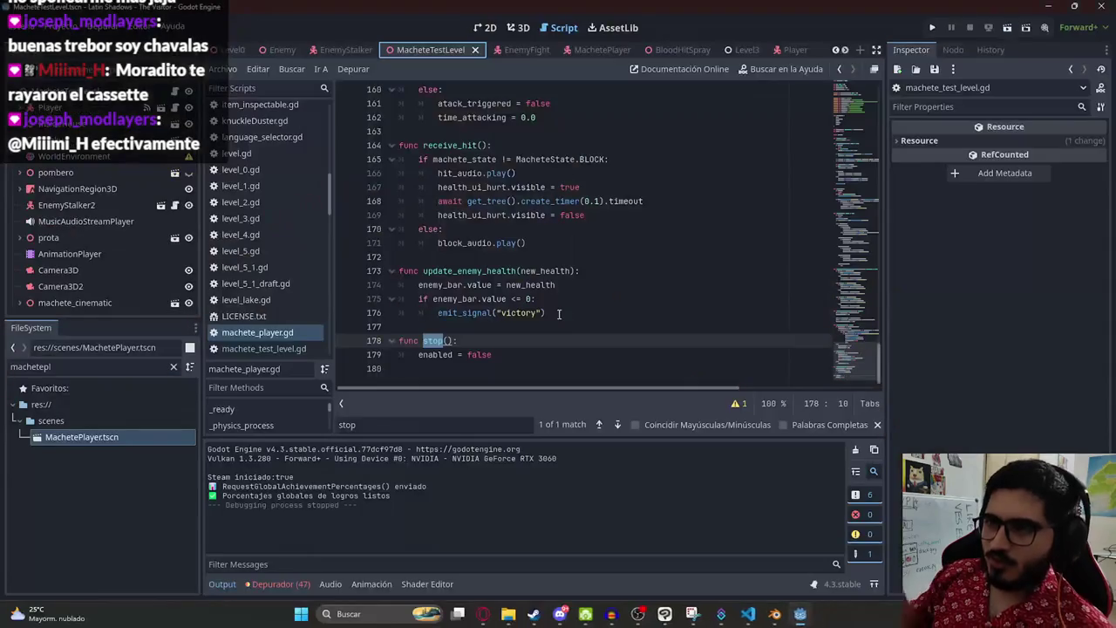
{"action": "left_click", "coordinate": [511, 29]}
Show the scene1 animation with Camera3D2 selected, scrubbed to about second 4
{"action": "scroll", "coordinate": [486, 205], "scroll_direction": "down", "scroll_amount": 2}
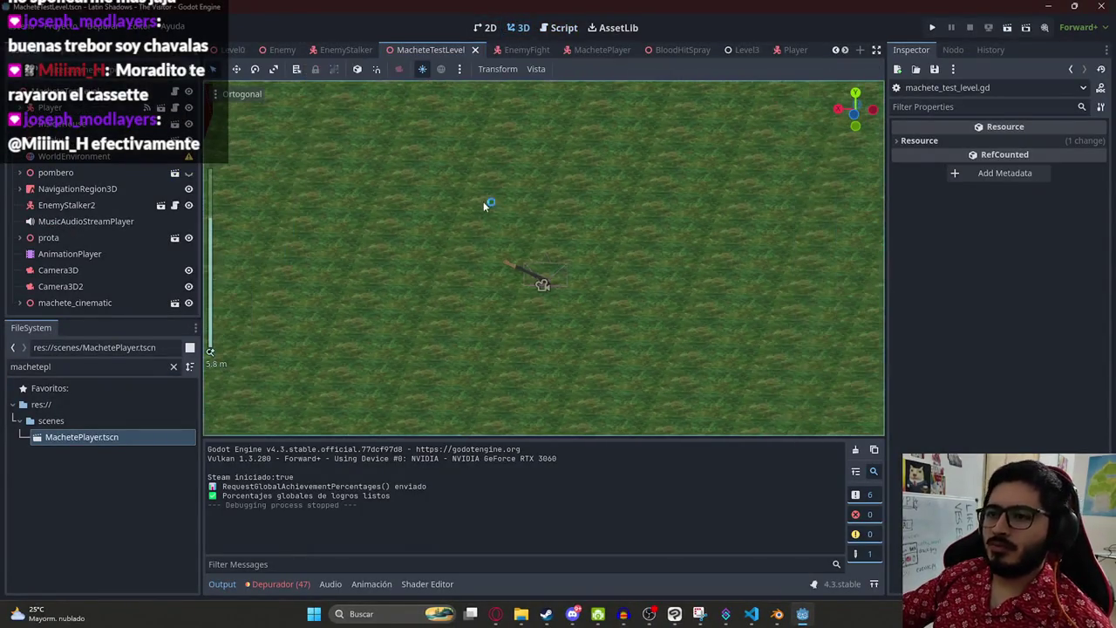
{"action": "left_click", "coordinate": [90, 253]}
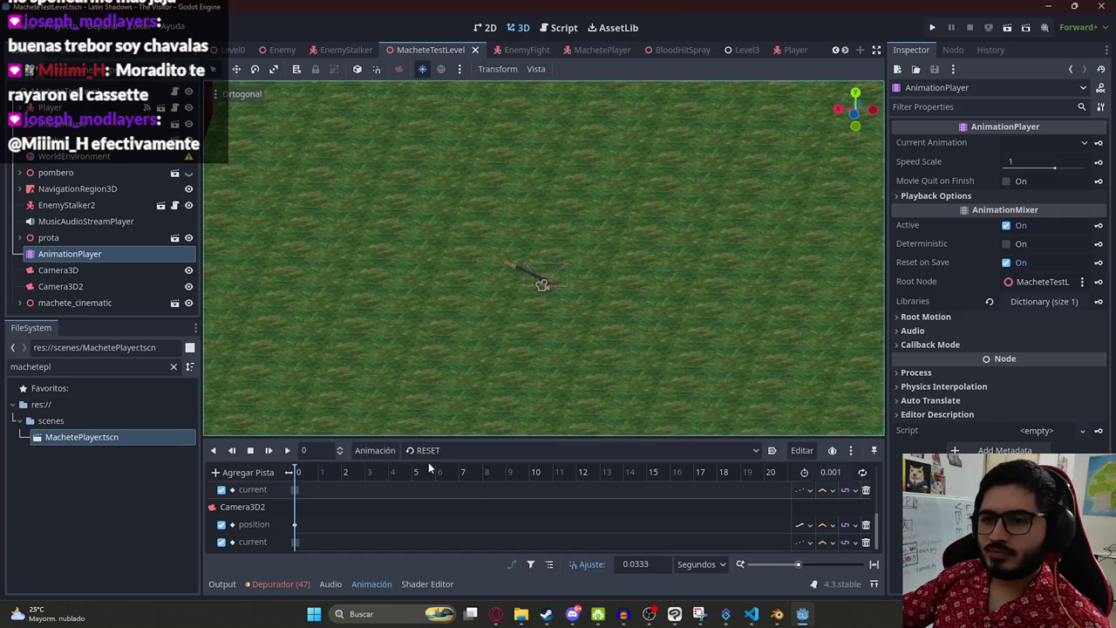
{"action": "left_click", "coordinate": [428, 454]}
{"action": "left_click", "coordinate": [437, 481]}
{"action": "left_click_drag", "start_coordinate": [332, 471], "coordinate": [484, 475]}
{"action": "left_click", "coordinate": [118, 286]}
{"action": "left_click", "coordinate": [125, 272]}
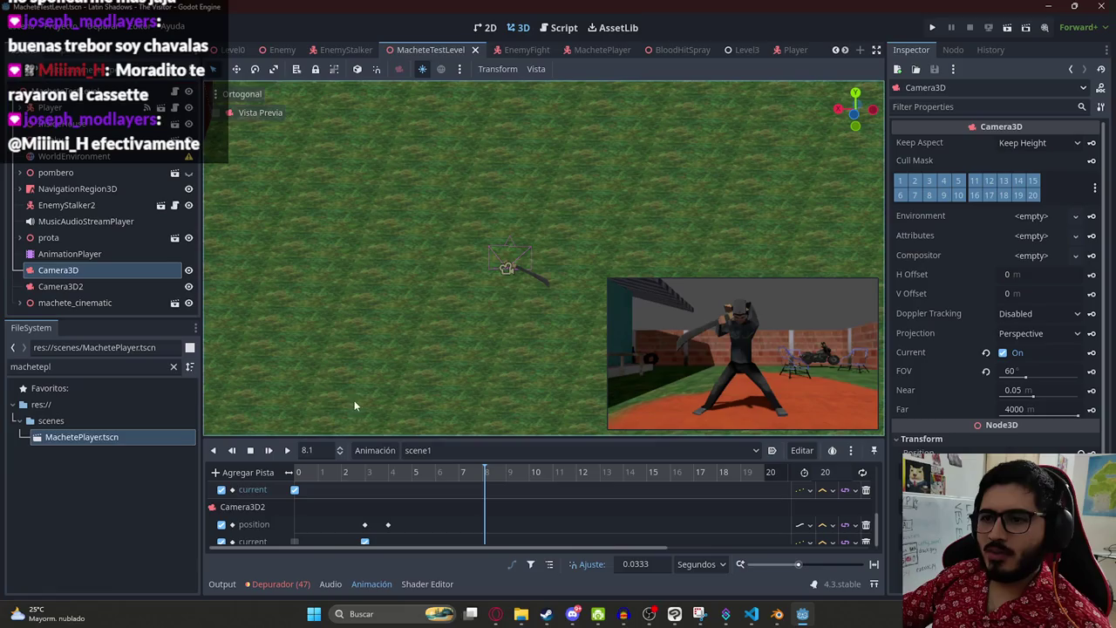
{"action": "scroll", "coordinate": [422, 502], "scroll_direction": "down", "scroll_amount": 1}
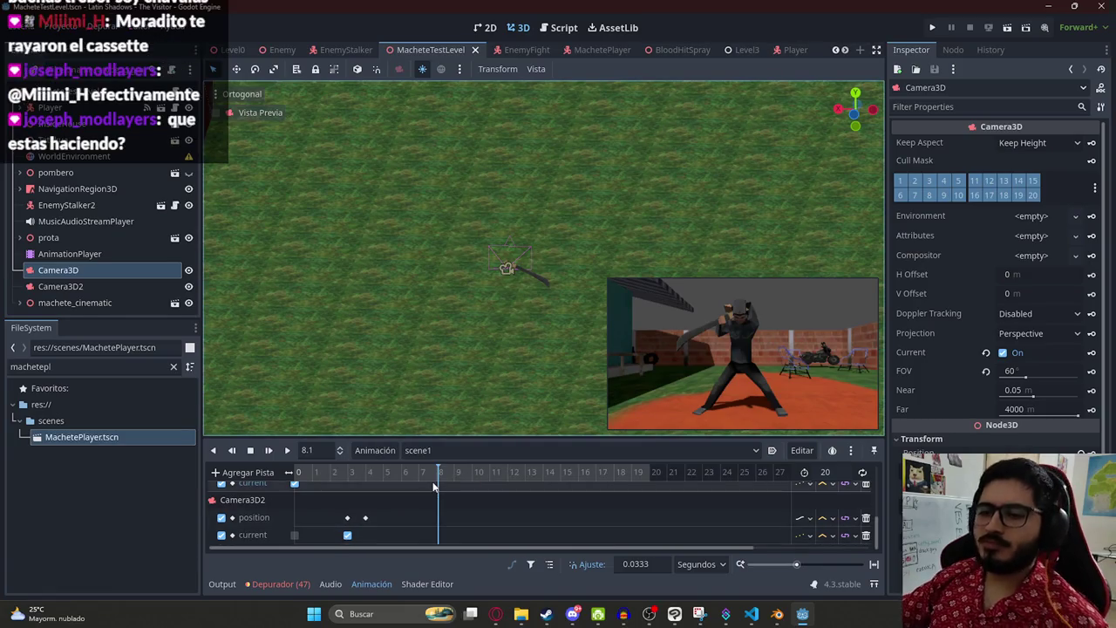
{"action": "left_click", "coordinate": [109, 290]}
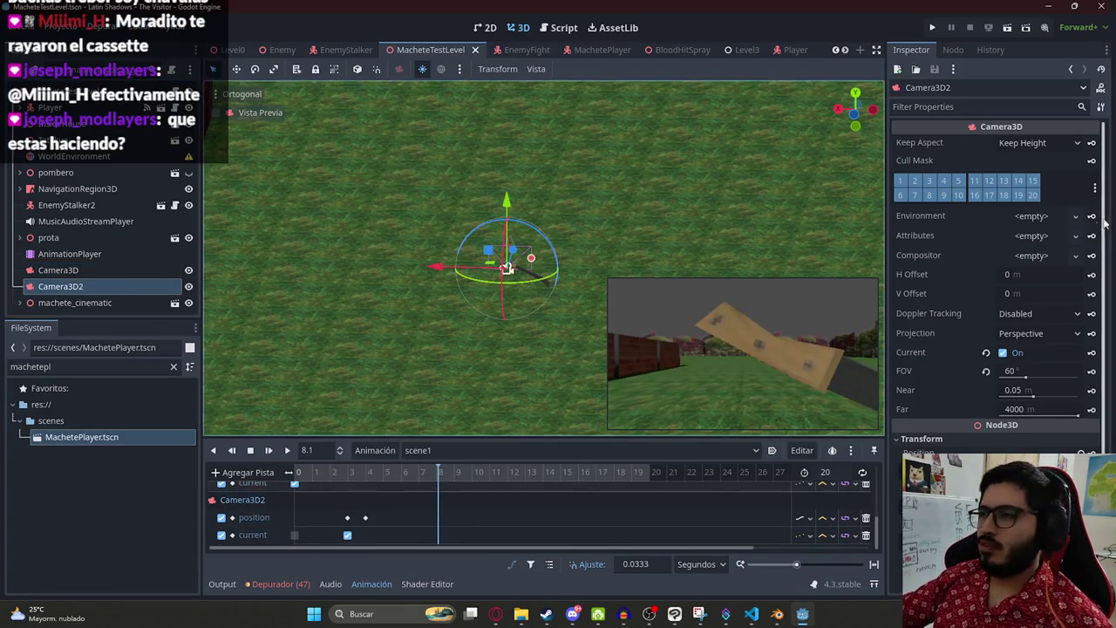
{"action": "mouse_move", "coordinate": [375, 475]}
{"action": "left_mouse_down"}
{"action": "mouse_move", "coordinate": [359, 474]}
{"action": "mouse_move", "coordinate": [368, 478]}
{"action": "left_mouse_up"}
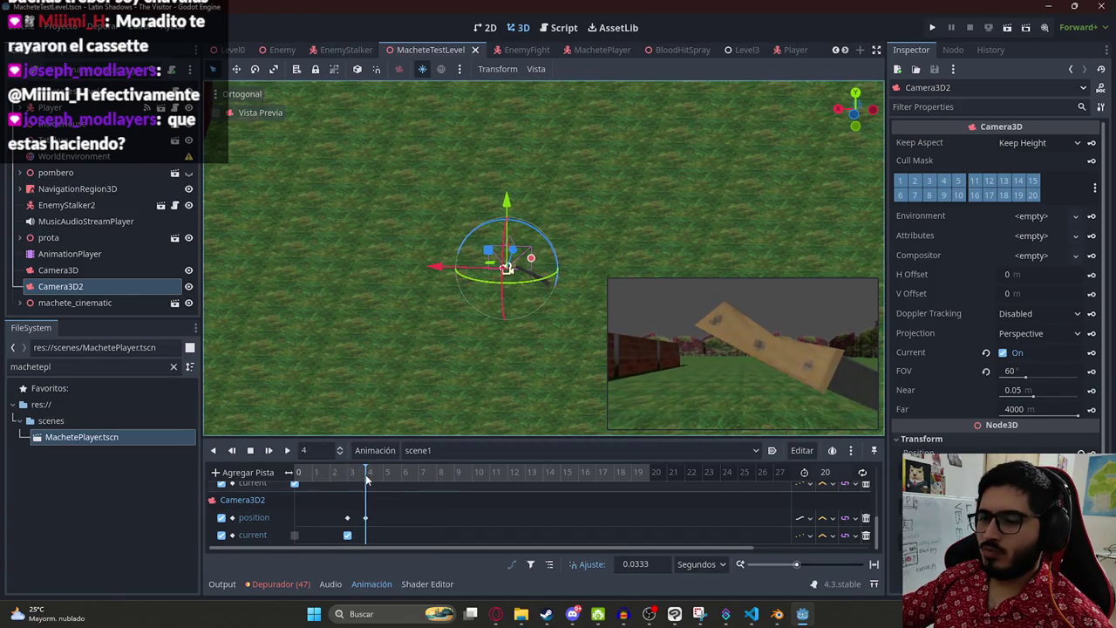
Focus on Camera3D and drag it from the top view toward the tree by the house
{"action": "left_click", "coordinate": [110, 270]}
{"action": "key", "text": "f"}
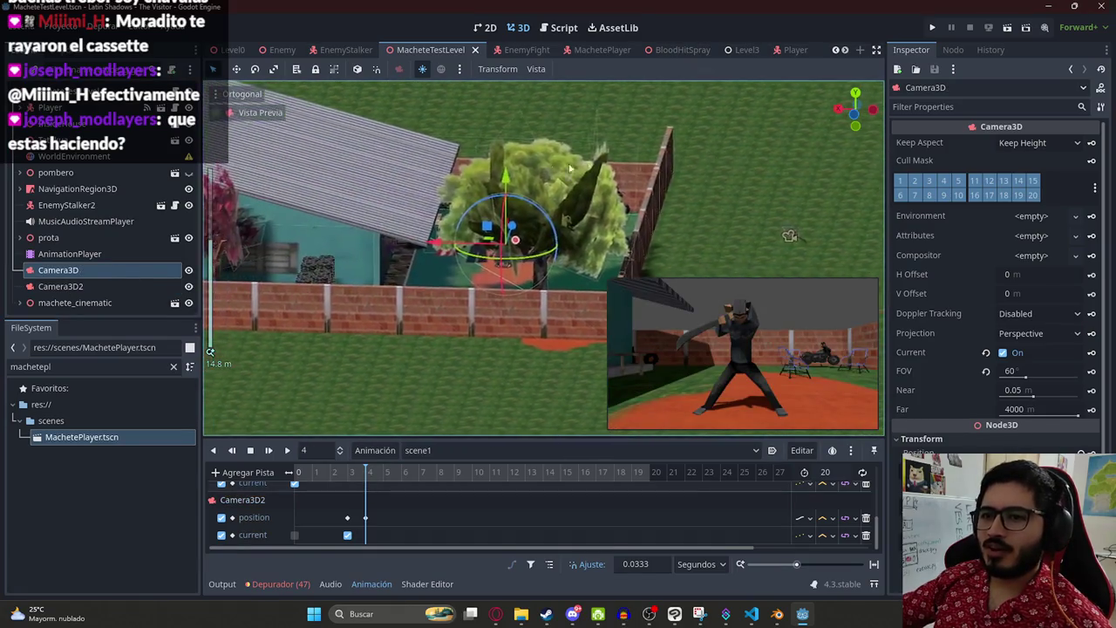
{"action": "key", "text": "KP_7"}
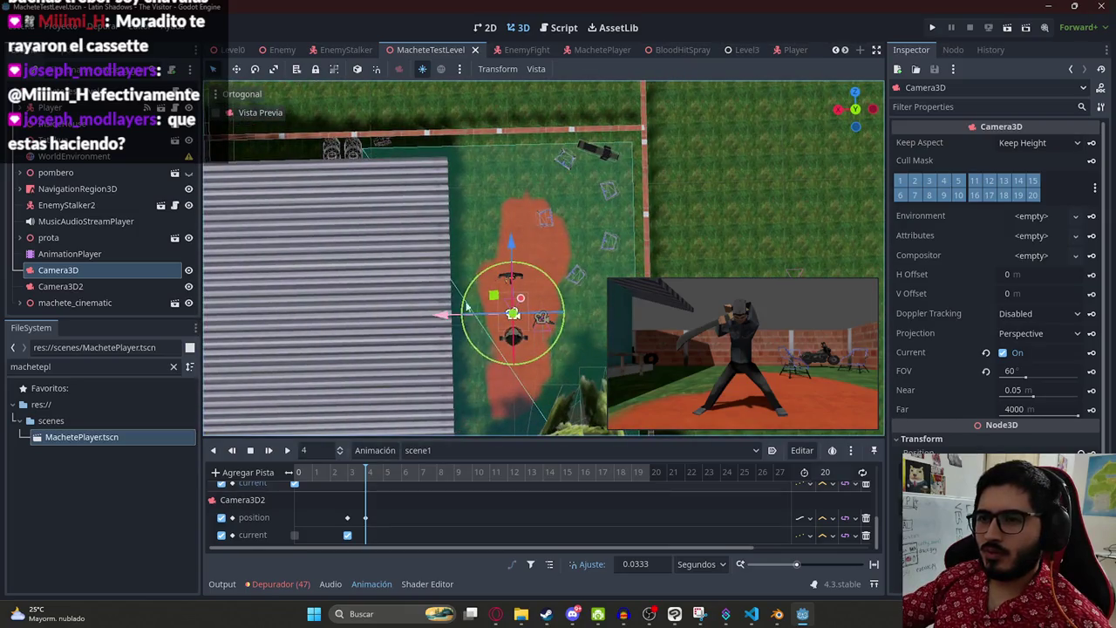
{"action": "mouse_move", "coordinate": [497, 295]}
{"action": "left_mouse_down"}
{"action": "mouse_move", "coordinate": [427, 301]}
{"action": "mouse_move", "coordinate": [419, 365]}
{"action": "mouse_move", "coordinate": [463, 362]}
{"action": "left_mouse_up"}
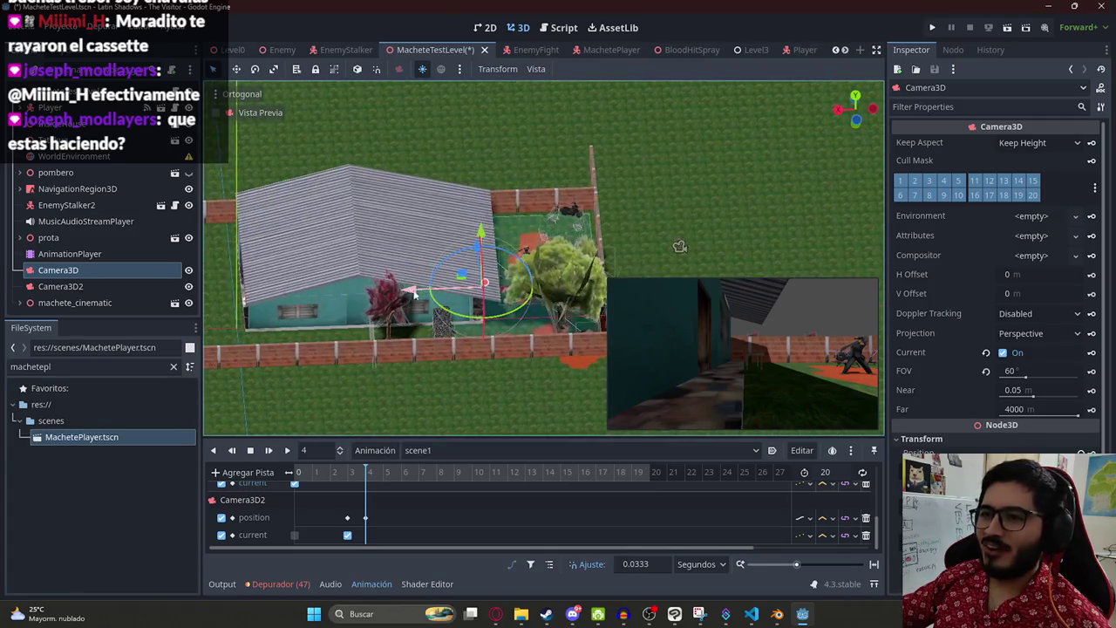
{"action": "left_click_drag", "start_coordinate": [419, 294], "coordinate": [486, 286]}
{"action": "key", "text": "KP_7"}
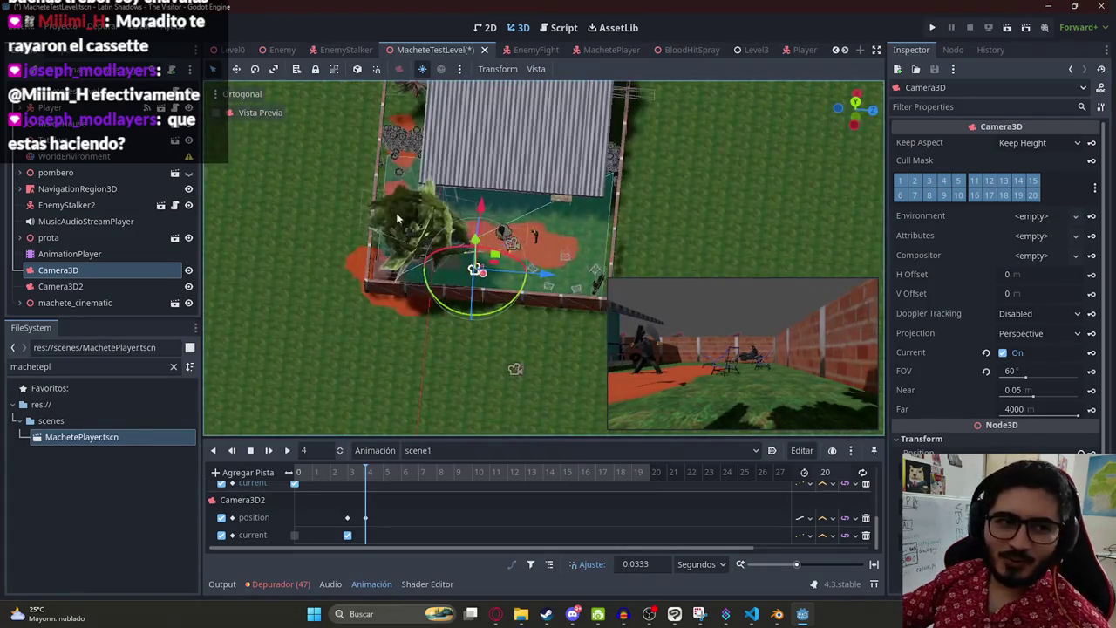
{"action": "scroll", "coordinate": [502, 215], "scroll_direction": "up", "scroll_amount": 3}
{"action": "mouse_move", "coordinate": [532, 327]}
{"action": "left_mouse_down"}
{"action": "mouse_move", "coordinate": [476, 322]}
{"action": "mouse_move", "coordinate": [425, 339]}
{"action": "mouse_move", "coordinate": [441, 182]}
{"action": "mouse_move", "coordinate": [506, 219]}
{"action": "mouse_move", "coordinate": [452, 264]}
{"action": "mouse_move", "coordinate": [417, 248]}
{"action": "mouse_move", "coordinate": [424, 224]}
{"action": "mouse_move", "coordinate": [503, 226]}
{"action": "mouse_move", "coordinate": [437, 255]}
{"action": "left_mouse_up"}
{"action": "scroll", "coordinate": [376, 256], "scroll_direction": "up", "scroll_amount": 3}
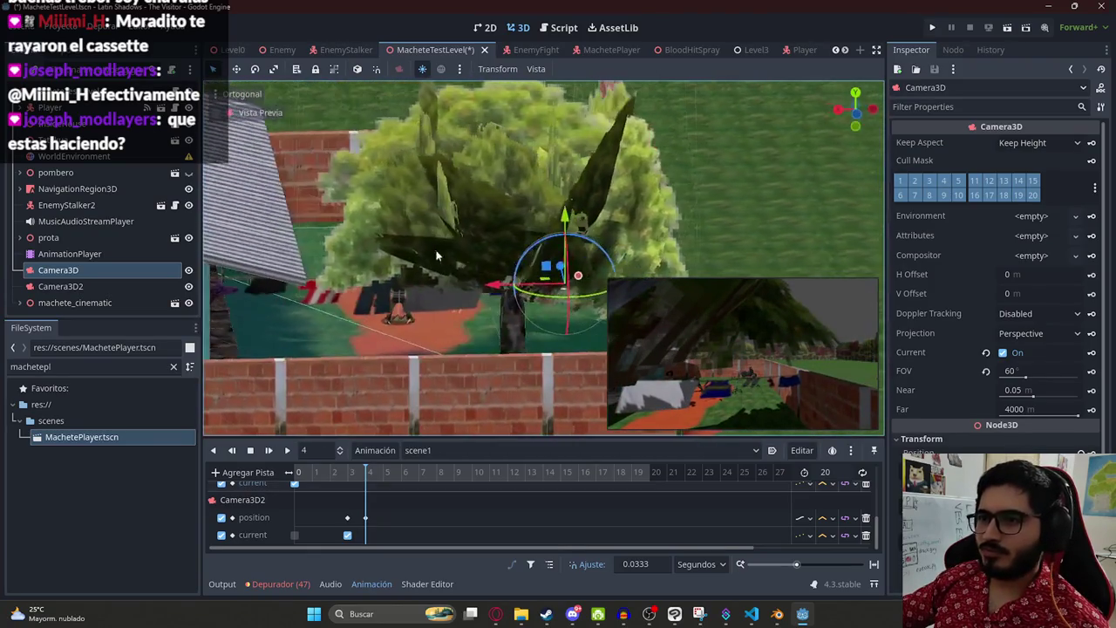
{"action": "mouse_move", "coordinate": [503, 287]}
{"action": "left_mouse_down"}
{"action": "mouse_move", "coordinate": [403, 288]}
{"action": "mouse_move", "coordinate": [373, 261]}
{"action": "mouse_move", "coordinate": [410, 255]}
{"action": "mouse_move", "coordinate": [436, 198]}
{"action": "left_mouse_up"}
{"action": "mouse_move", "coordinate": [316, 371]}
{"action": "left_mouse_down"}
{"action": "mouse_move", "coordinate": [307, 390]}
{"action": "mouse_move", "coordinate": [258, 399]}
{"action": "left_mouse_up"}
{"action": "mouse_move", "coordinate": [314, 366]}
{"action": "left_mouse_down"}
{"action": "mouse_move", "coordinate": [278, 293]}
{"action": "mouse_move", "coordinate": [301, 299]}
{"action": "left_mouse_up"}
Fine-tune Camera3D to about (-33.2, 2.12, -0.1) with 23.5° X rotation, then save the level
{"action": "mouse_move", "coordinate": [331, 347]}
{"action": "left_mouse_down"}
{"action": "mouse_move", "coordinate": [268, 280]}
{"action": "mouse_move", "coordinate": [272, 295]}
{"action": "left_mouse_up"}
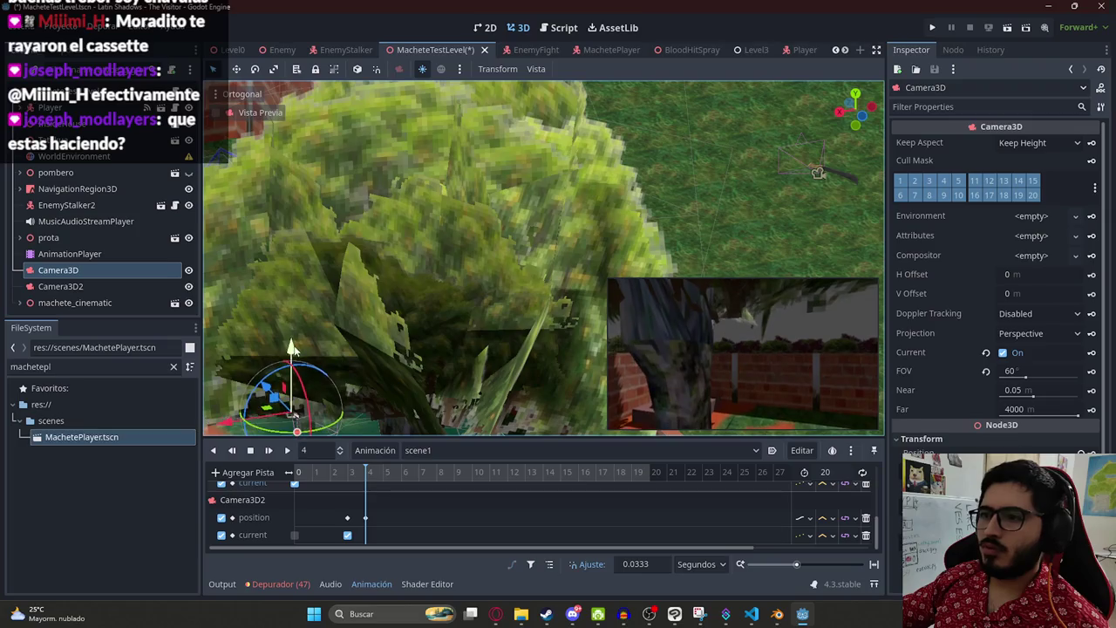
{"action": "scroll", "coordinate": [343, 300], "scroll_direction": "down", "scroll_amount": 3}
{"action": "left_click_drag", "start_coordinate": [342, 300], "coordinate": [387, 292]}
{"action": "mouse_move", "coordinate": [366, 370]}
{"action": "left_mouse_down"}
{"action": "mouse_move", "coordinate": [349, 356]}
{"action": "mouse_move", "coordinate": [323, 368]}
{"action": "mouse_move", "coordinate": [336, 410]}
{"action": "mouse_move", "coordinate": [327, 293]}
{"action": "mouse_move", "coordinate": [340, 291]}
{"action": "left_mouse_up"}
{"action": "left_click_drag", "start_coordinate": [388, 350], "coordinate": [390, 348]}
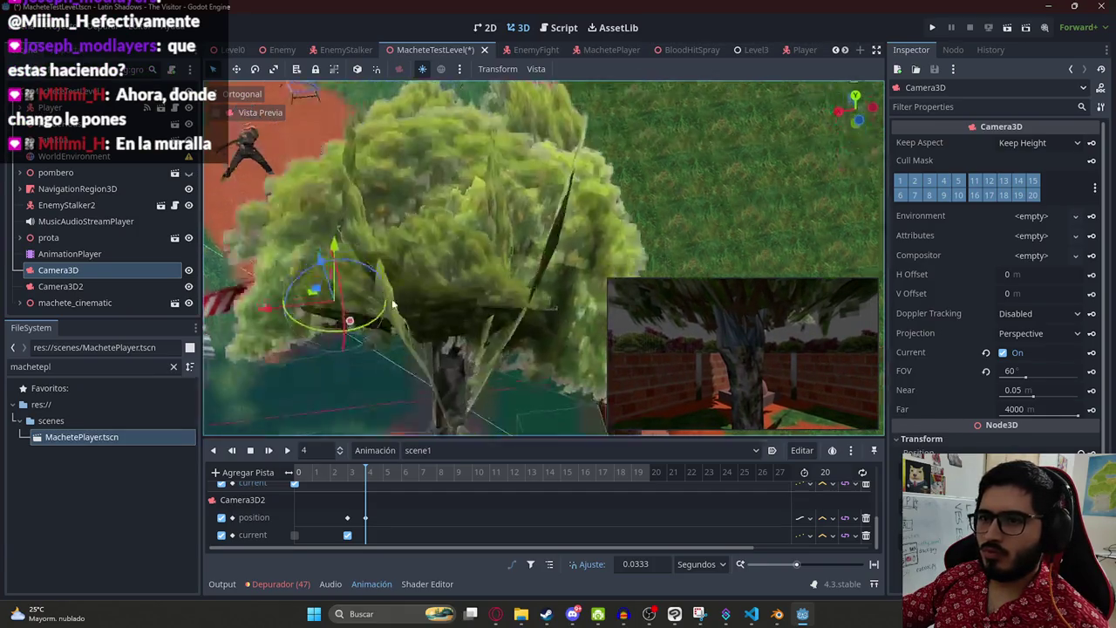
{"action": "mouse_move", "coordinate": [373, 201]}
{"action": "left_mouse_down"}
{"action": "mouse_move", "coordinate": [371, 188]}
{"action": "mouse_move", "coordinate": [373, 203]}
{"action": "left_mouse_up"}
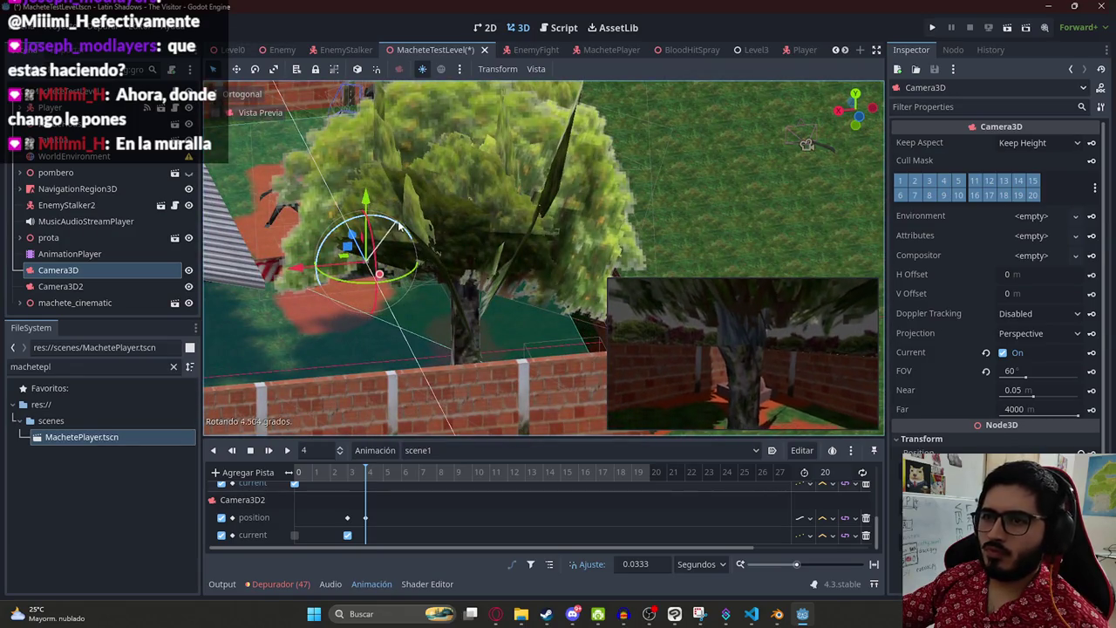
{"action": "scroll", "coordinate": [942, 413], "scroll_direction": "down", "scroll_amount": 3}
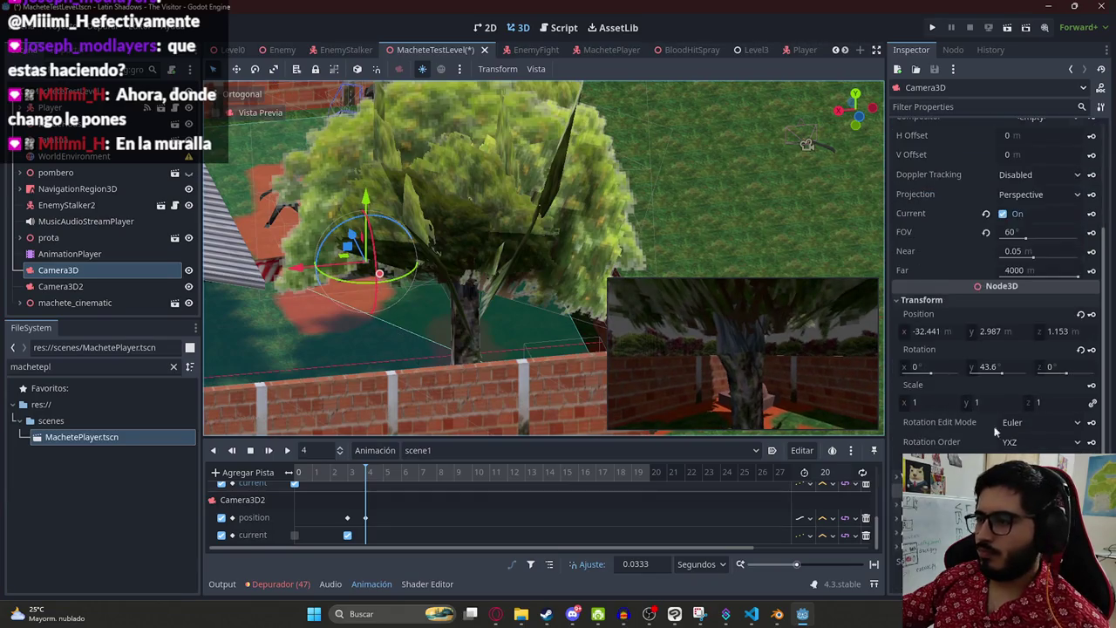
{"action": "left_click_drag", "start_coordinate": [915, 373], "coordinate": [934, 376]}
{"action": "left_click_drag", "start_coordinate": [381, 200], "coordinate": [387, 269]}
{"action": "mouse_move", "coordinate": [343, 314]}
{"action": "left_mouse_down"}
{"action": "mouse_move", "coordinate": [354, 311]}
{"action": "mouse_move", "coordinate": [314, 320]}
{"action": "mouse_move", "coordinate": [387, 312]}
{"action": "mouse_move", "coordinate": [399, 327]}
{"action": "left_mouse_up"}
{"action": "left_click_drag", "start_coordinate": [398, 261], "coordinate": [399, 234]}
{"action": "key", "text": "ctrl+s"}
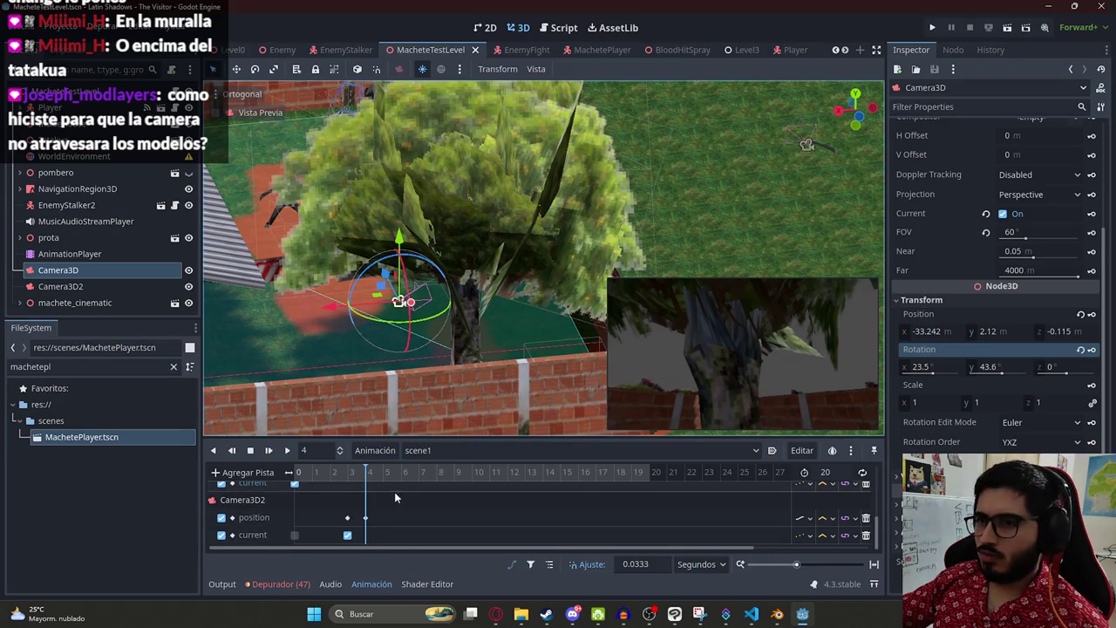
Key Camera3D's position and rotation, then insert extra keys on those tracks around second 3
{"action": "scroll", "coordinate": [394, 492], "scroll_direction": "up", "scroll_amount": 2}
{"action": "left_click", "coordinate": [1090, 316]}
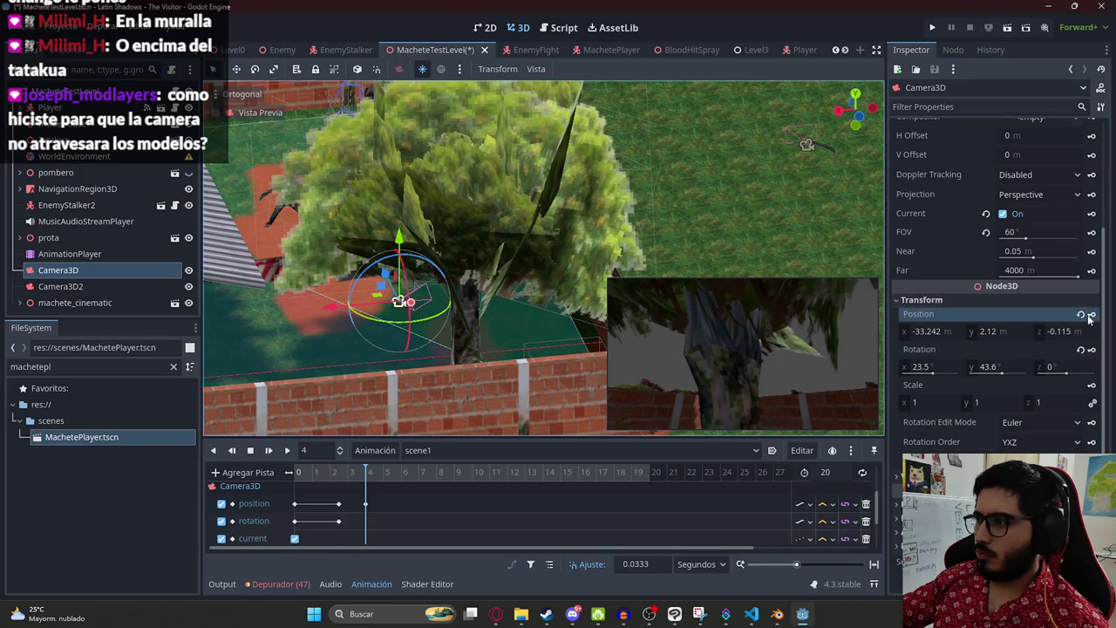
{"action": "left_click", "coordinate": [1090, 349]}
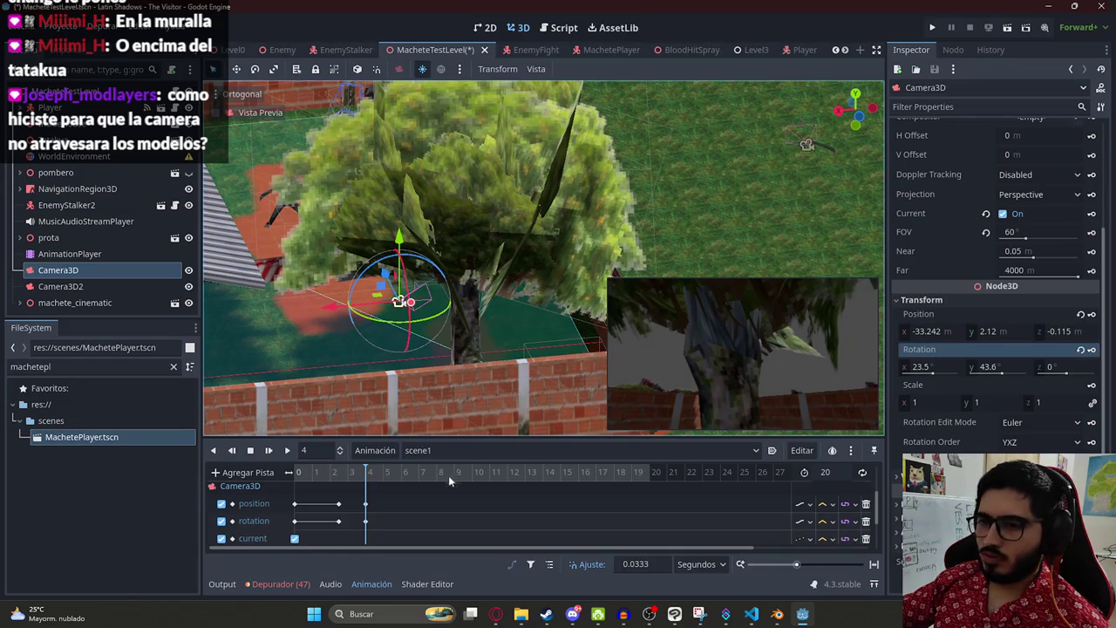
{"action": "left_click", "coordinate": [349, 478]}
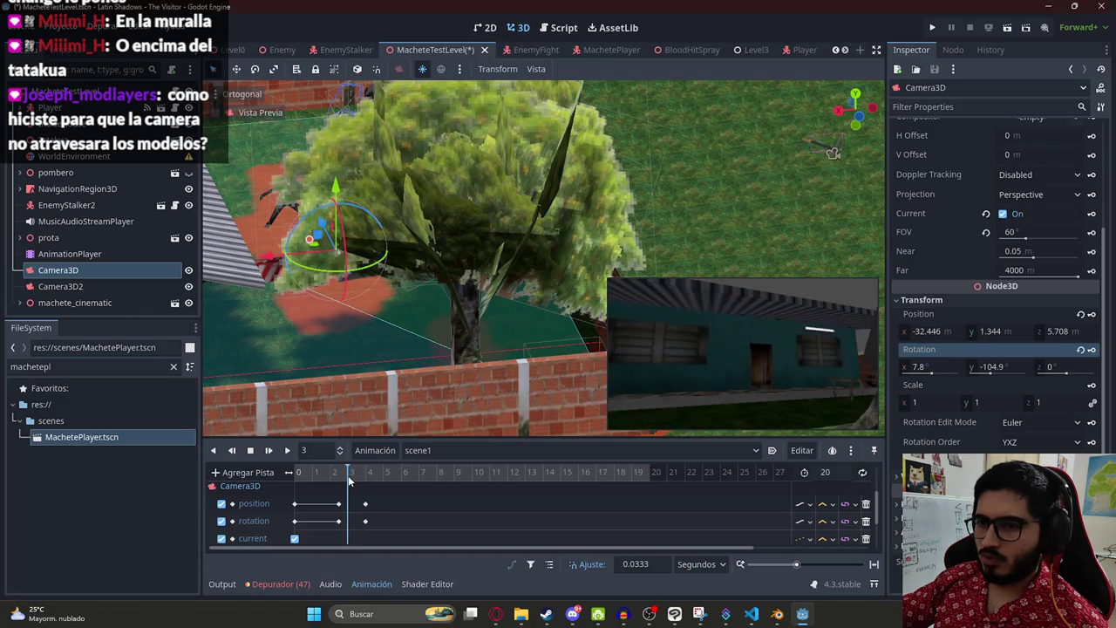
{"action": "mouse_move", "coordinate": [329, 495]}
{"action": "left_mouse_down"}
{"action": "mouse_move", "coordinate": [347, 512]}
{"action": "mouse_move", "coordinate": [368, 475]}
{"action": "mouse_move", "coordinate": [353, 476]}
{"action": "mouse_move", "coordinate": [384, 475]}
{"action": "mouse_move", "coordinate": [347, 483]}
{"action": "mouse_move", "coordinate": [377, 479]}
{"action": "mouse_move", "coordinate": [367, 482]}
{"action": "left_mouse_up"}
{"action": "right_click", "coordinate": [347, 512]}
{"action": "left_click", "coordinate": [392, 497]}
{"action": "left_click", "coordinate": [344, 478]}
{"action": "scroll", "coordinate": [386, 493], "scroll_direction": "down", "scroll_amount": 2}
{"action": "scroll", "coordinate": [373, 493], "scroll_direction": "up", "scroll_amount": 3}
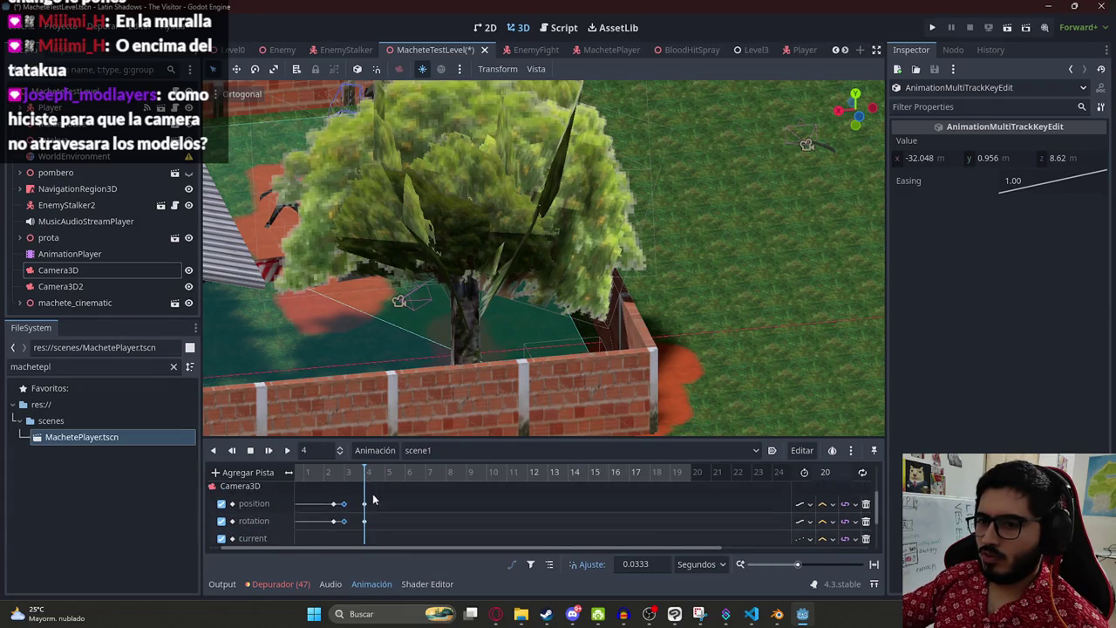
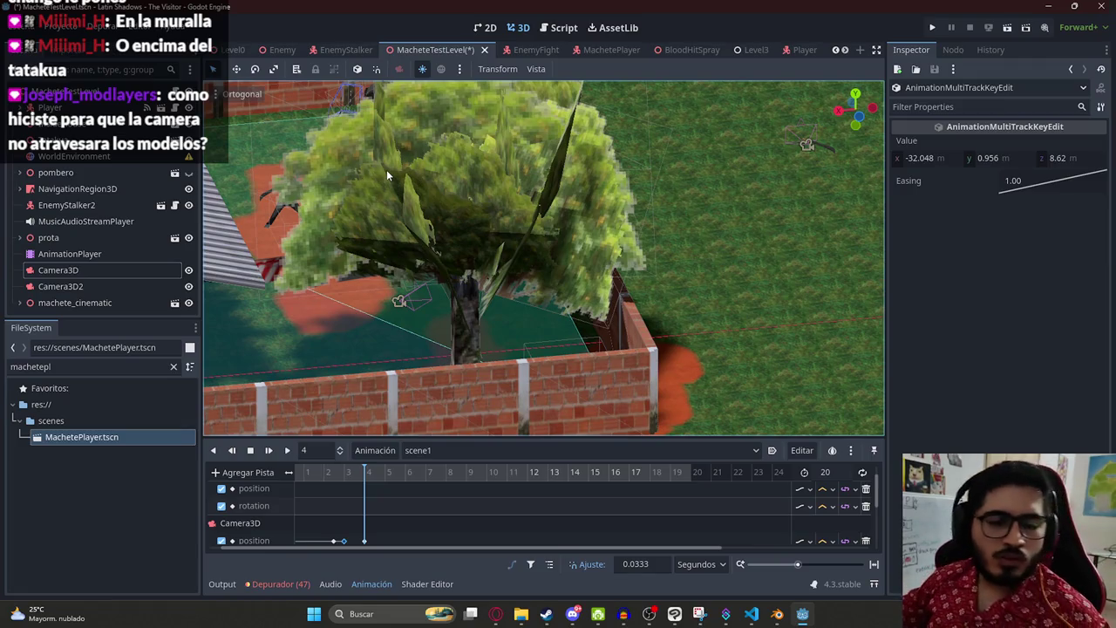
Search 'urut' in the FileSystem dock to find the urutau model
{"action": "mouse_move", "coordinate": [386, 169]}
{"action": "left_mouse_down"}
{"action": "mouse_move", "coordinate": [464, 217]}
{"action": "mouse_move", "coordinate": [451, 252]}
{"action": "mouse_move", "coordinate": [418, 252]}
{"action": "left_mouse_up"}
{"action": "double_click", "coordinate": [59, 367]}
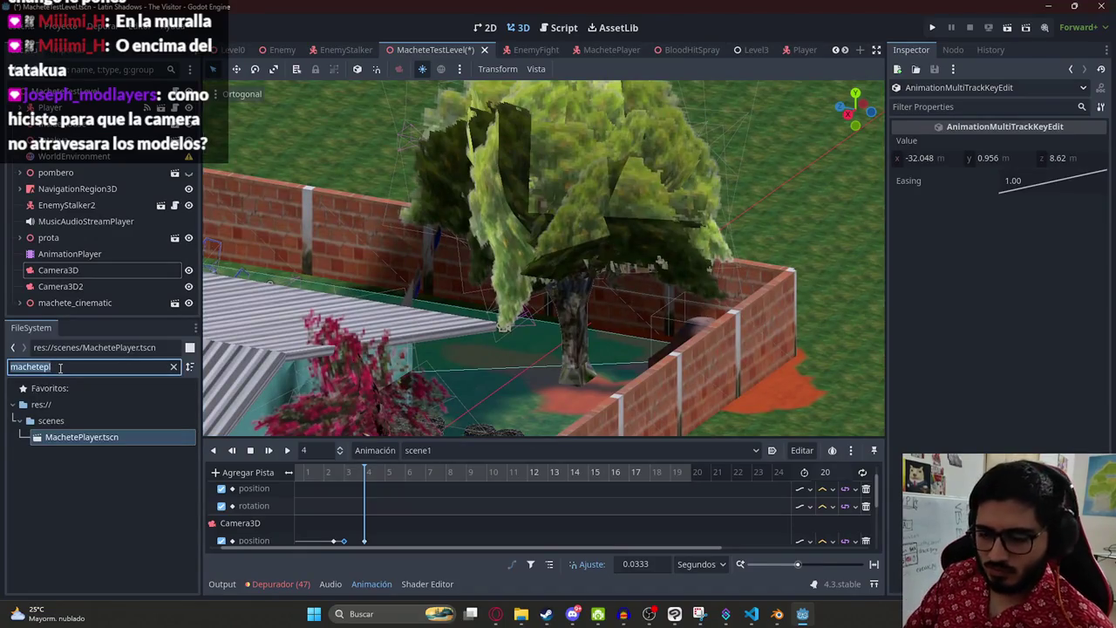
{"action": "type", "text": "urut"}
Check urutau.glb's import settings, then place it beside the tree at about (-31.252, 3.735, -2.153)
{"action": "double_click", "coordinate": [111, 450]}
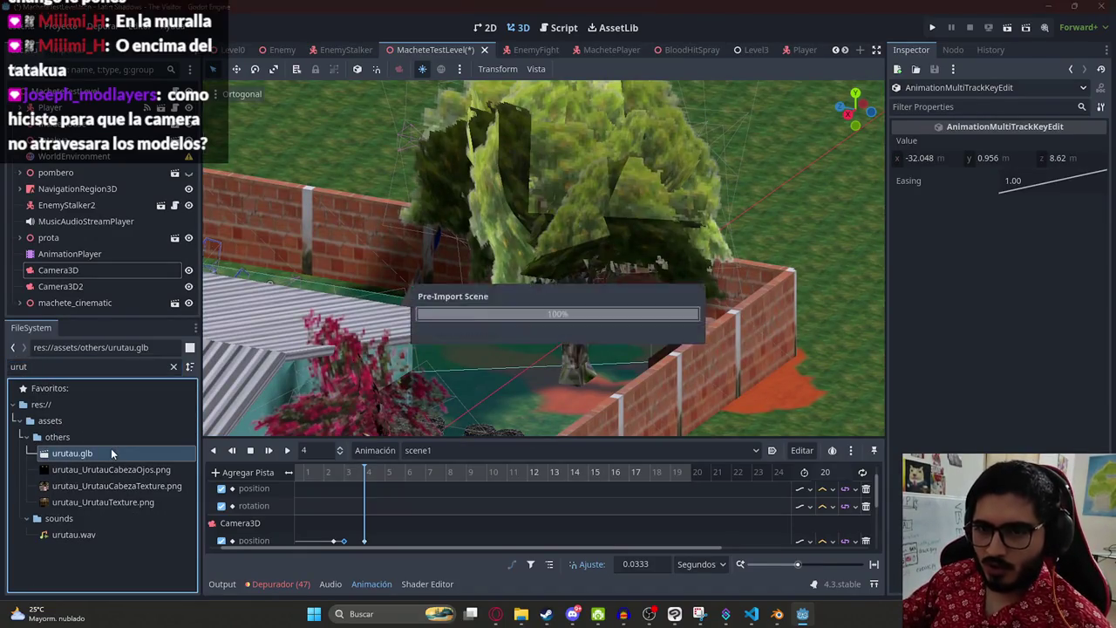
{"action": "left_click", "coordinate": [714, 550]}
{"action": "mouse_move", "coordinate": [90, 454]}
{"action": "left_mouse_down"}
{"action": "mouse_move", "coordinate": [545, 309]}
{"action": "mouse_move", "coordinate": [535, 312]}
{"action": "left_mouse_up"}
{"action": "left_click", "coordinate": [922, 141]}
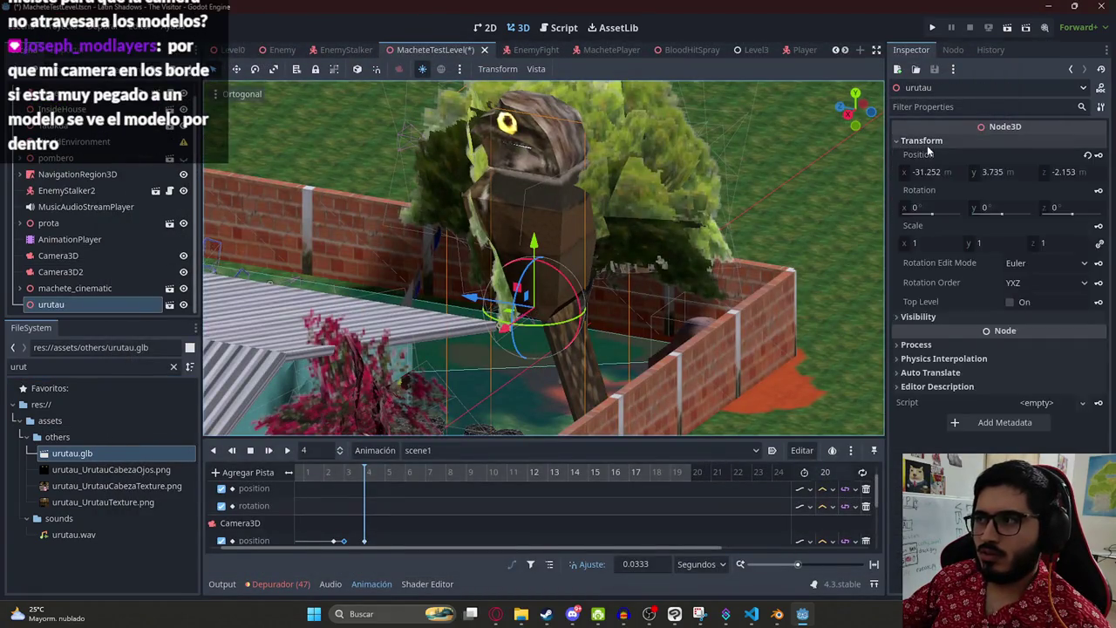
Set the urutau's Transform scale to 0.17 on all linked axes
{"action": "left_click", "coordinate": [926, 245]}
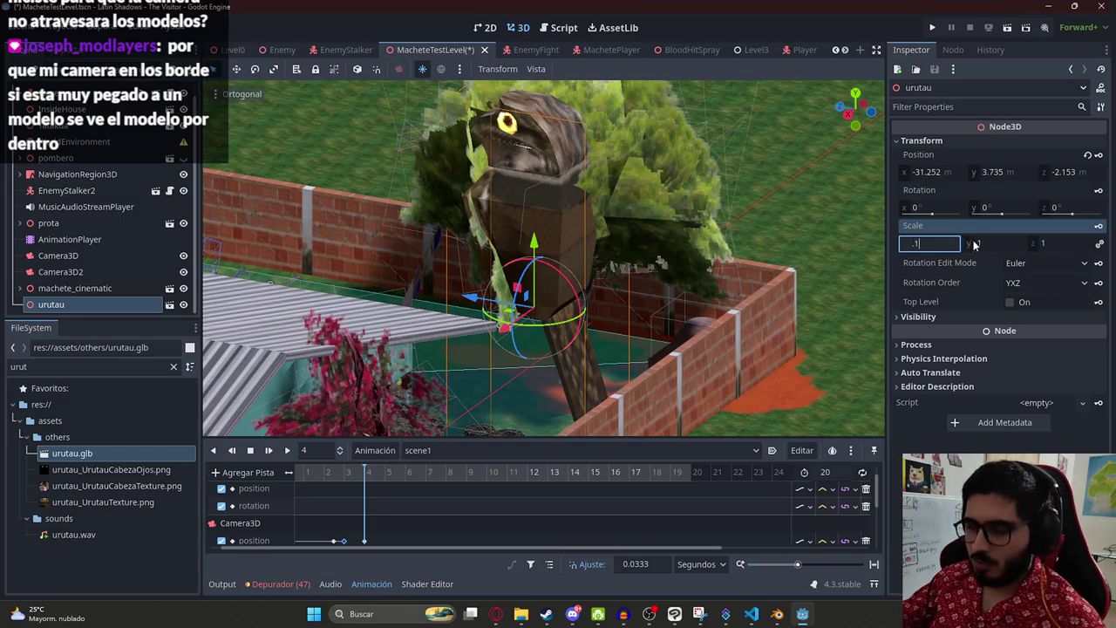
{"action": "type", "text": "7"}
{"action": "key", "text": "Return"}
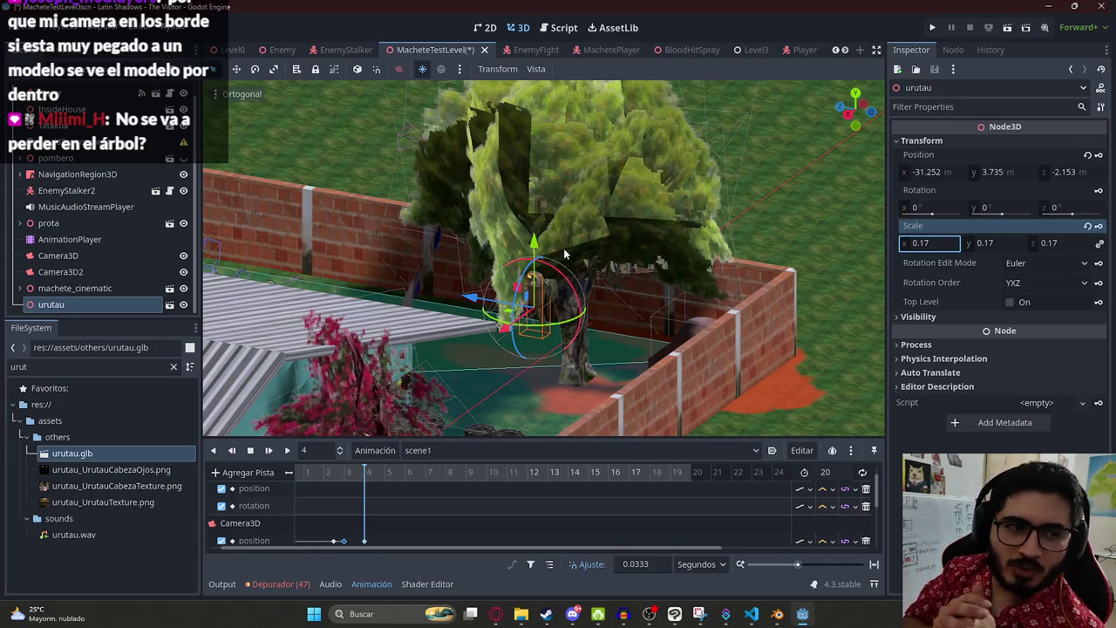
{"action": "mouse_move", "coordinate": [564, 248]}
{"action": "left_mouse_down"}
{"action": "mouse_move", "coordinate": [636, 262]}
{"action": "mouse_move", "coordinate": [703, 241]}
{"action": "mouse_move", "coordinate": [585, 323]}
{"action": "mouse_move", "coordinate": [751, 298]}
{"action": "mouse_move", "coordinate": [577, 325]}
{"action": "left_mouse_up"}
Show the Camera3D preview, then reselect the urutau and frame it
{"action": "left_click", "coordinate": [96, 257]}
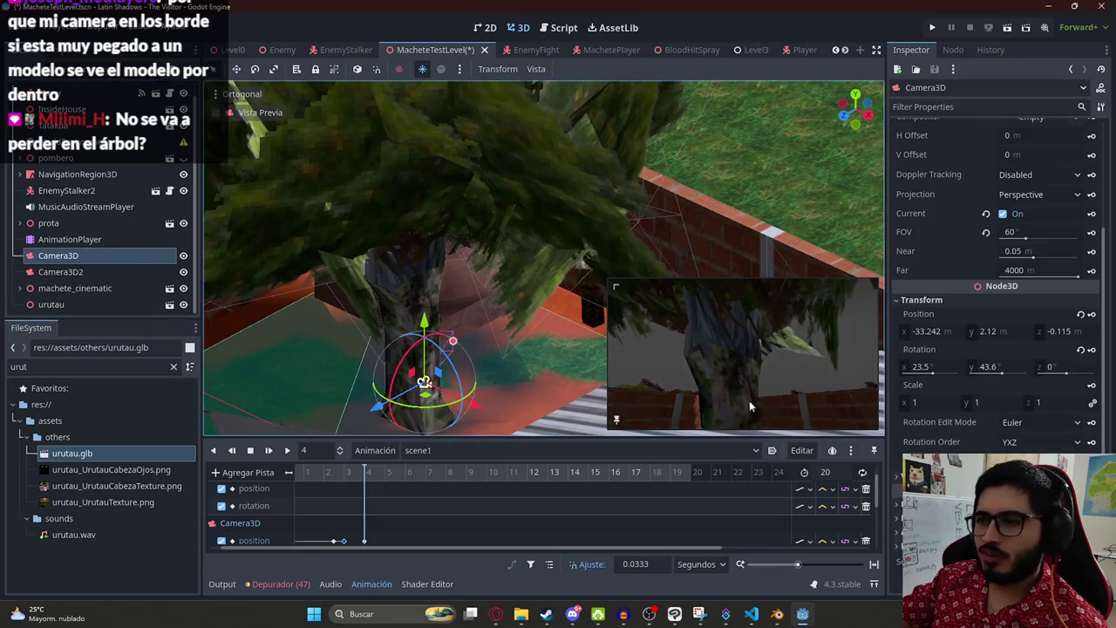
{"action": "left_click", "coordinate": [51, 304]}
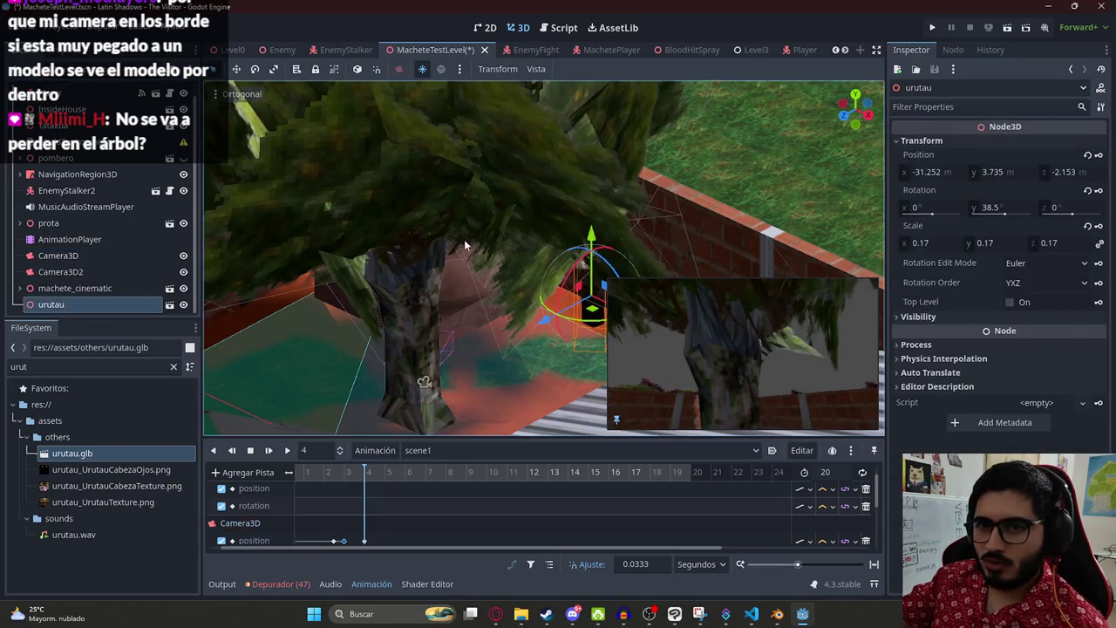
{"action": "key", "text": "f"}
Move the urutau onto the trunk at about (-34.796, 3.102, -1.775), turned 59.8° on Y
{"action": "mouse_move", "coordinate": [462, 271]}
{"action": "left_mouse_down"}
{"action": "mouse_move", "coordinate": [275, 237]}
{"action": "mouse_move", "coordinate": [372, 230]}
{"action": "left_mouse_up"}
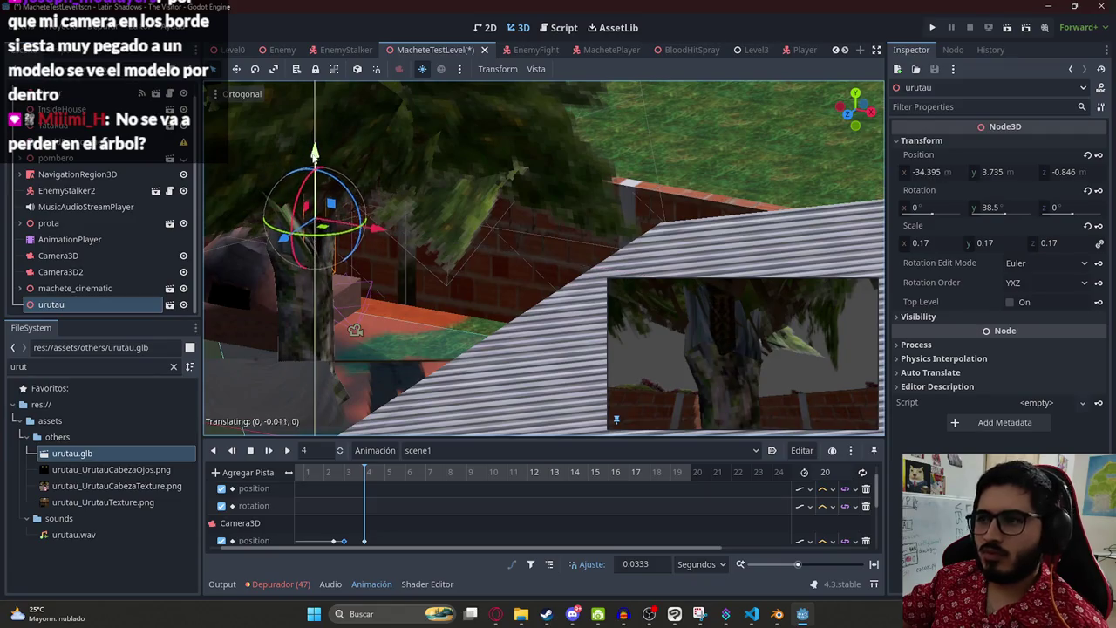
{"action": "left_click_drag", "start_coordinate": [316, 186], "coordinate": [316, 234]}
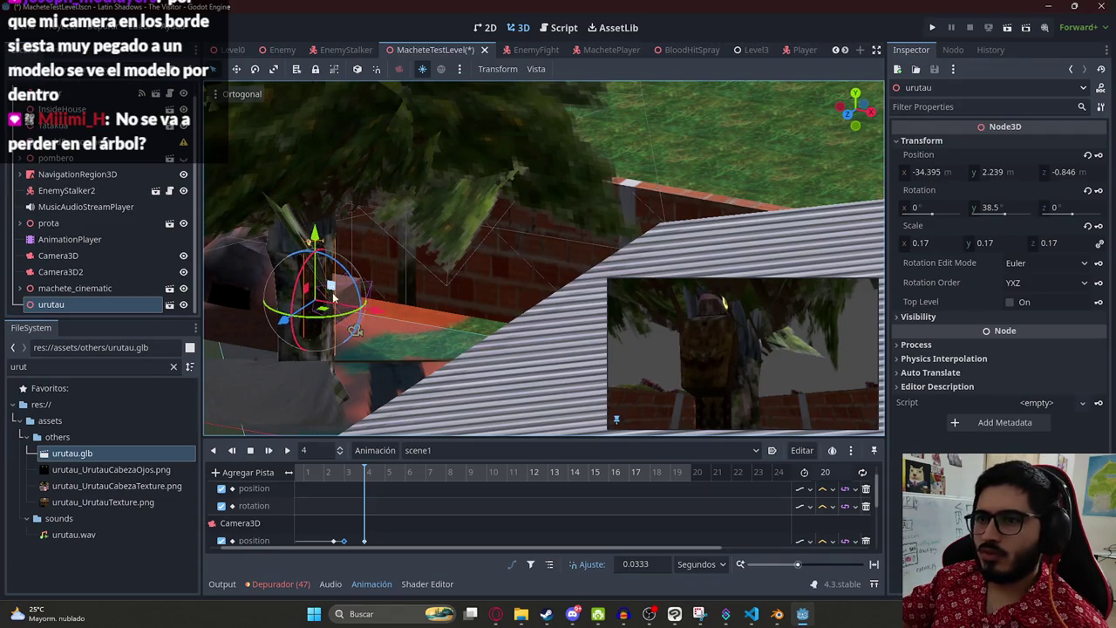
{"action": "mouse_move", "coordinate": [323, 314]}
{"action": "left_mouse_down"}
{"action": "mouse_move", "coordinate": [321, 265]}
{"action": "mouse_move", "coordinate": [312, 270]}
{"action": "mouse_move", "coordinate": [336, 294]}
{"action": "left_mouse_up"}
{"action": "left_click_drag", "start_coordinate": [415, 266], "coordinate": [404, 272]}
{"action": "left_click_drag", "start_coordinate": [360, 188], "coordinate": [364, 127]}
{"action": "left_click_drag", "start_coordinate": [417, 189], "coordinate": [407, 191]}
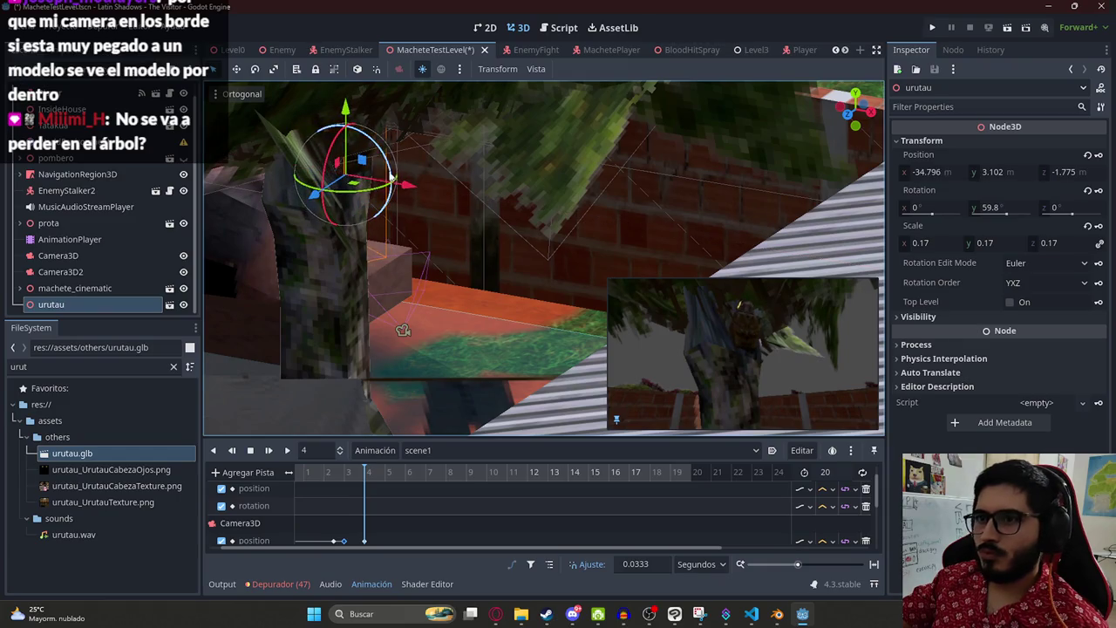
Rotate the urutau on its Y ring to face a new direction on the trunk
{"action": "scroll", "coordinate": [392, 178], "scroll_direction": "up", "scroll_amount": 5}
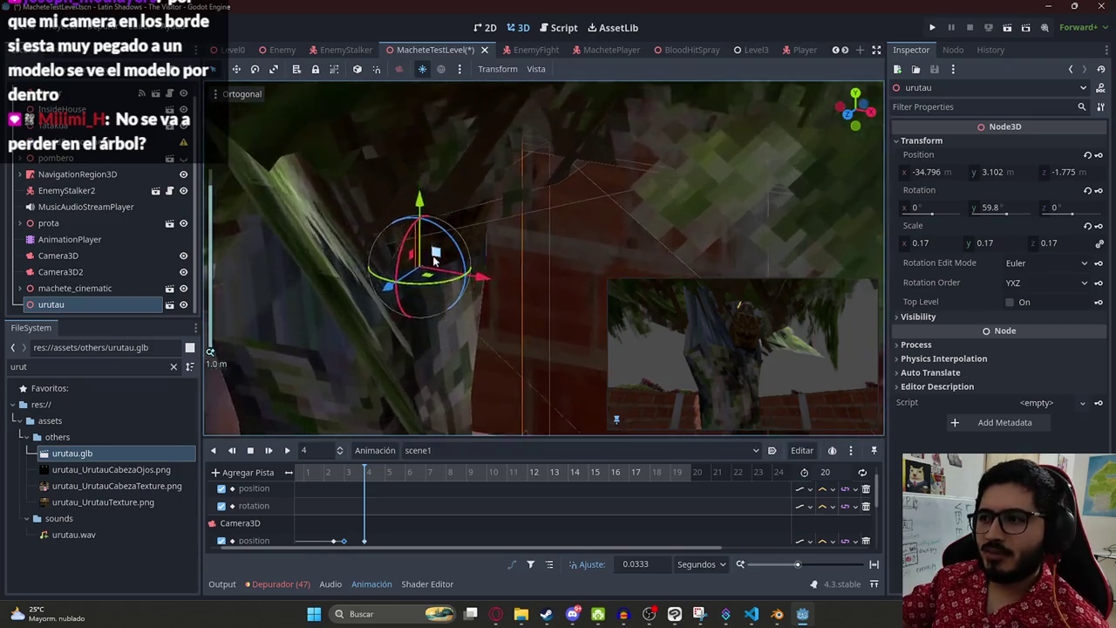
{"action": "mouse_move", "coordinate": [427, 277]}
{"action": "left_mouse_down"}
{"action": "mouse_move", "coordinate": [383, 292]}
{"action": "mouse_move", "coordinate": [353, 283]}
{"action": "mouse_move", "coordinate": [608, 267]}
{"action": "mouse_move", "coordinate": [558, 263]}
{"action": "left_mouse_up"}
{"action": "scroll", "coordinate": [395, 277], "scroll_direction": "up", "scroll_amount": 6}
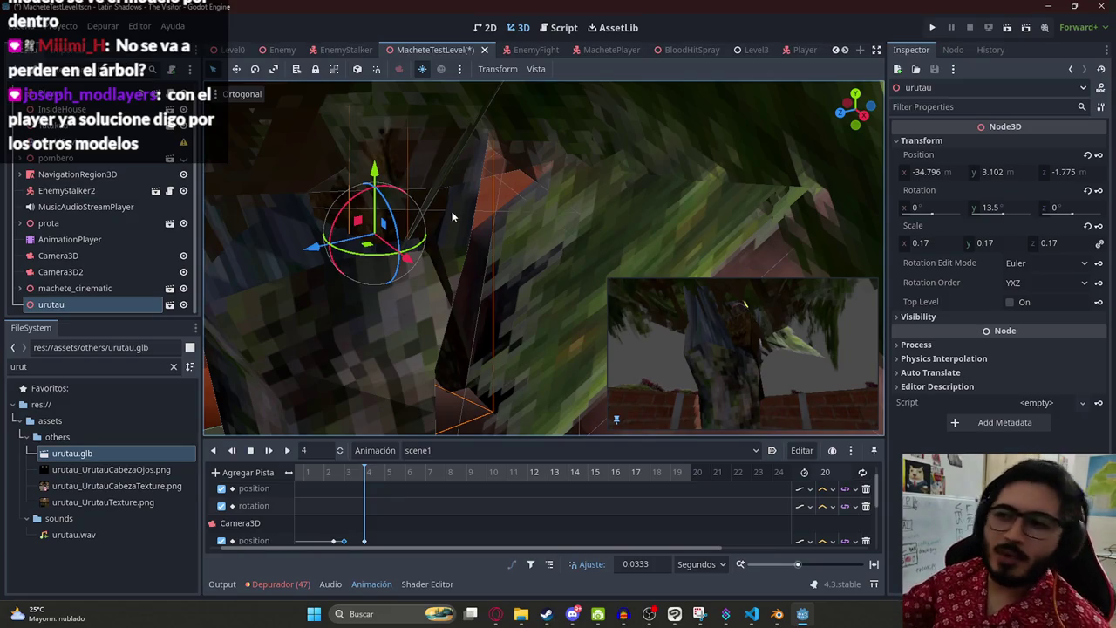
{"action": "scroll", "coordinate": [452, 211], "scroll_direction": "up", "scroll_amount": 2}
{"action": "mouse_move", "coordinate": [455, 279]}
{"action": "left_mouse_down"}
{"action": "mouse_move", "coordinate": [373, 231]}
{"action": "mouse_move", "coordinate": [390, 185]}
{"action": "mouse_move", "coordinate": [430, 292]}
{"action": "mouse_move", "coordinate": [444, 222]}
{"action": "mouse_move", "coordinate": [375, 238]}
{"action": "mouse_move", "coordinate": [464, 256]}
{"action": "mouse_move", "coordinate": [471, 288]}
{"action": "mouse_move", "coordinate": [474, 249]}
{"action": "mouse_move", "coordinate": [454, 253]}
{"action": "mouse_move", "coordinate": [476, 266]}
{"action": "mouse_move", "coordinate": [480, 257]}
{"action": "mouse_move", "coordinate": [444, 251]}
{"action": "mouse_move", "coordinate": [415, 257]}
{"action": "mouse_move", "coordinate": [448, 257]}
{"action": "left_mouse_up"}
Nudge the urutau to about (-34.822, 2.891, -1.579) and enlarge the camera preview
{"action": "left_click_drag", "start_coordinate": [445, 171], "coordinate": [445, 187]}
{"action": "left_click_drag", "start_coordinate": [478, 272], "coordinate": [462, 263]}
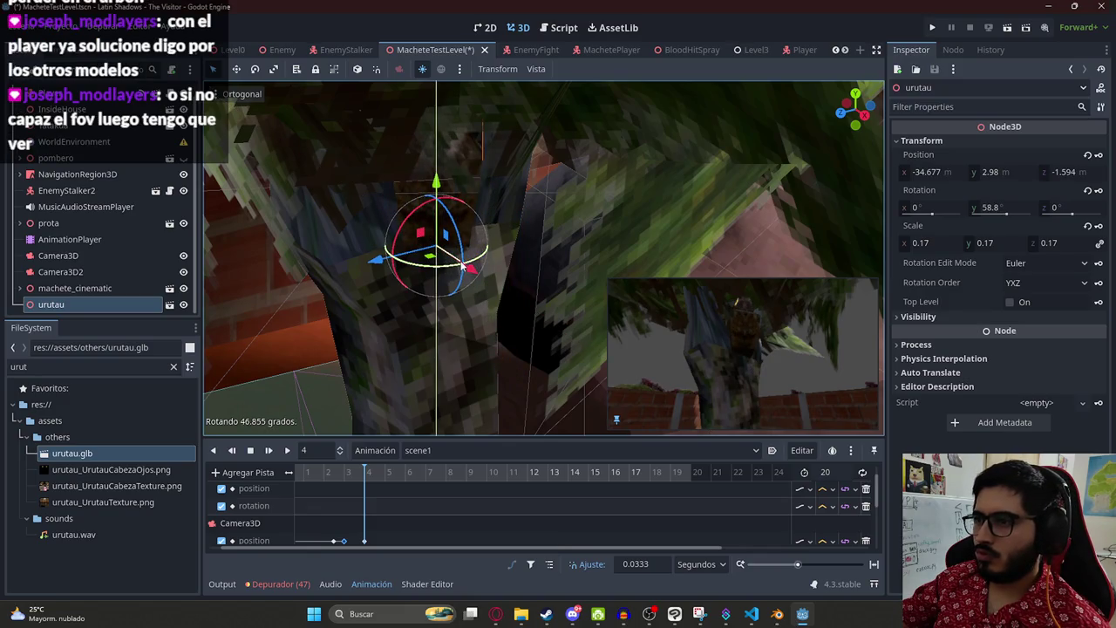
{"action": "left_click_drag", "start_coordinate": [440, 262], "coordinate": [434, 258]}
{"action": "mouse_move", "coordinate": [613, 282]}
{"action": "left_mouse_down"}
{"action": "mouse_move", "coordinate": [414, 168]}
{"action": "mouse_move", "coordinate": [280, 170]}
{"action": "left_mouse_up"}
{"action": "mouse_move", "coordinate": [373, 250]}
{"action": "left_mouse_down"}
{"action": "mouse_move", "coordinate": [381, 254]}
{"action": "mouse_move", "coordinate": [354, 212]}
{"action": "left_mouse_up"}
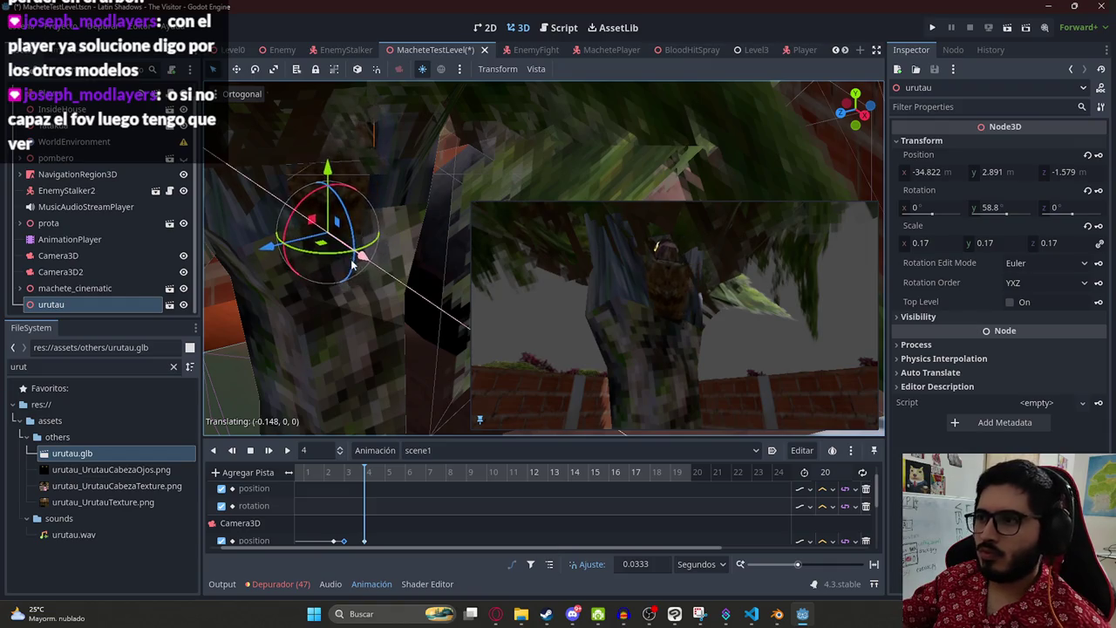